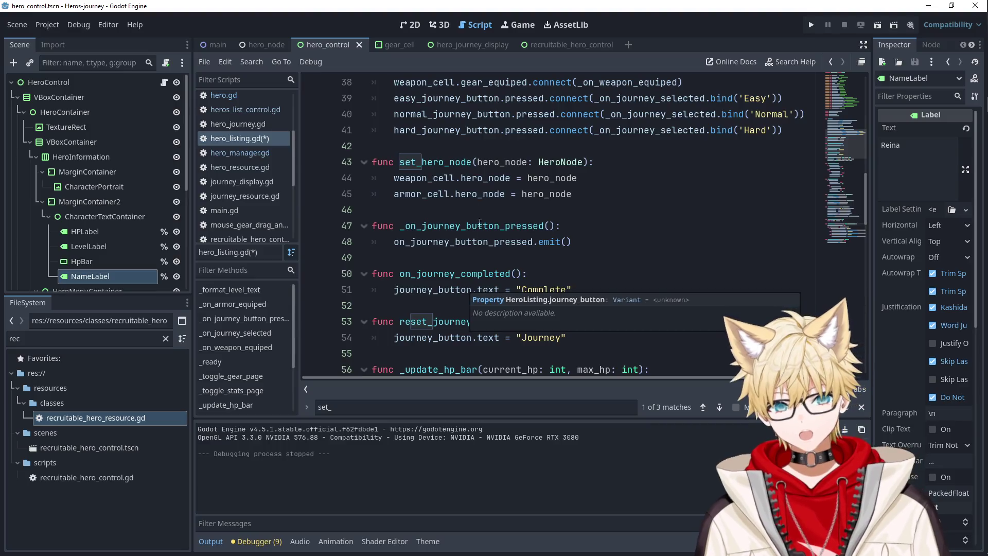
- Review hero_node's uses and the set_hero_node code in the listing script
double_click(484, 178)
click(475, 194)
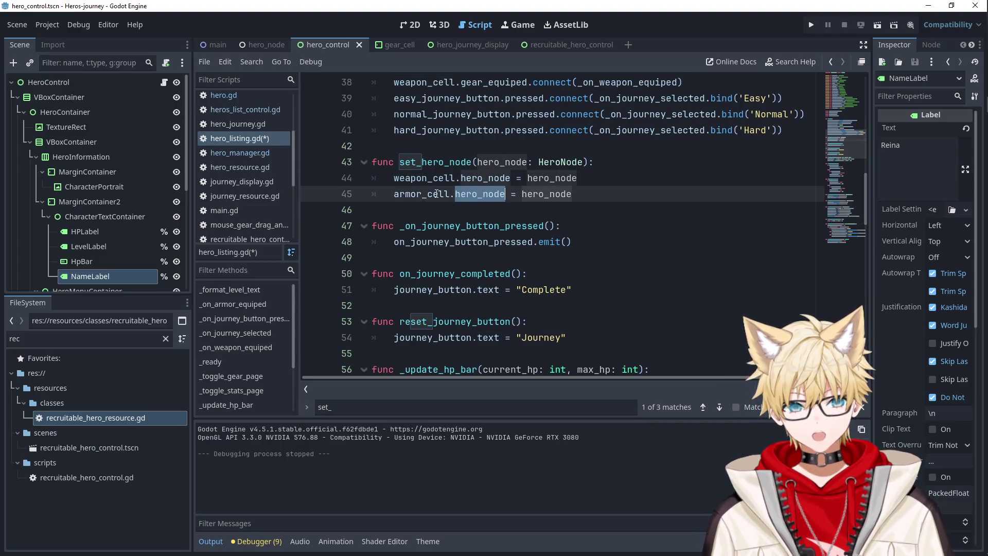
scroll(617, 180, up, 2)
click(832, 60)
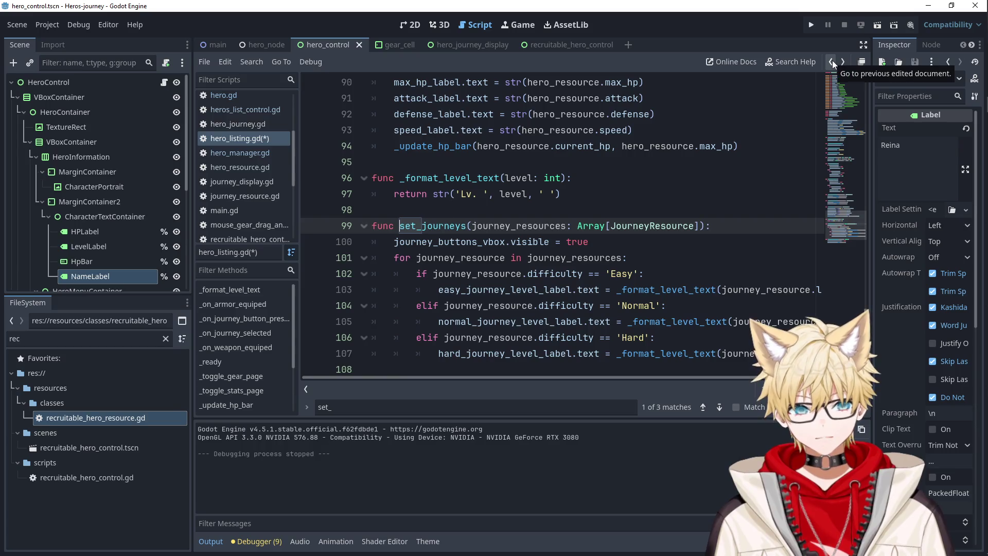
click(833, 60)
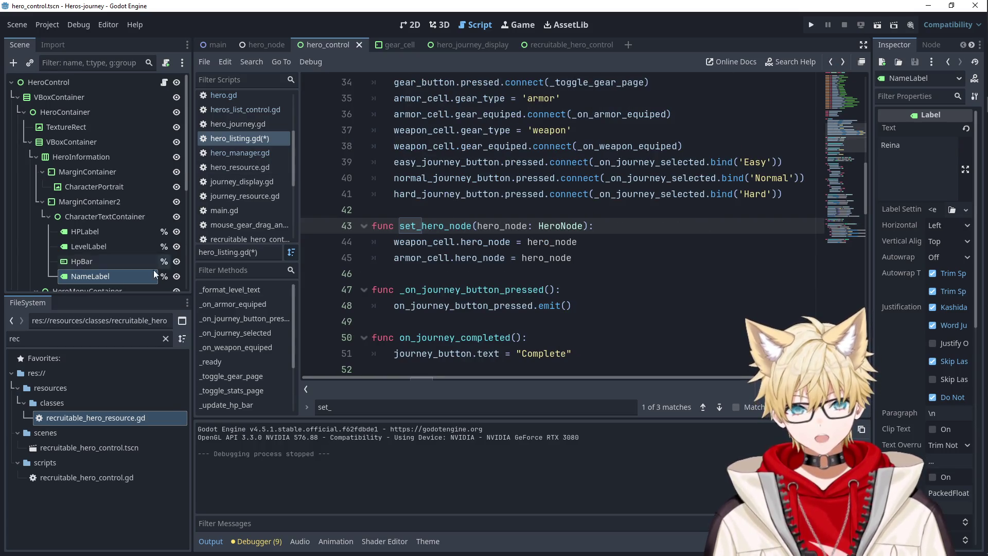
scroll(103, 232, down, 5)
- Filter the FileSystem for hero_node and open hero_node.tscn with its script
double_click(66, 338)
text(hero_)
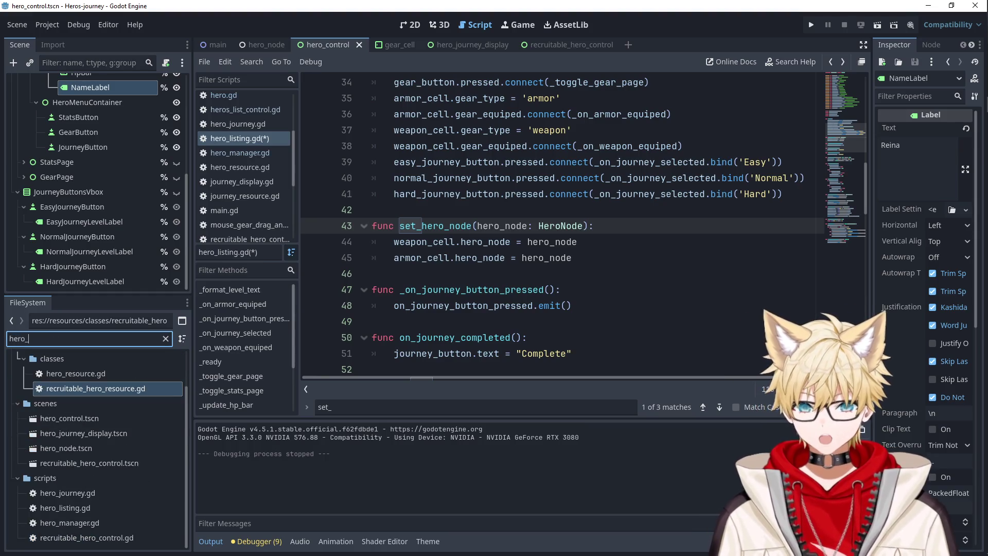
text(node)
key(Down)
key(Down)
key(Down)
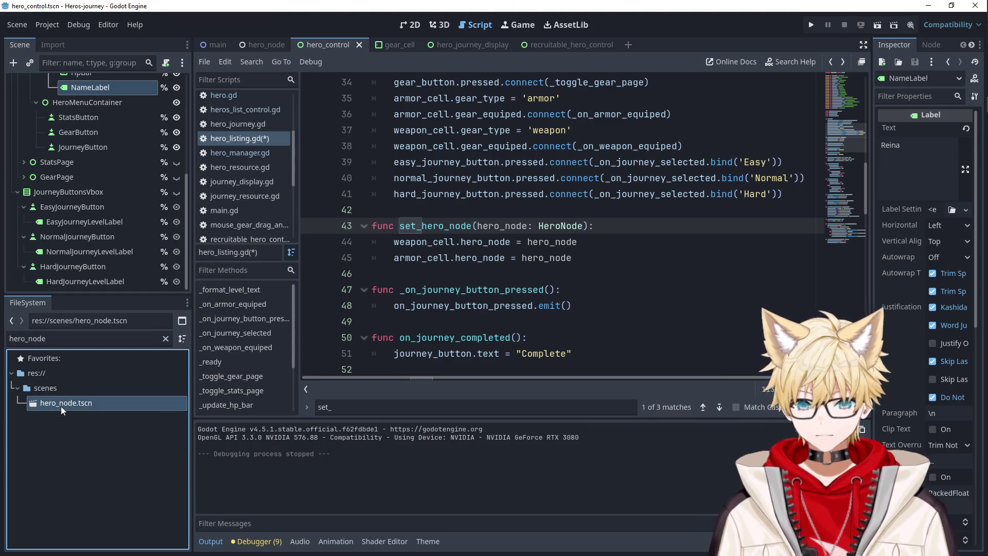
key(Return)
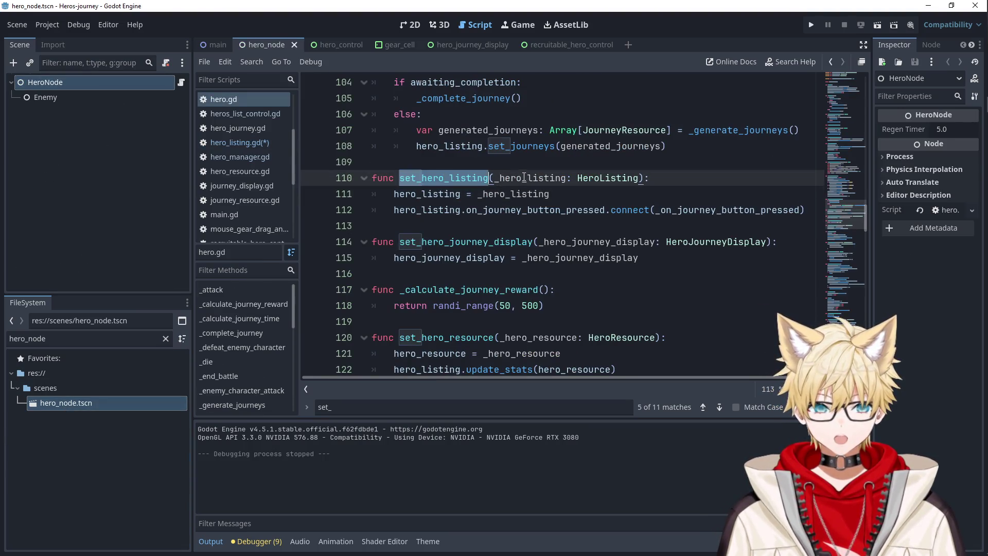
- In hero.gd, add hero_listing.set_name(hero_resource.hero_name) on a new line after line 112
double_click(608, 178)
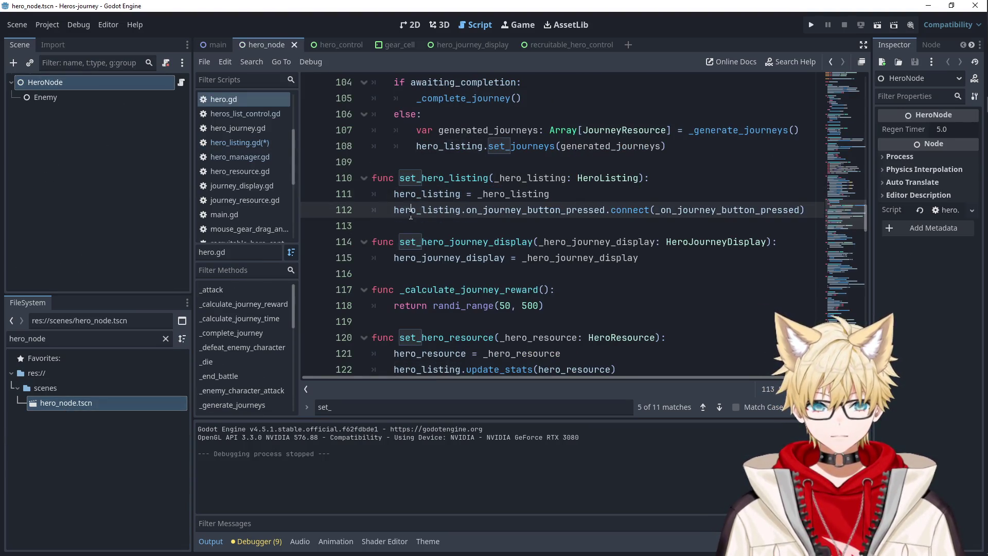
double_click(441, 194)
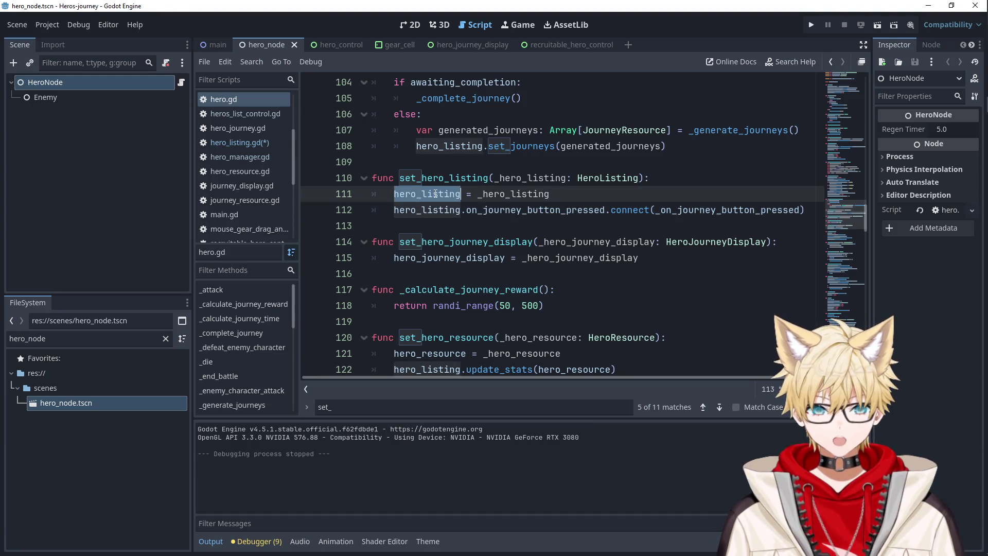
double_click(529, 194)
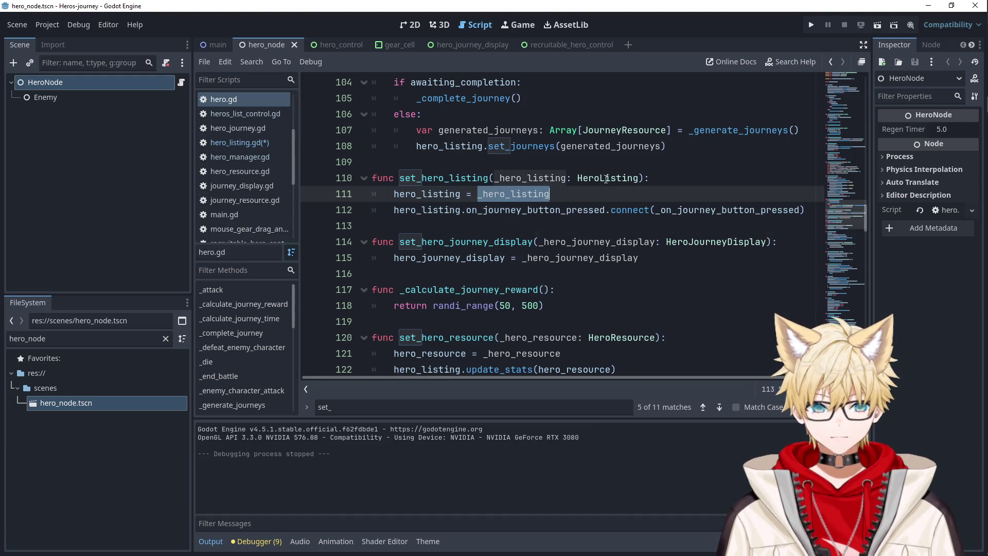
double_click(425, 209)
click(816, 211)
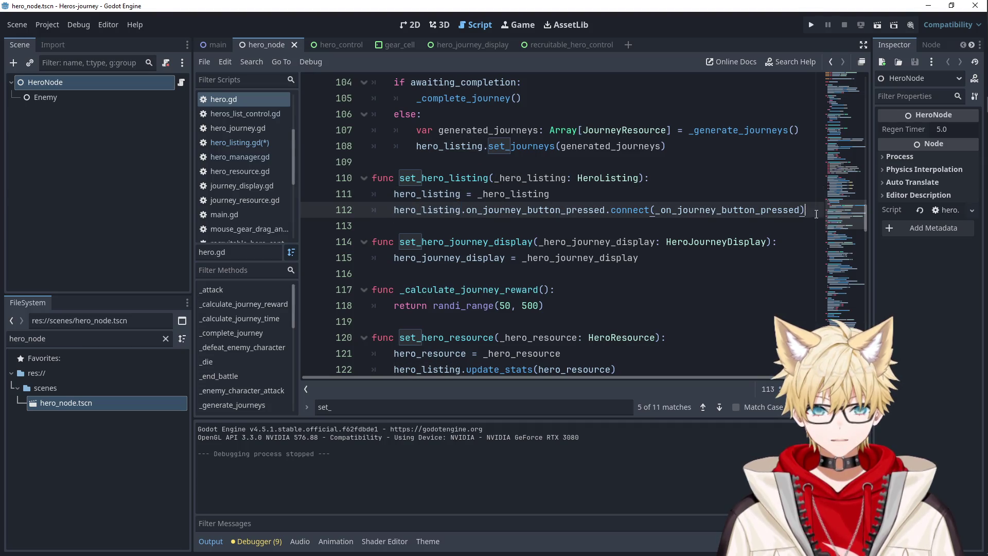
key(Return)
text(hero)
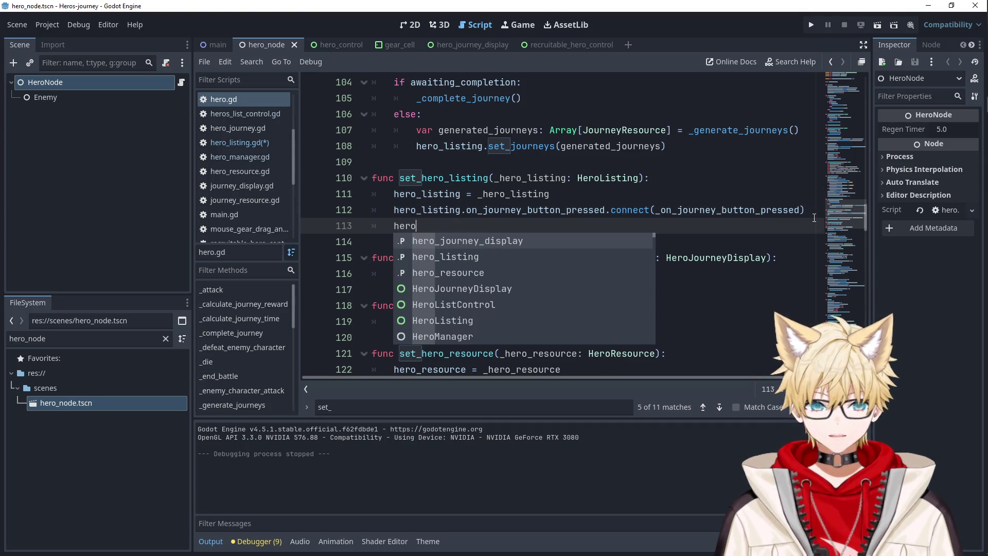
text(_listing.set)
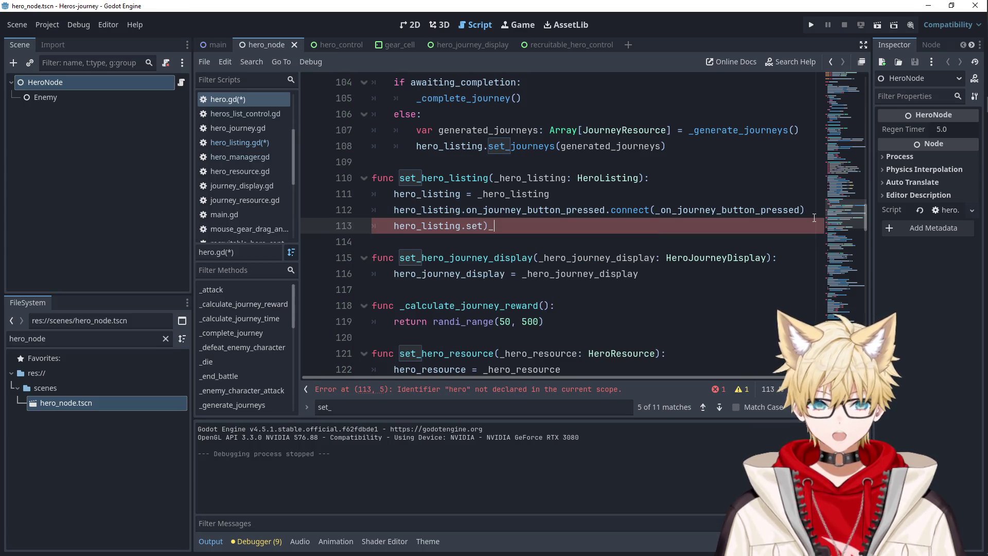
text(_name()
key(Return)
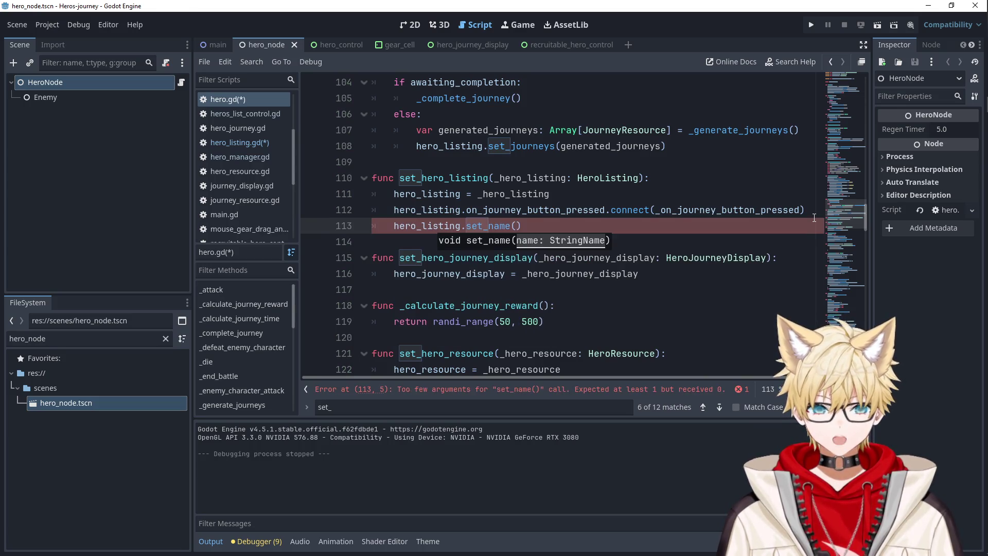
text(hero)
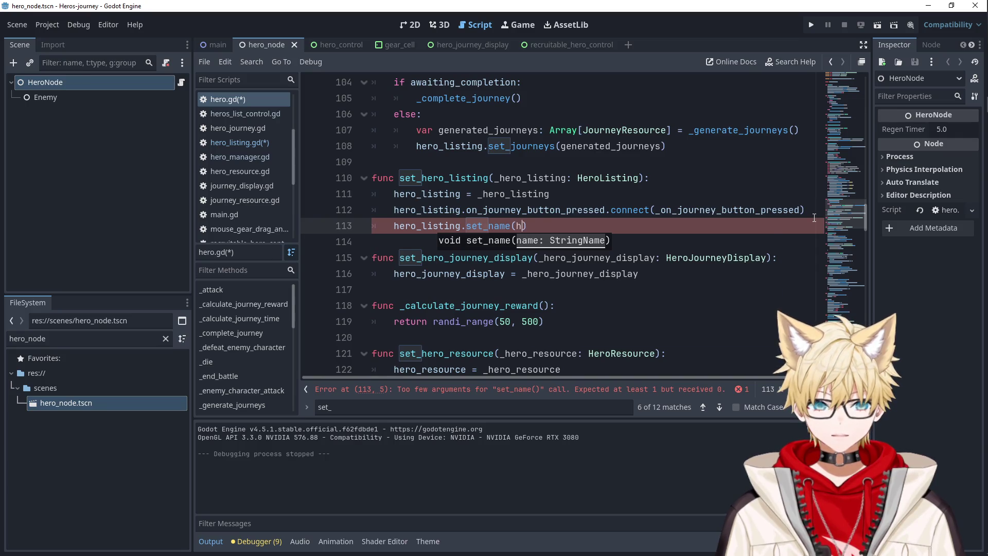
key(Return)
text(.)
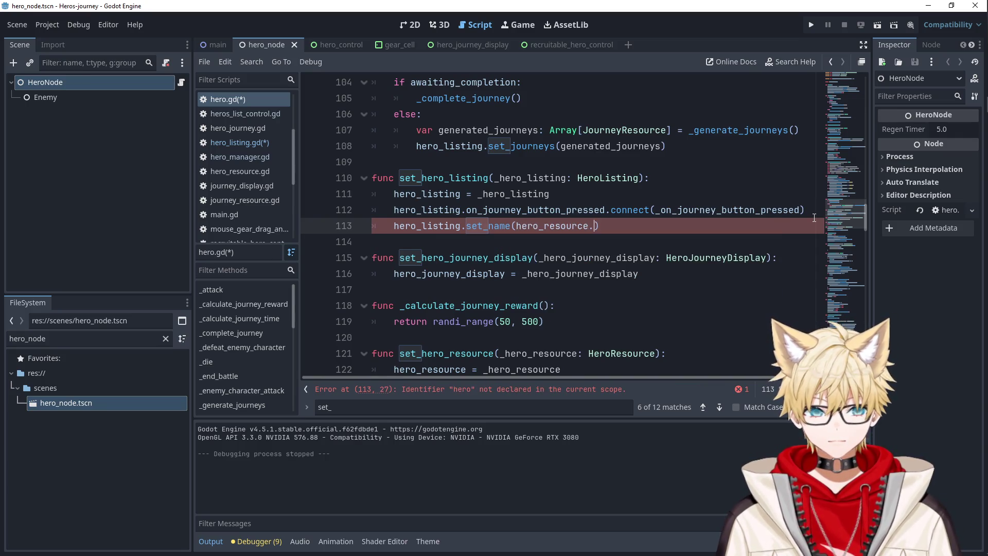
text(he)
key(Down)
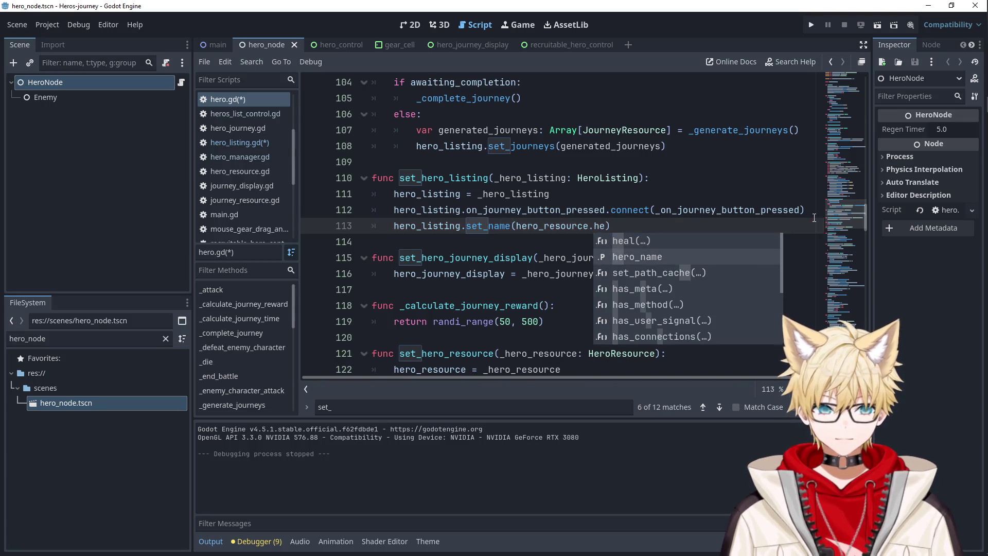
key(Return)
- Search hero.gd for set_name, then return to the hero listing script
double_click(474, 227)
key(ctrl+f)
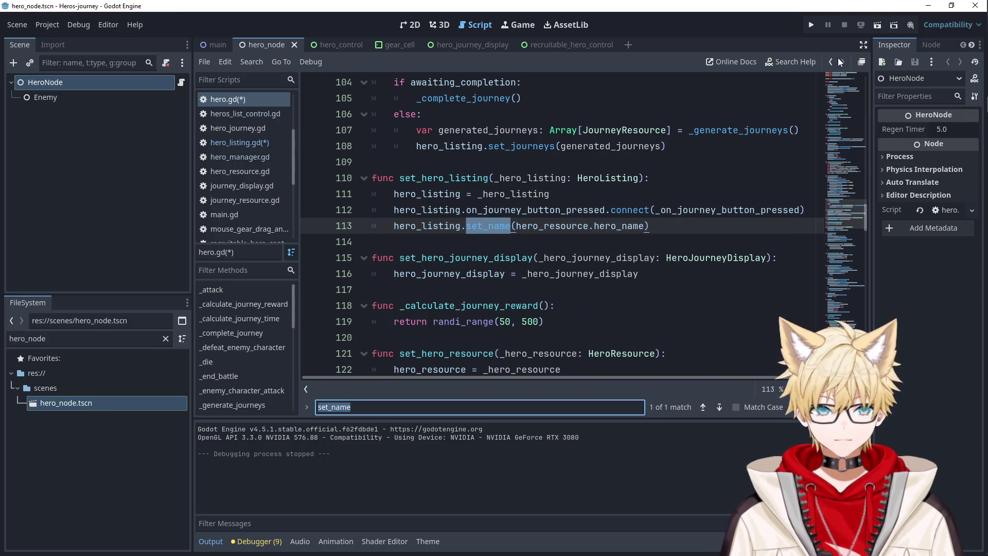
click(831, 60)
- In hero_listing.gd, add func set_name(hero_name: String) that sets name_label.text = hero_name
scroll(545, 283, down, 20)
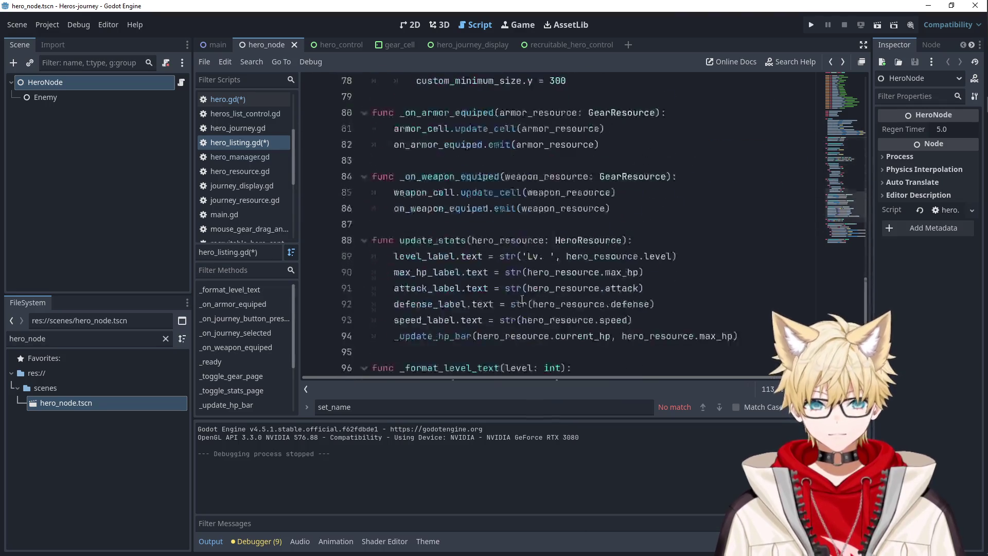
click(417, 354)
key(Return)
text(func name_label()
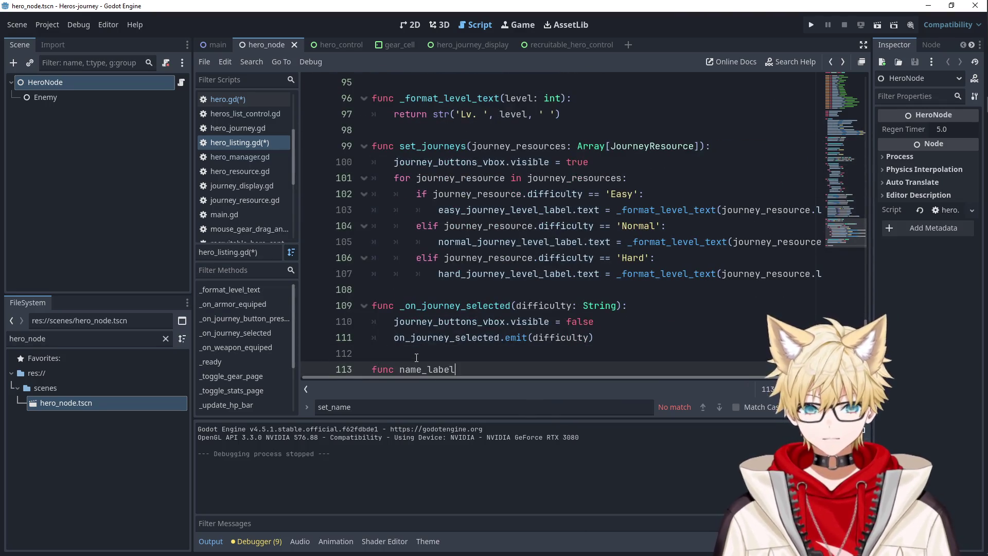
key(BackSpace)
key(BackSpace)
key(BackSpace)
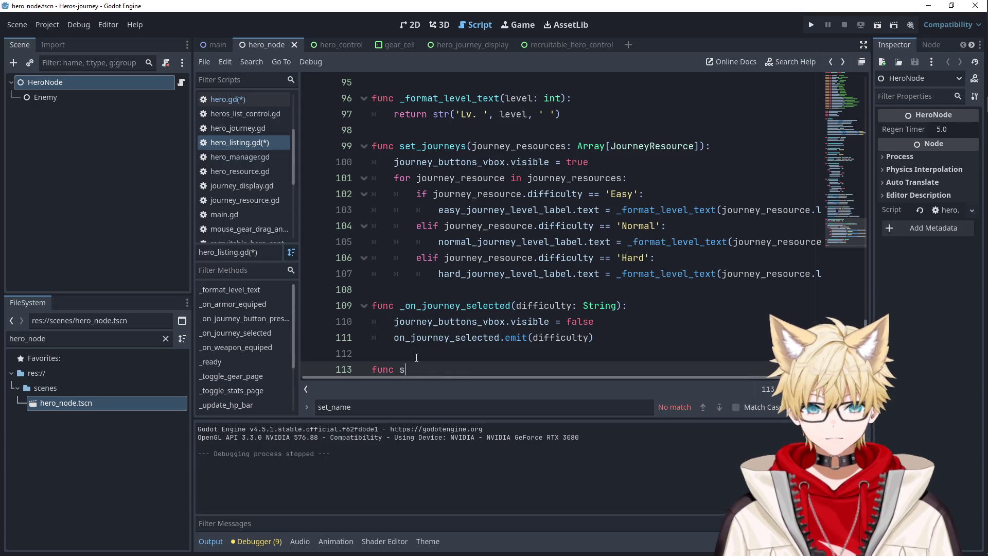
text(set_name()
text(hero_name: St)
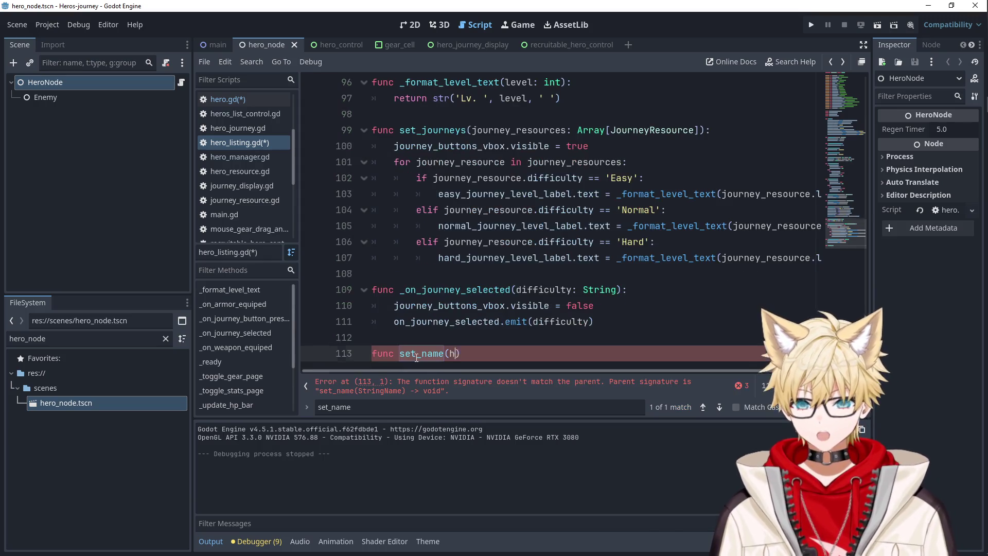
text(ring):)
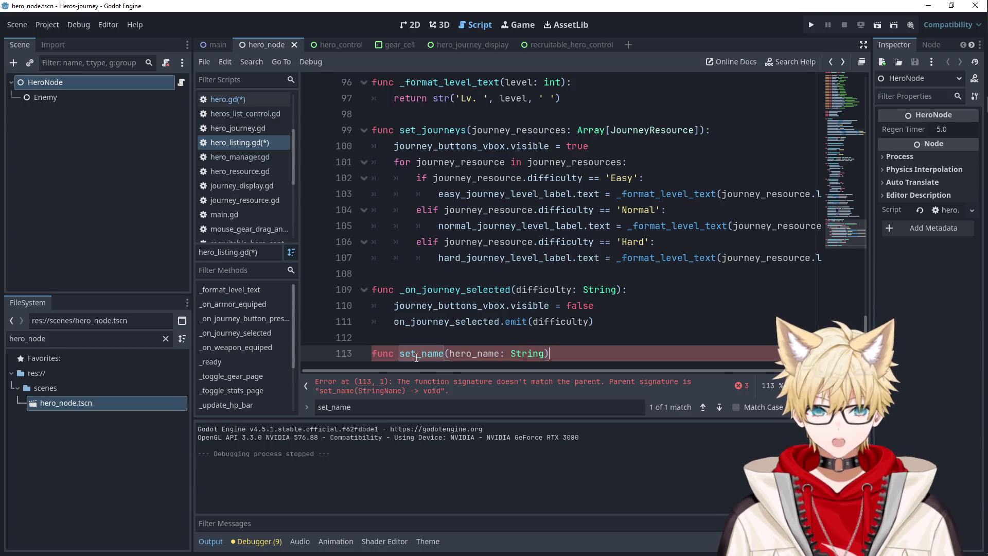
key(Return)
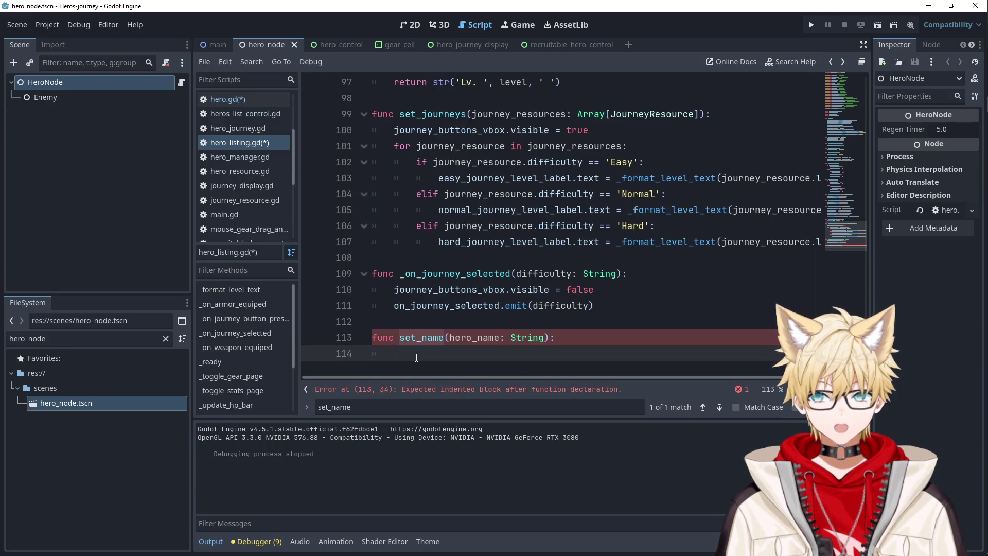
text(name_label.na)
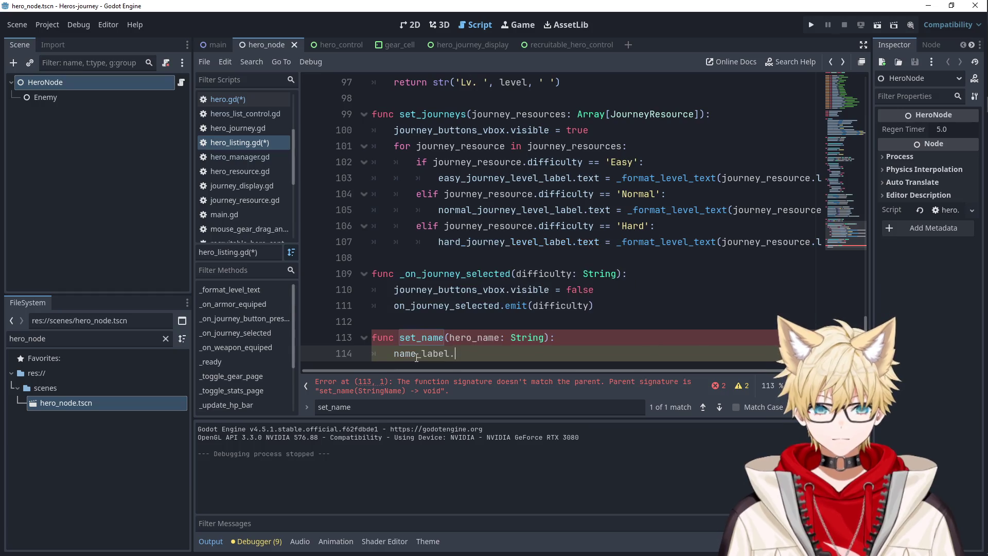
key(BackSpace)
key(BackSpace)
text(text = )
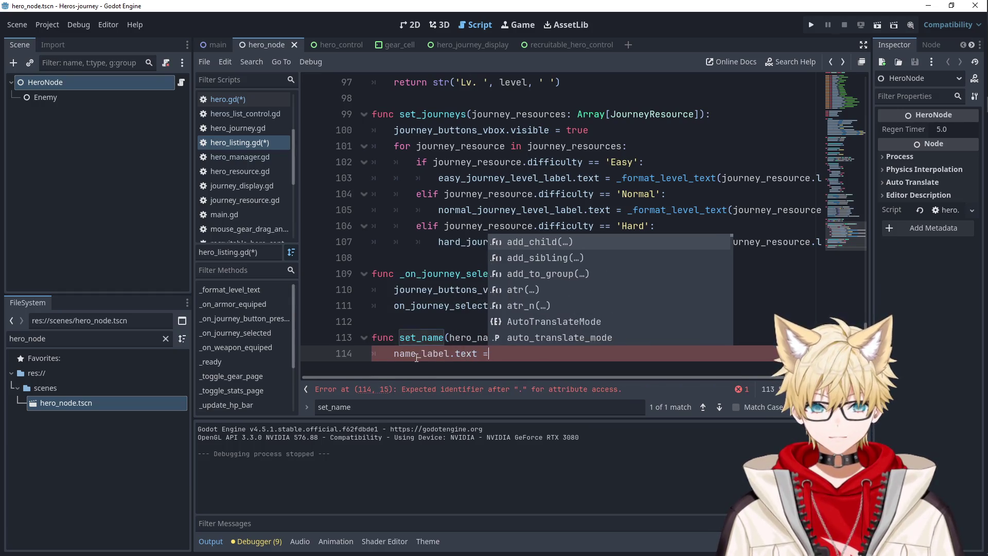
text(hero_name)
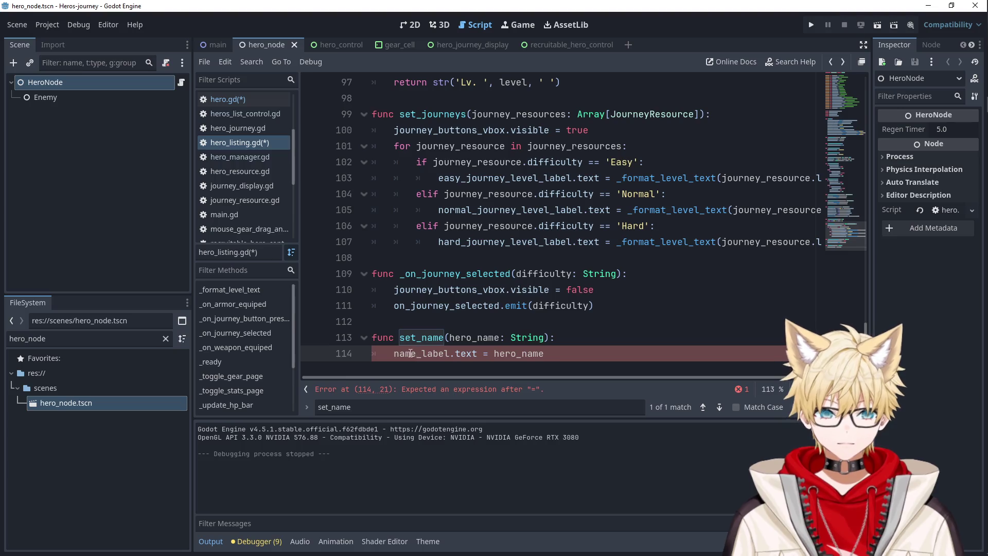
- Rename the new function from set_name to set_hero_name
click(627, 321)
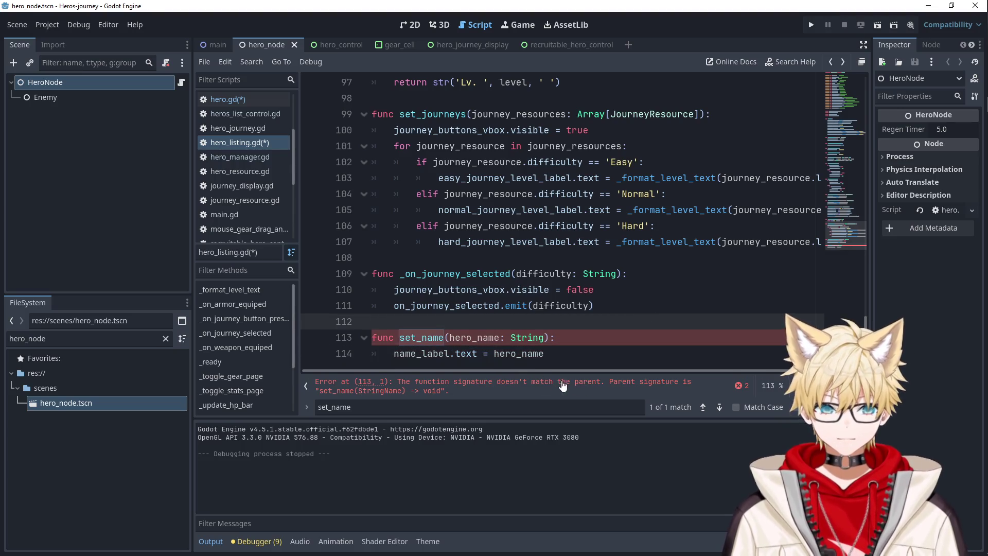
double_click(426, 341)
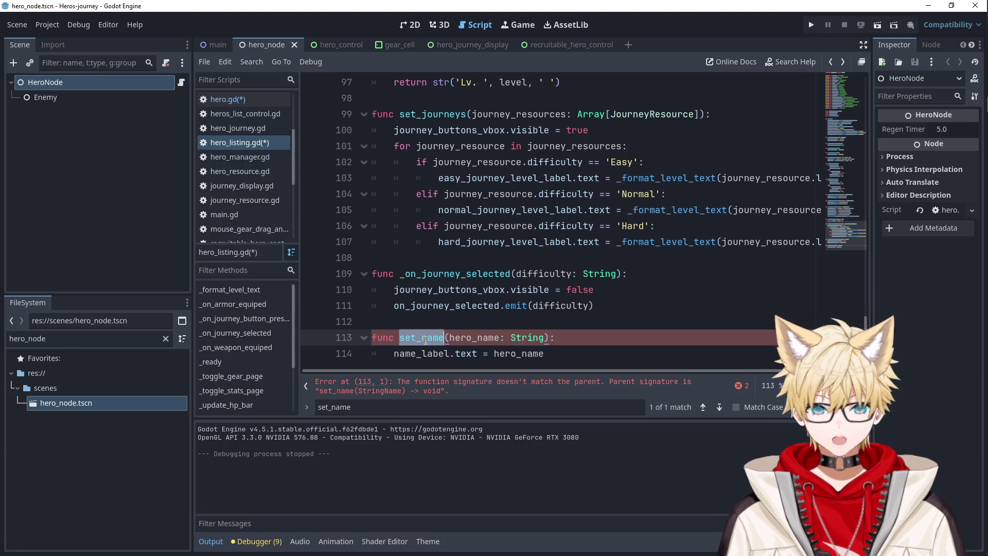
click(420, 341)
text(_hero)
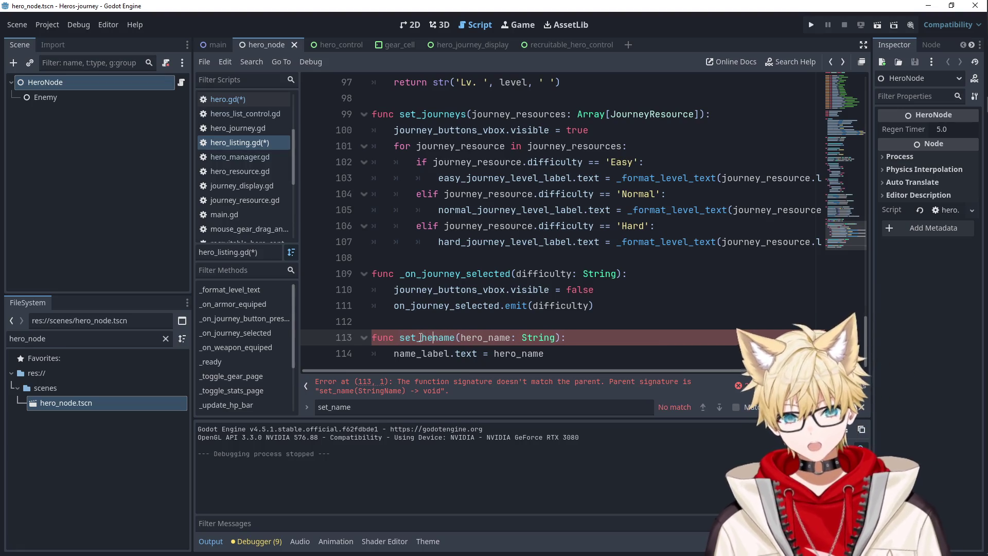
text(_)
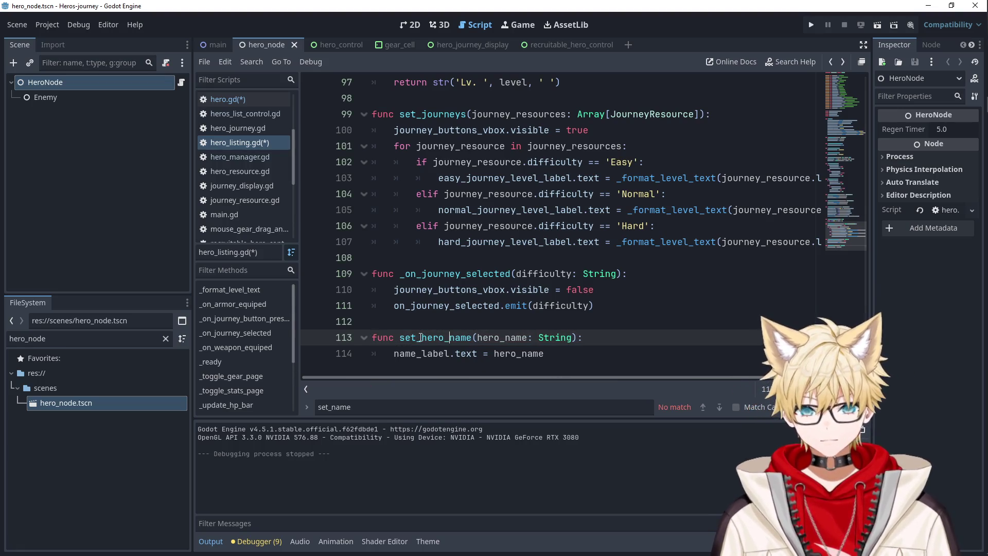
double_click(432, 337)
- In hero.gd, change the set_name call to set_hero_name and launch the game
click(832, 66)
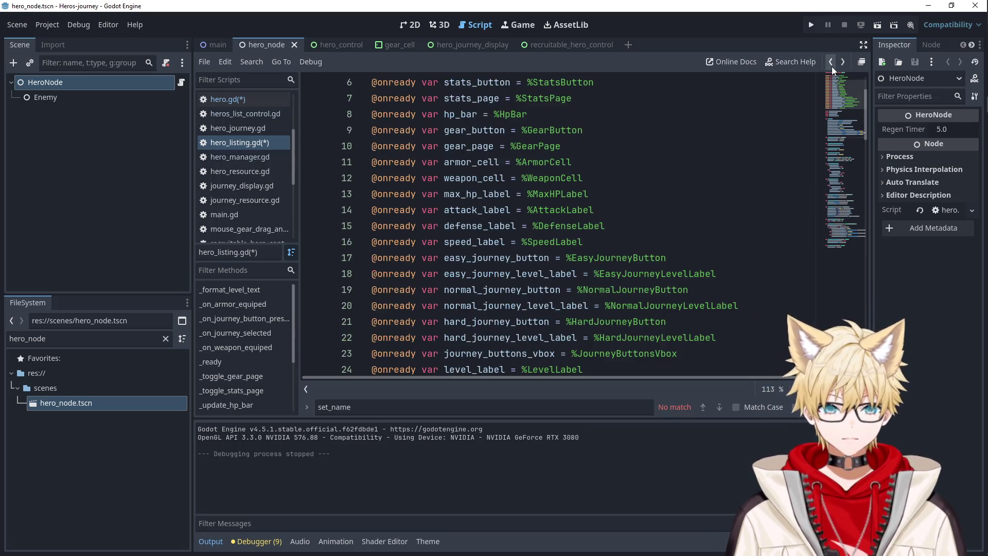
click(833, 61)
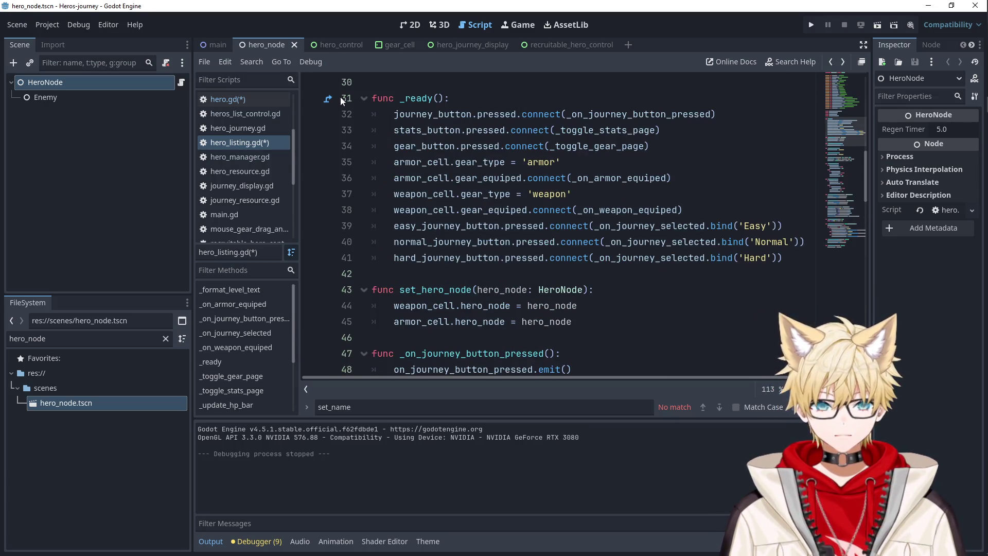
click(96, 408)
click(181, 82)
scroll(523, 313, down, 10)
scroll(522, 313, down, 10)
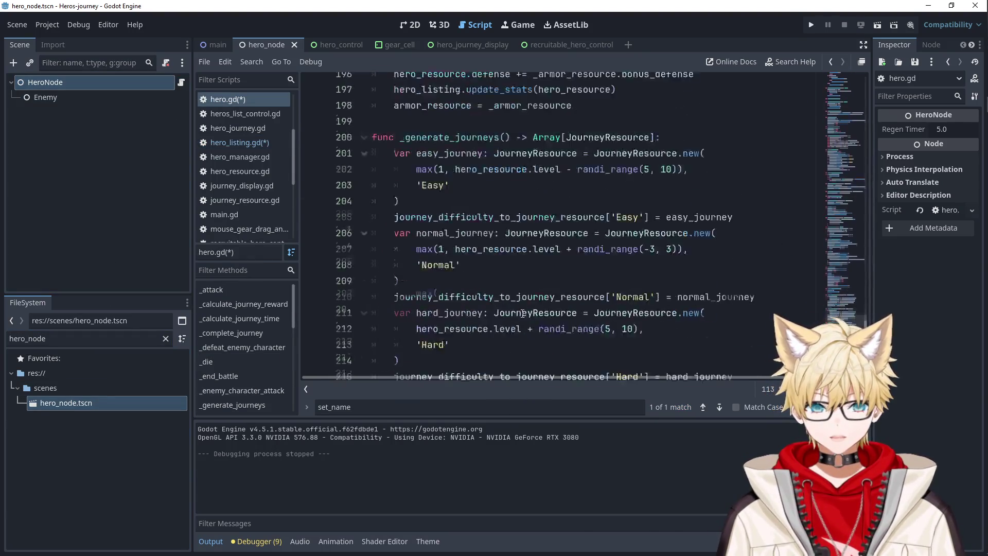
key(ctrl+f)
text(set)
double_click(490, 226)
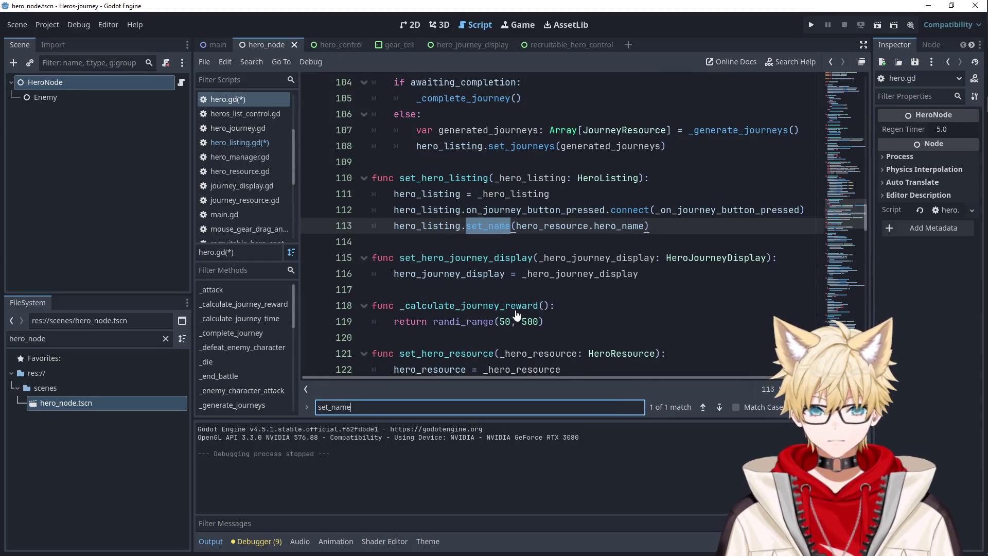
text(set_hero_name)
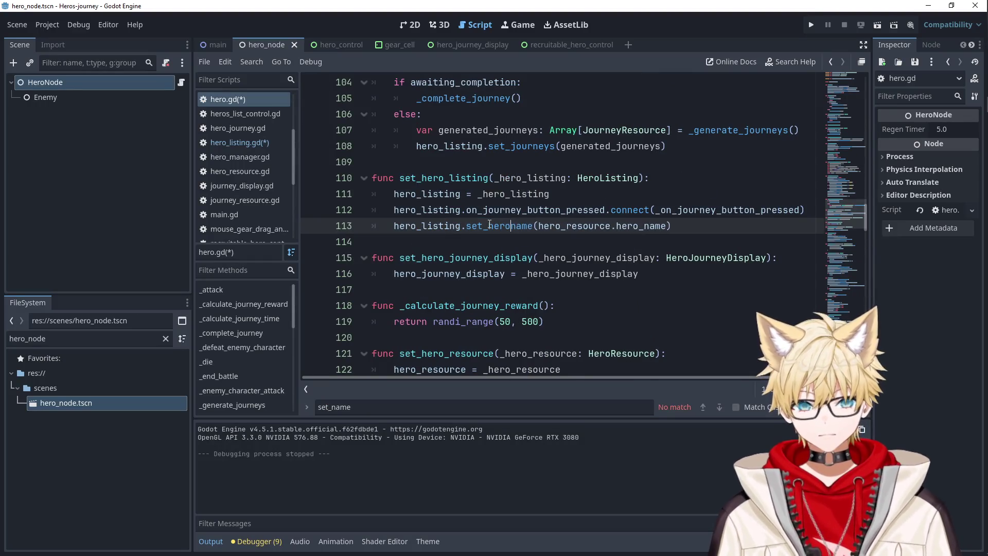
click(811, 24)
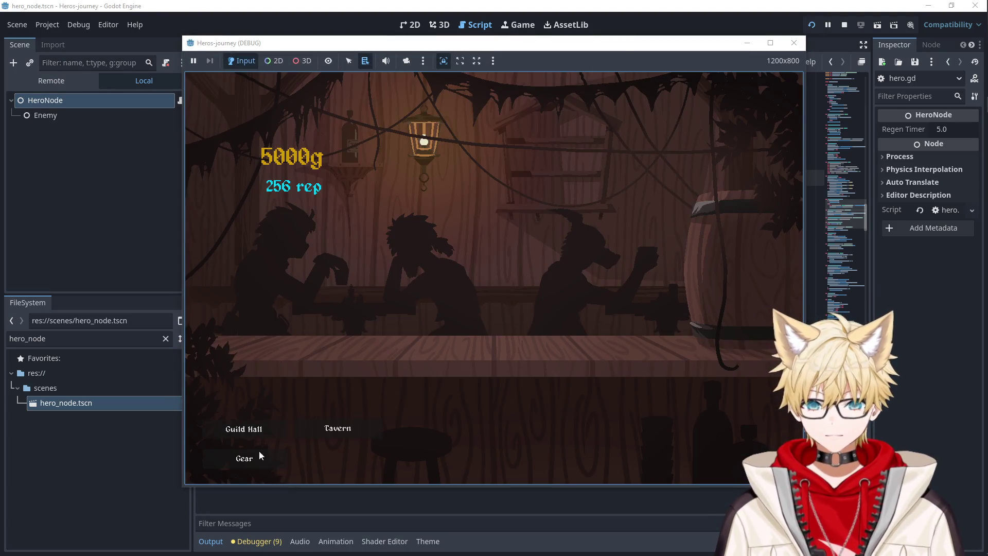
- Test recruiting a hero, then delete the failing set_hero_name call on line 113
click(312, 431)
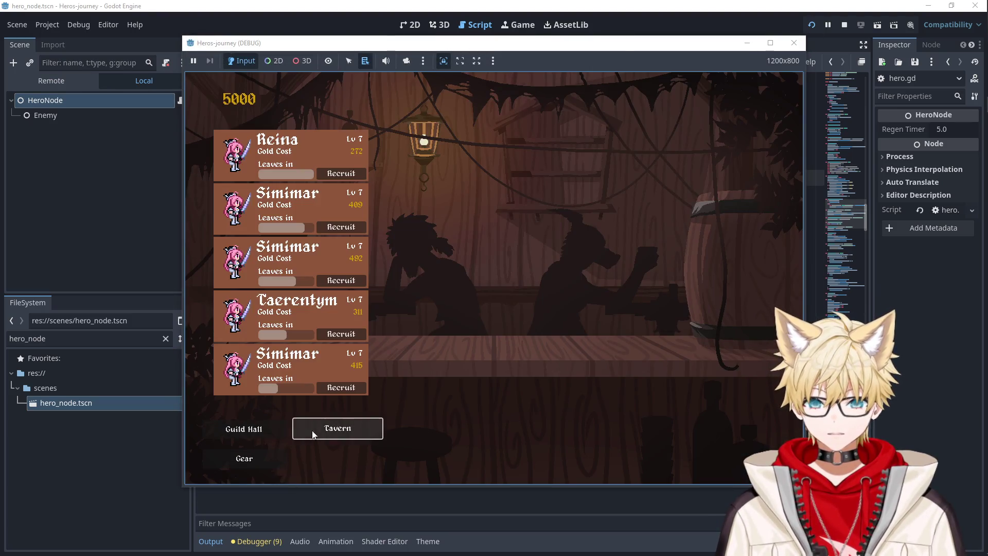
click(338, 226)
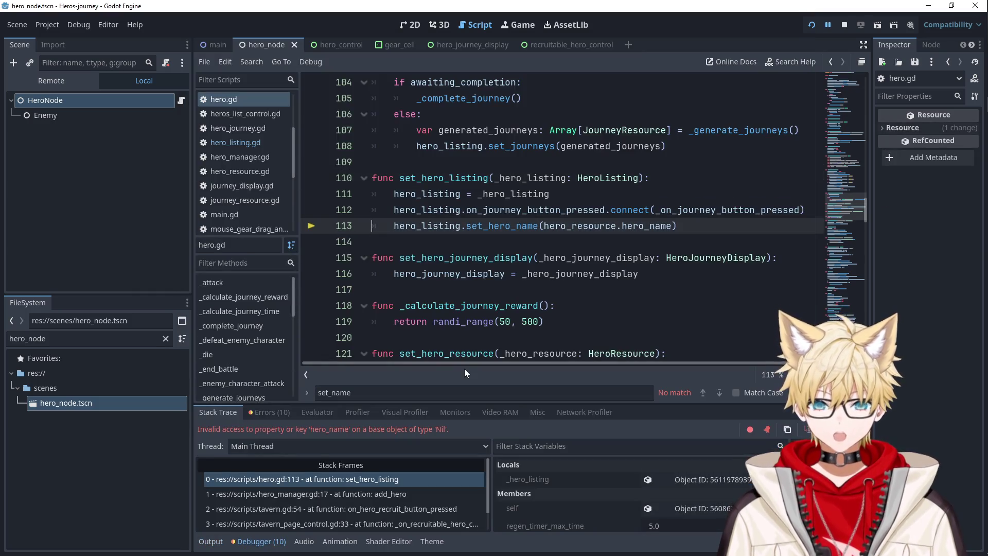
drag(677, 226, 372, 226)
key(BackSpace)
key(BackSpace)
- In _ready, add hero_listing.set_hero_name(hero_resource.hero_name) after the set_hero_node call
double_click(458, 195)
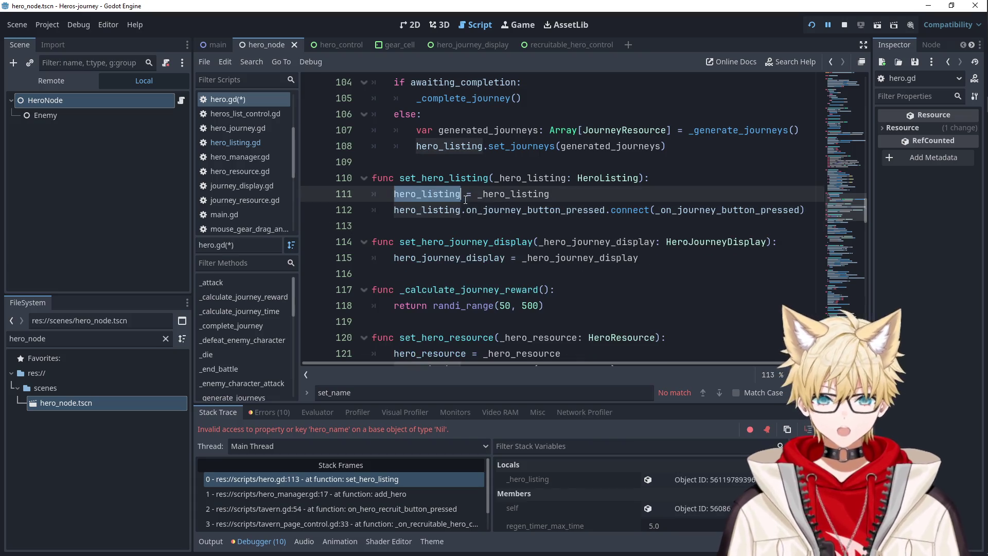
scroll(519, 242, up, 12)
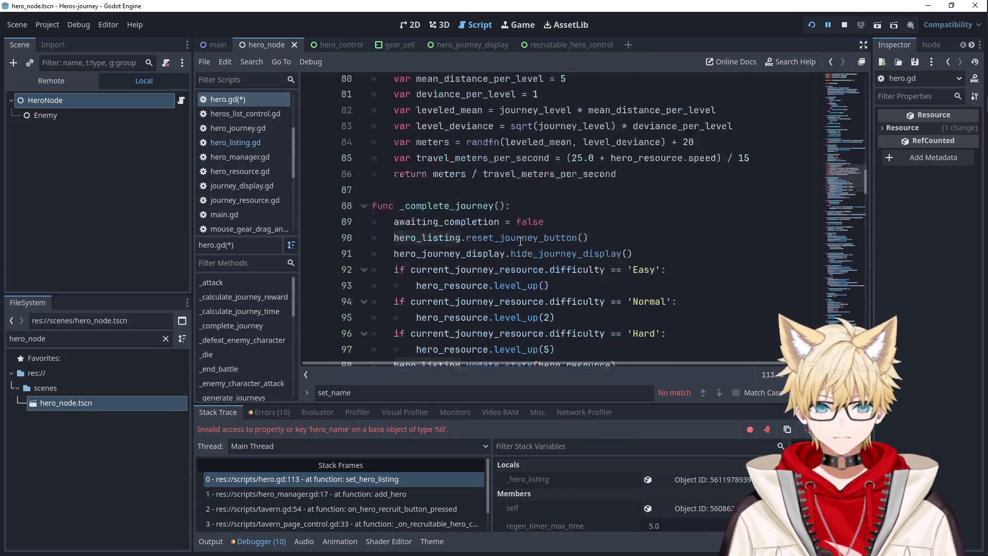
scroll(521, 241, up, 16)
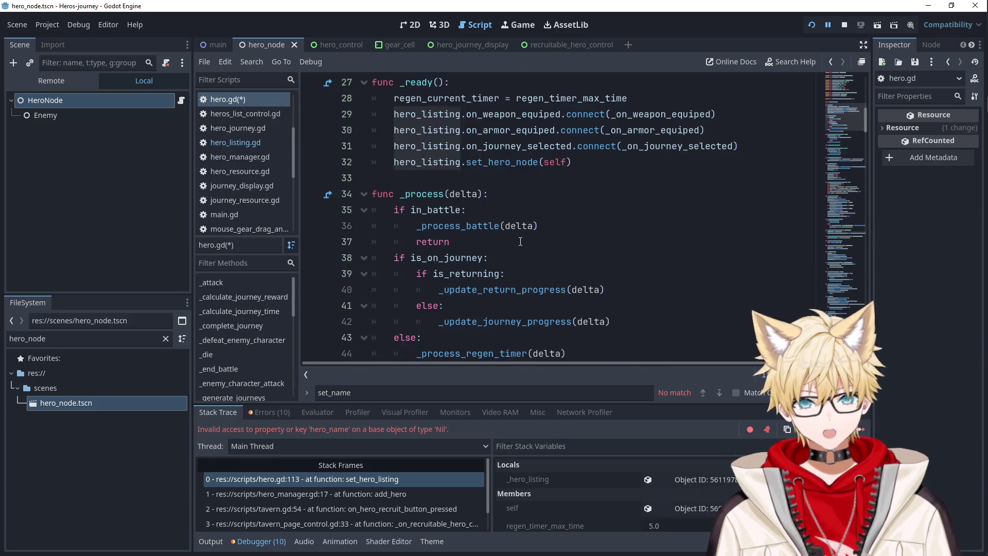
double_click(487, 211)
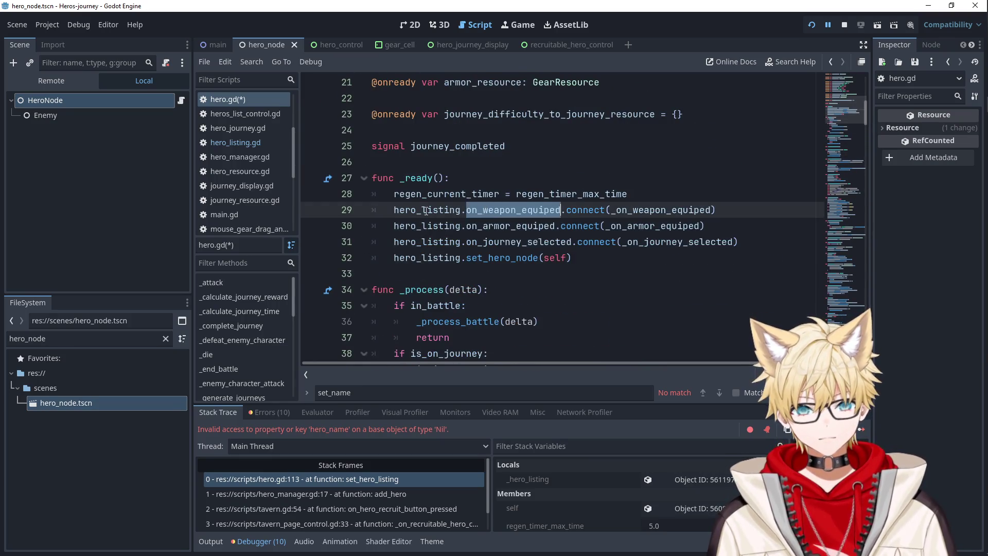
double_click(508, 226)
double_click(509, 241)
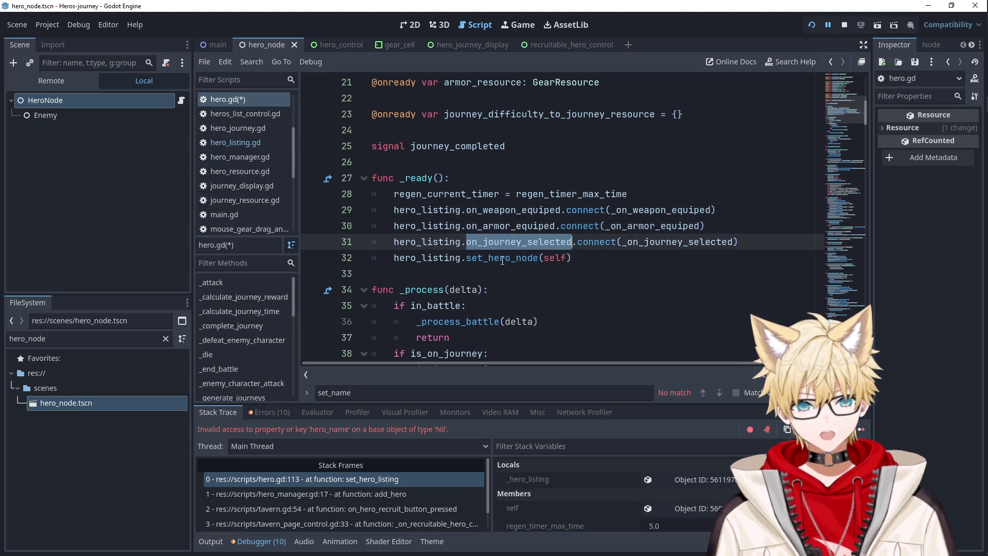
double_click(517, 259)
click(587, 261)
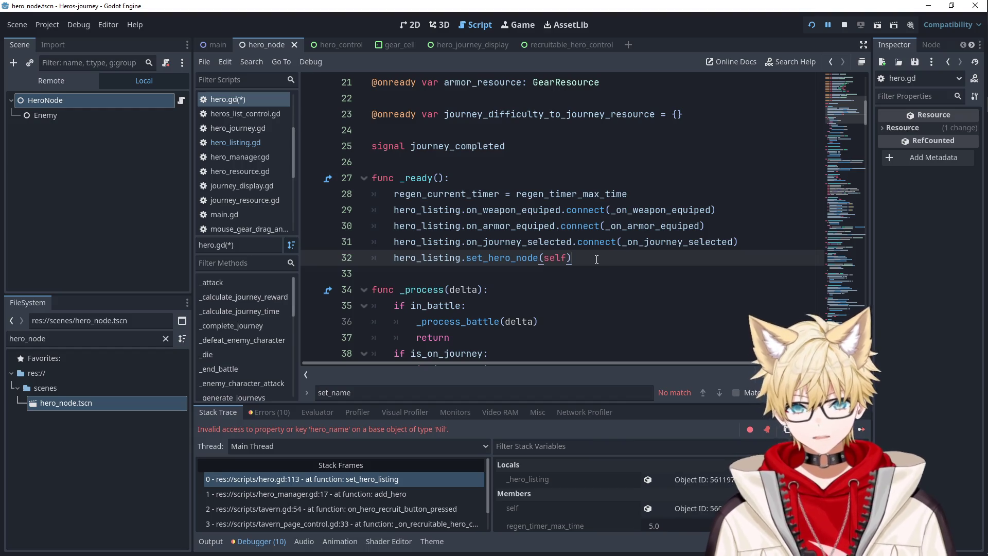
key(Return)
text(hero_listing.set_hero_name(hero_resource.hero_name))
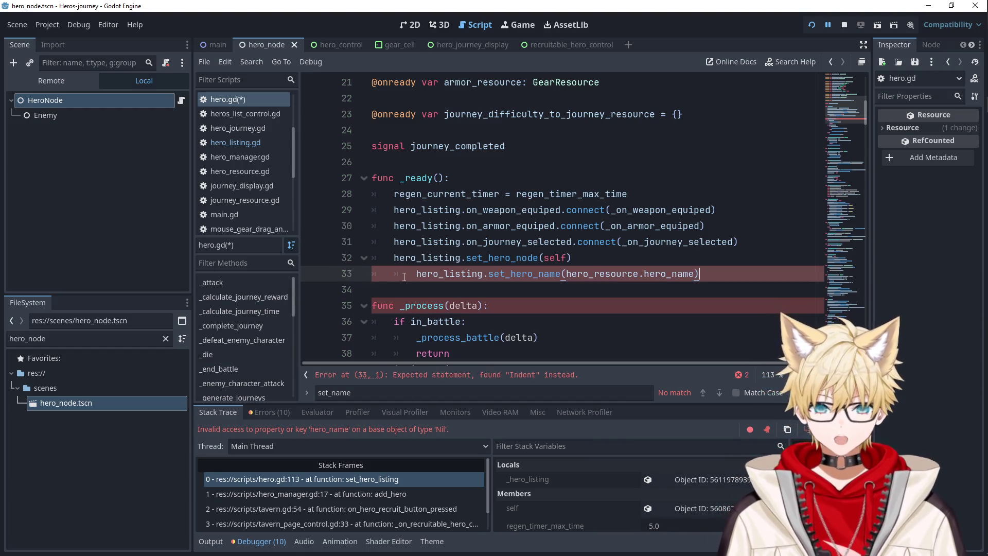
key(BackSpace)
- Run the game, recruit Simimar, Myriil and Taerentym to check their names, then close it
key(F5)
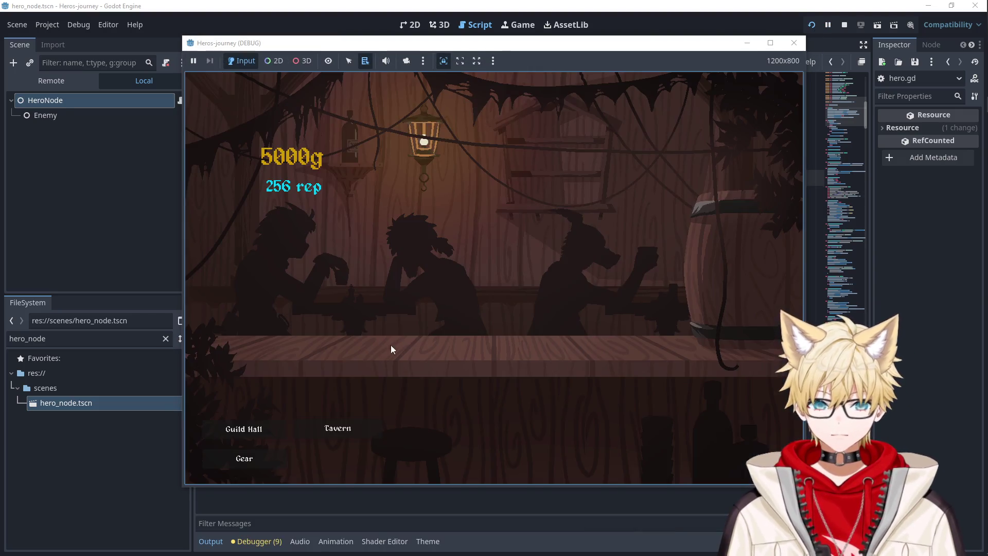
click(355, 428)
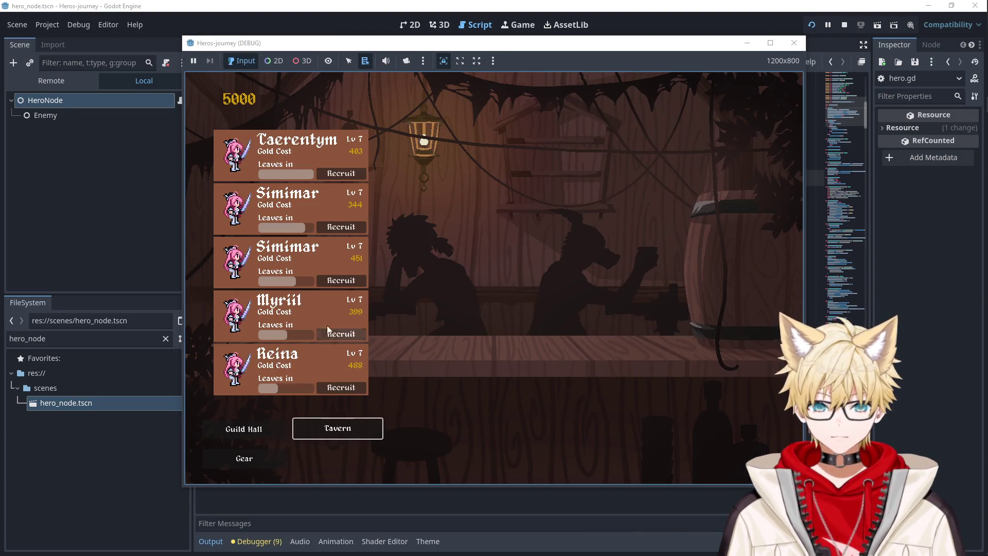
click(341, 227)
click(350, 281)
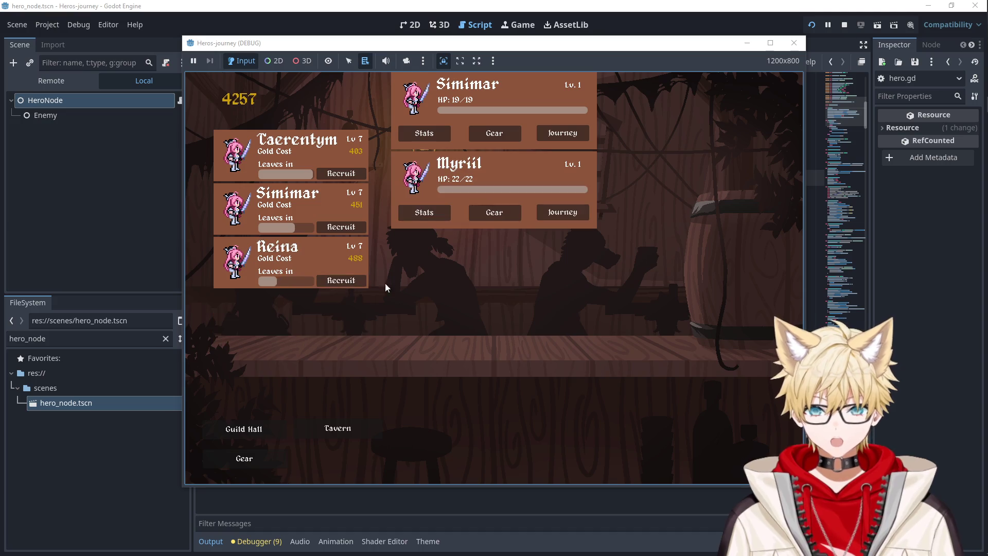
click(346, 173)
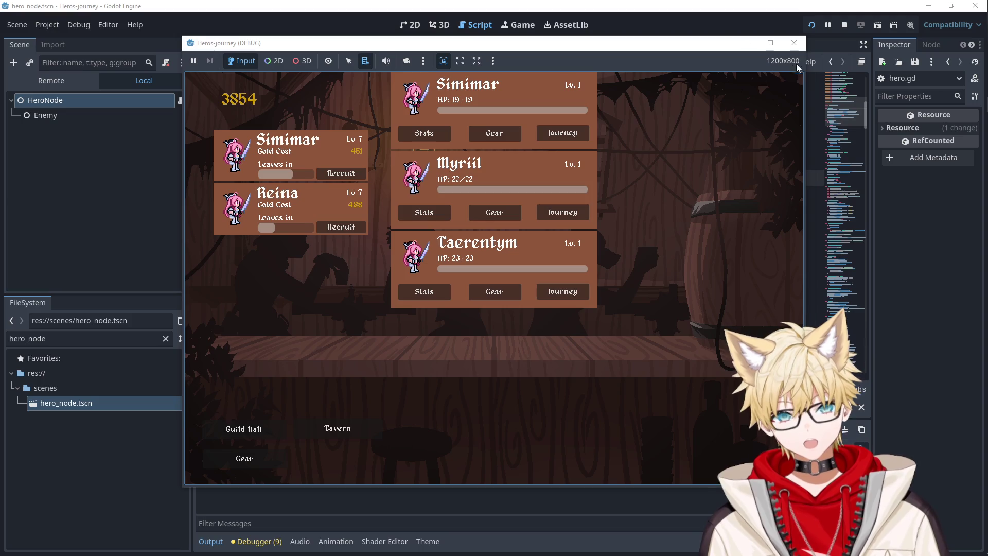
click(794, 43)
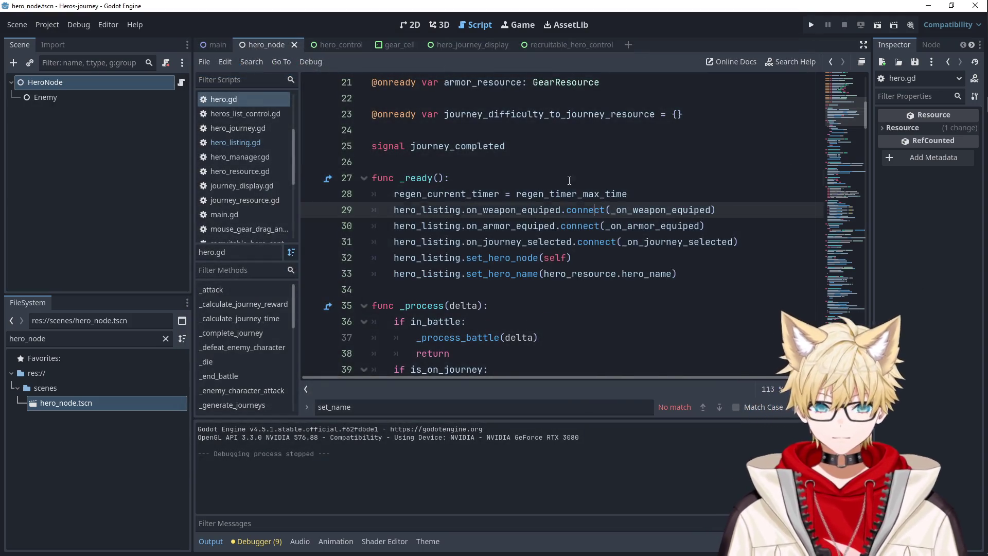
- Review line 33 and tick off the finished task in the checklist notes
key(Up)
key(Up)
double_click(434, 281)
click(645, 273)
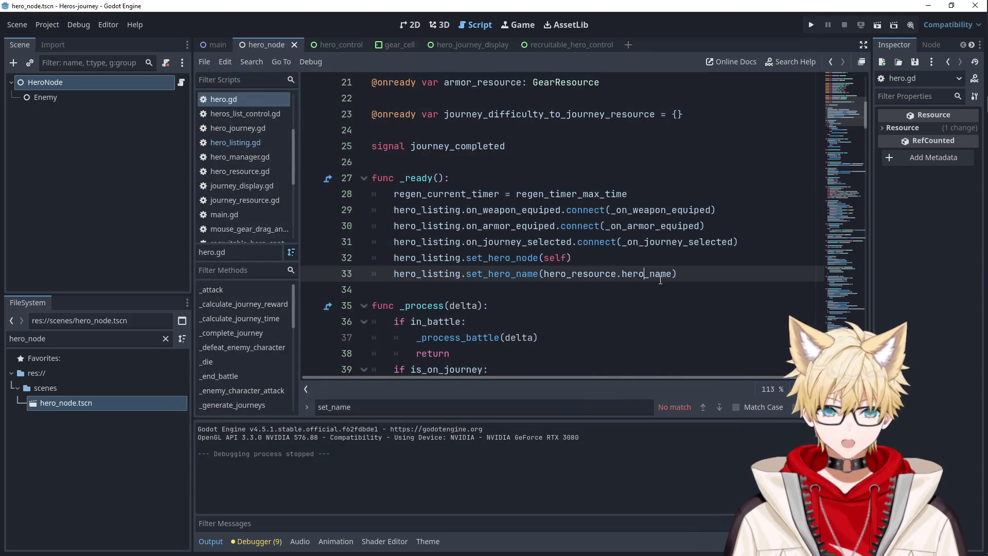
click(973, 185)
click(337, 180)
click(757, 227)
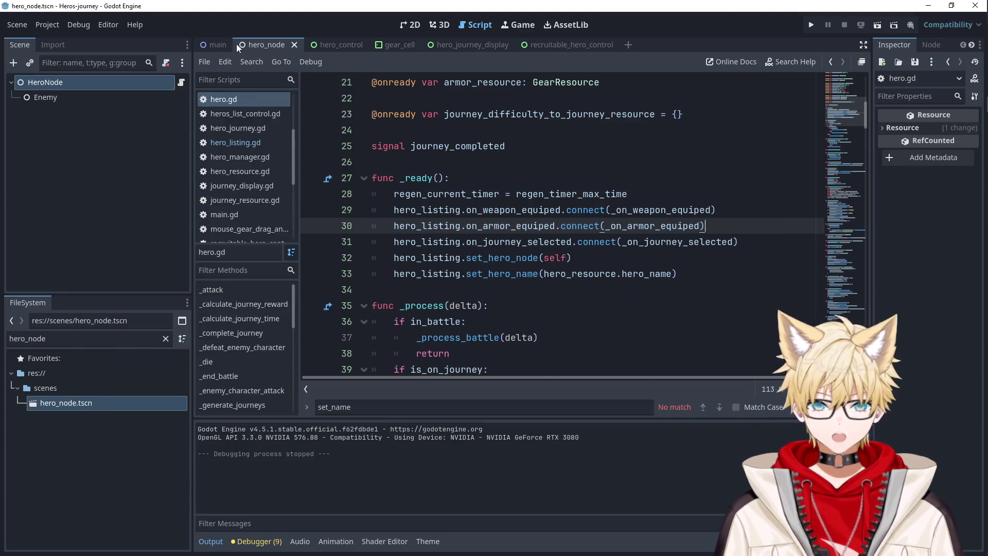
- Switch to the main scene and open the tavern.gd script
click(214, 41)
scroll(156, 218, down, 3)
click(176, 281)
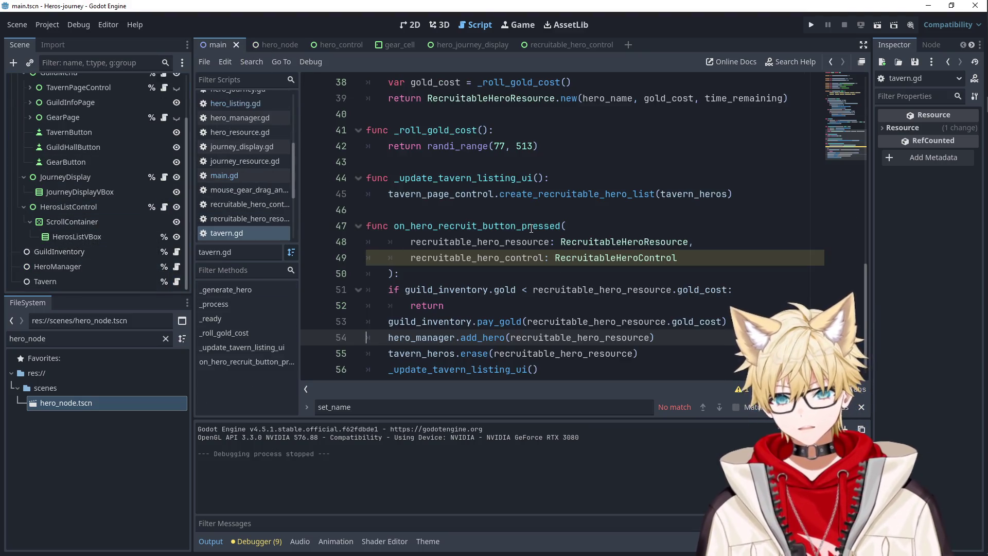
- Review the recruit handler's recruitable_hero_control and hero_manager code in tavern.gd
click(531, 228)
double_click(479, 257)
scroll(471, 294, down, 1)
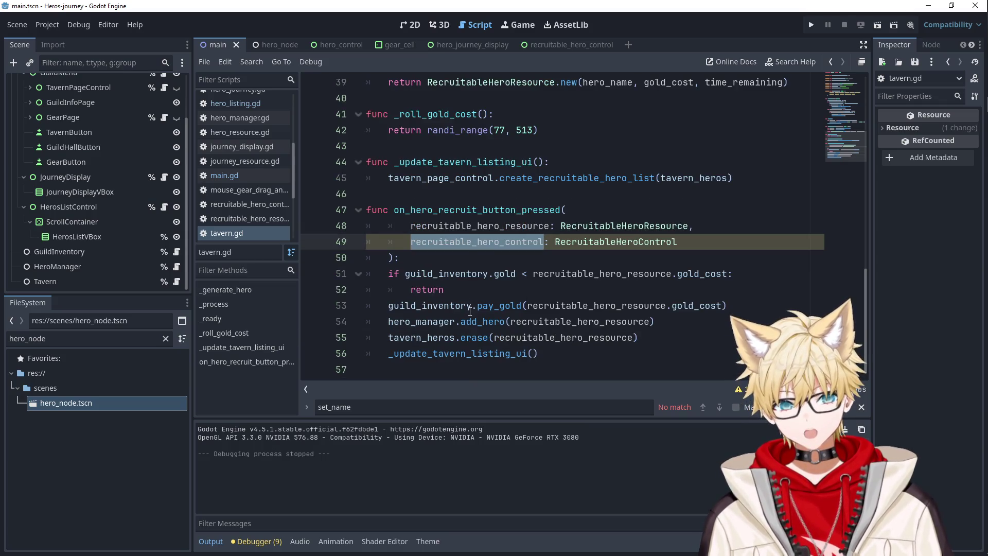
double_click(434, 321)
scroll(536, 324, up, 2)
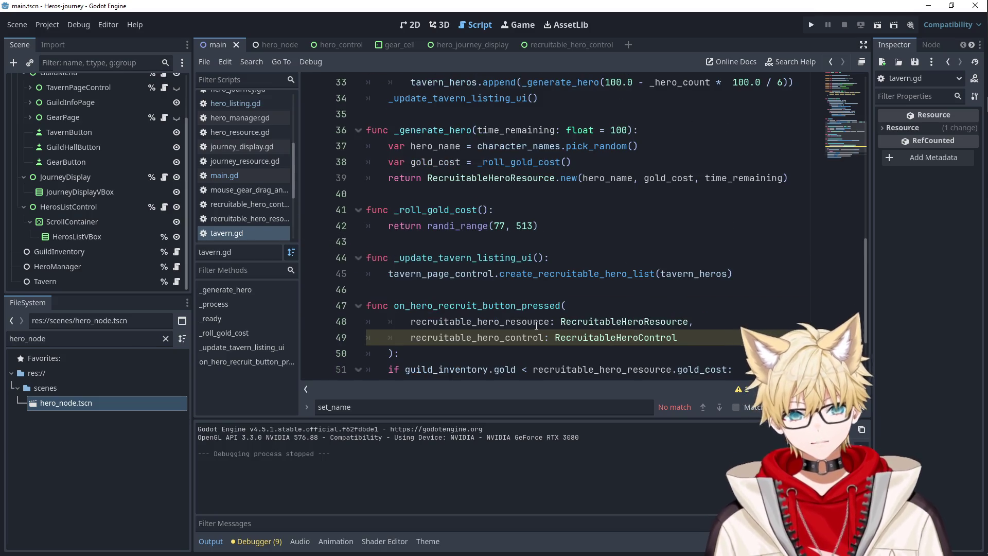
scroll(538, 318, up, 2)
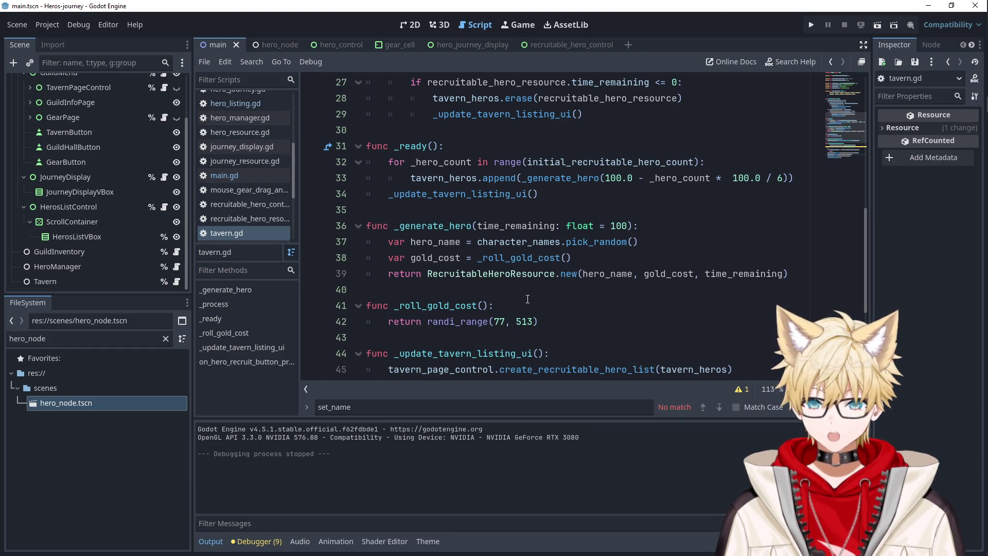
scroll(84, 219, up, 3)
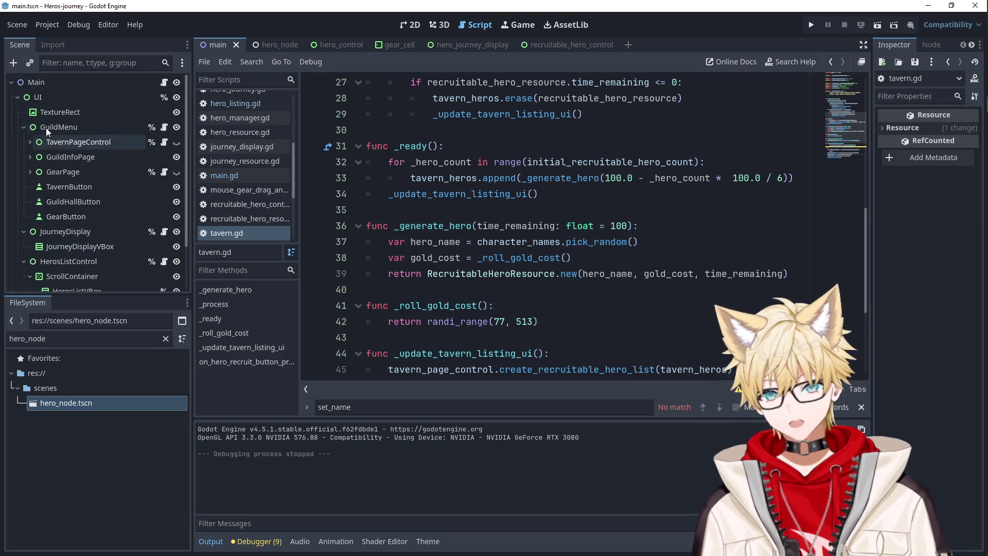
- Open the GuildInventory node's script and scroll to its top variable declarations
click(18, 95)
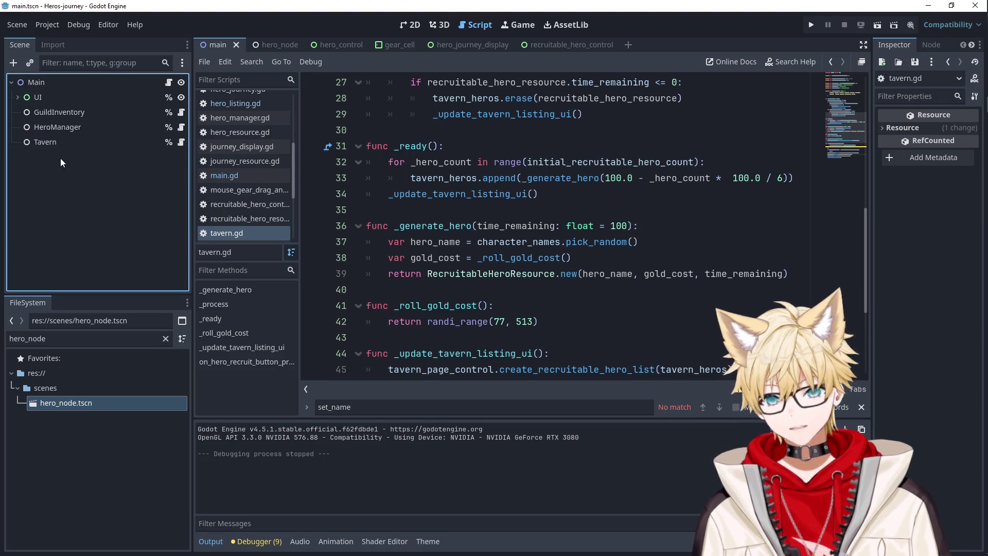
click(180, 112)
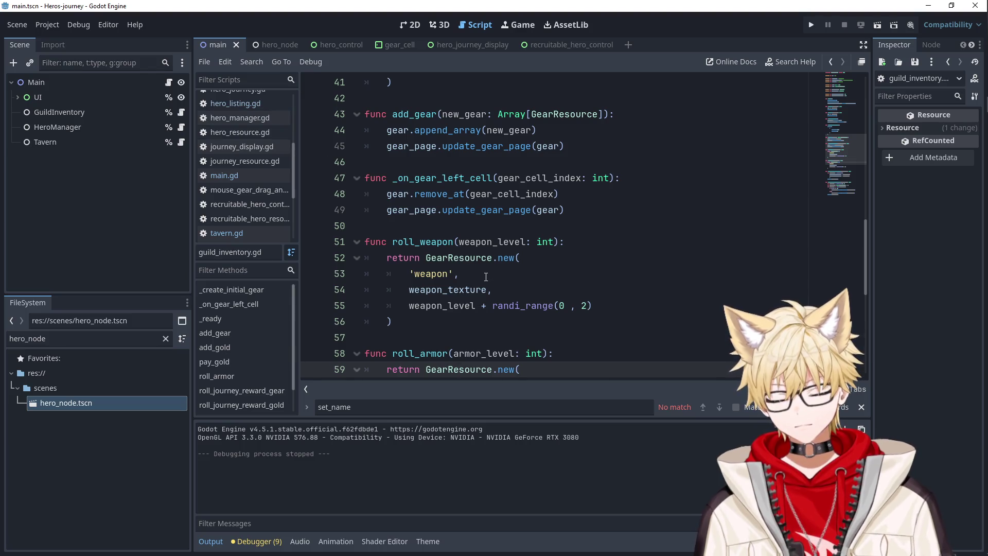
scroll(487, 276, up, 4)
scroll(487, 277, up, 8)
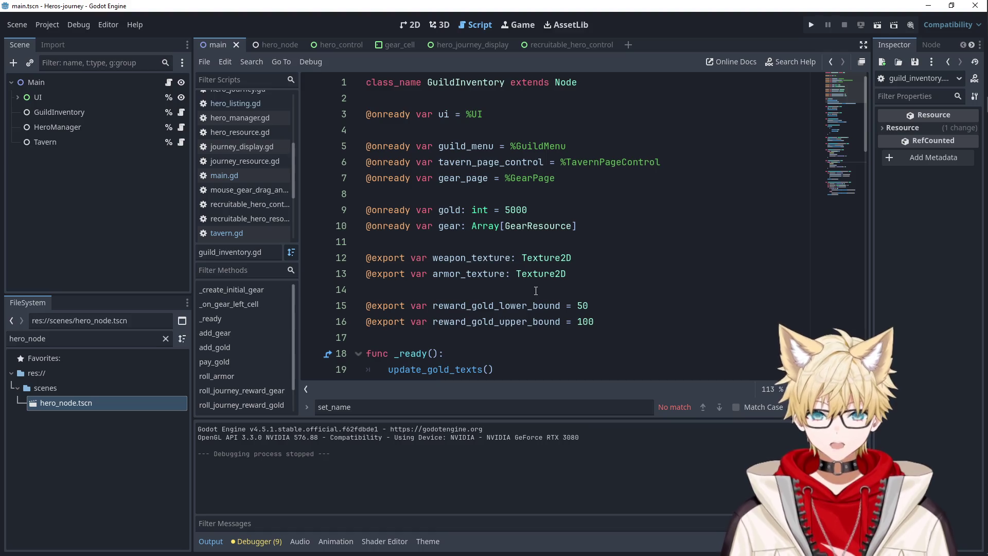
click(615, 228)
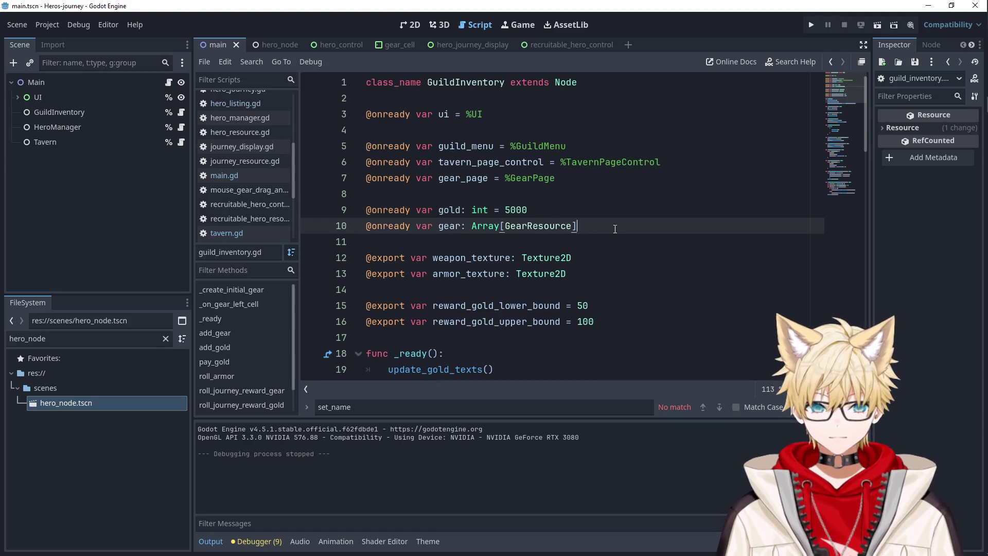
key(Return)
text(@onre)
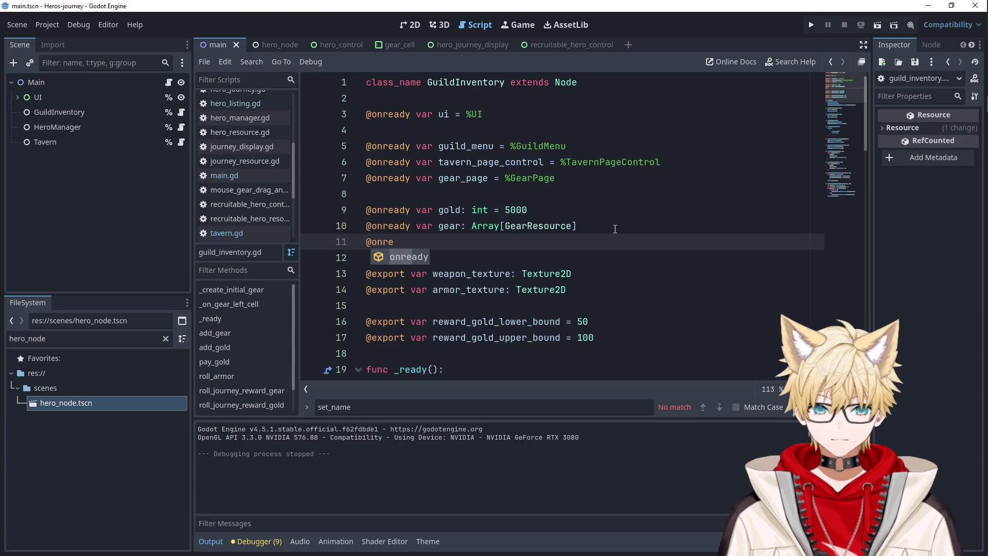
key(Return)
text(var )
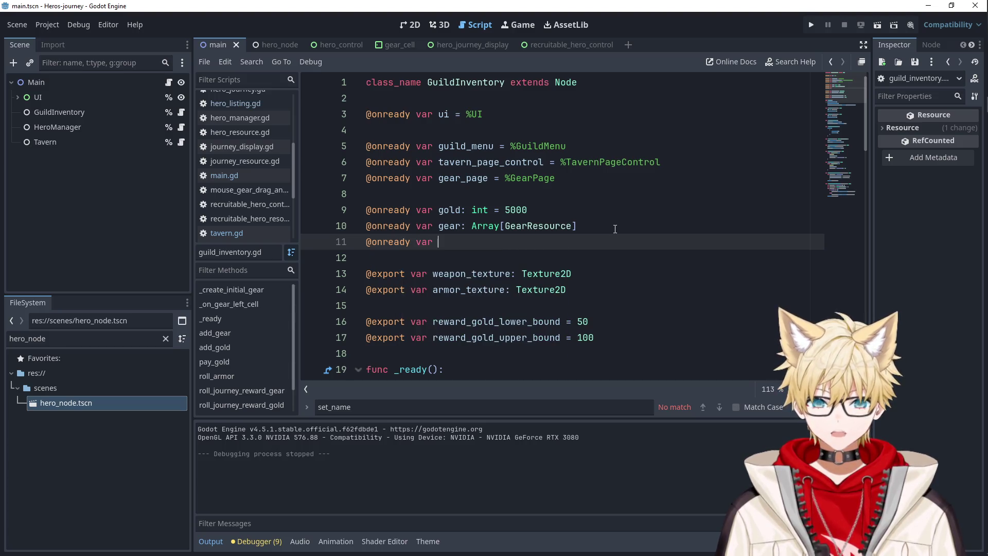
text(repute: in)
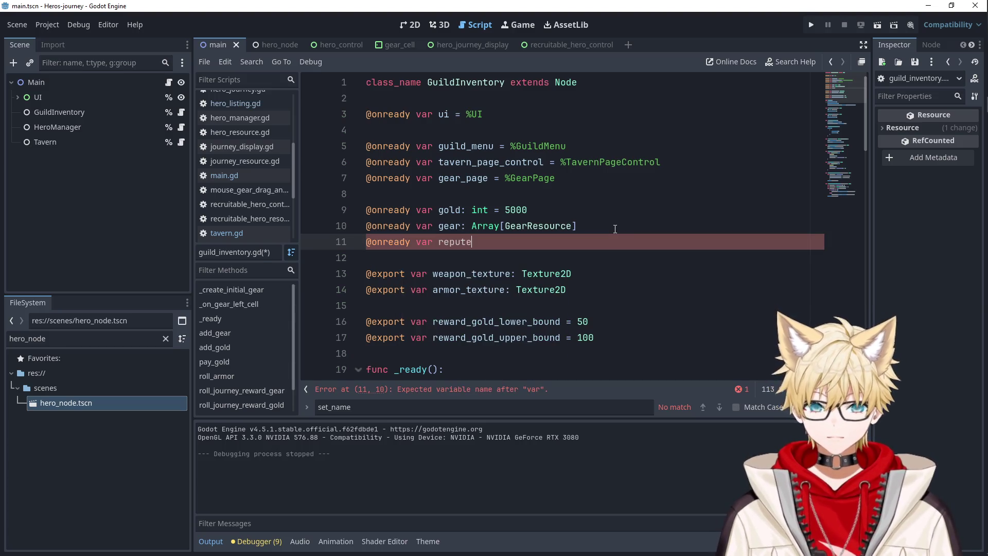
text(t = 1)
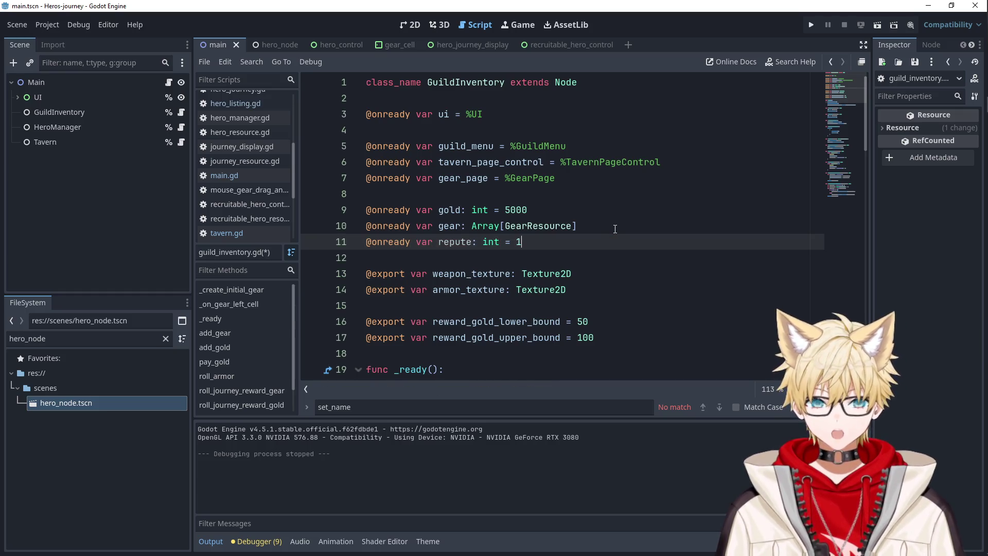
click(615, 226)
key(ctrl+s)
click(596, 196)
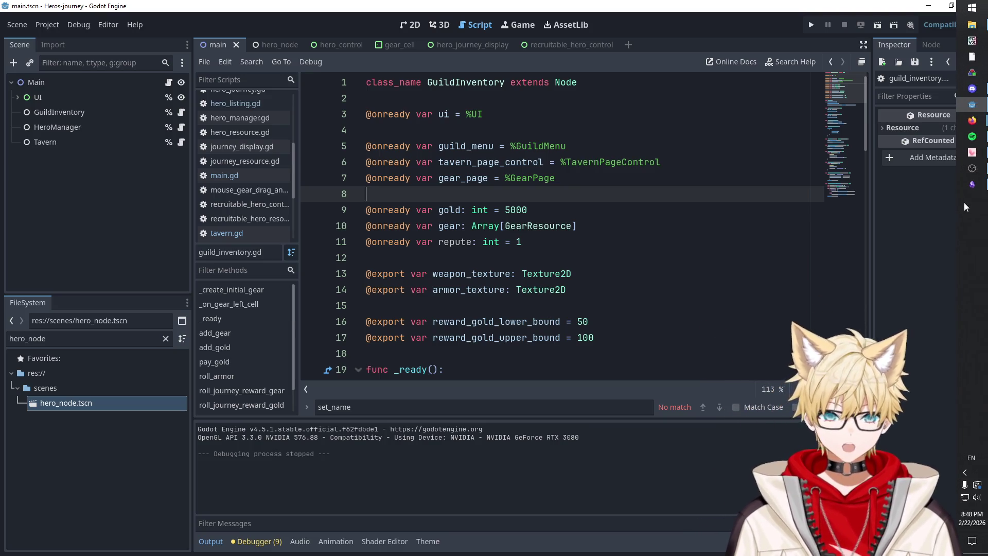
click(970, 185)
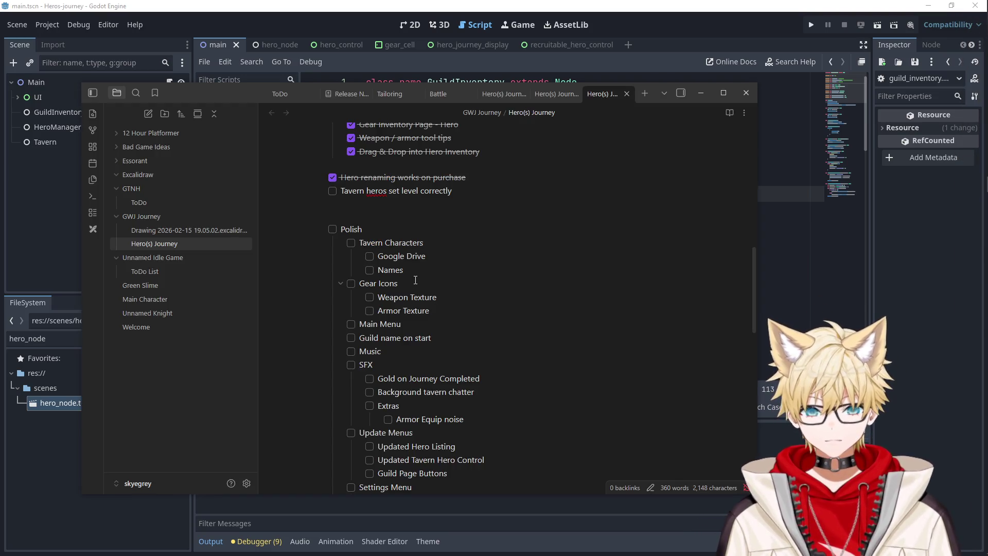
- Add an indented 'Add Repute to ui' task under Polish in the checklist
scroll(415, 279, down, 3)
scroll(404, 232, up, 3)
click(405, 231)
key(Return)
key(Tab)
text(Add Repute)
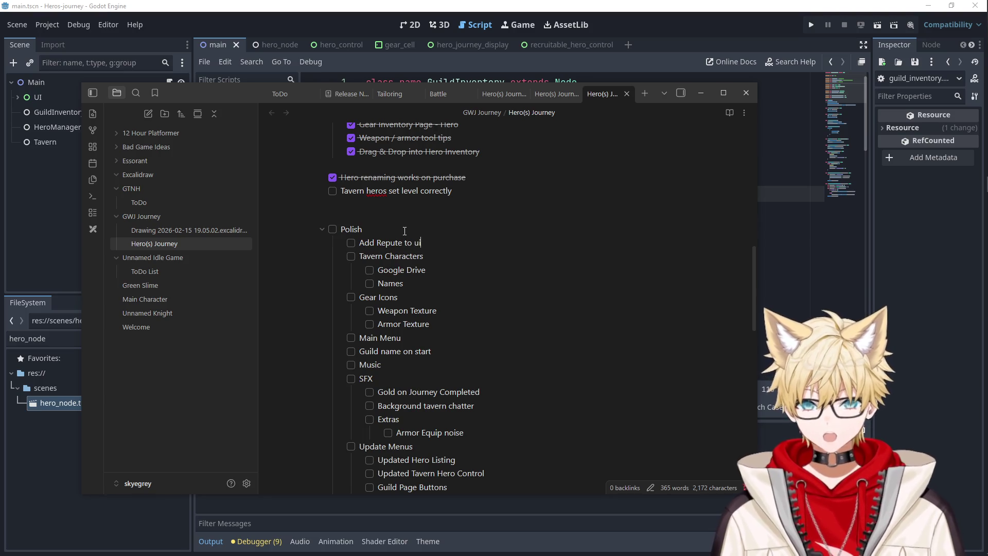
click(766, 216)
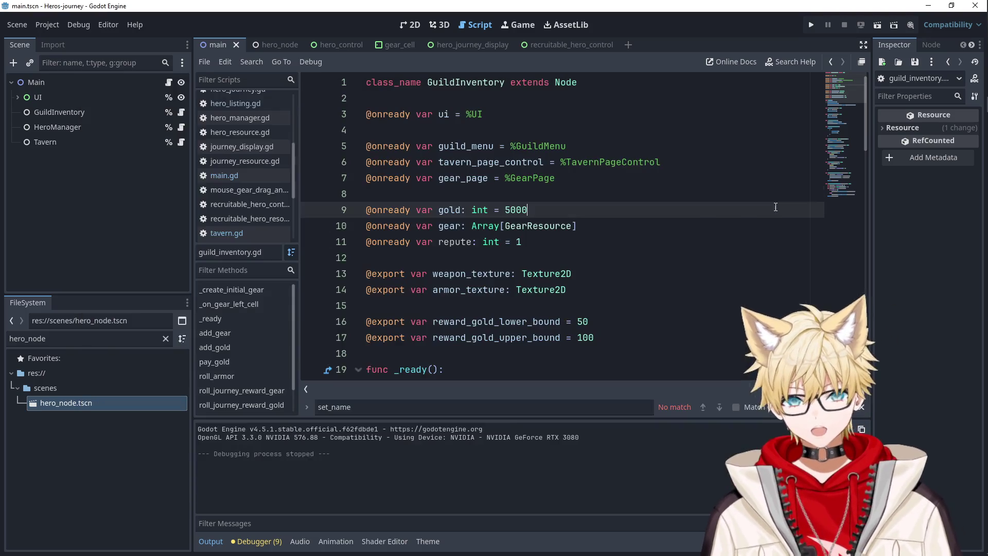
- Review the repute variable on line 11 of the GuildInventory script
double_click(456, 241)
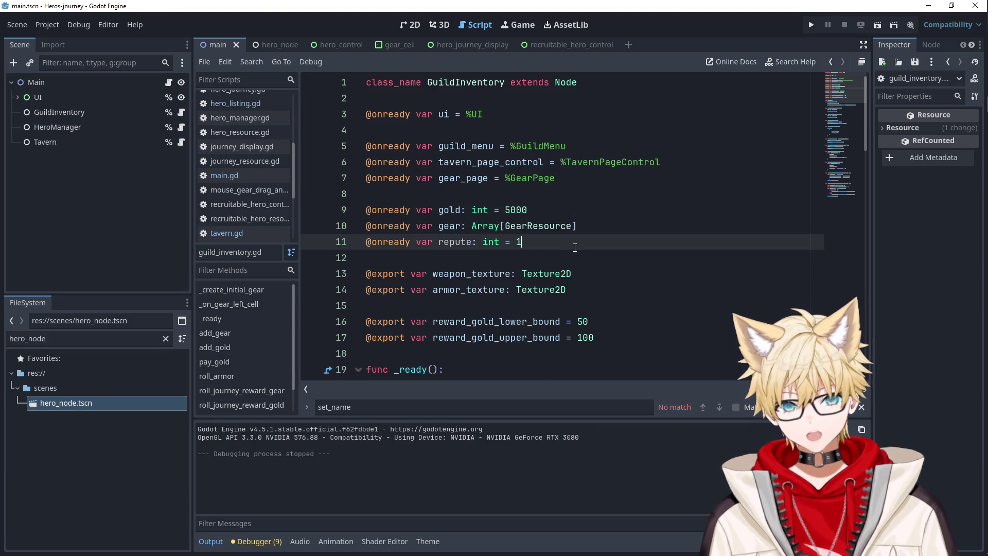
click(549, 194)
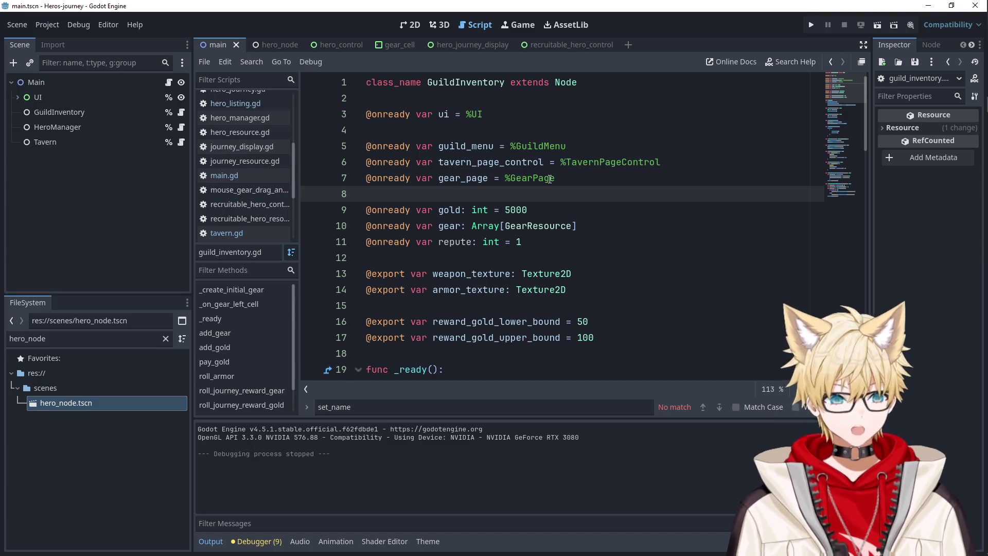
mouse_move(965, 76)
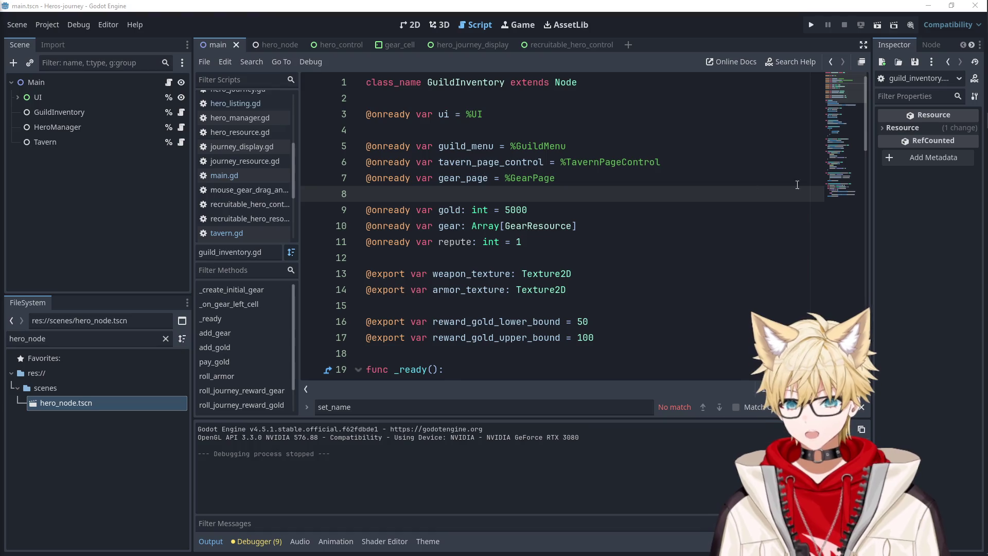
mouse_move(984, 144)
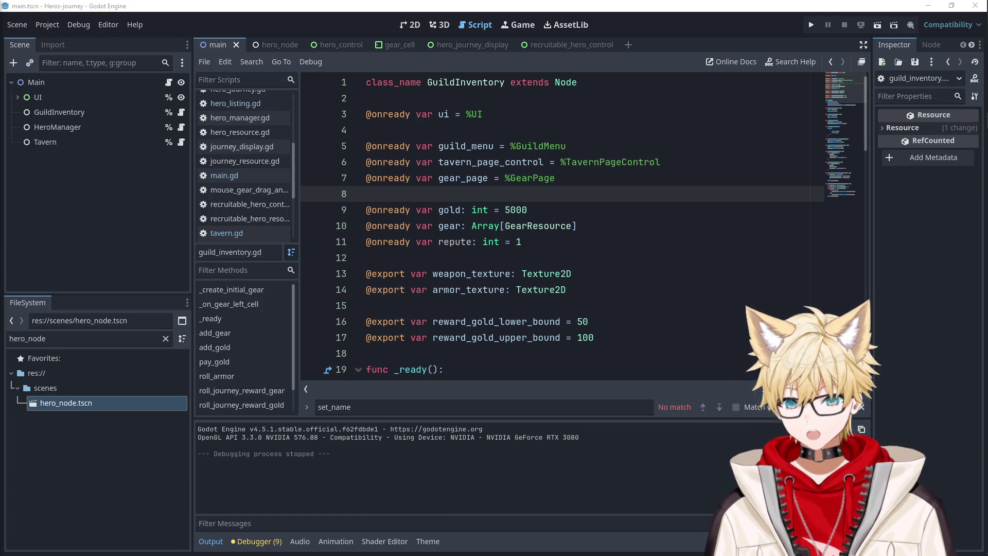
click(561, 226)
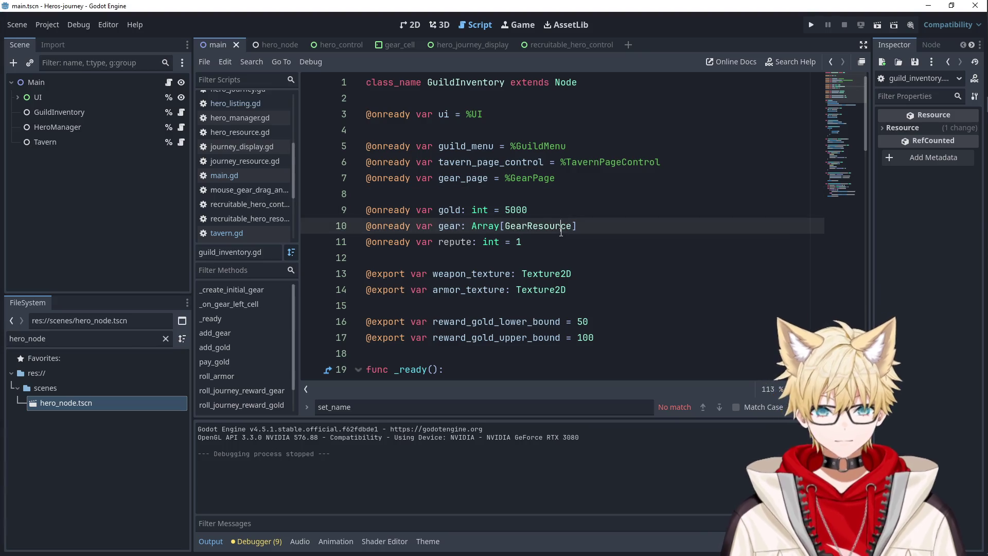
double_click(463, 242)
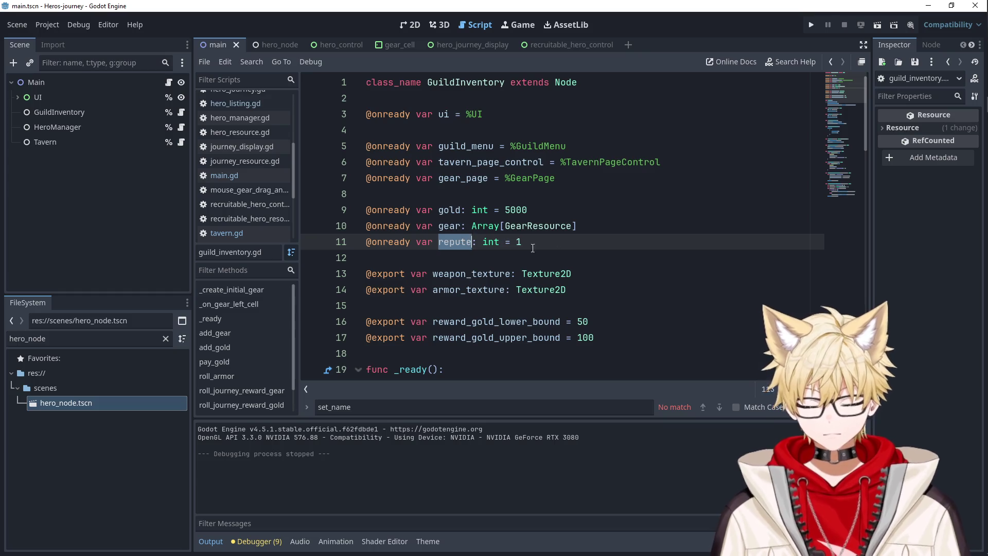
click(637, 264)
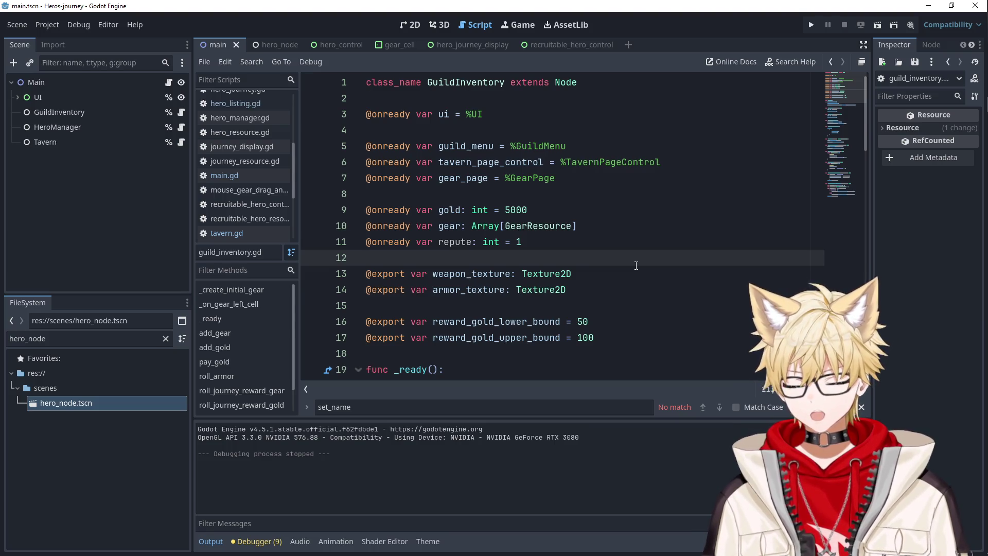
double_click(469, 242)
scroll(515, 283, down, 20)
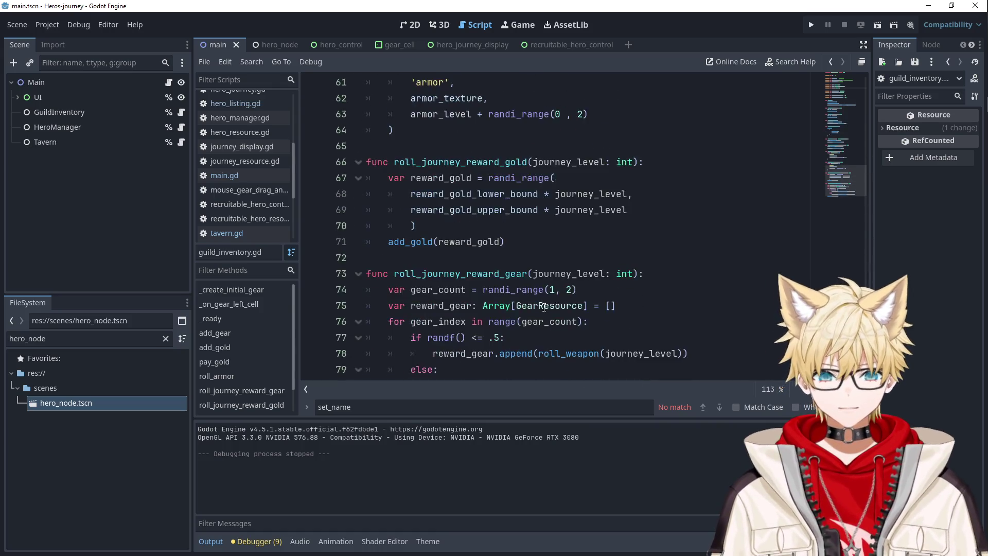
scroll(530, 306, down, 1)
scroll(516, 359, up, 20)
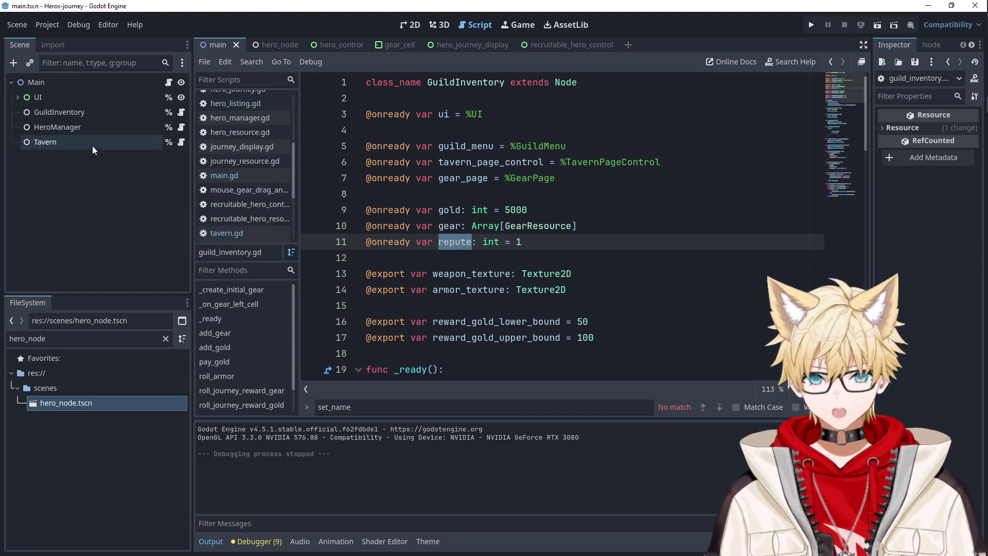
click(171, 86)
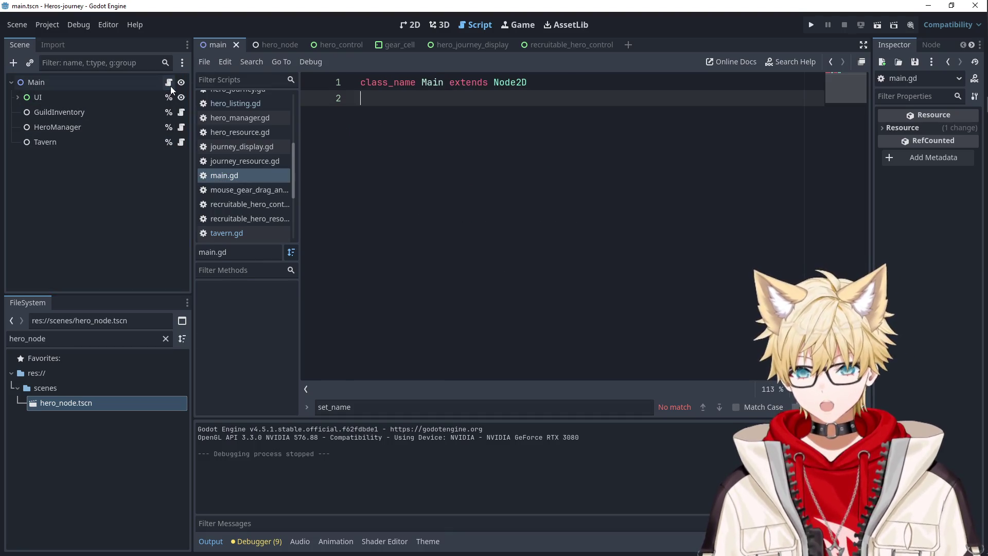
- In tavern.gd's _generate_hero, add hero_level = _roll_hero_level() after the gold_cost line
click(180, 143)
scroll(441, 330, down, 1)
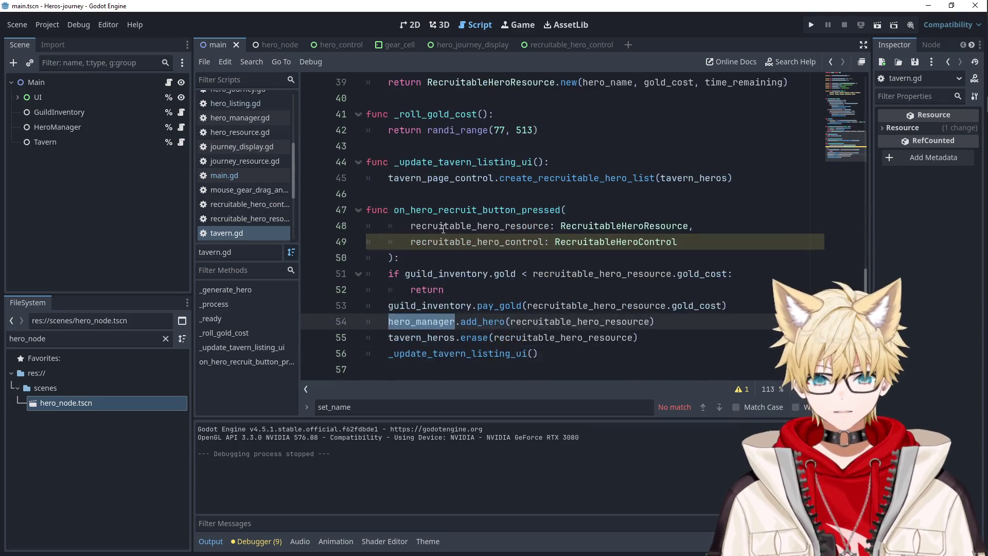
scroll(441, 258, up, 2)
click(441, 130)
click(598, 162)
key(Return)
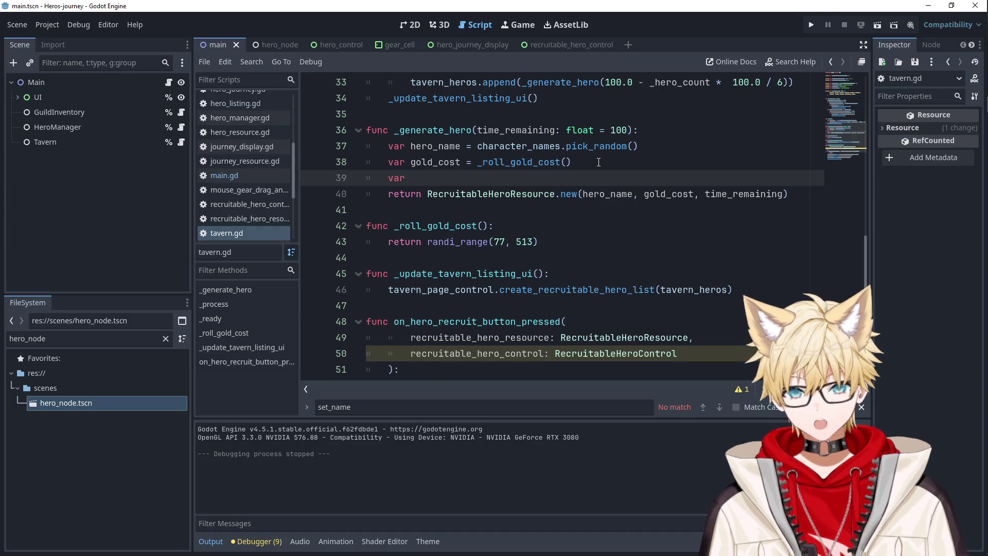
text(roll_el)
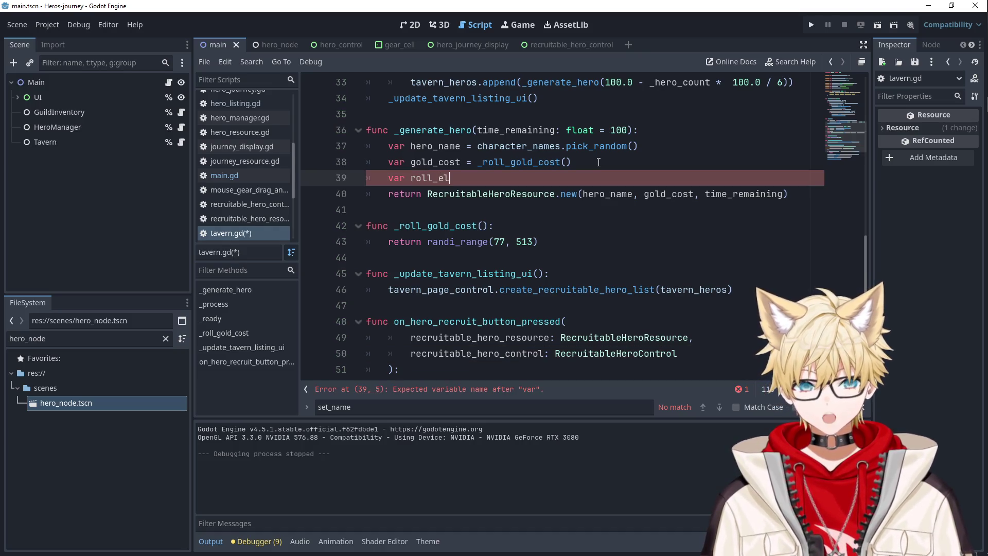
key(BackSpace)
key(BackSpace)
key(BackSpace)
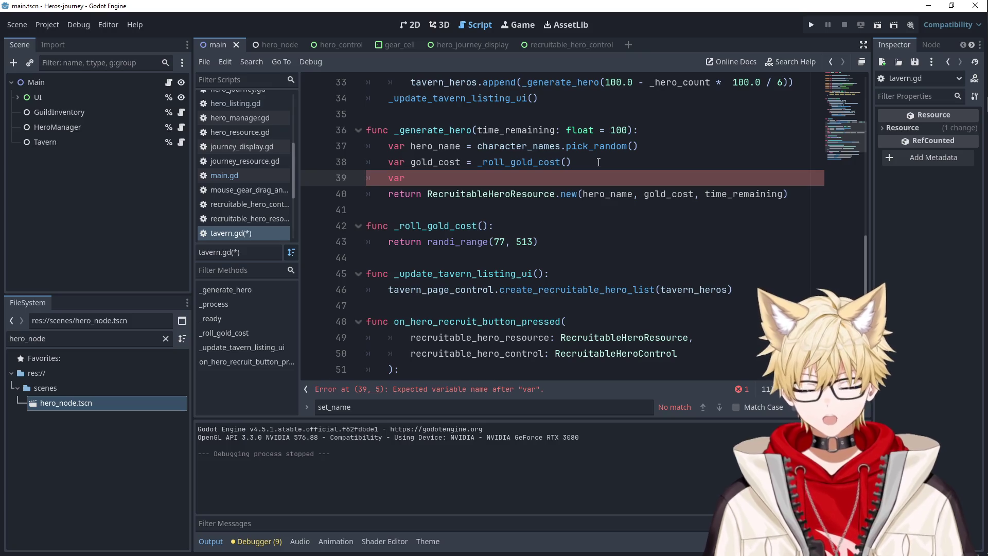
text(hero_level = _)
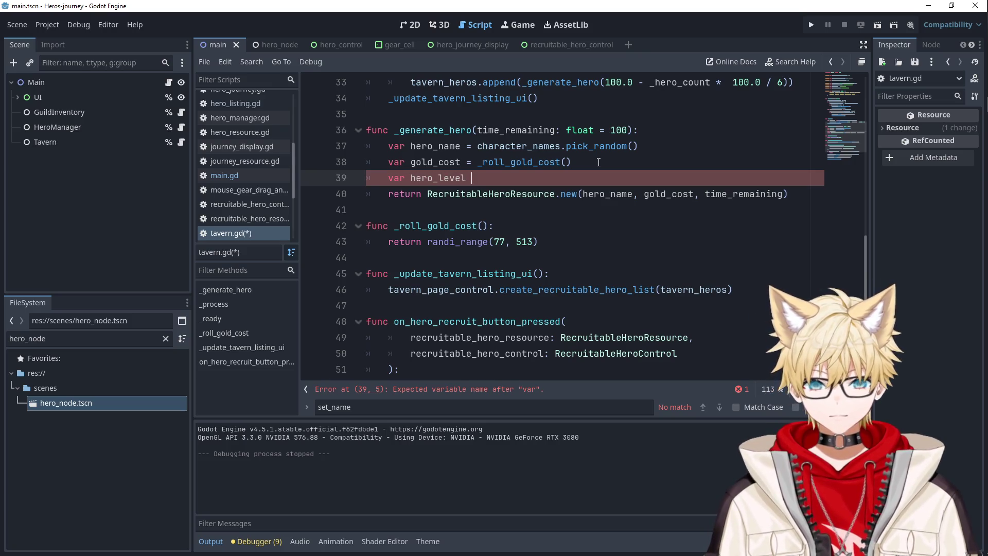
text(roll_hero_)
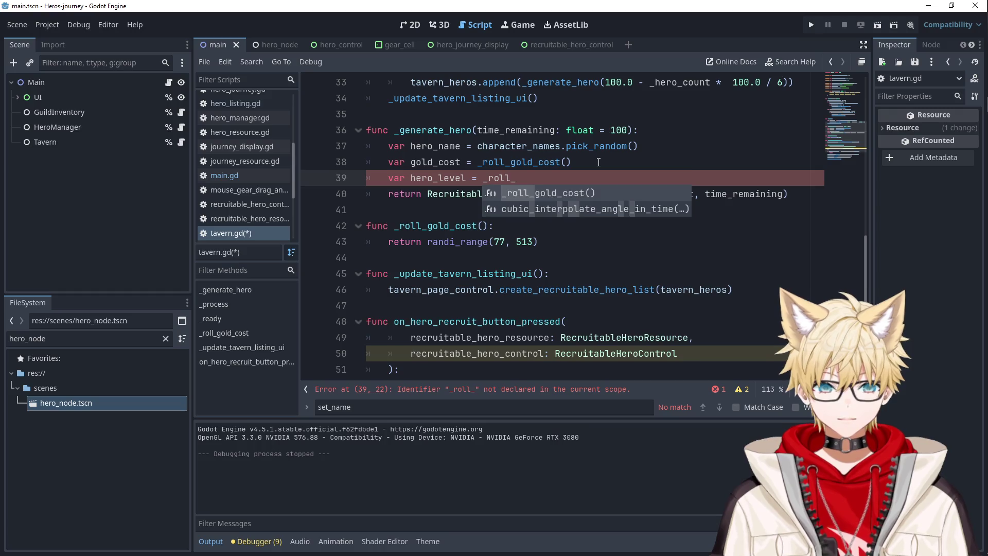
text(level())
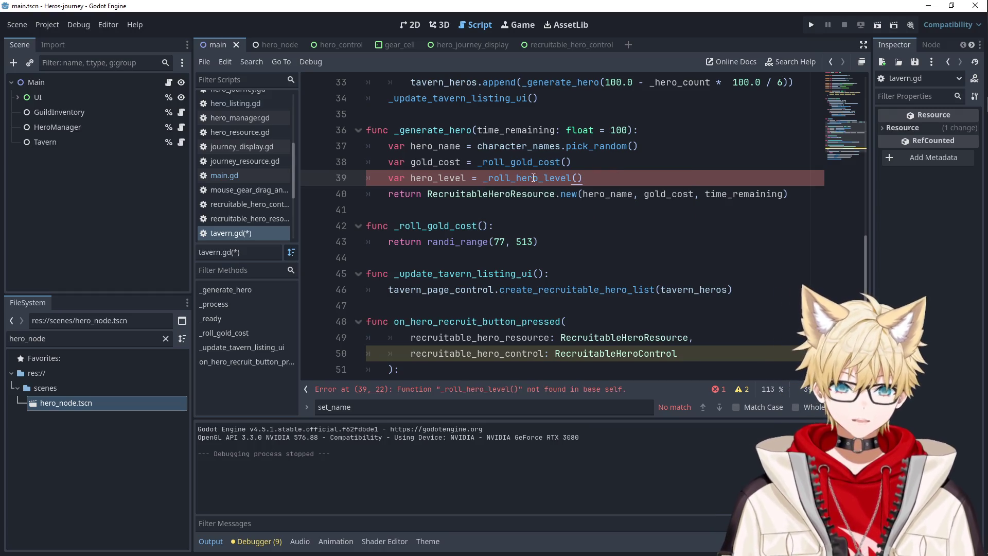
- Add a func _roll_hero_level(): stub containing pass at the end of the script
scroll(537, 327, down, 1)
scroll(537, 327, down, 1)
click(427, 376)
key(Return)
text(func _roll_hero_level():)
key(Return)
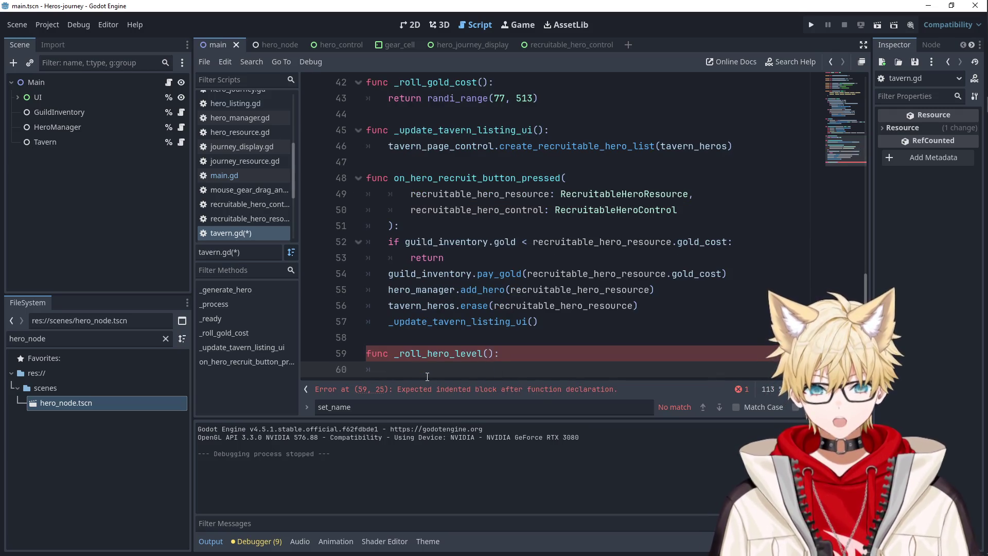
text(pass)
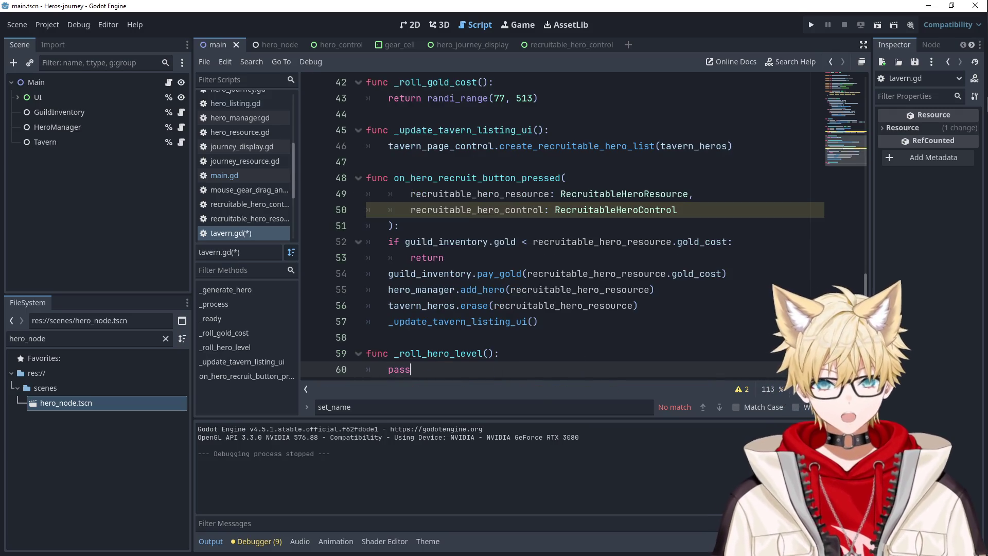
drag(866, 308, 866, 113)
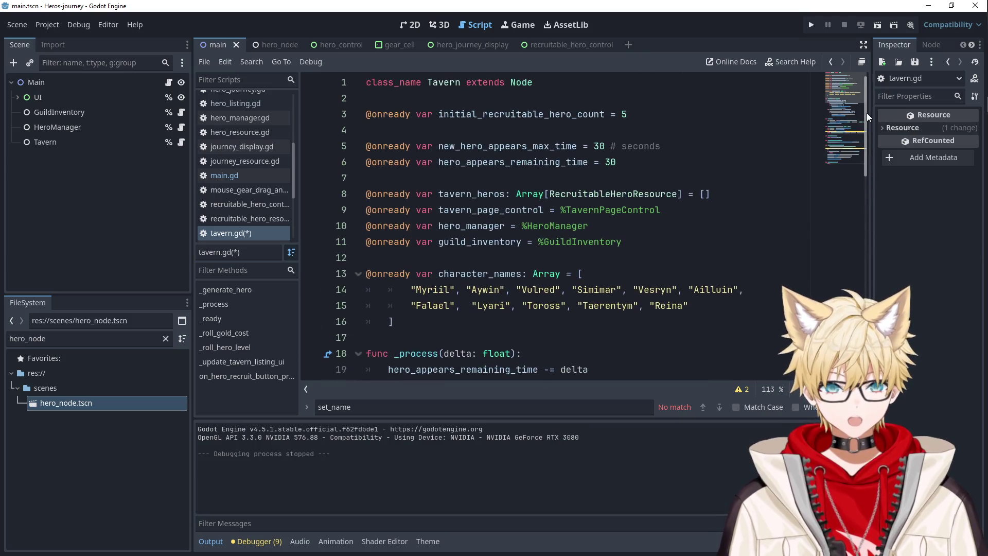
- Replace pass with hero_level = randi_range(1, guild_inventory.repute) using autocomplete
double_click(467, 246)
drag(867, 128, 867, 325)
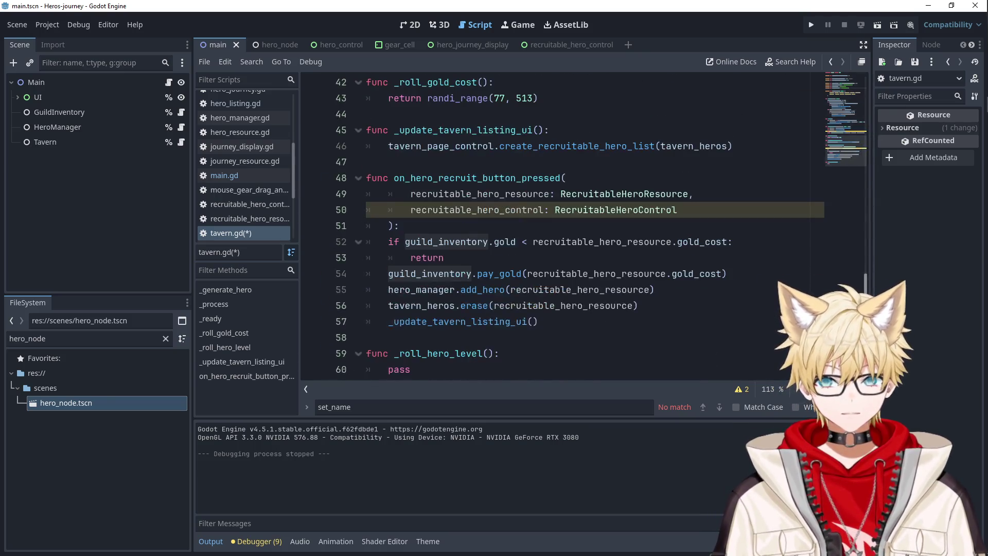
double_click(407, 369)
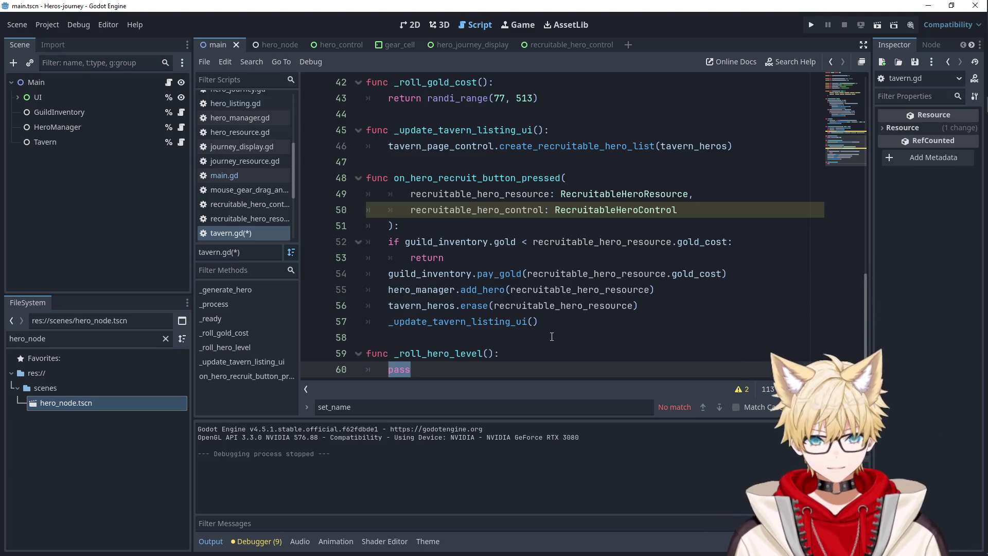
text(hero_level = )
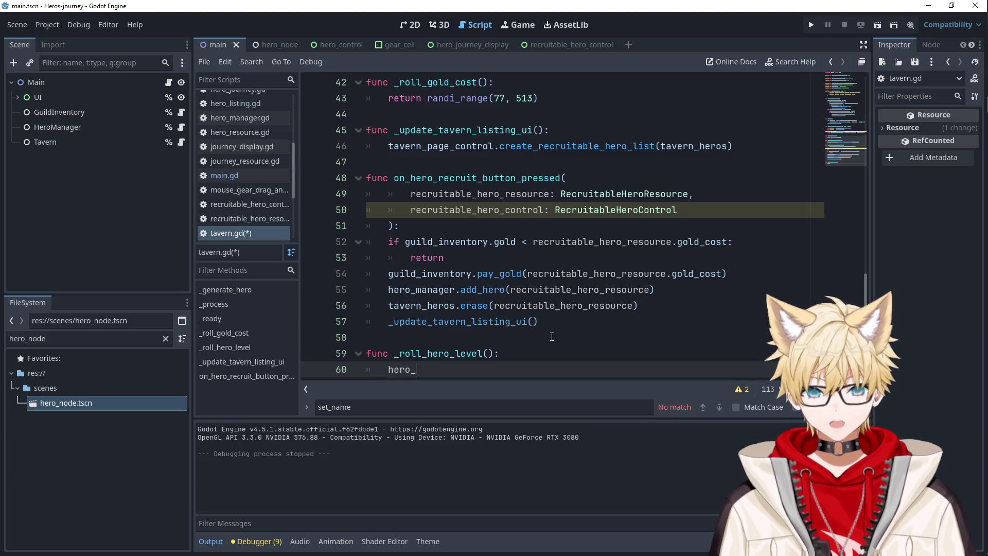
text(randi)
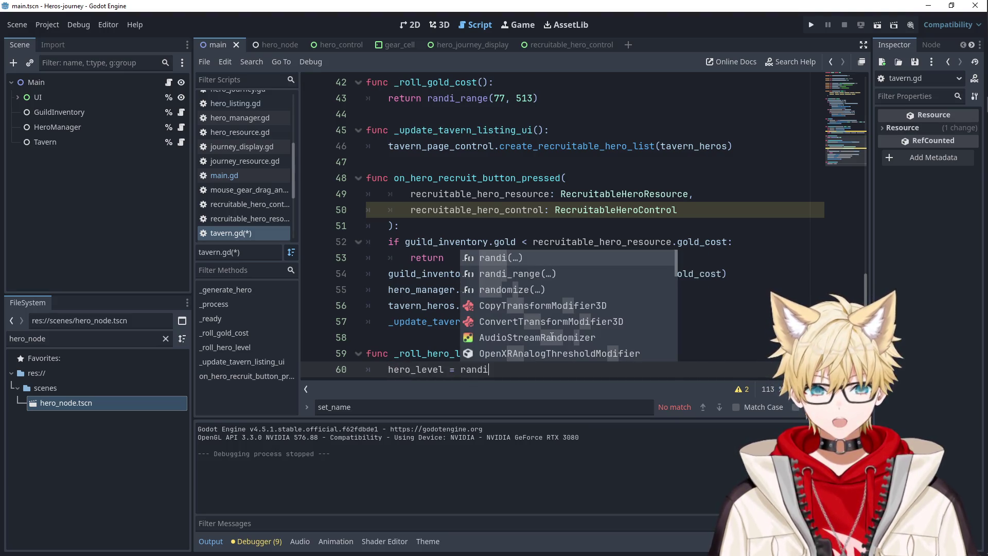
key(Down)
key(Return)
text(1, )
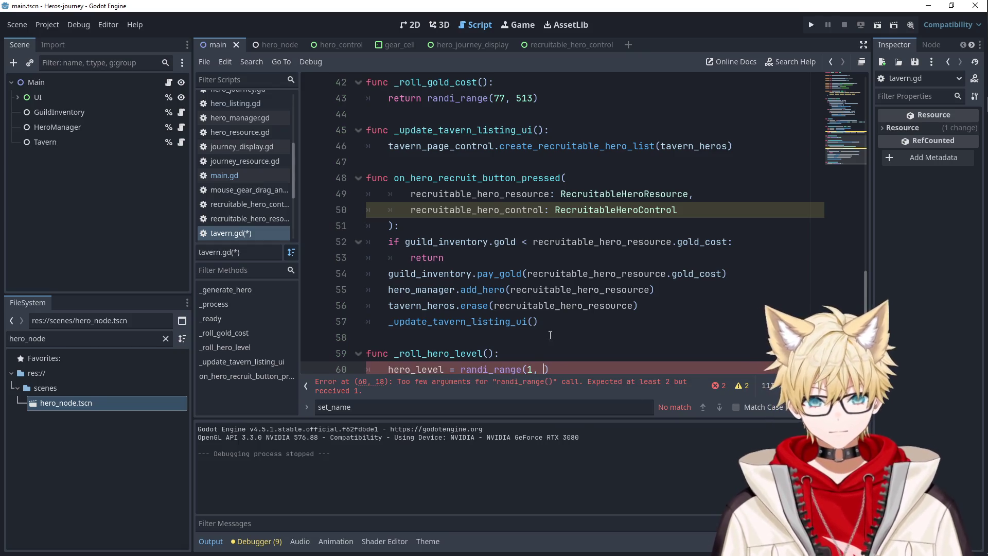
text(guild)
key(Return)
text(.re)
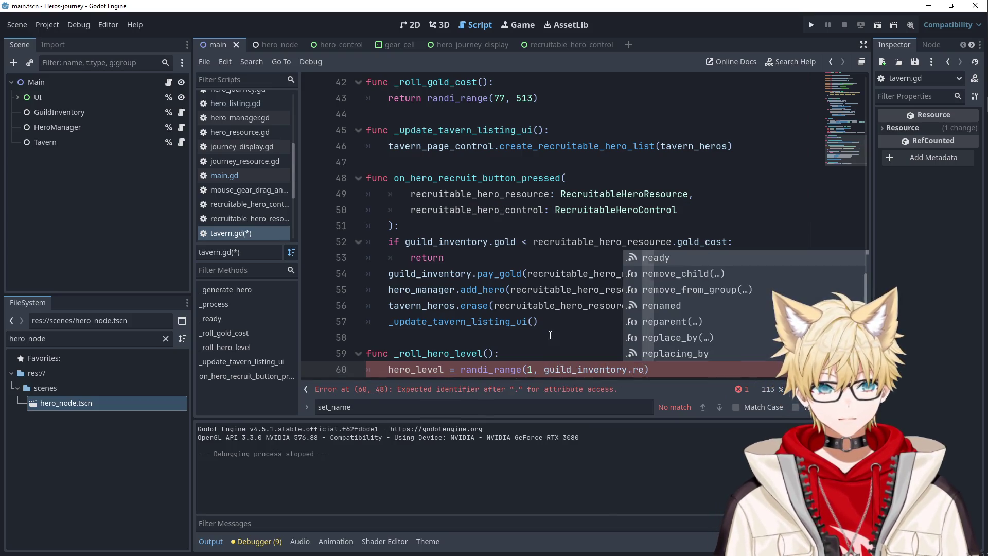
text(pute)
key(Return)
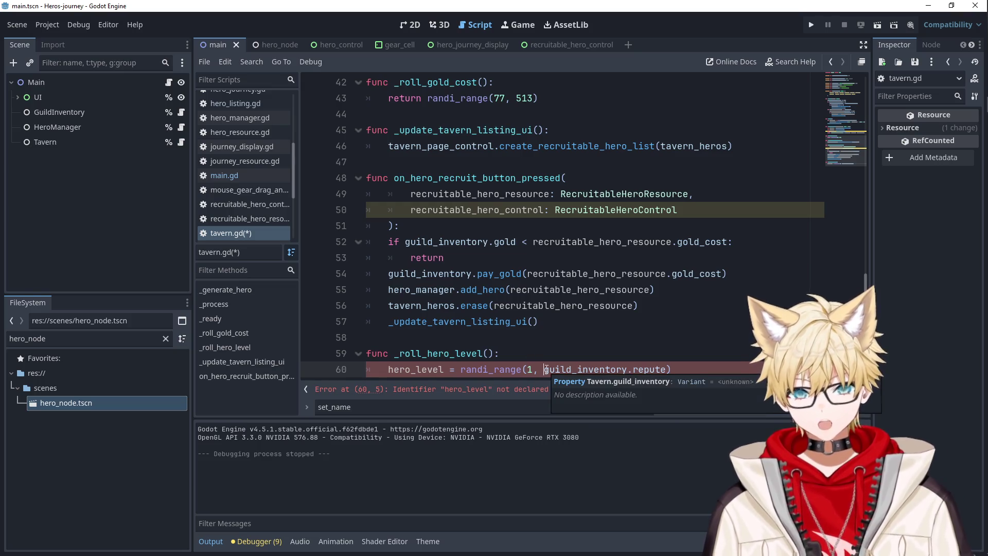
- Wrap guild_inventory.repute in ceil(sqrt(...)) inside the randi_range call
click(546, 370)
text(sqrt()
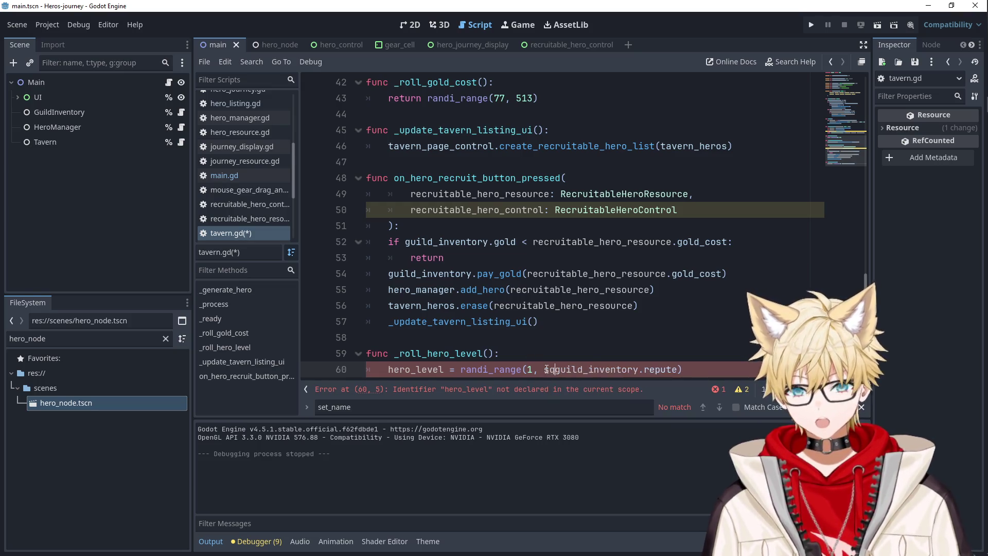
click(695, 369)
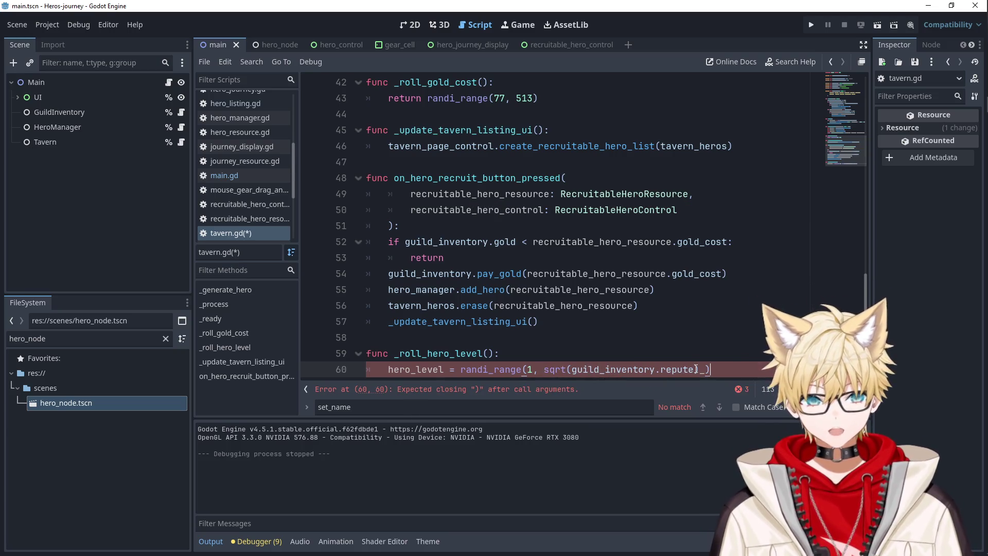
text(a)
text()))
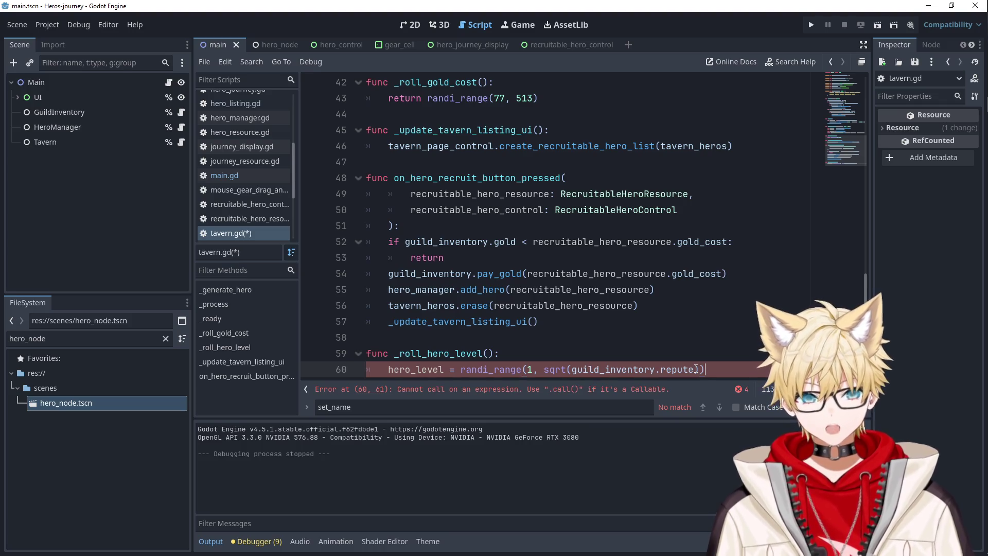
click(545, 369)
text(ceil()
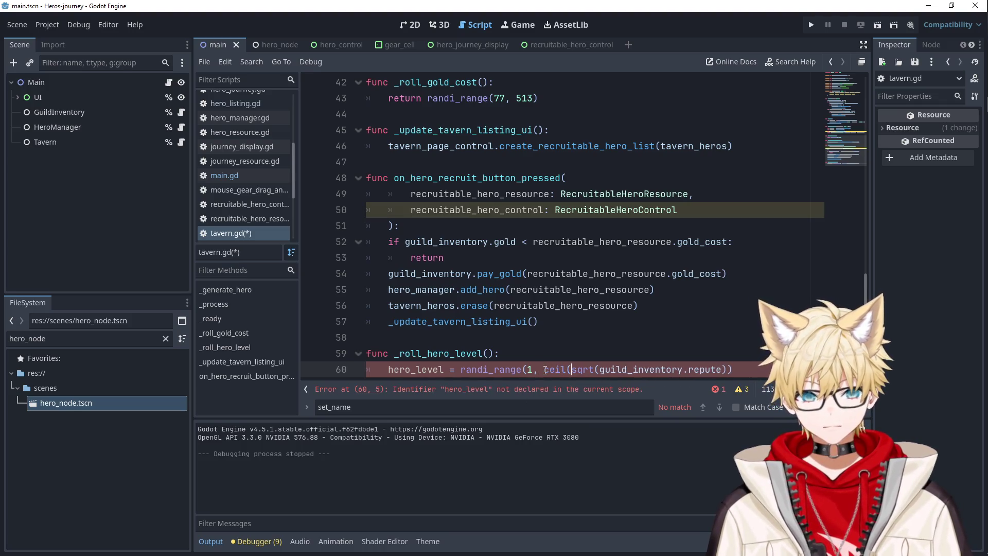
click(742, 368)
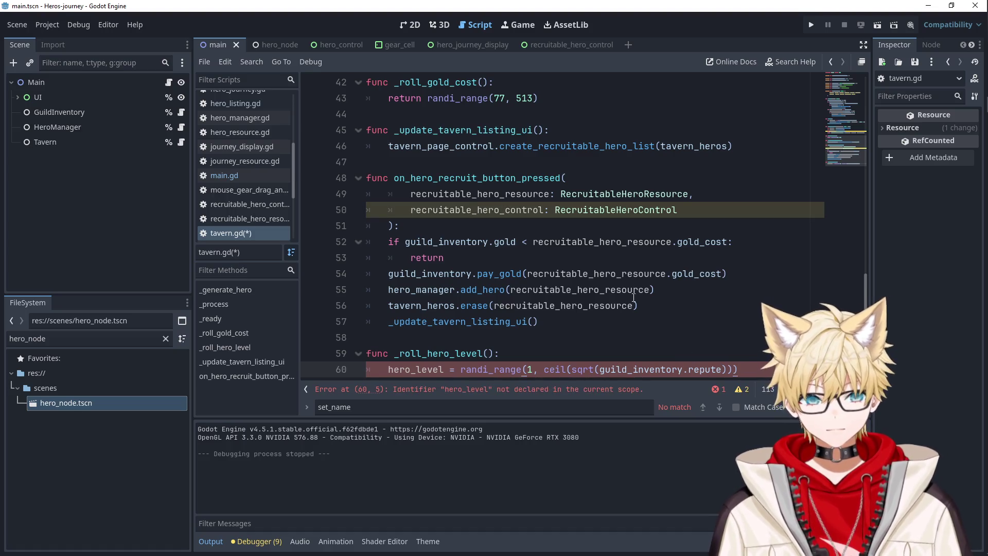
- Change 'hero_level =' to return so _roll_hero_level returns the random level
double_click(417, 367)
drag(389, 370, 455, 370)
text(return)
click(540, 321)
click(711, 370)
click(443, 350)
double_click(443, 352)
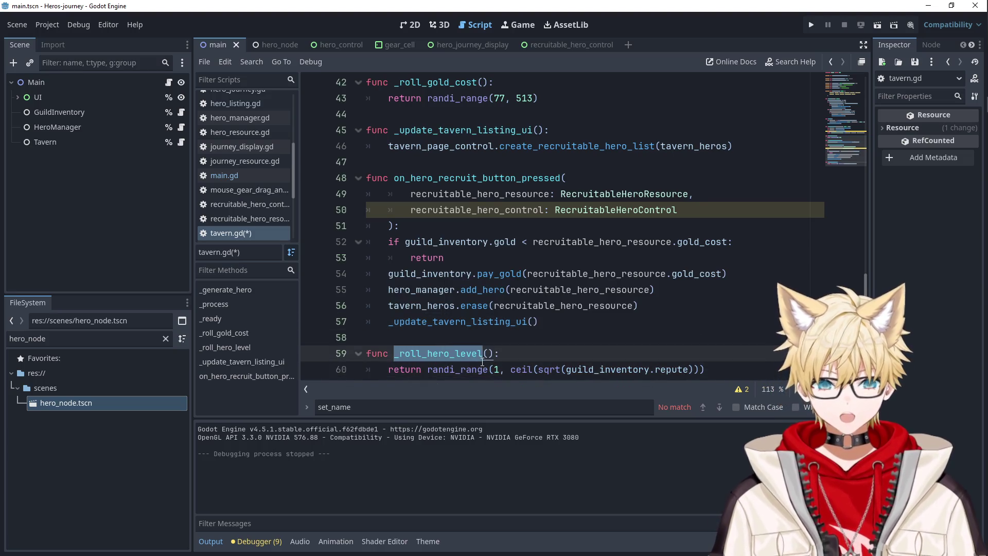
double_click(607, 370)
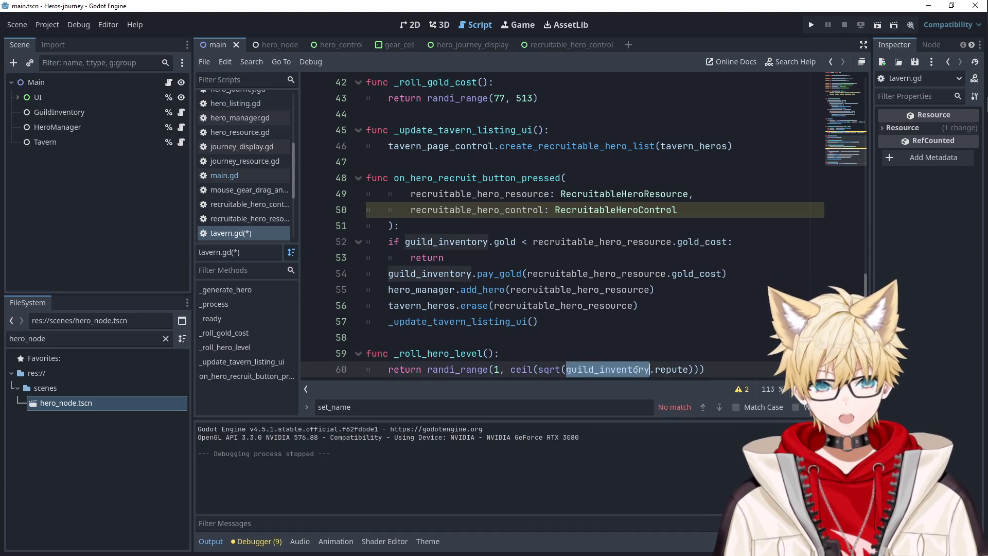
click(673, 339)
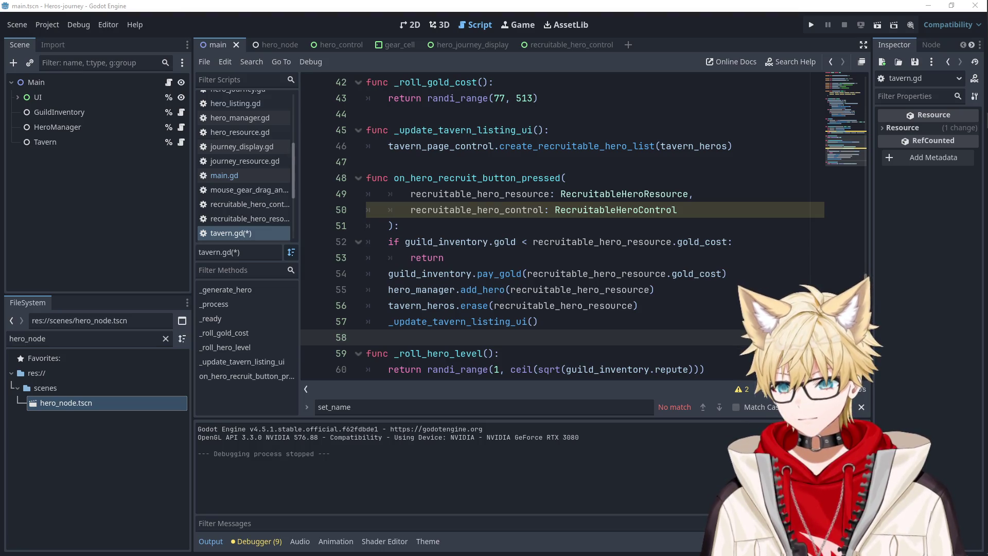
click(547, 229)
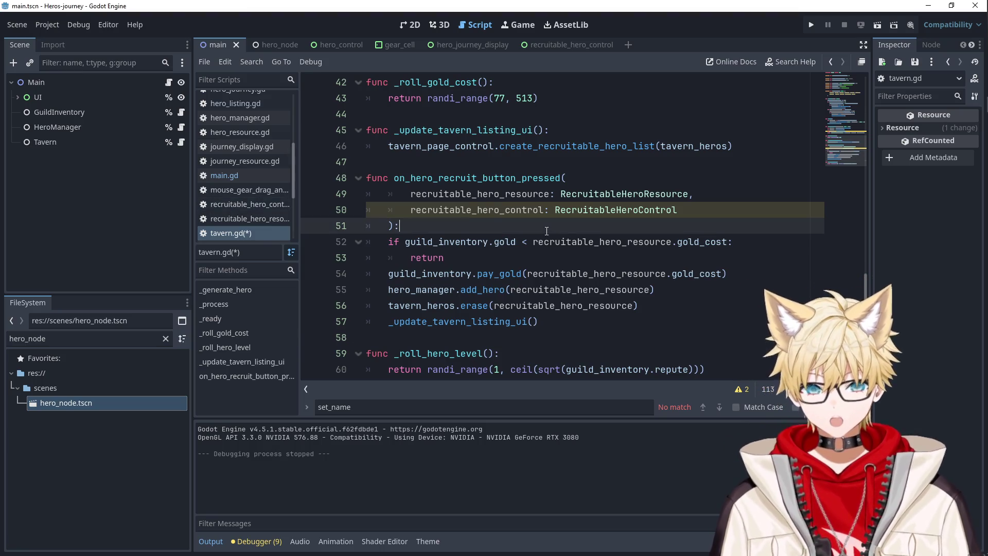
- Go to the _roll_hero_level call and inspect the RecruitableHeroResource.new arguments on line 40
scroll(504, 241, up, 1)
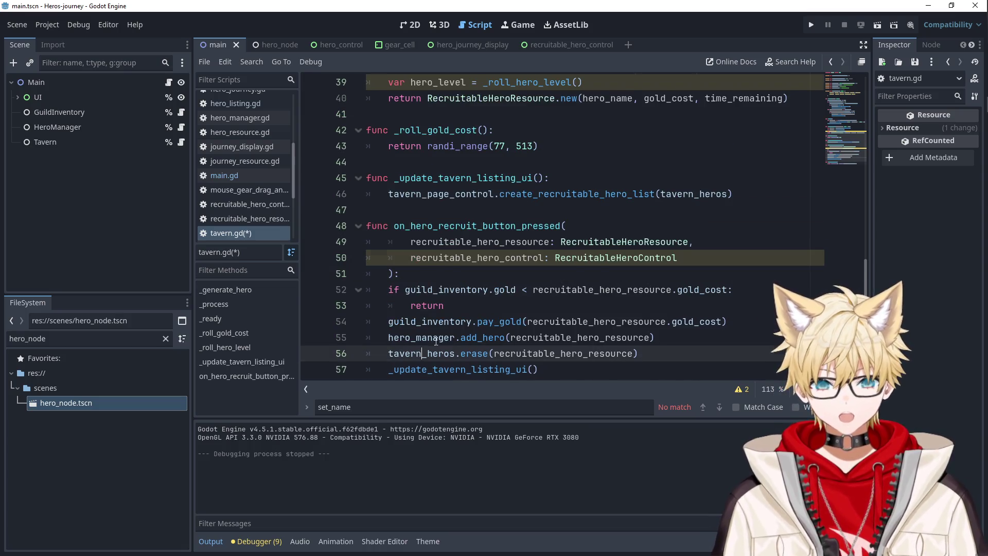
scroll(452, 350, down, 1)
double_click(433, 354)
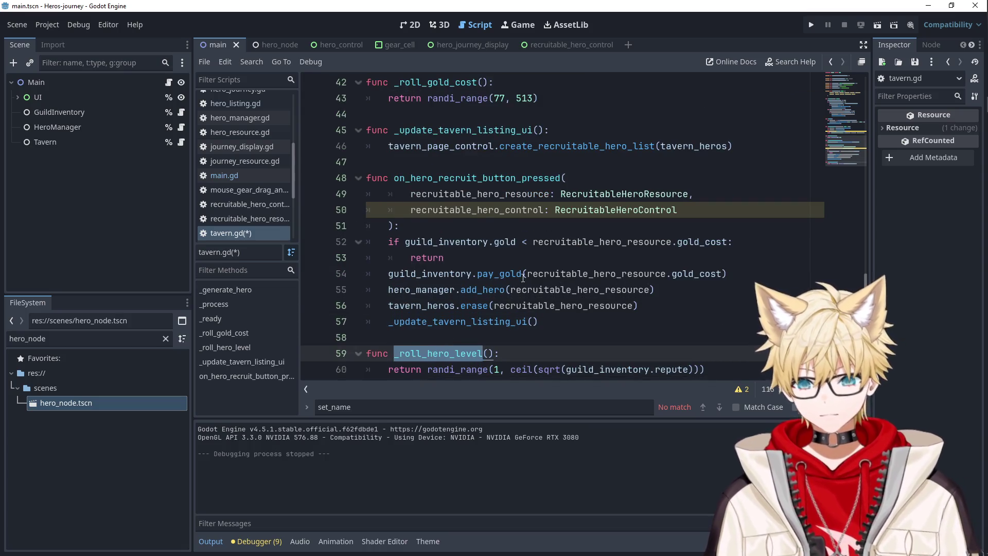
key(ctrl+z)
key(ctrl+z)
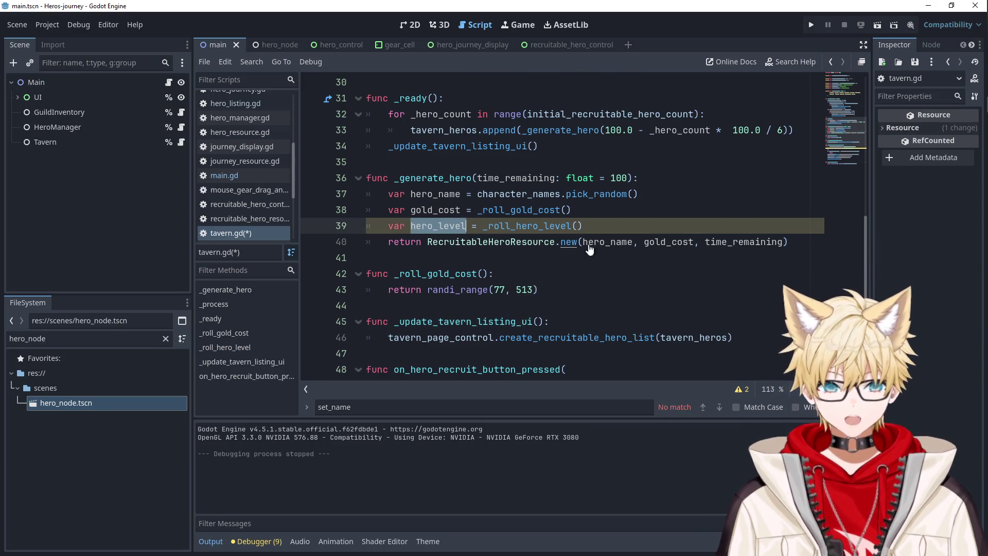
double_click(507, 239)
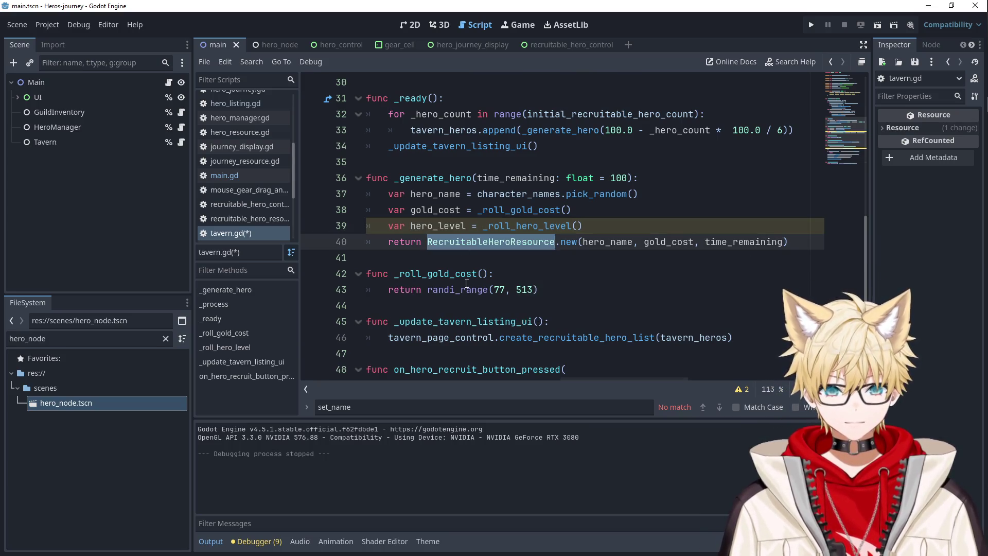
double_click(607, 242)
double_click(669, 242)
double_click(744, 242)
click(434, 211)
- Copy hero_level from line 39 and paste it as an argument before gold_cost
double_click(440, 227)
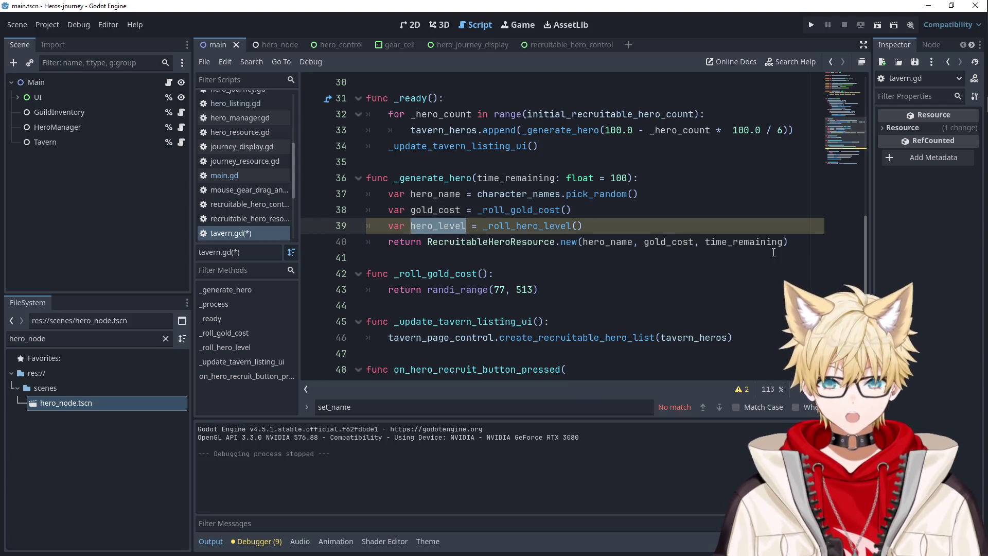
key(ctrl+c)
click(644, 242)
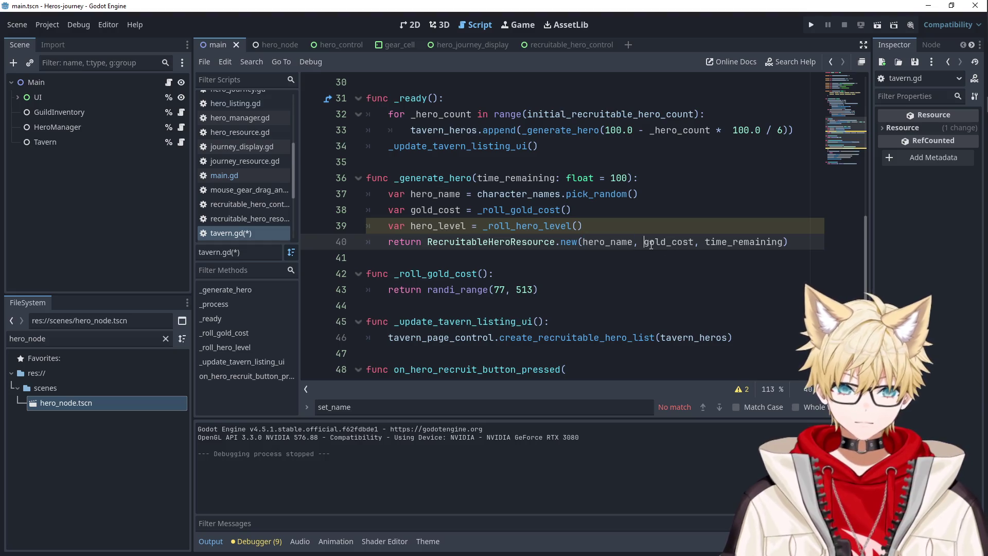
key(ctrl+v)
text(,)
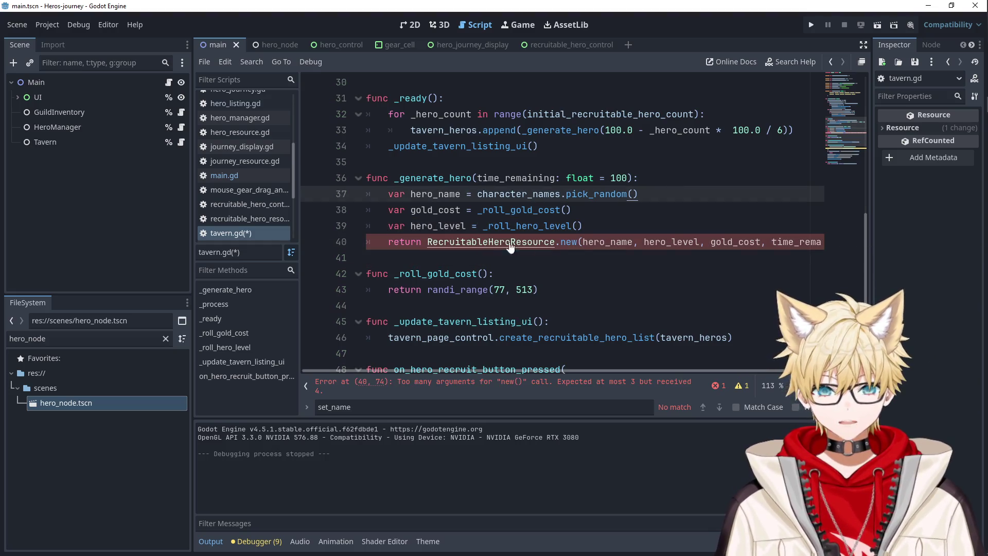
- Open the RecruitableHeroResource constructor definition in recruitable_hero_resource.gd
click(575, 242)
ctrl+click(573, 243)
click(583, 141)
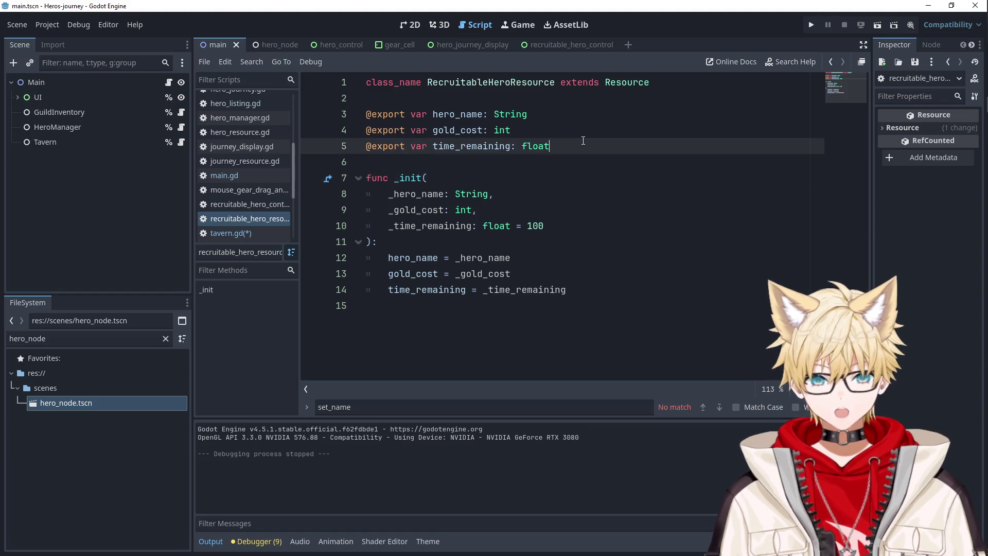
- Add an exported hero_level: int field below hero_name
click(575, 115)
key(Return)
text(@e)
key(Return)
text(var hero_e)
key(BackSpace)
text(level: int)
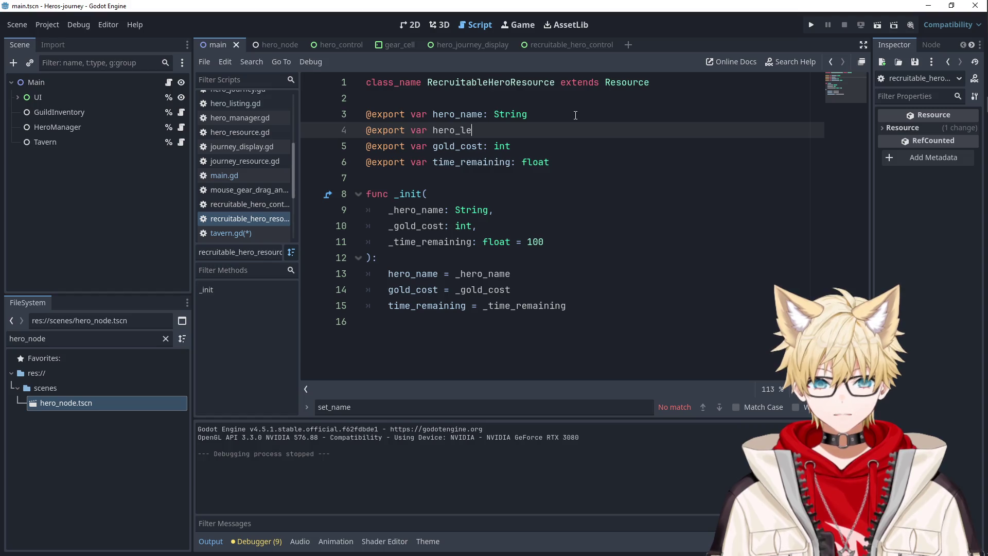
key(Escape)
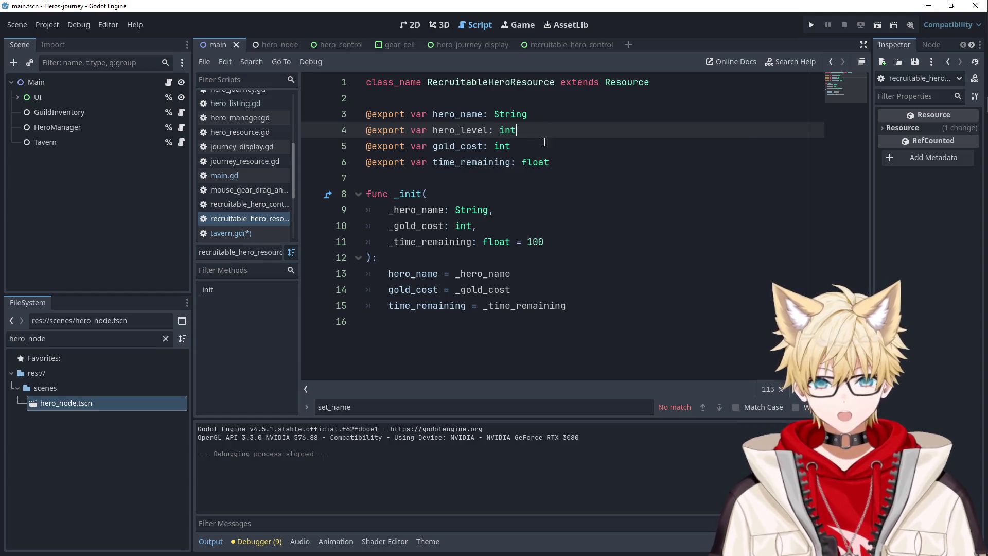
double_click(446, 129)
- Add a _hero_level: int parameter to _init after _hero_name
click(489, 226)
double_click(457, 114)
click(511, 211)
key(Return)
text(_hero_level: int,)
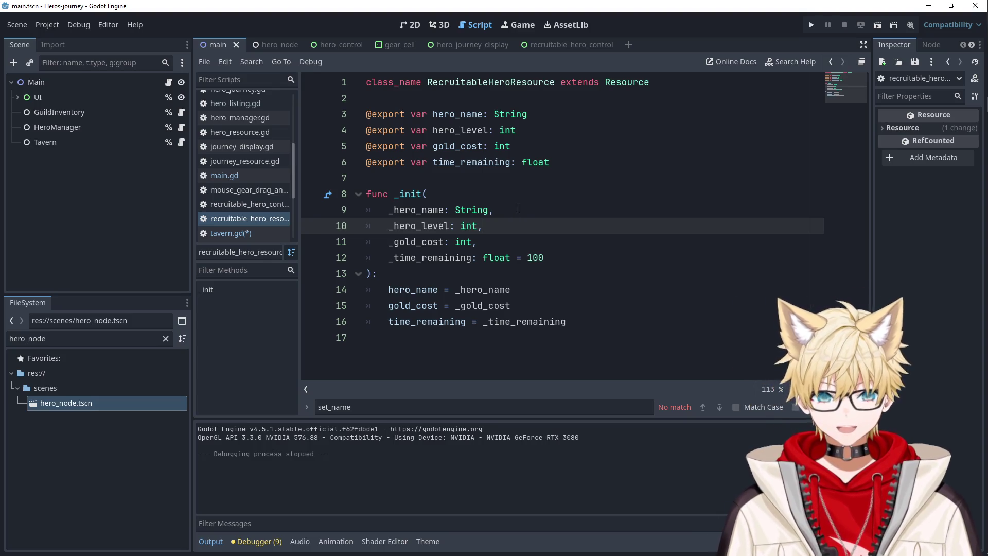
- Assign hero_level = _hero_level in _init and save the scripts with Ctrl+S
click(520, 292)
key(Return)
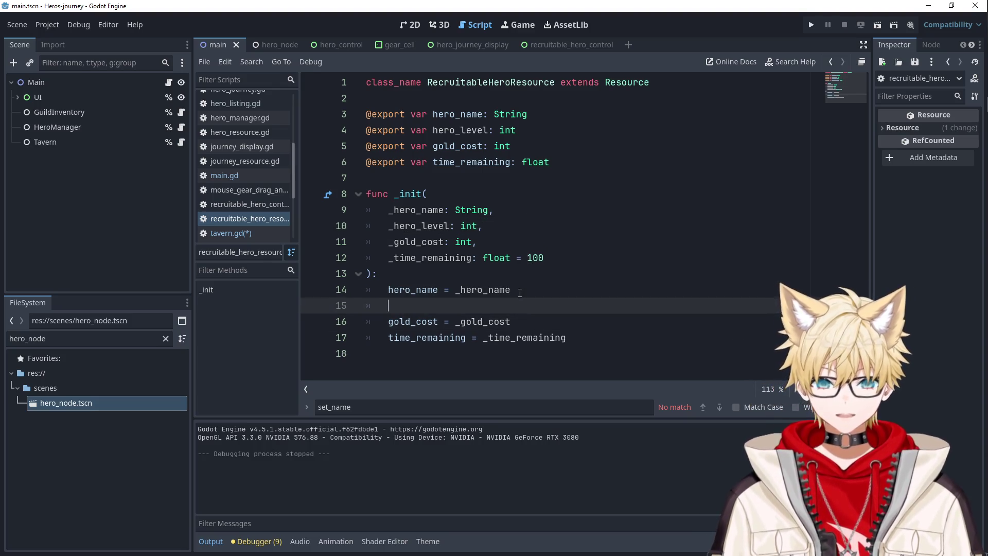
text(hero_level = _)
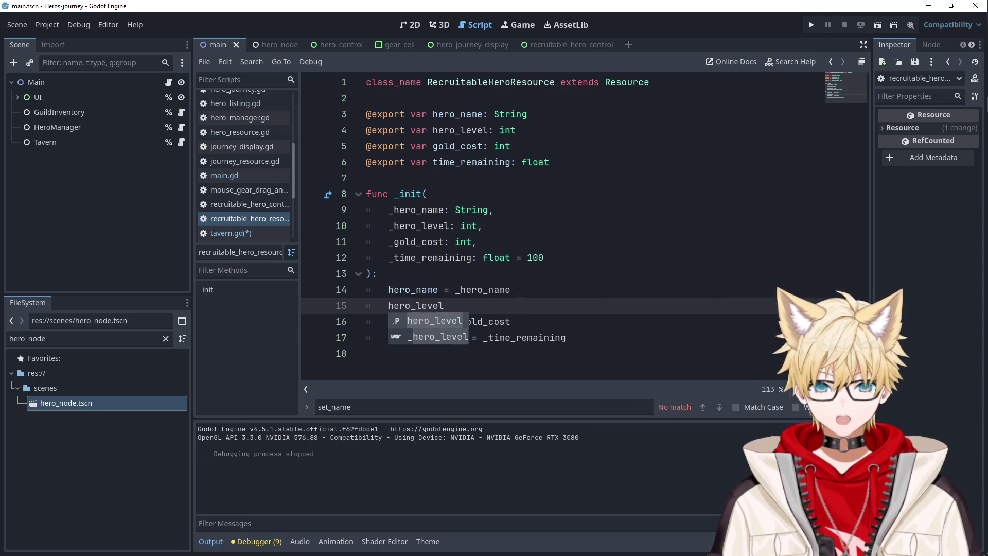
text(hero)
key(Return)
click(525, 292)
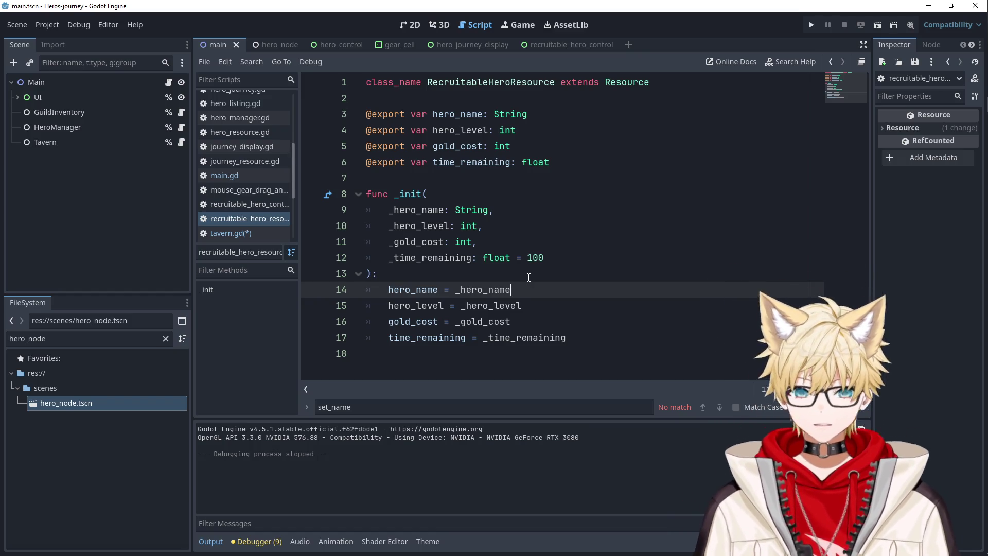
click(529, 277)
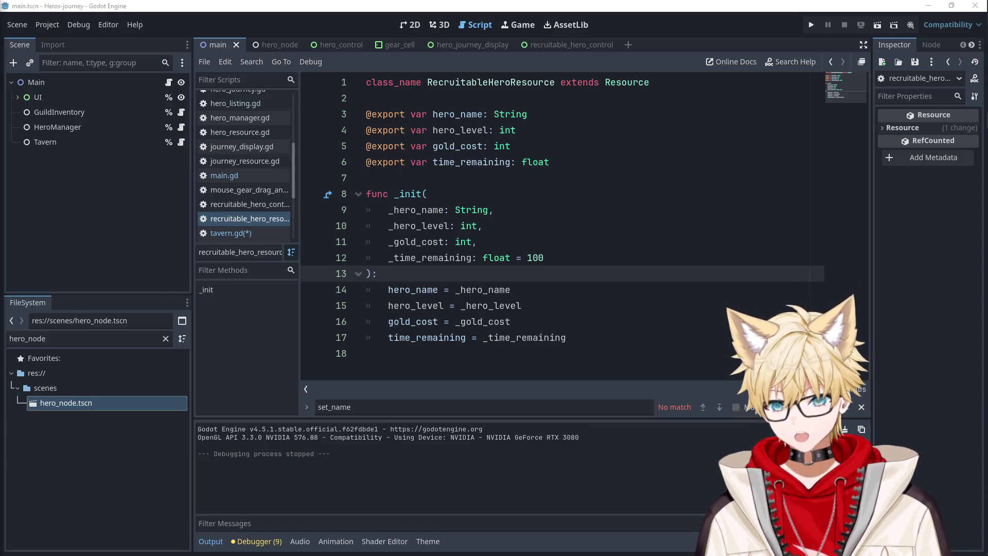
click(521, 245)
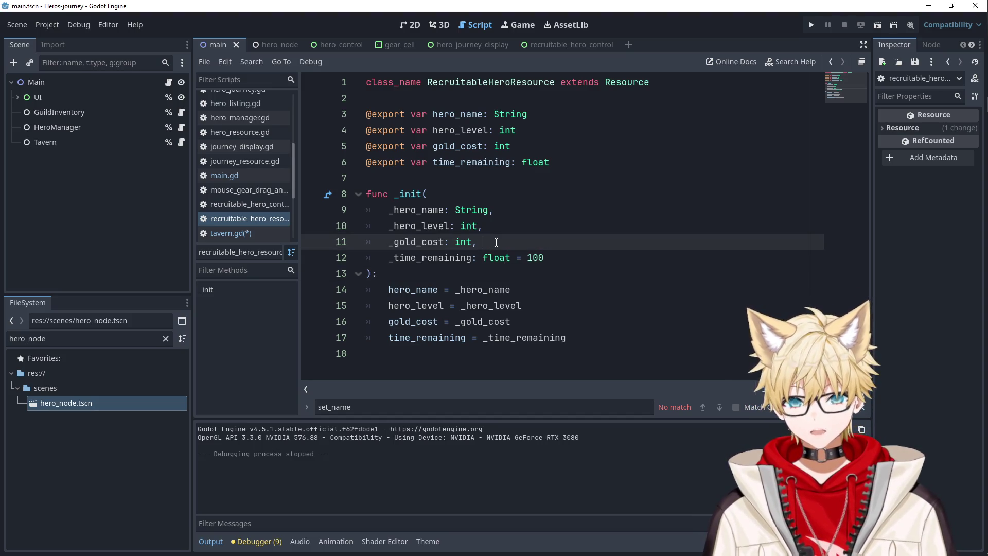
click(522, 222)
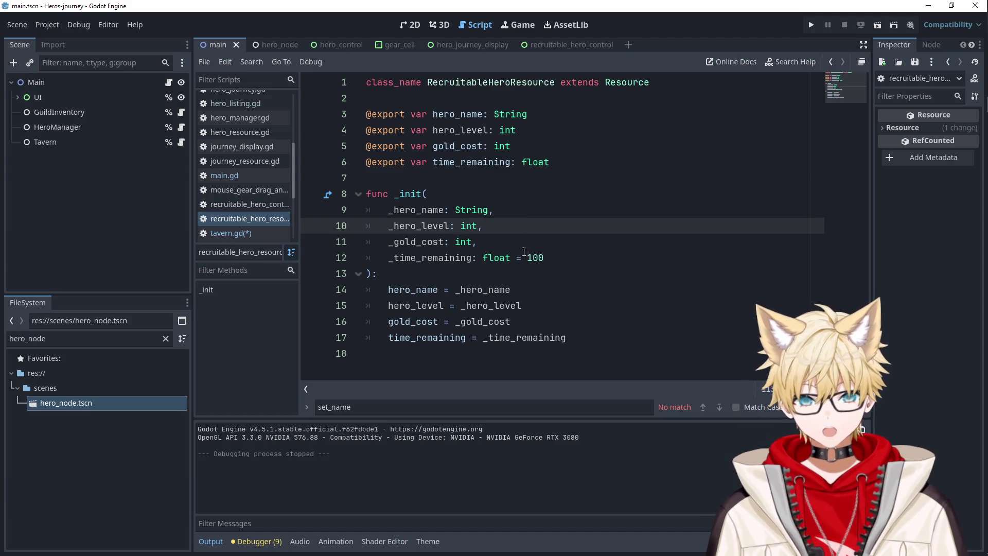
click(505, 284)
double_click(416, 306)
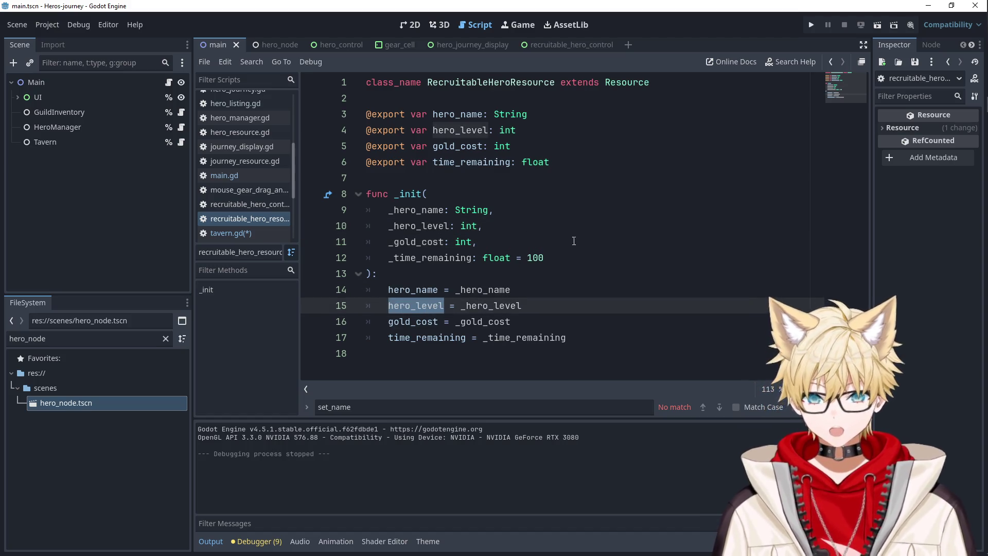
key(ctrl+s)
- Filter the FileSystem dock by 'tavern'
click(517, 130)
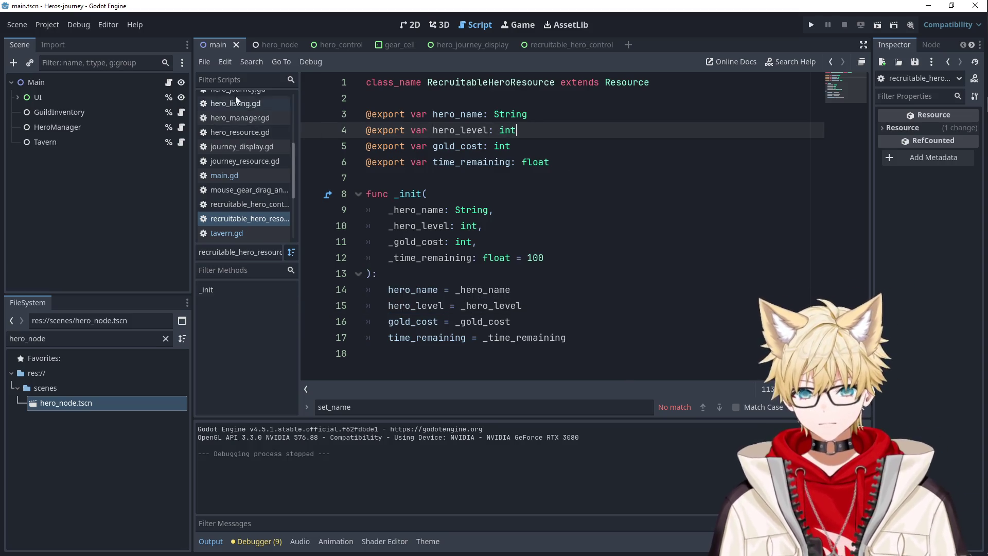
drag(115, 343, 11, 340)
text(tavern)
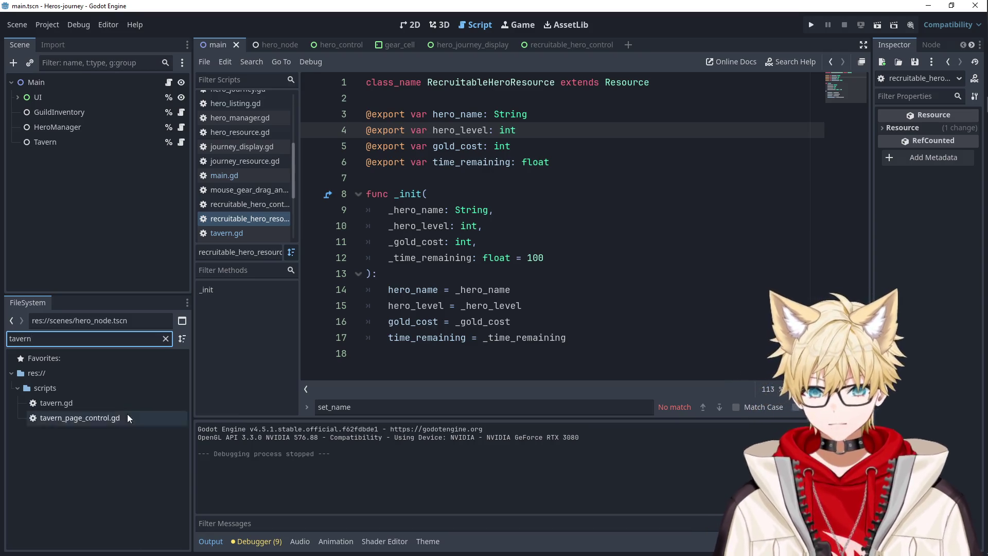
- Open tavern.gd and tavern_page_control.gd and review where the hero control is created
double_click(84, 407)
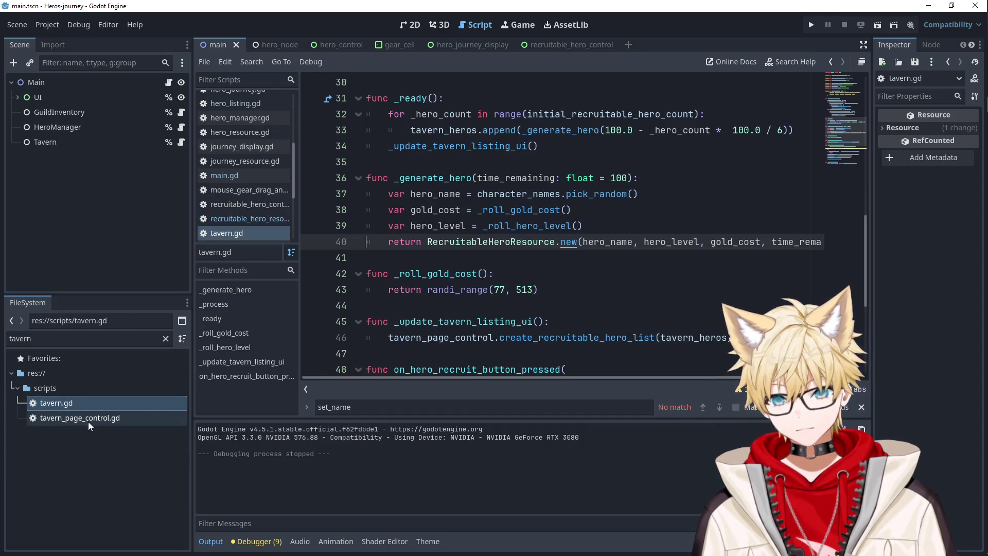
double_click(88, 420)
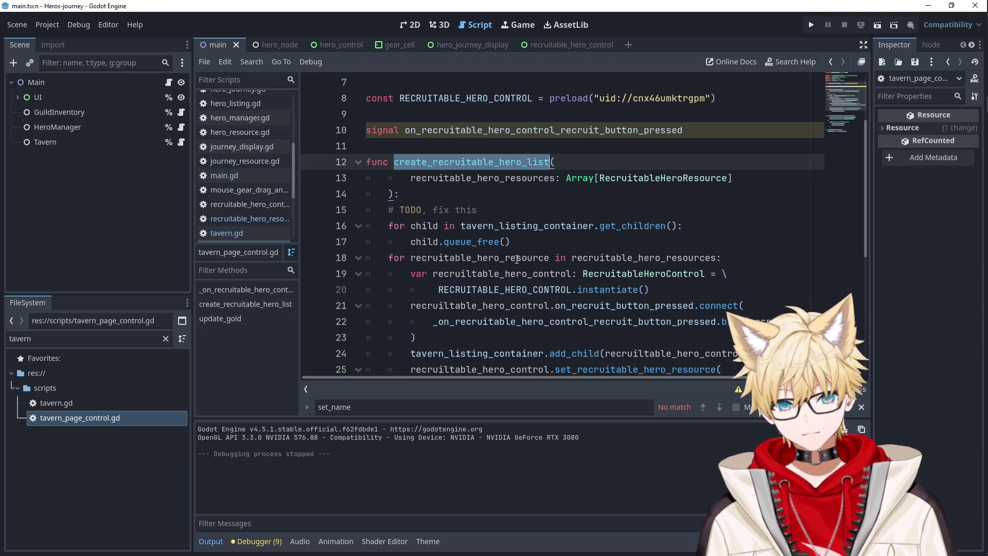
scroll(535, 266, down, 2)
double_click(574, 227)
double_click(574, 257)
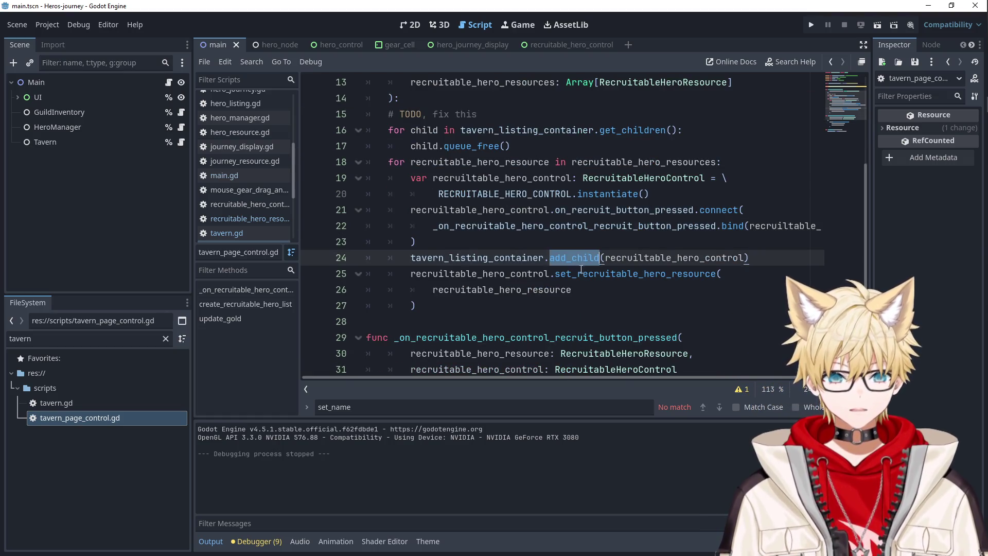
double_click(633, 273)
double_click(486, 273)
ctrl+click(487, 273)
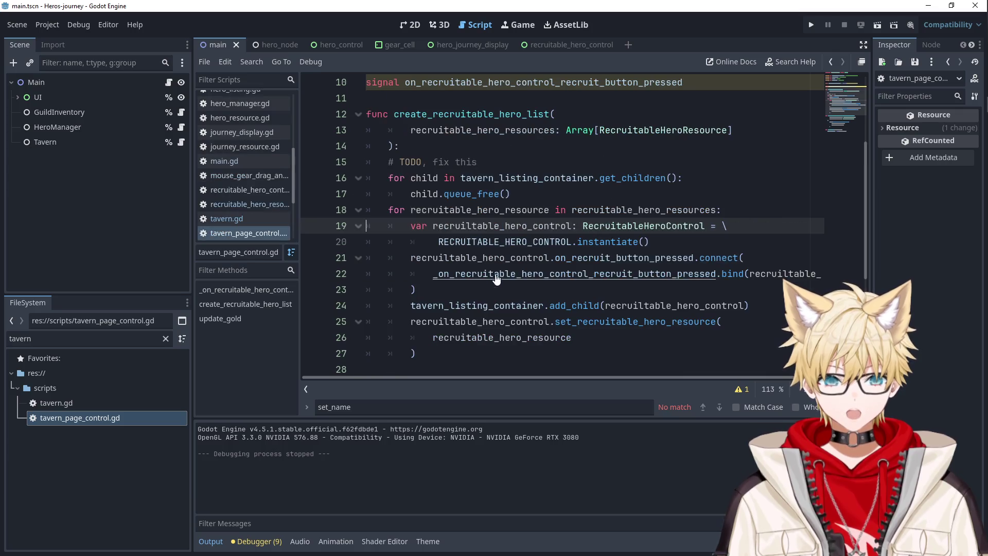
scroll(572, 148, up, 2)
scroll(571, 148, up, 1)
scroll(604, 255, down, 3)
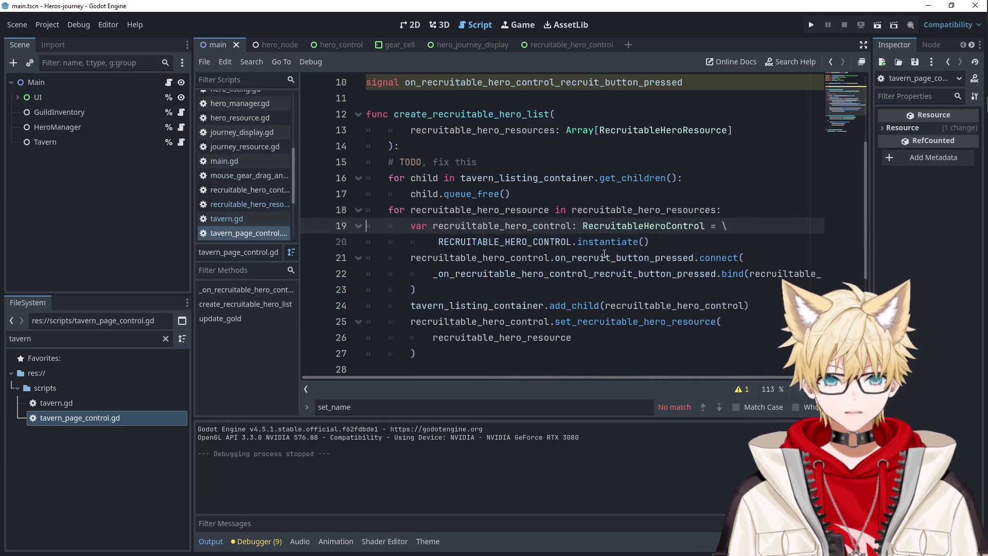
- Jump to the RecruitableHeroControl script at set_recruitable_hero_resource
ctrl+click(630, 227)
scroll(446, 235, down, 4)
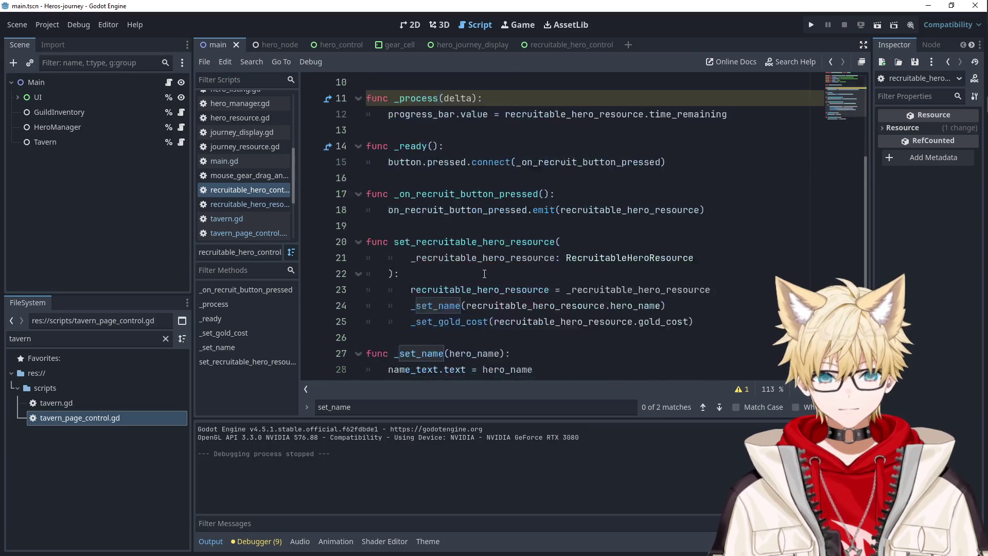
click(453, 194)
double_click(453, 241)
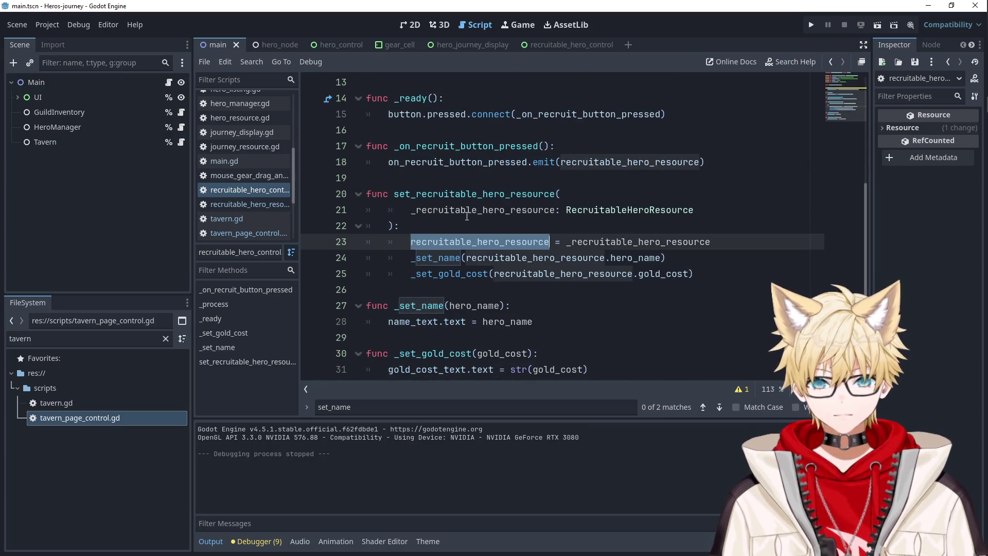
click(405, 25)
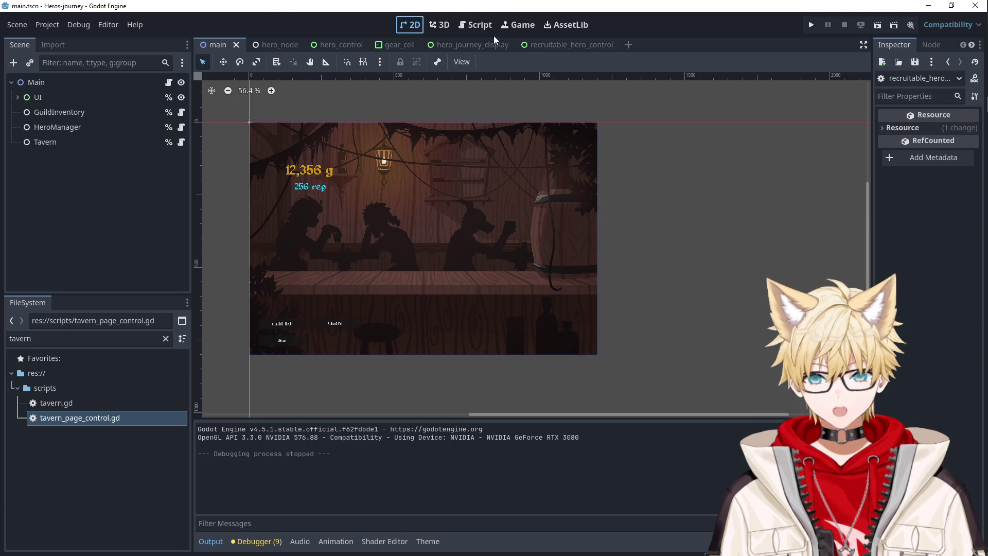
click(481, 26)
- Place the caret after the _set_name call in set_recruitable_hero_resource
key(End)
double_click(438, 258)
double_click(451, 273)
scroll(493, 297, down, 1)
click(734, 228)
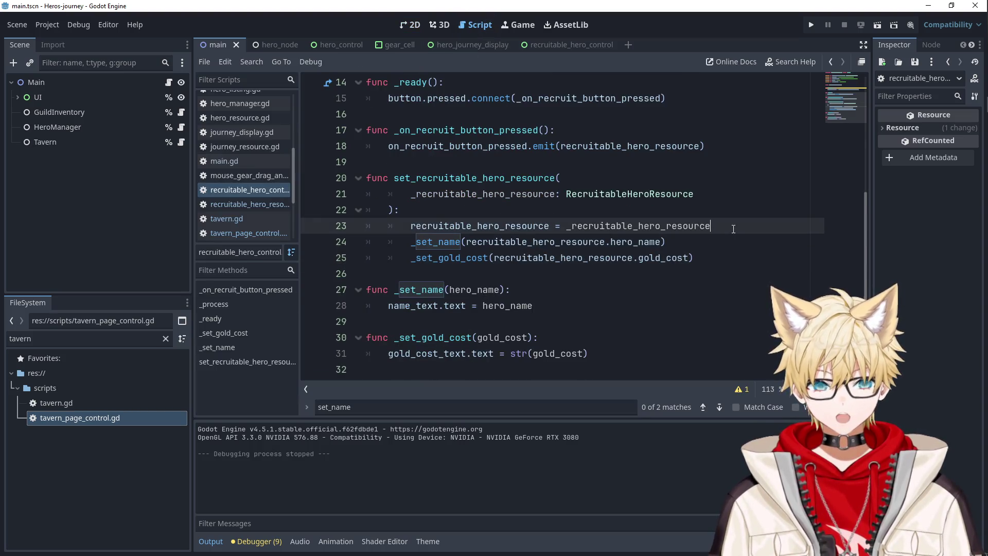
click(718, 245)
- Add a _set_level(recruitable_hero_resource.hero_level) call below _set_name
key(Return)
text(_set_level()
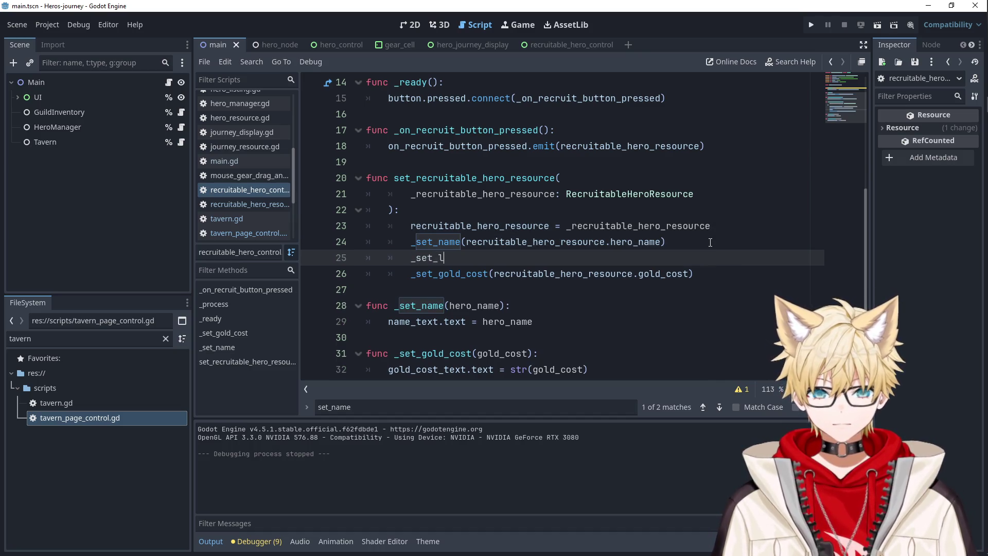
text(rec)
key(Return)
text(.lel))
key(Return)
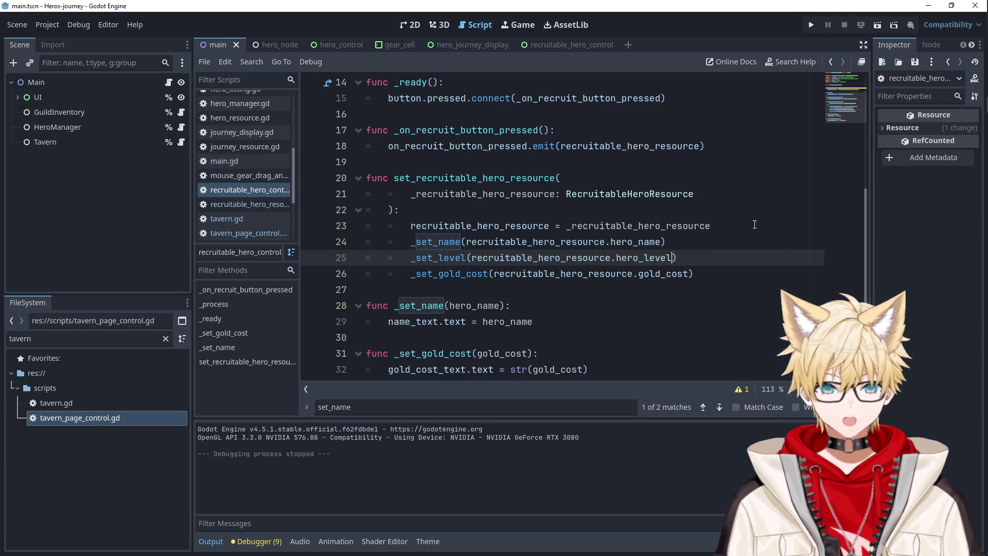
- Define func _set_level(hero_level) after _set_gold_cost, setting hero_level.text
scroll(479, 304, down, 1)
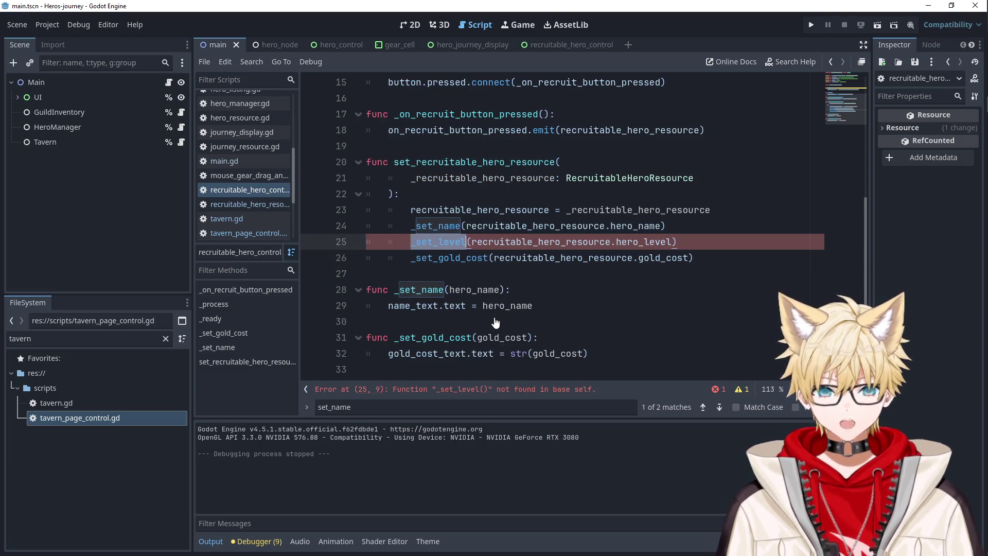
click(631, 353)
key(Return)
key(Return)
text(func _set_level()
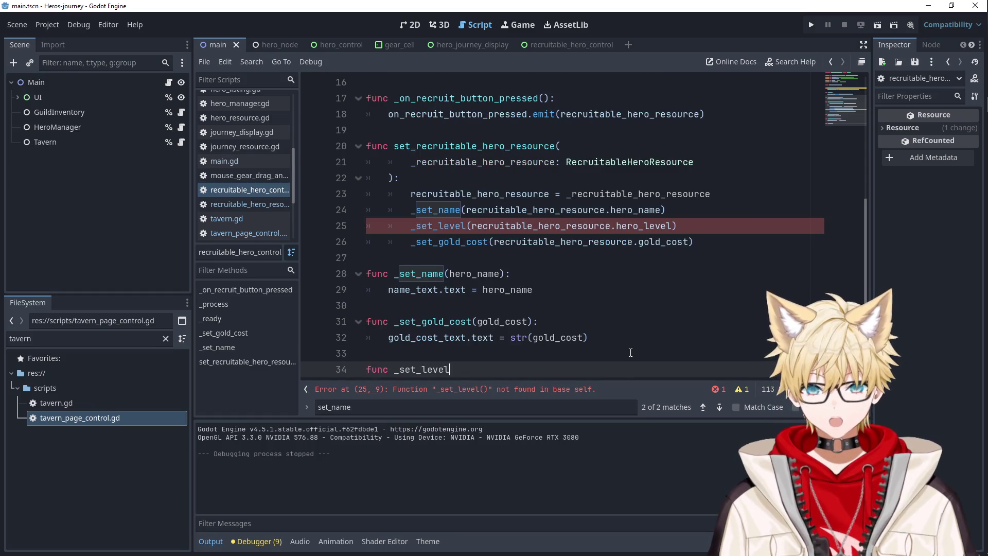
text(gold_cost):)
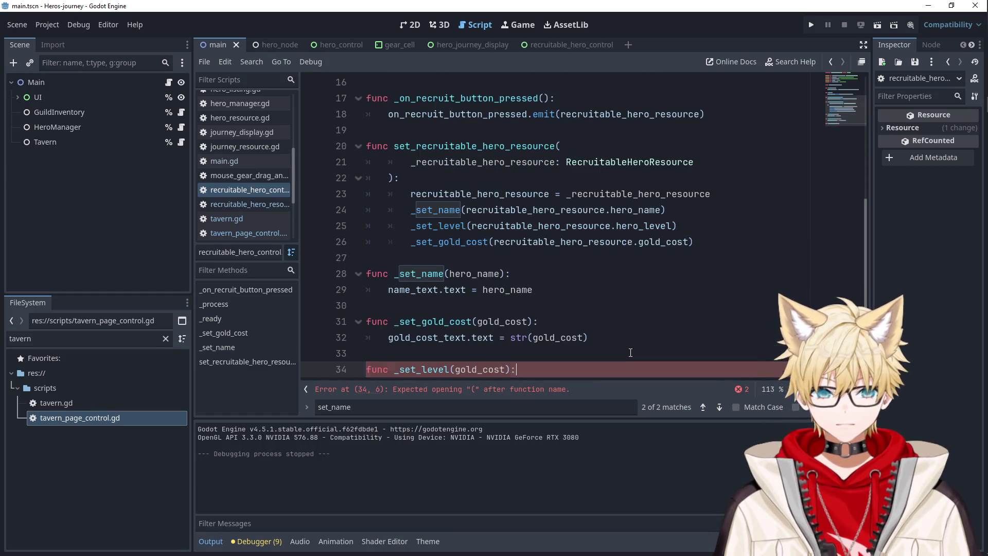
key(Return)
text(hero_level)
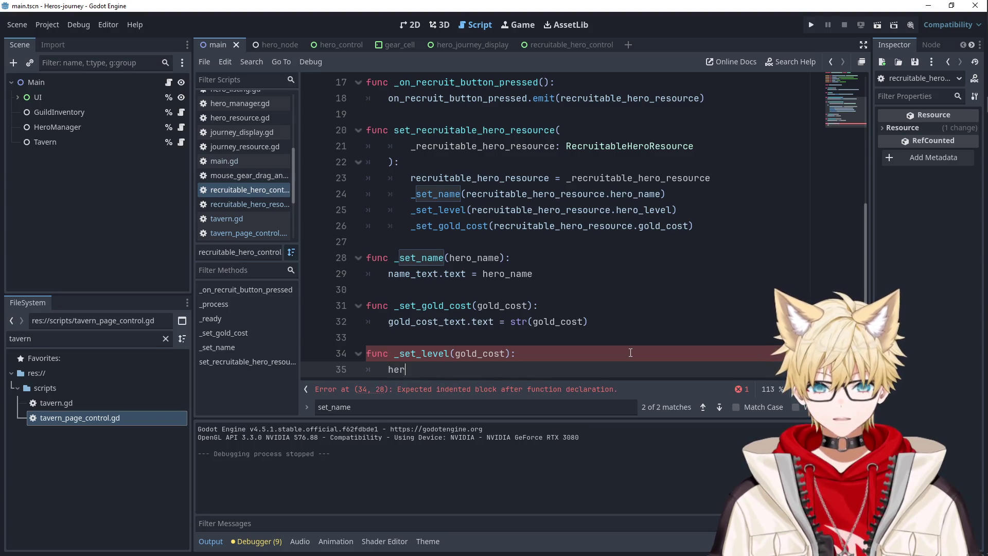
text(.text = str()
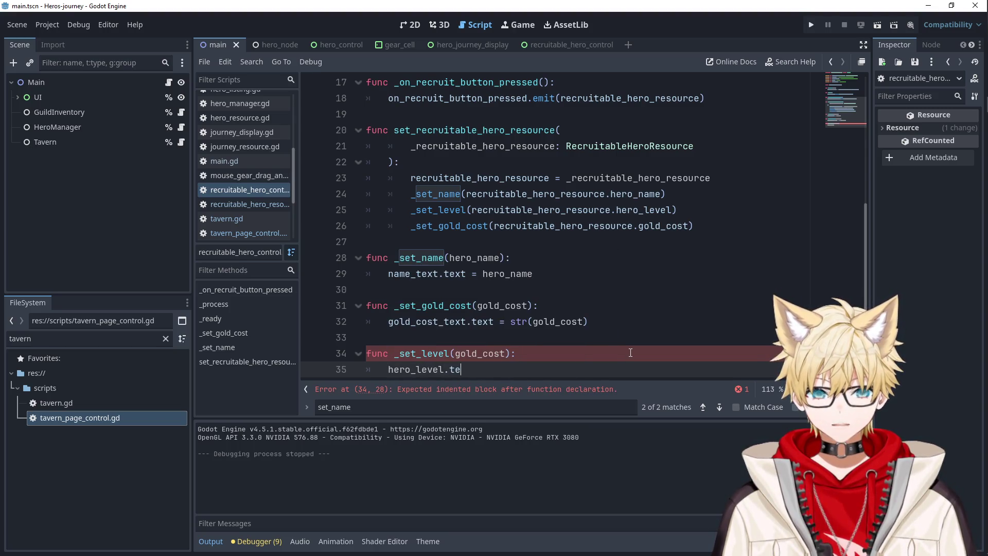
text(gold_cos)
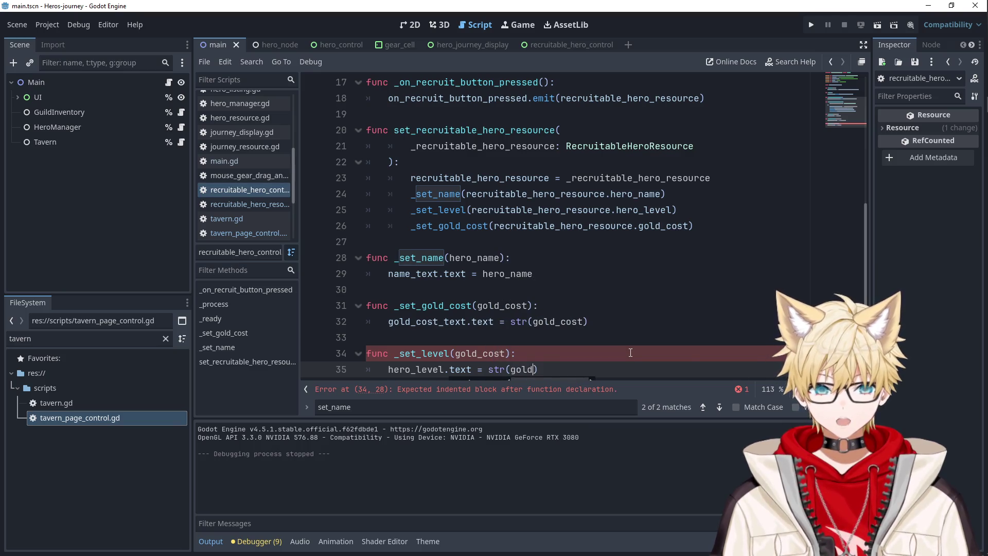
key(BackSpace)
key(BackSpace)
key(BackSpace)
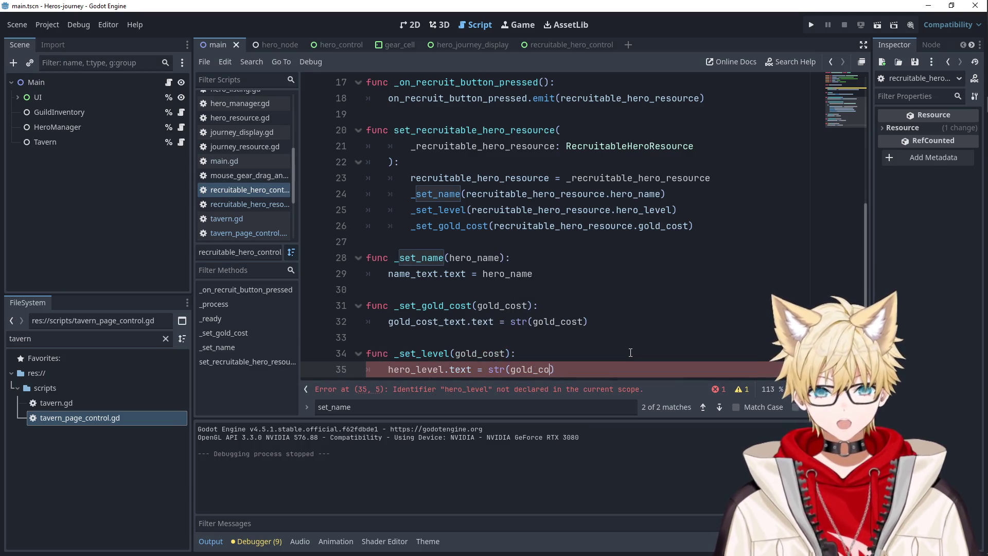
click(485, 354)
double_click(486, 353)
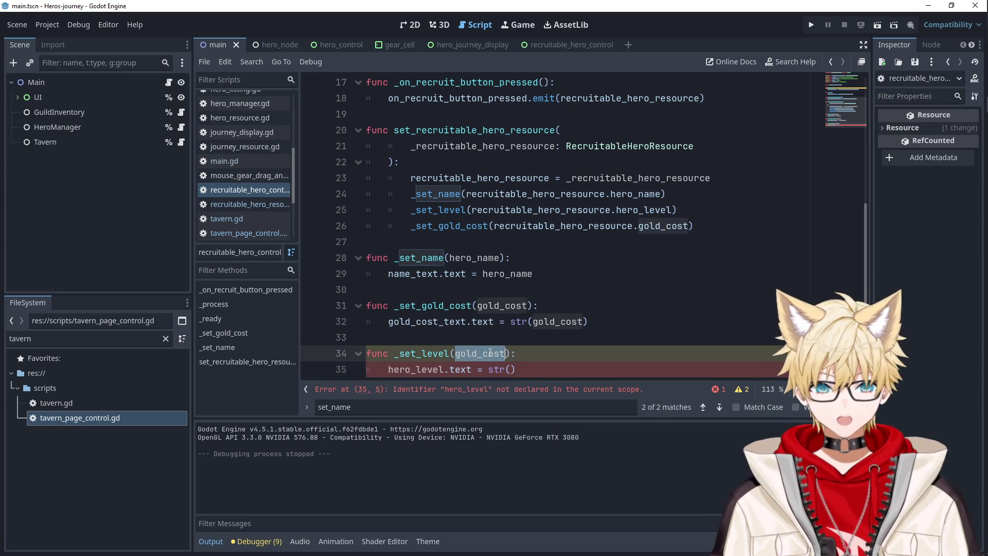
text(hero_level)
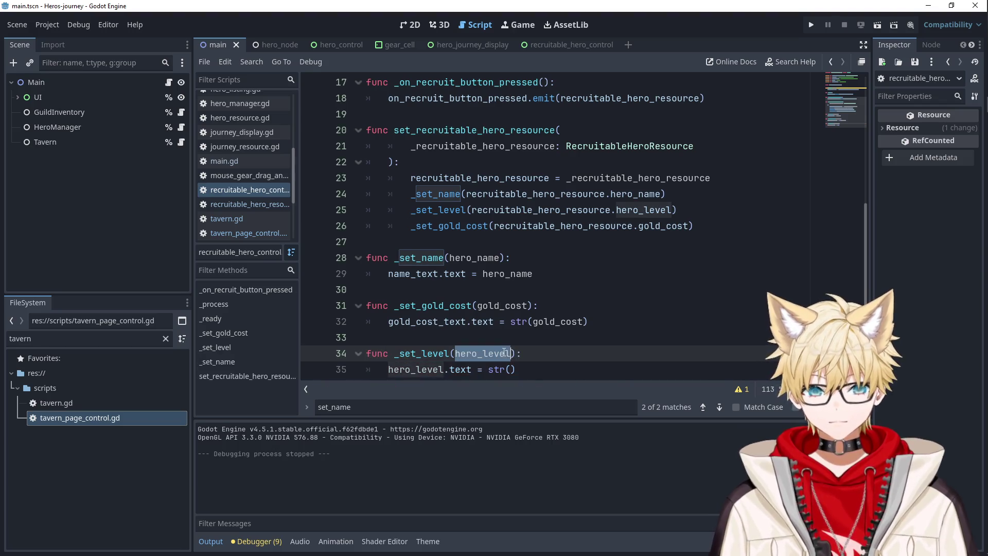
- Make line 35 set hero_level.text = str('Lv. ', hero_level)
click(512, 369)
text('Lv. )
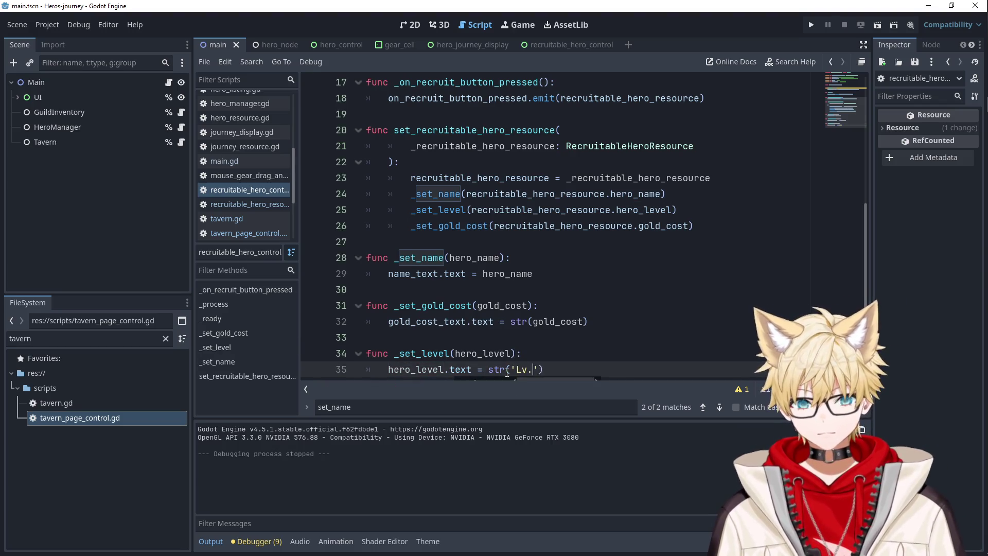
text(', hero_level)
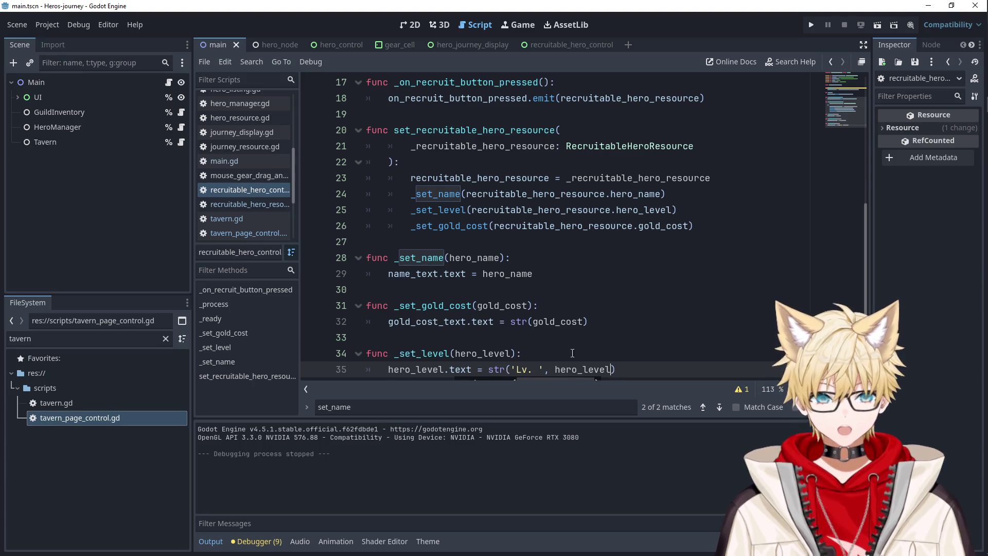
click(304, 289)
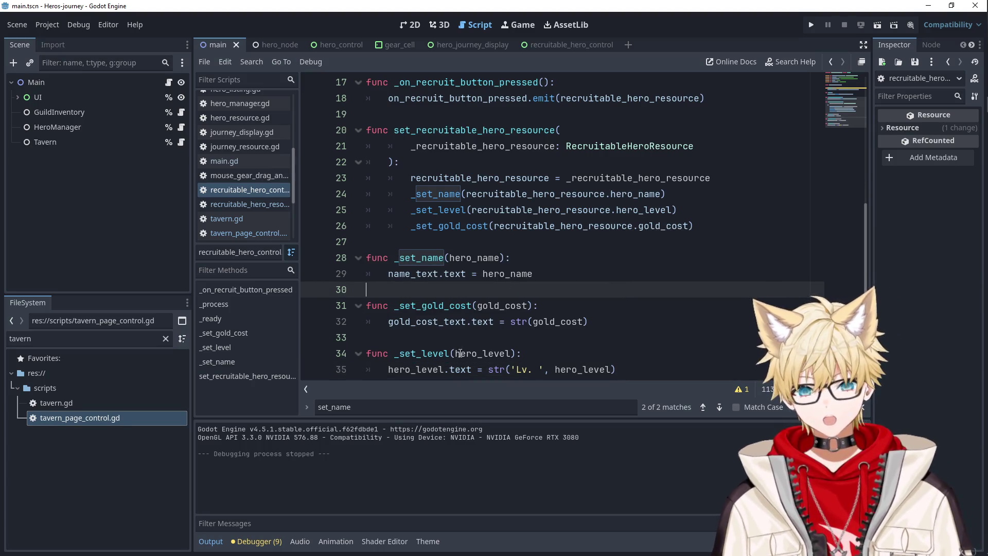
click(414, 369)
key(ctrl+Home)
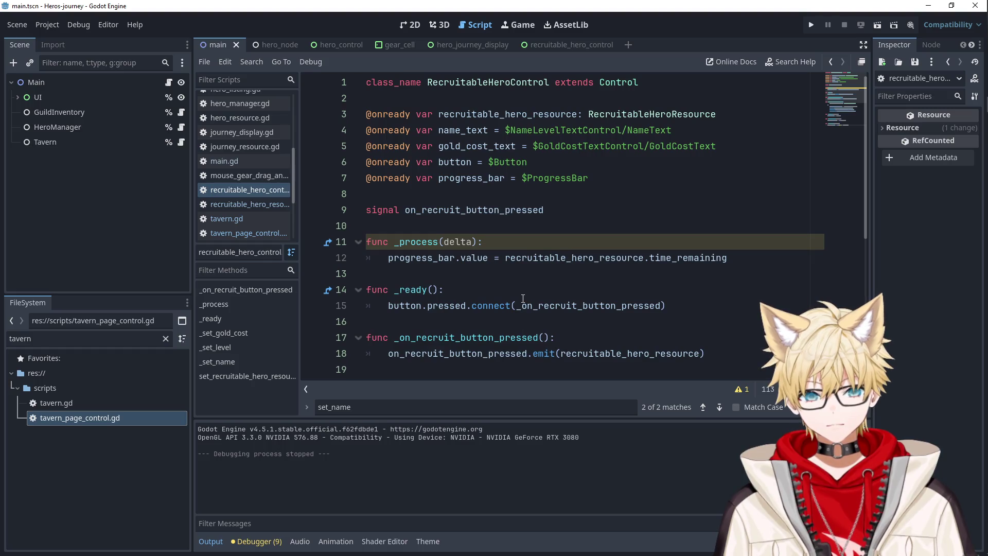
- Filter files by 'recruitable' and open the recruitable_hero_control scene
double_click(505, 80)
click(488, 82)
double_click(55, 333)
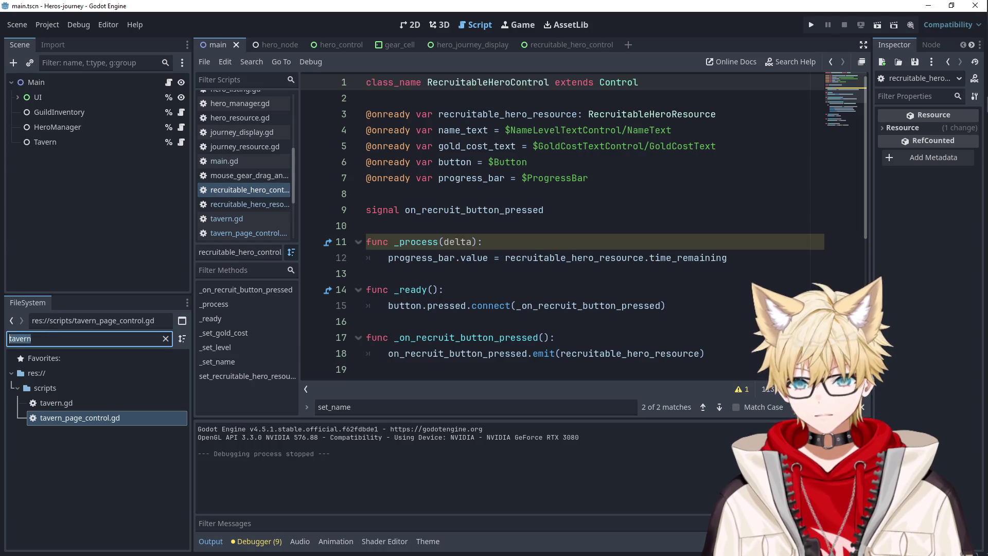
text(hero)
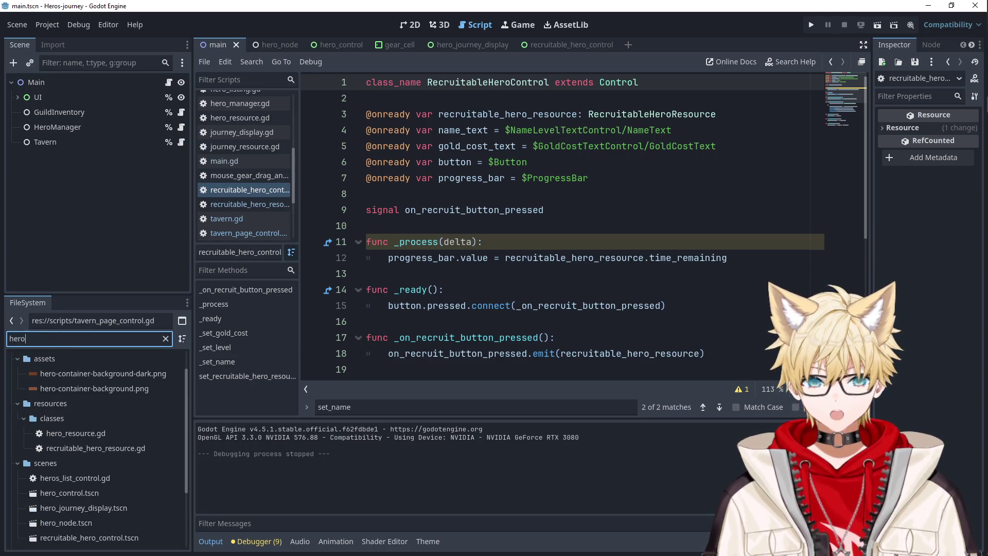
key(BackSpace)
key(BackSpace)
key(BackSpace)
text(recruitable)
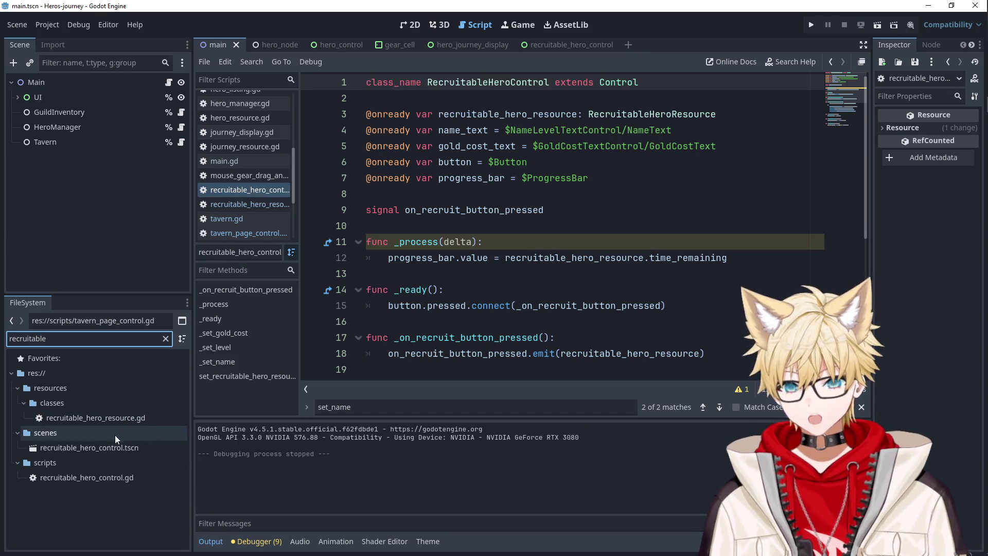
double_click(110, 446)
- Confirm the LevelText node name and set it to Access as Unique Name
click(403, 27)
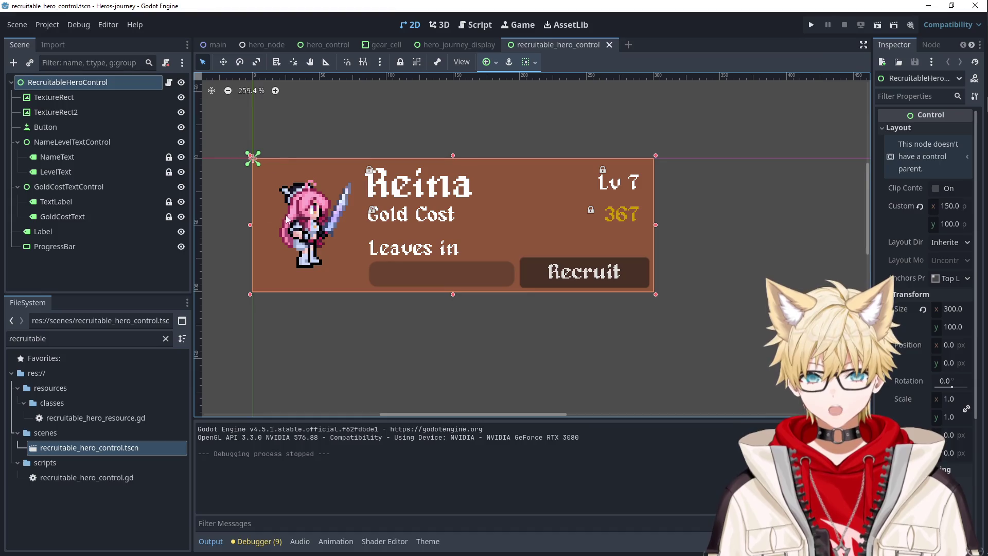
click(72, 142)
click(78, 156)
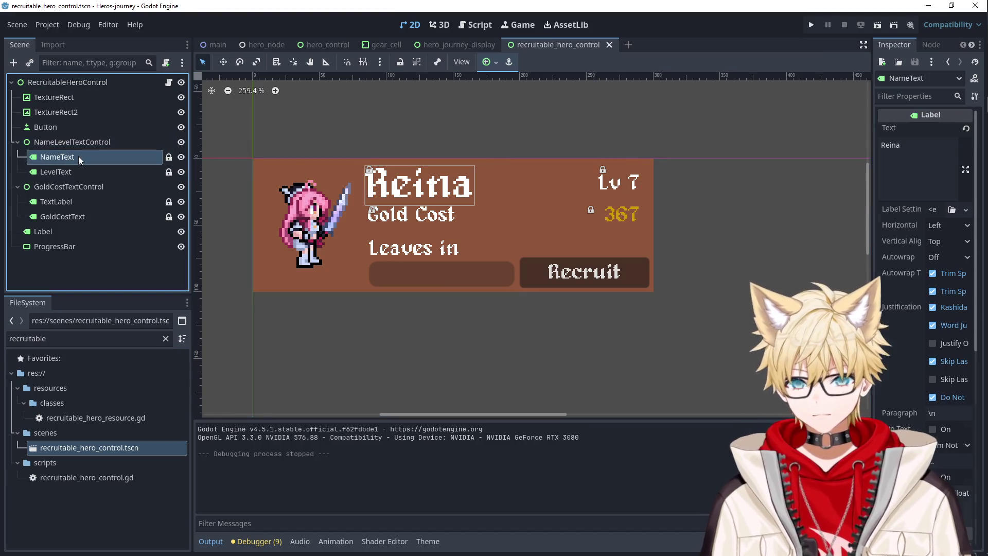
click(75, 171)
double_click(75, 172)
key(ctrl+a)
text(LevelText)
key(Return)
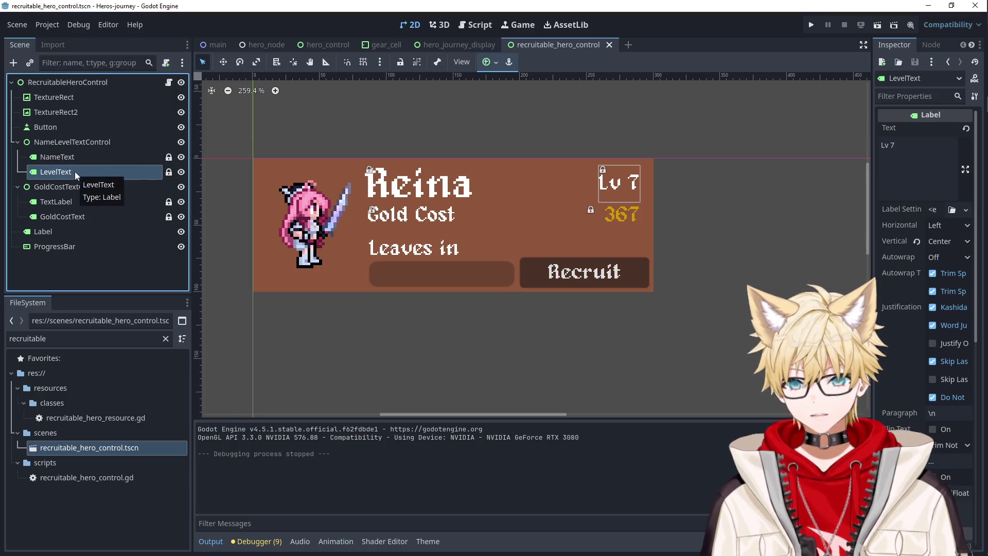
right_click(75, 175)
click(121, 445)
click(168, 83)
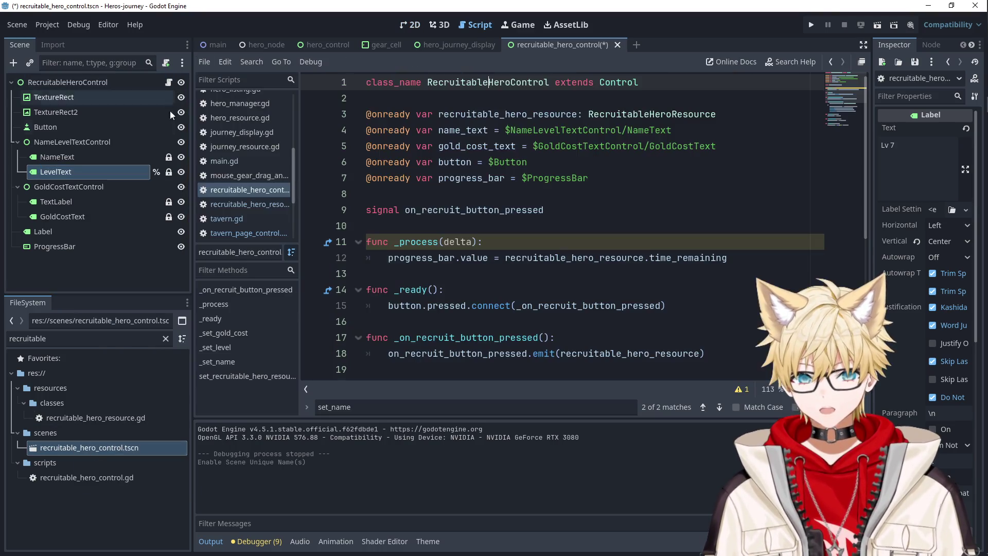
drag(97, 171, 453, 194)
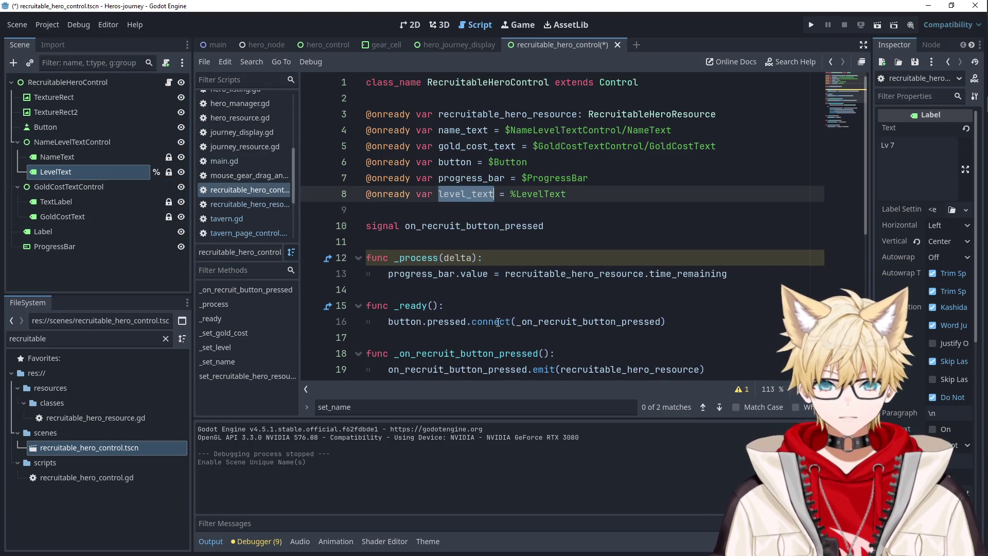
scroll(498, 321, down, 6)
double_click(411, 353)
text(level_text)
click(515, 321)
key(ctrl+s)
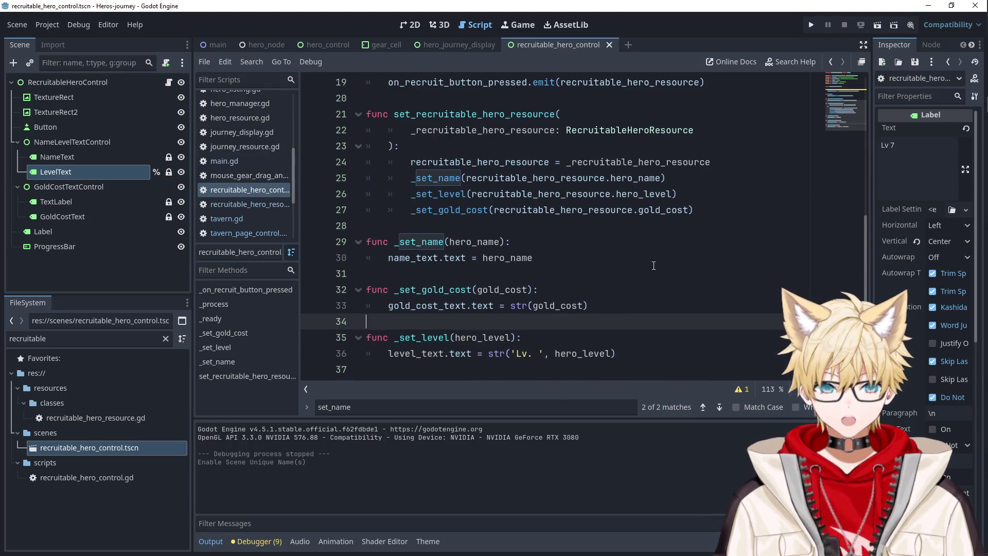
click(816, 29)
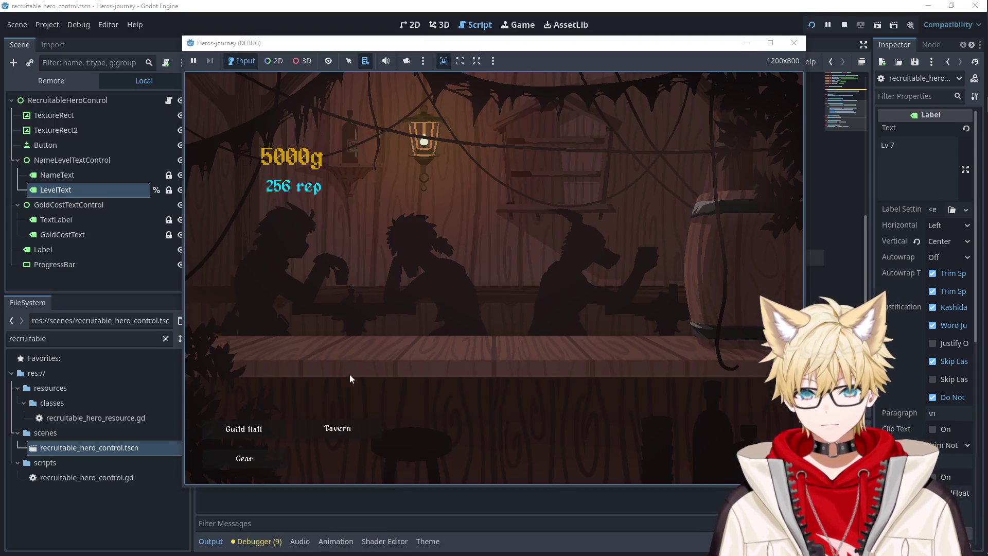
- Check that the tavern cards show Lv. 1, recruit Lyari, then stop the game and reopen tavern.gd
click(329, 429)
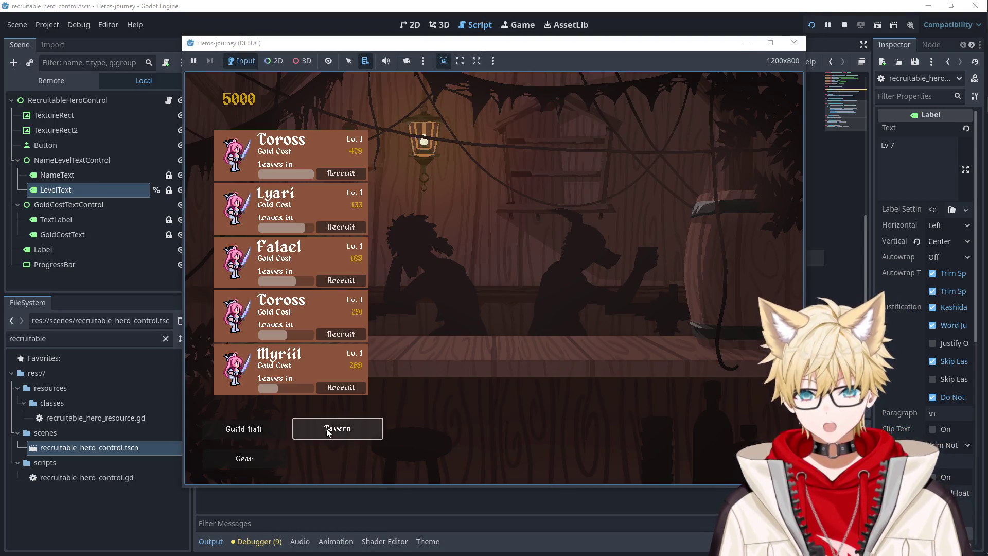
click(341, 227)
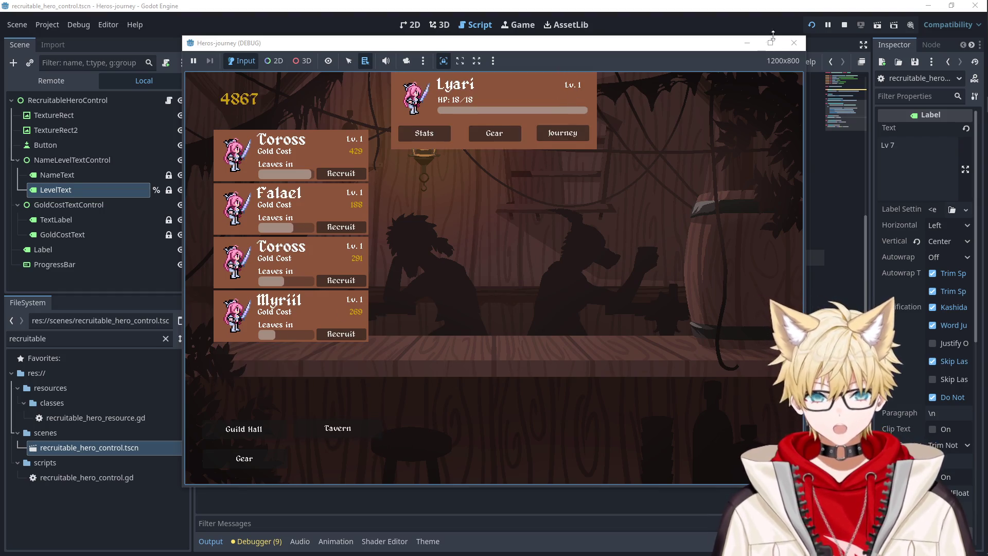
click(770, 43)
drag(785, 42, 875, 100)
click(888, 101)
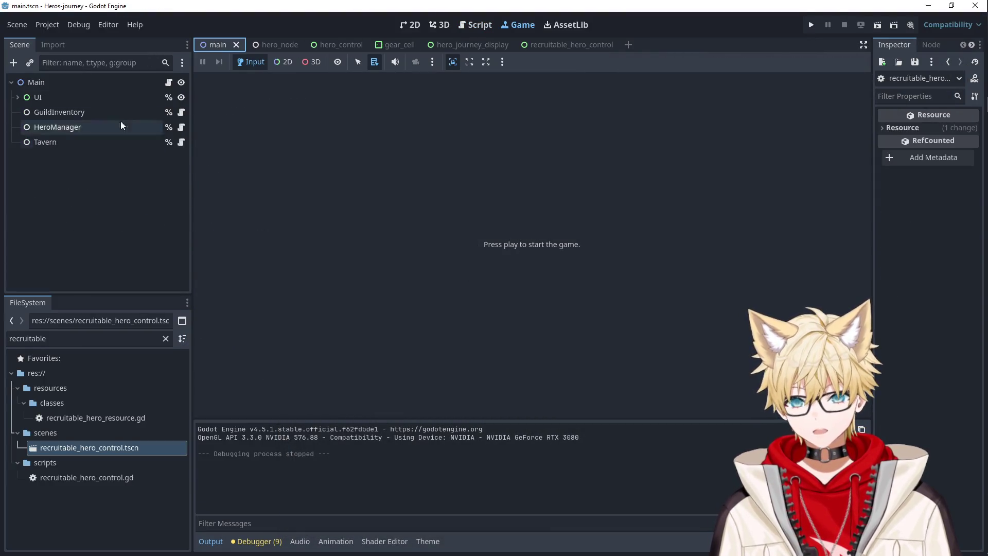
click(181, 142)
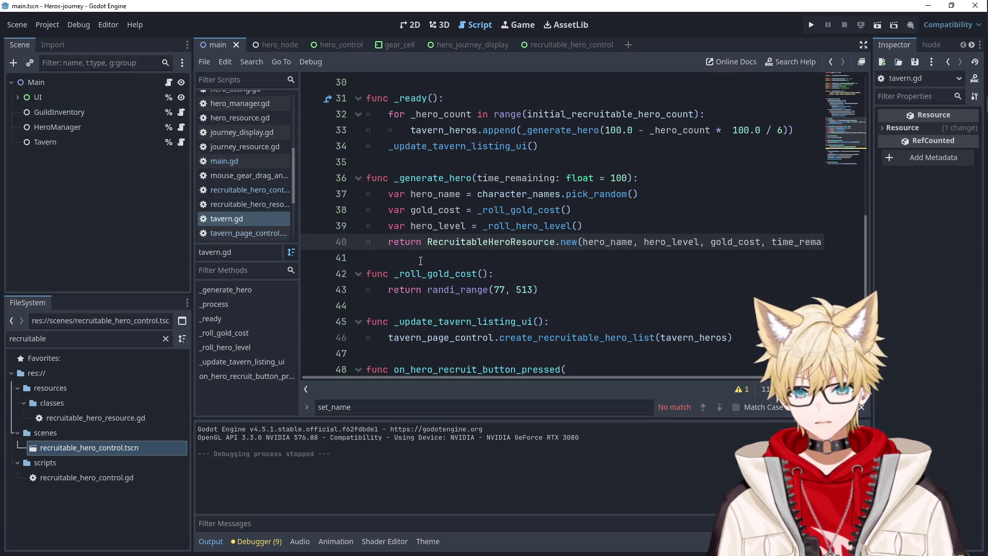
- Move the gold_cost line below the hero_level line in the tavern listing code
double_click(452, 226)
double_click(443, 210)
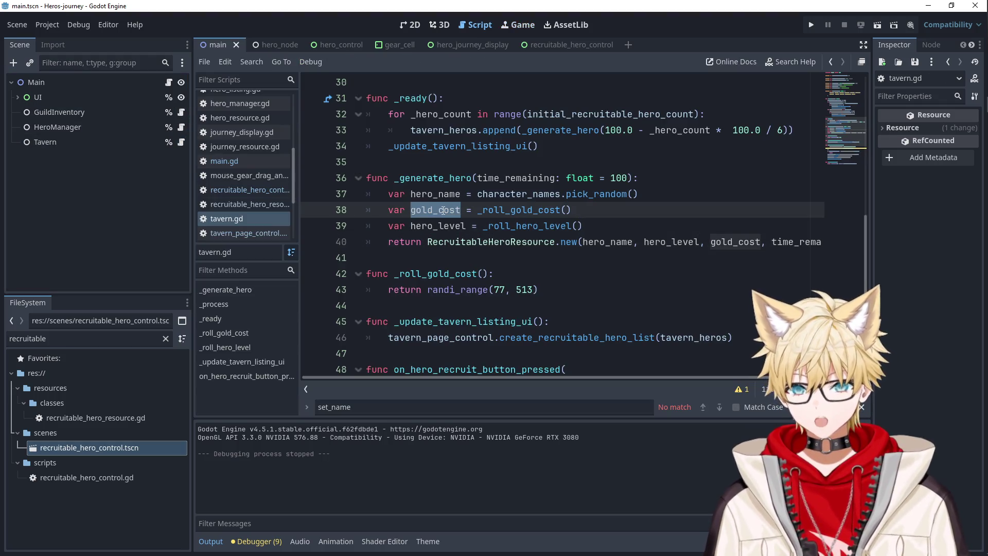
click(576, 216)
key(shift+Home)
key(shift+Home)
key(shift+Home)
key(ctrl+c)
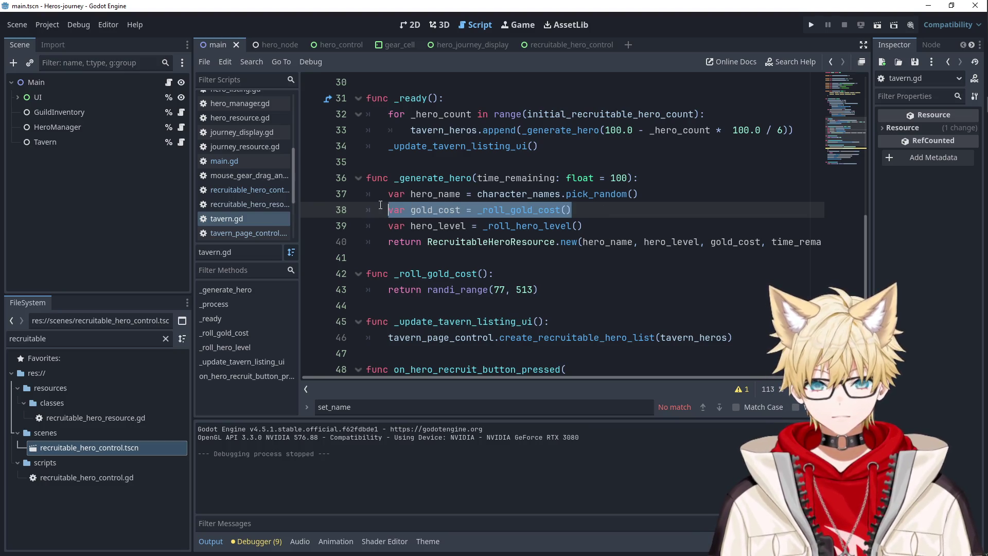
key(BackSpace)
click(608, 222)
key(Return)
key(ctrl+v)
click(433, 206)
key(BackSpace)
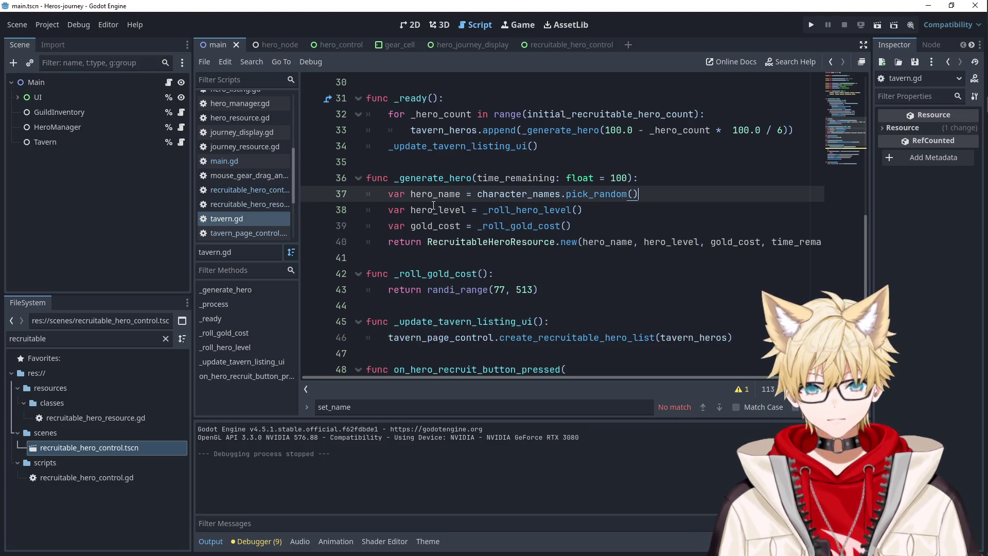
- Pass hero_level into _roll_gold_cost and give the function a 'hero_level: int' parameter
double_click(438, 210)
key(ctrl+c)
click(564, 226)
key(ctrl+v)
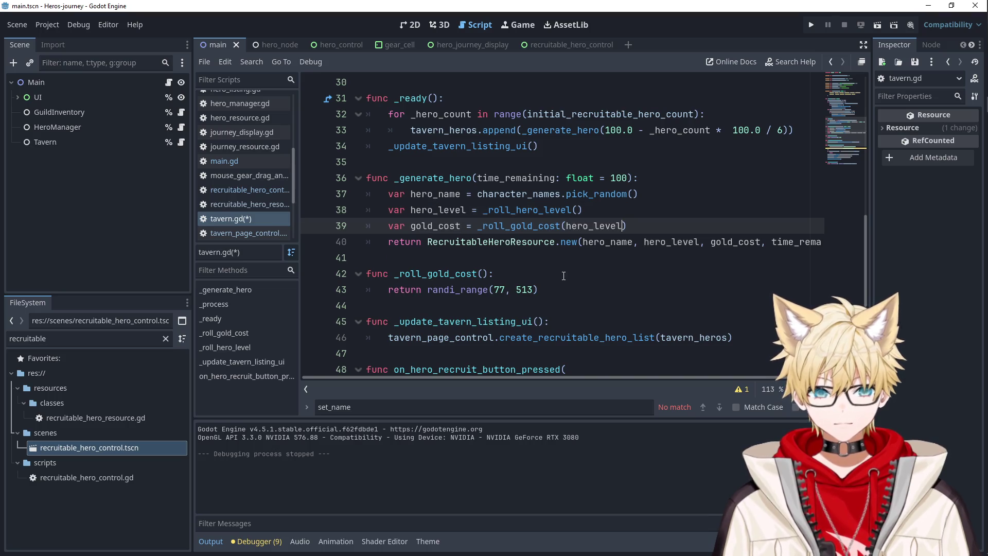
scroll(505, 232, down, 1)
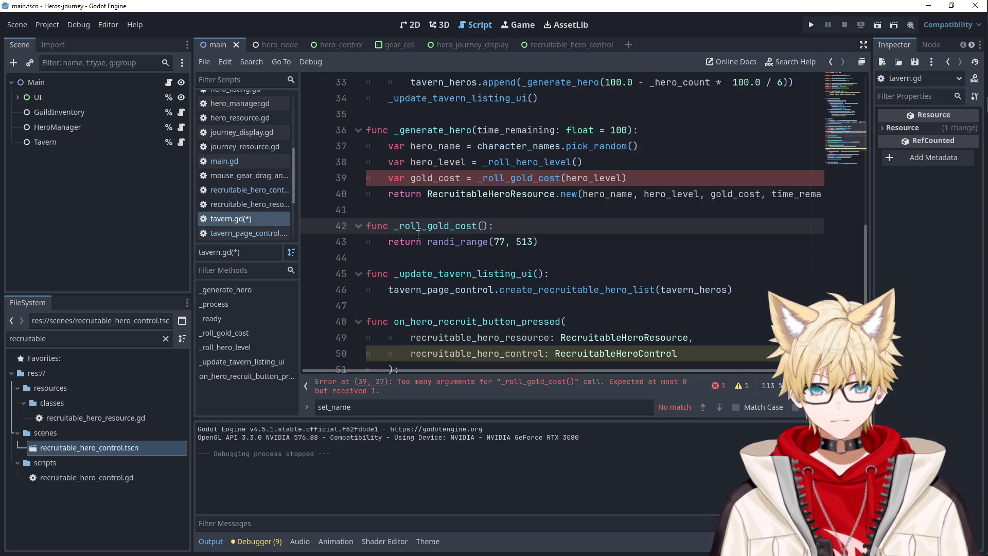
text(hero_level: int)
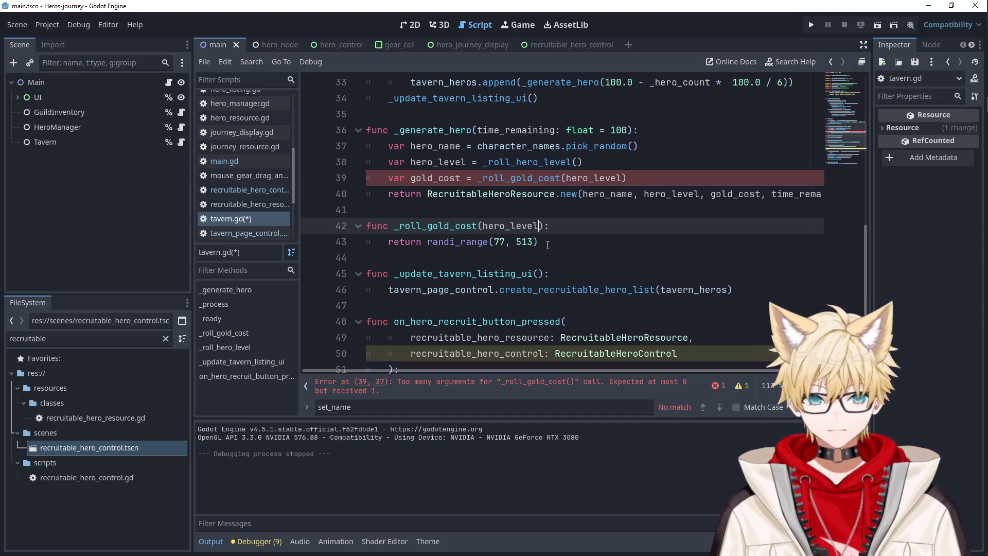
click(517, 225)
- Add a 'for _hero_level in hero_level:' loop inside _roll_gold_cost
click(593, 225)
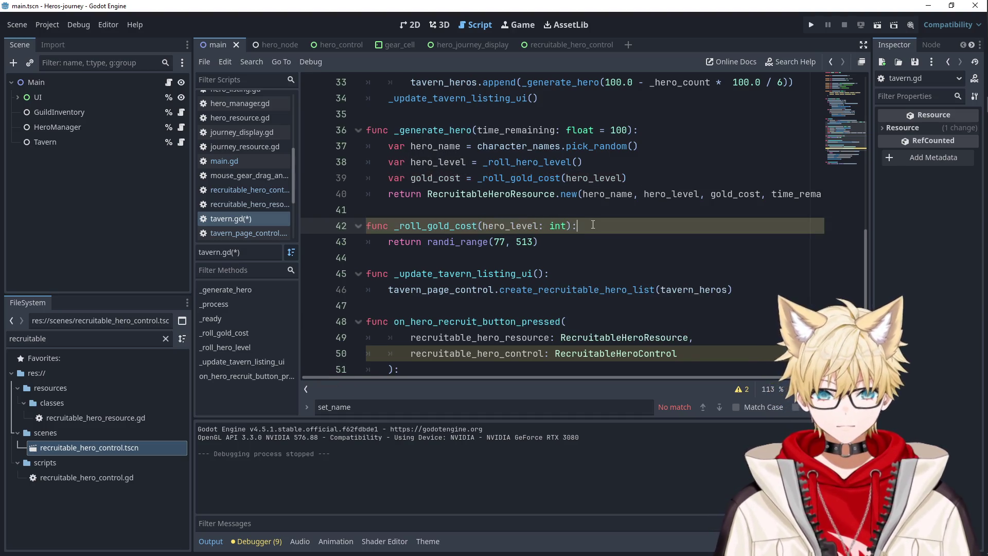
key(Return)
text(for hero_level in )
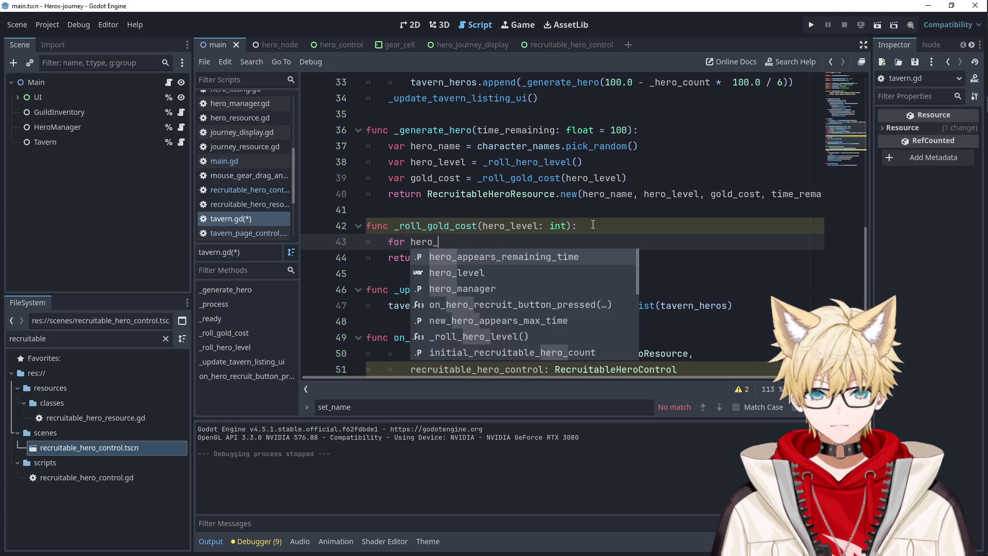
text(hero)
key(Return)
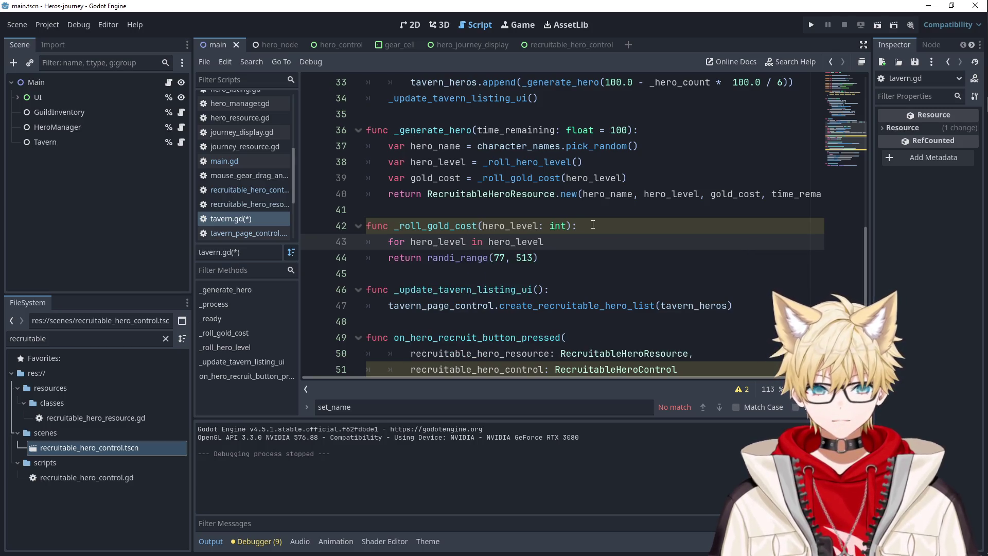
text(:)
key(Return)
click(410, 242)
text(_)
click(433, 257)
drag(539, 273, 382, 273)
- Declare 'var gold_cost = 0' and add gold_cost += randi(25, 75) in the loop body
click(602, 225)
key(Return)
text(gold_cost = )
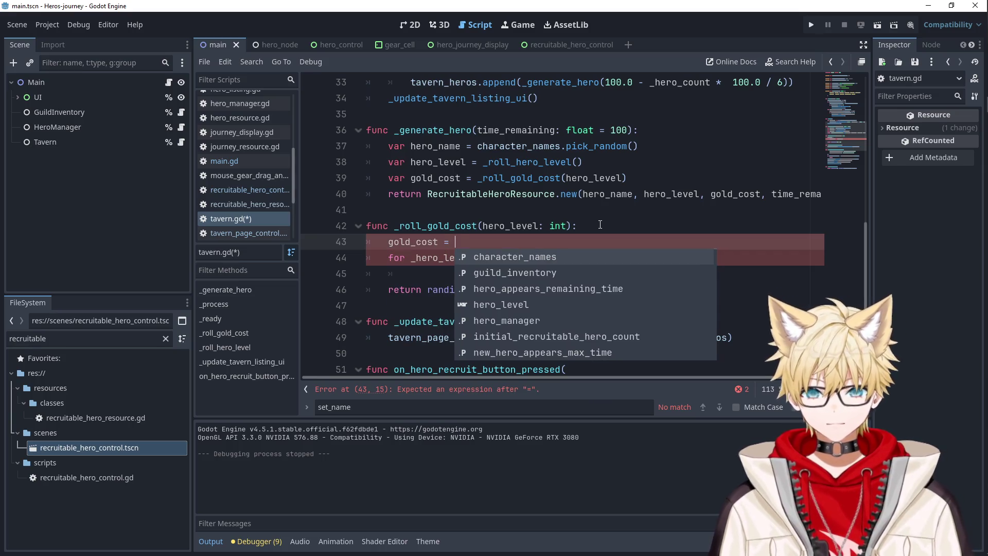
text(0)
double_click(426, 241)
click(391, 241)
text(var)
double_click(432, 242)
click(431, 274)
text(gold_cost +)
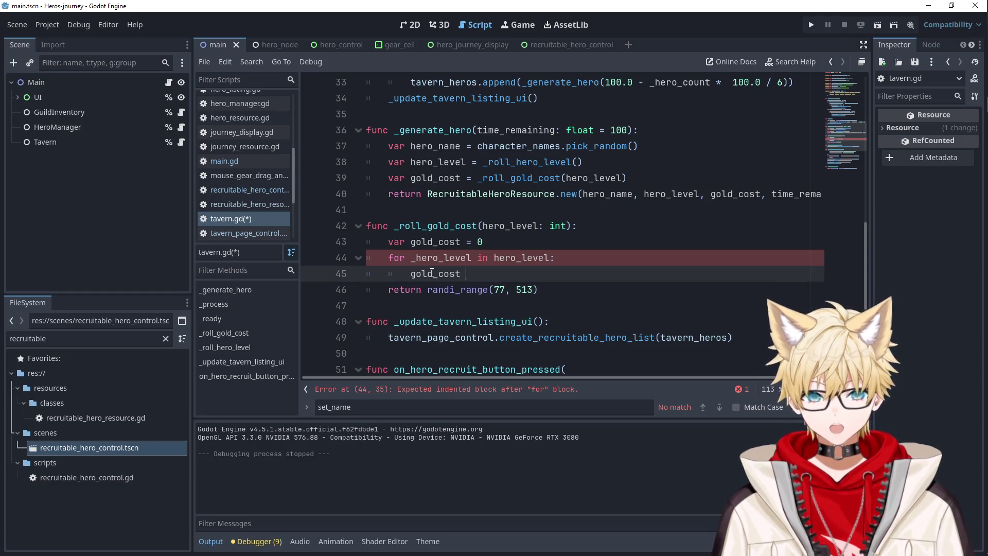
text(= ran)
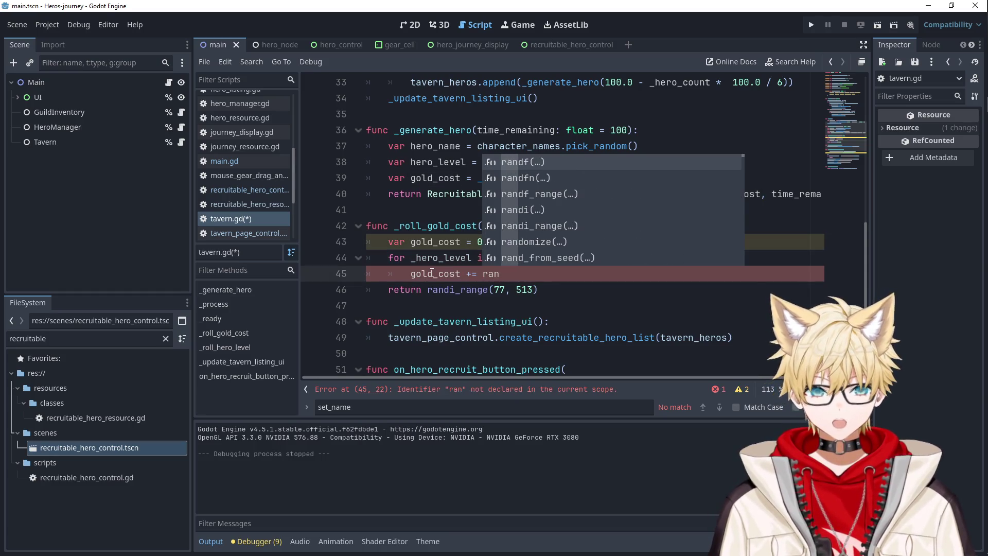
key(Return)
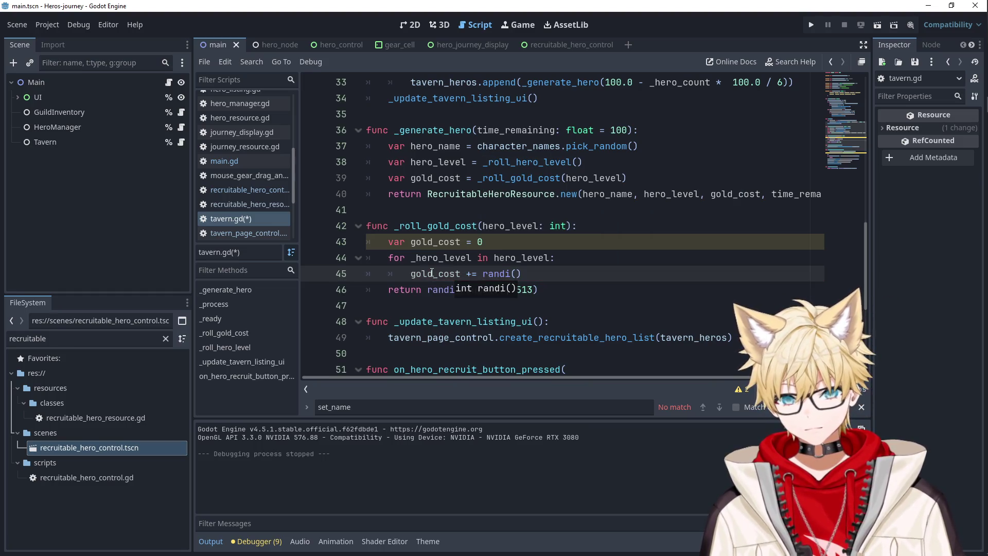
text(25, 75)
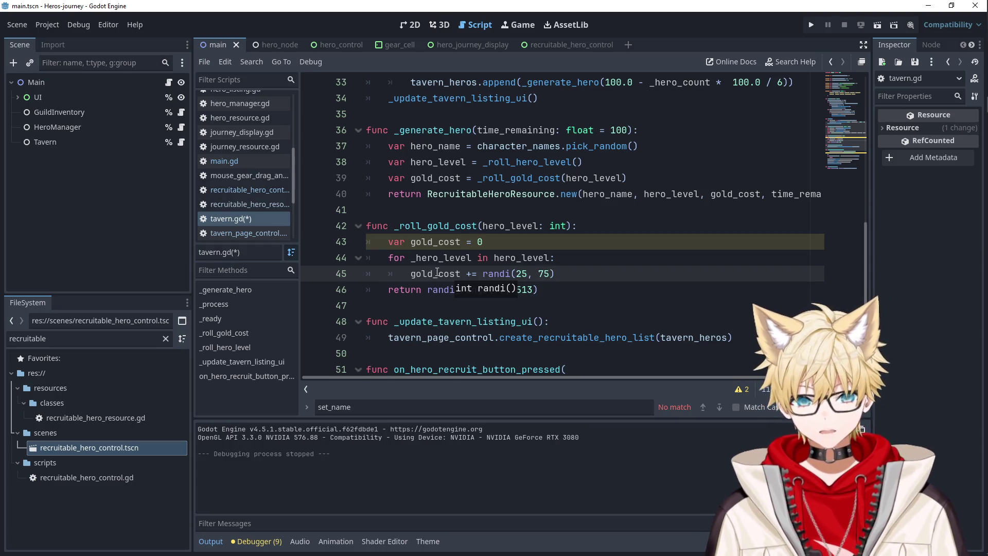
- Replace the old fixed-range return with 'return gold_cost' after the loop
triple_click(453, 289)
key(BackSpace)
click(560, 242)
click(595, 276)
key(Return)
key(BackSpace)
text(return gold_cost)
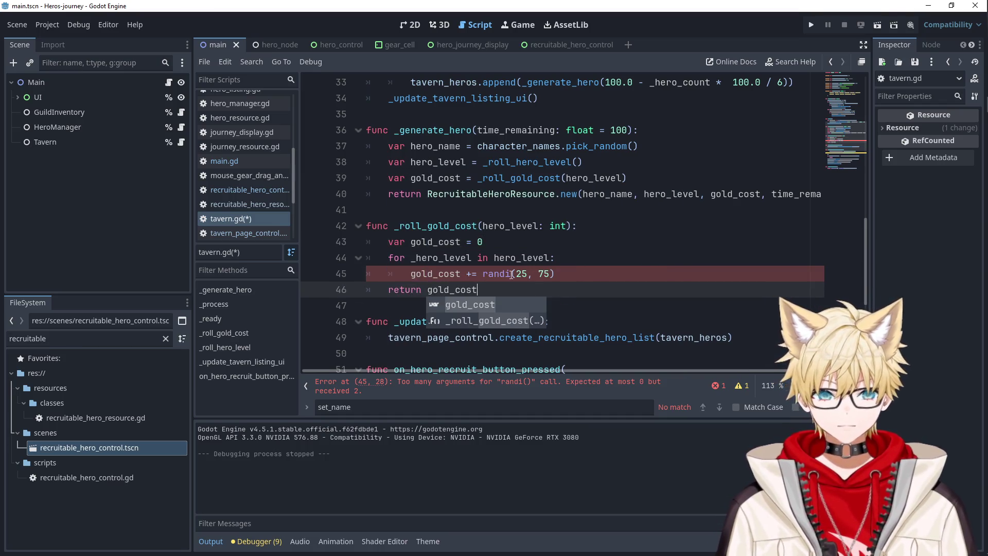
- Correct the call to randi_range(25, 75), save tavern.gd, and check the gold_cost uses
click(511, 274)
text(_range)
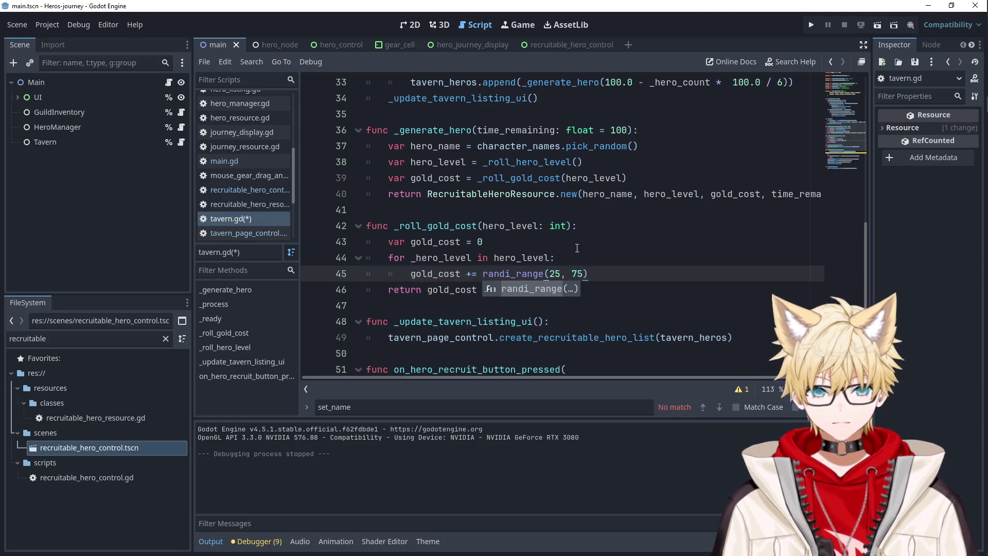
click(577, 247)
key(ctrl+s)
click(449, 277)
click(508, 247)
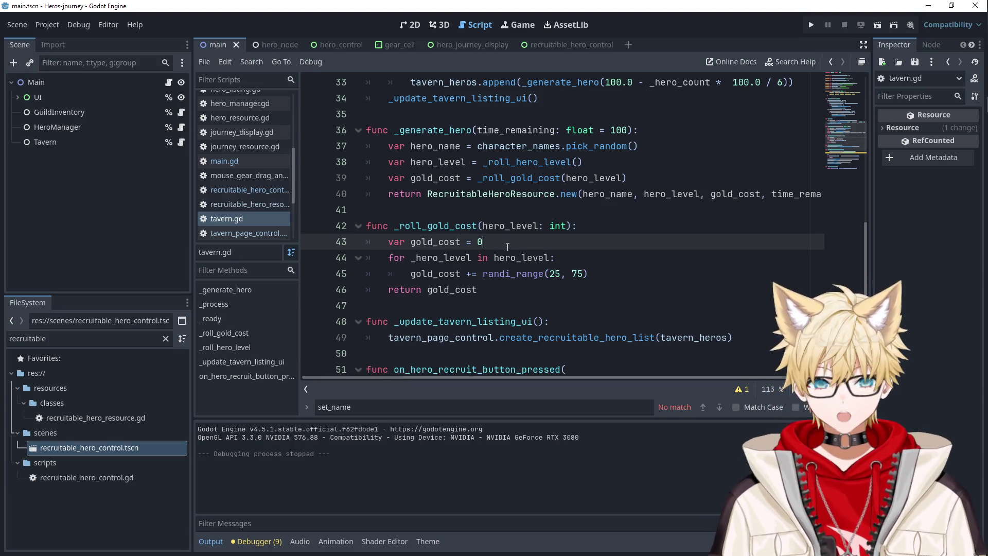
double_click(457, 286)
scroll(526, 239, up, 10)
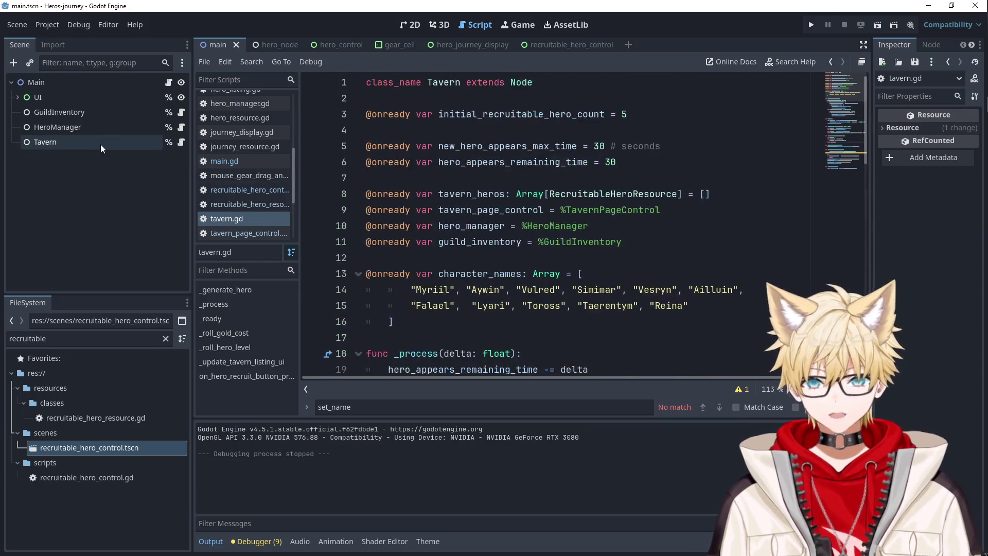
- Set the guild's starting gold to 100 in guild_inventory.gd
click(182, 112)
double_click(517, 209)
text(100)
click(635, 178)
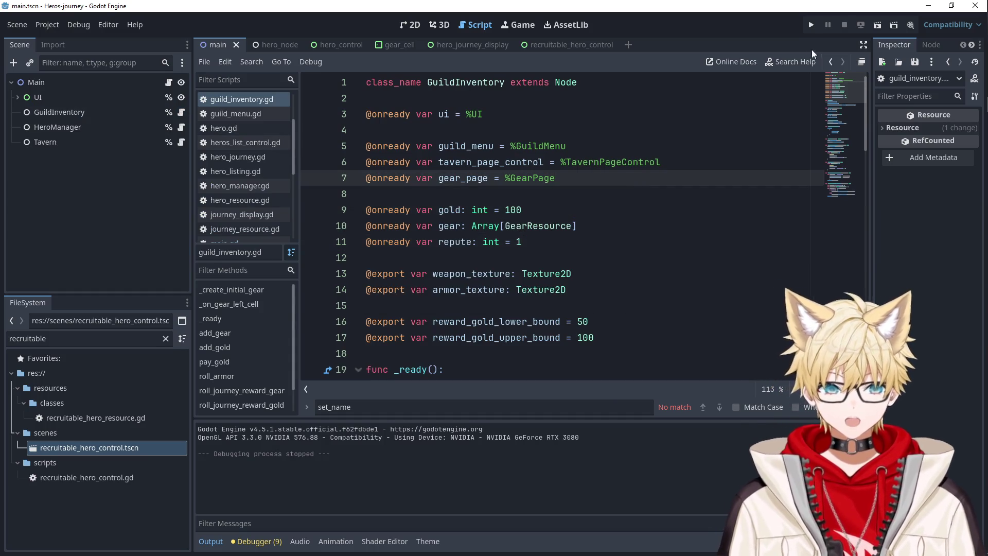
- Run the game to see Lv. 1 tavern cards costing 30–65 gold, then return to tavern.gd
click(812, 25)
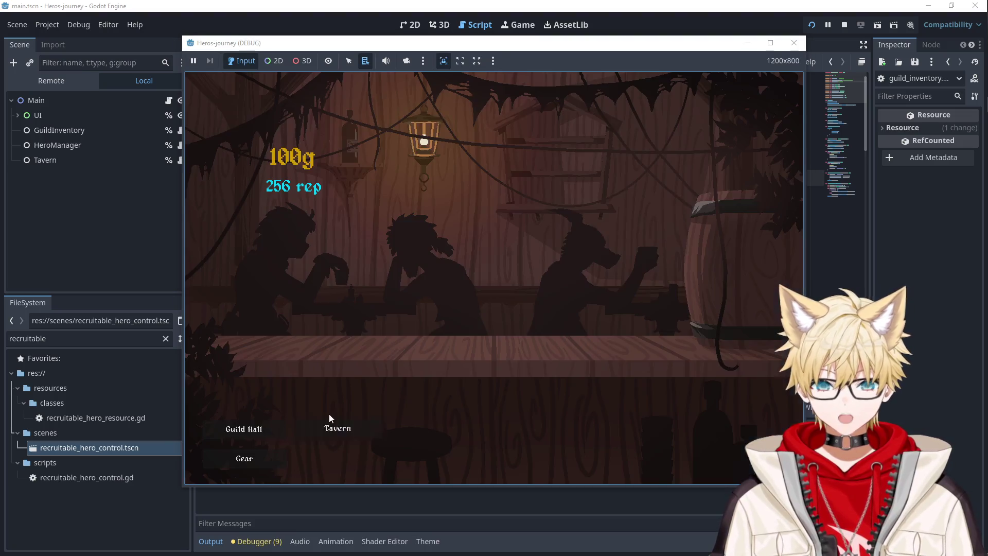
click(337, 429)
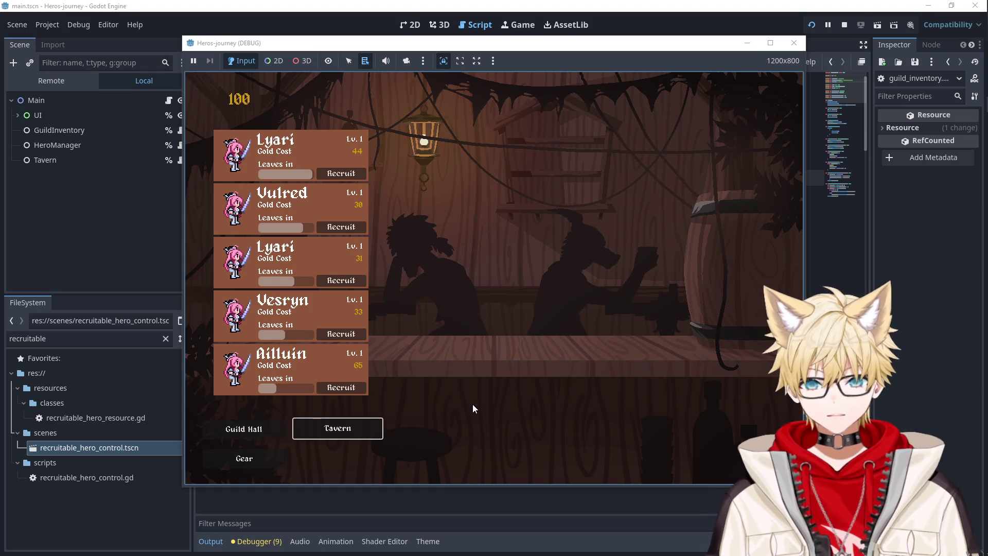
click(794, 42)
scroll(462, 304, down, 15)
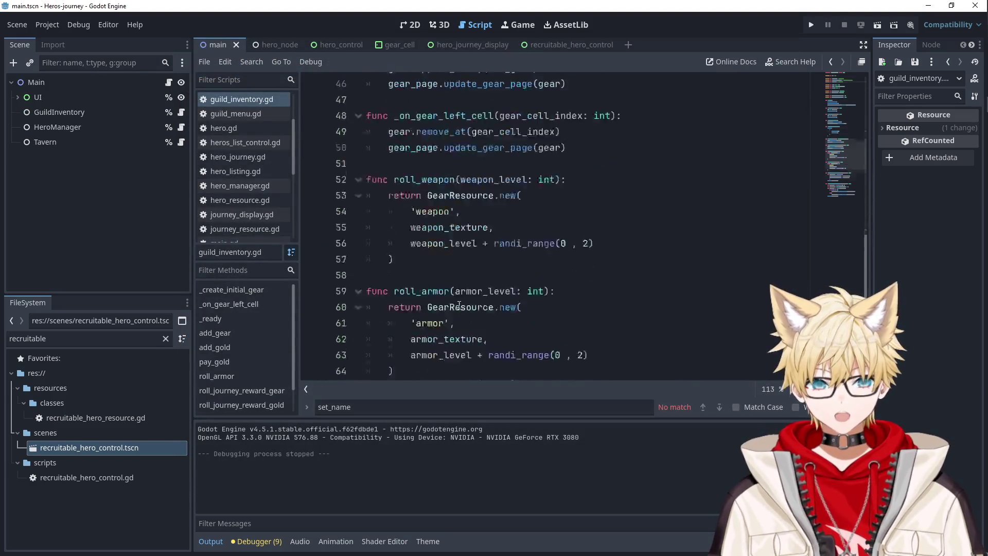
scroll(461, 304, down, 2)
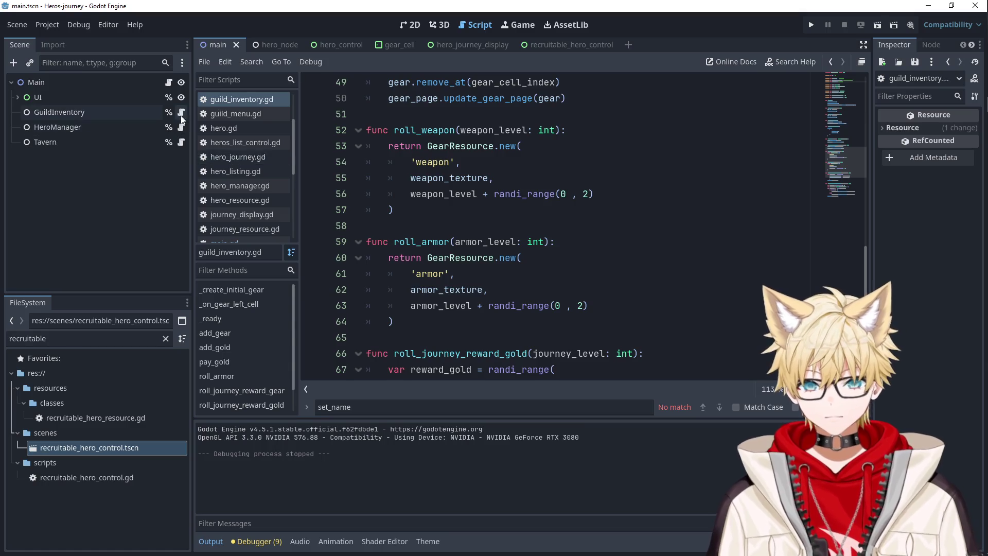
click(182, 142)
scroll(427, 275, down, 10)
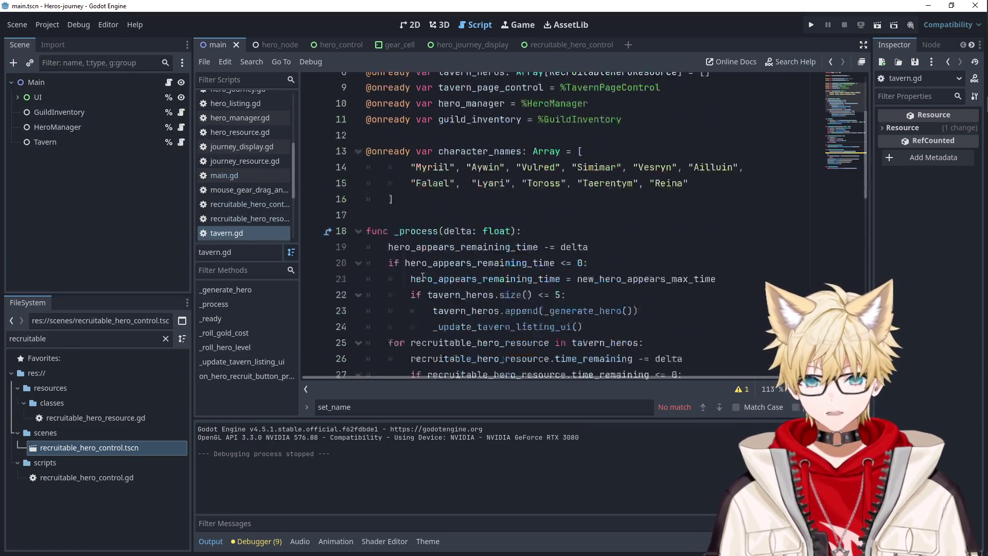
scroll(427, 275, down, 1)
click(181, 112)
click(181, 141)
- Find _roll_gold_cost, change its range to randi_range(50, 100), and save
key(ctrl+f)
text(roll)
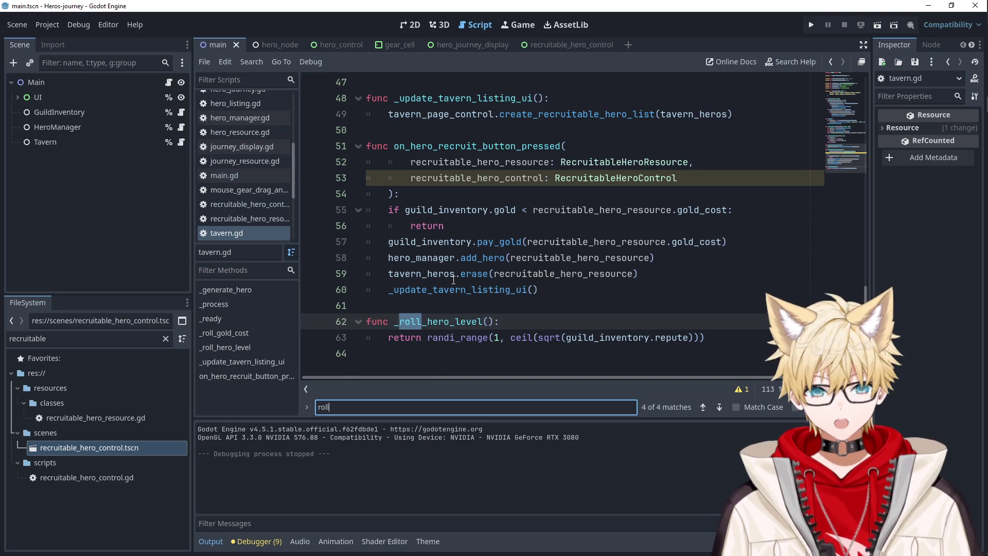
text(_gold)
double_click(553, 322)
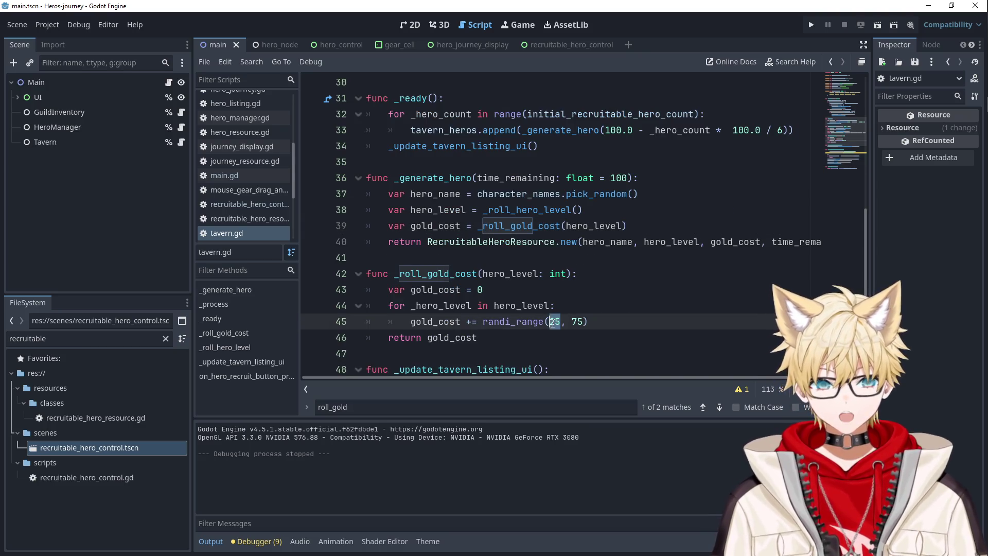
text(50)
double_click(578, 321)
text(100)
key(ctrl+s)
key(Up)
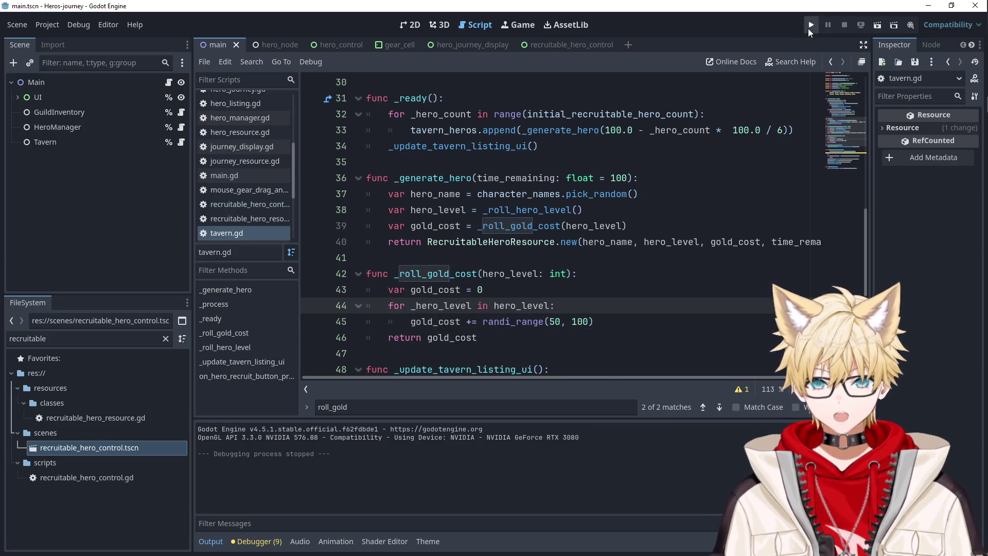
- Run the game and recruit Myriil from the tavern for 63 gold
click(810, 25)
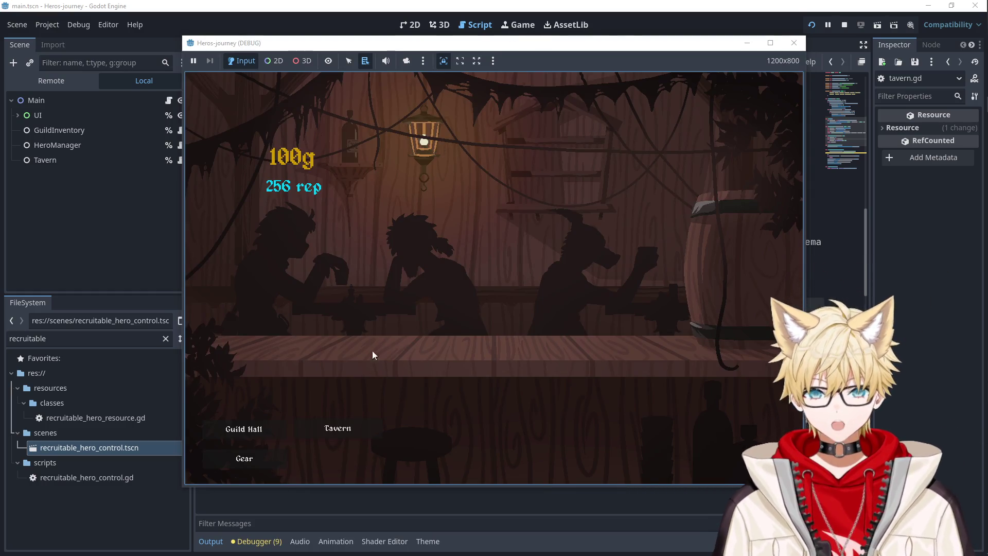
click(345, 431)
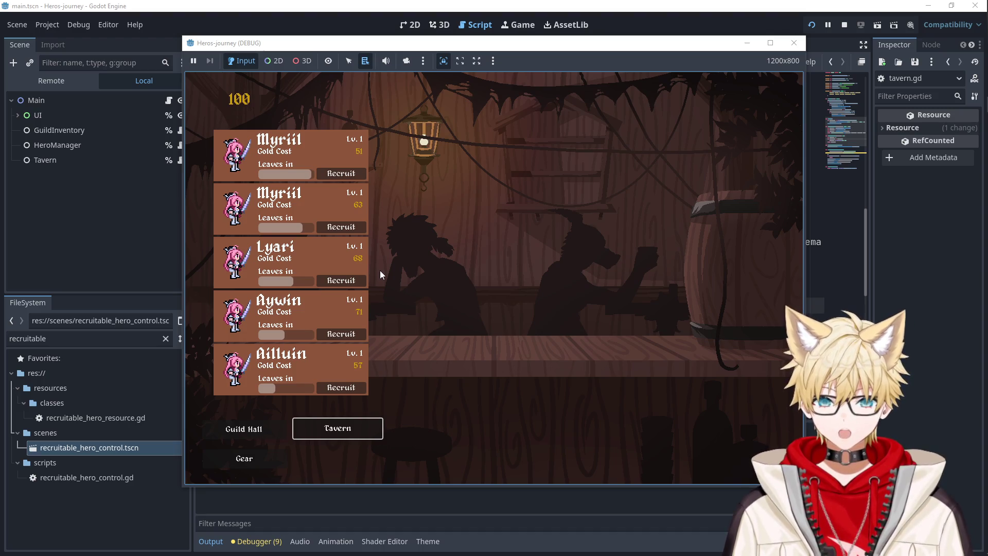
click(343, 228)
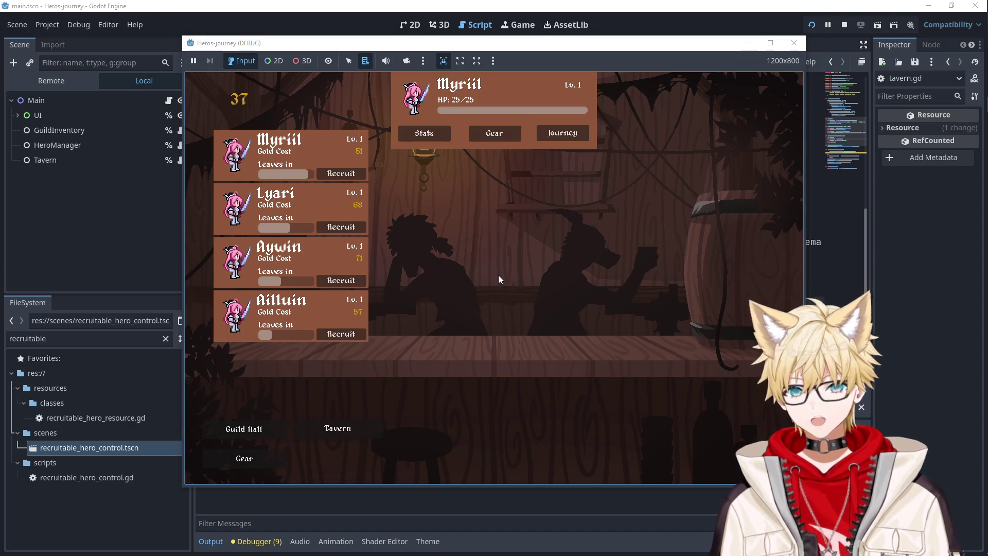
click(493, 134)
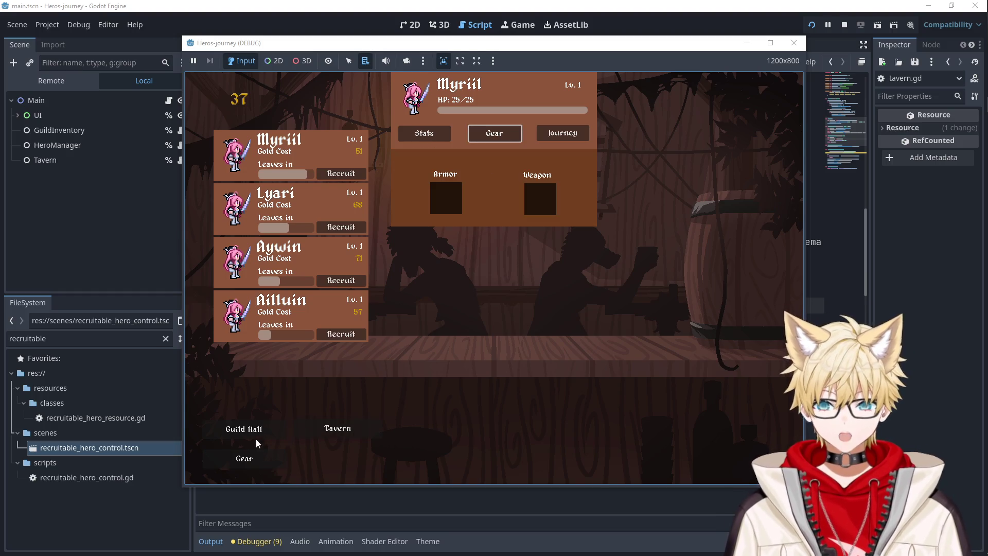
click(260, 452)
- Equip the A item as armor and the S item as weapon, check stats, then restart the game
mouse_move(274, 226)
mouse_down()
mouse_move(412, 227)
mouse_move(450, 205)
mouse_up()
drag(228, 216, 540, 201)
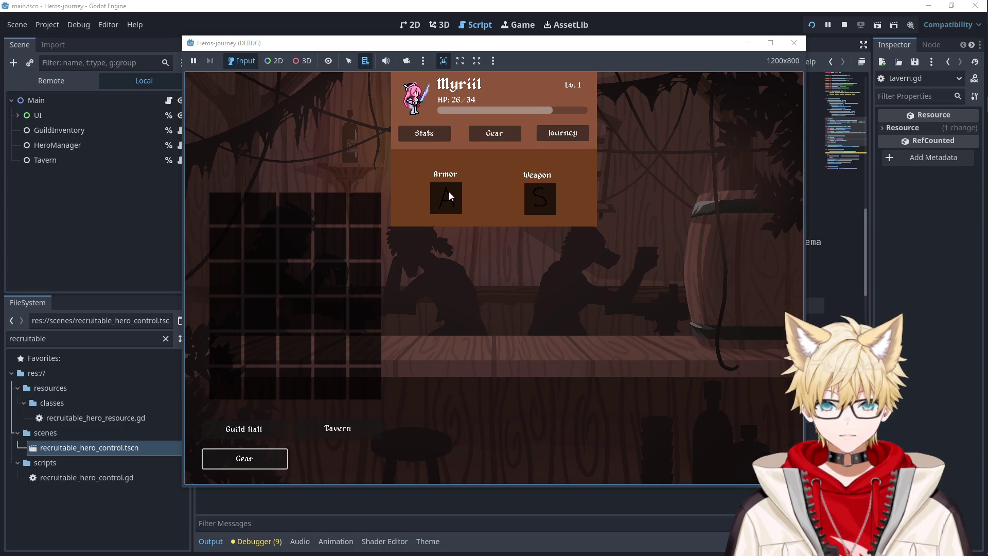
click(430, 139)
click(494, 133)
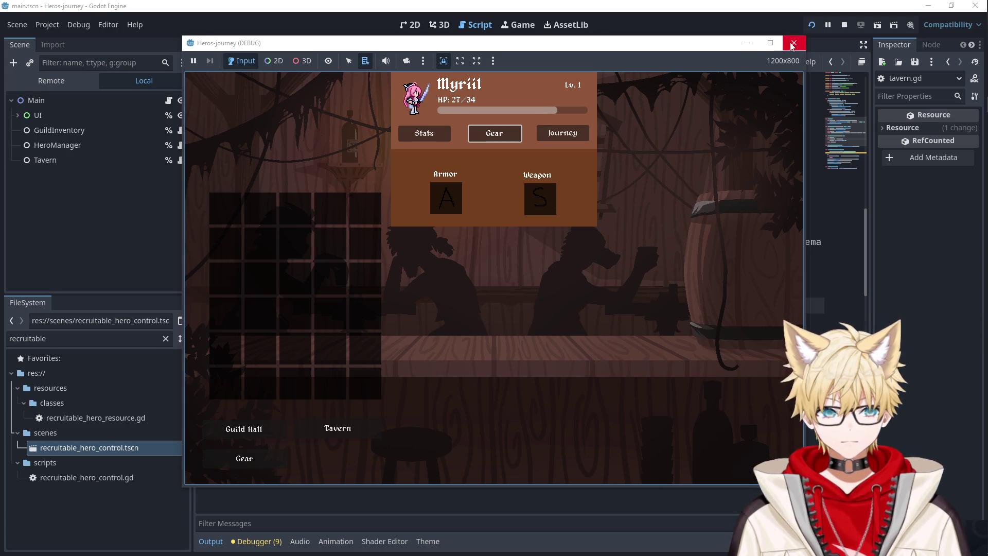
click(811, 25)
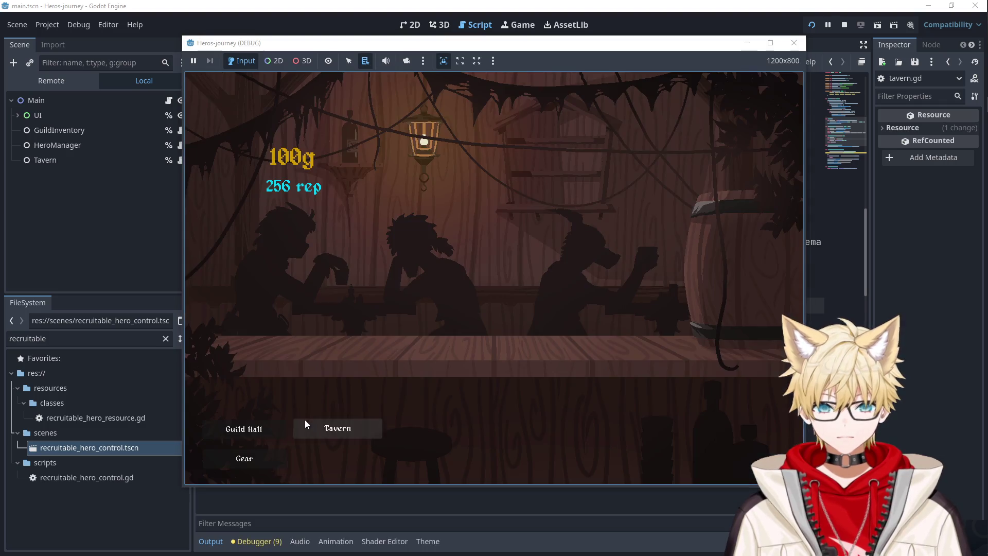
click(257, 437)
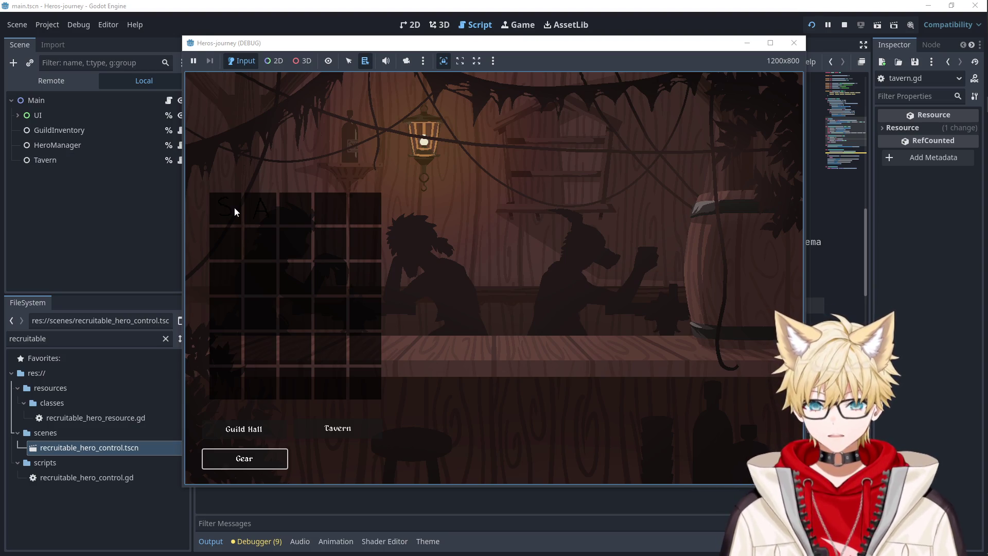
click(54, 249)
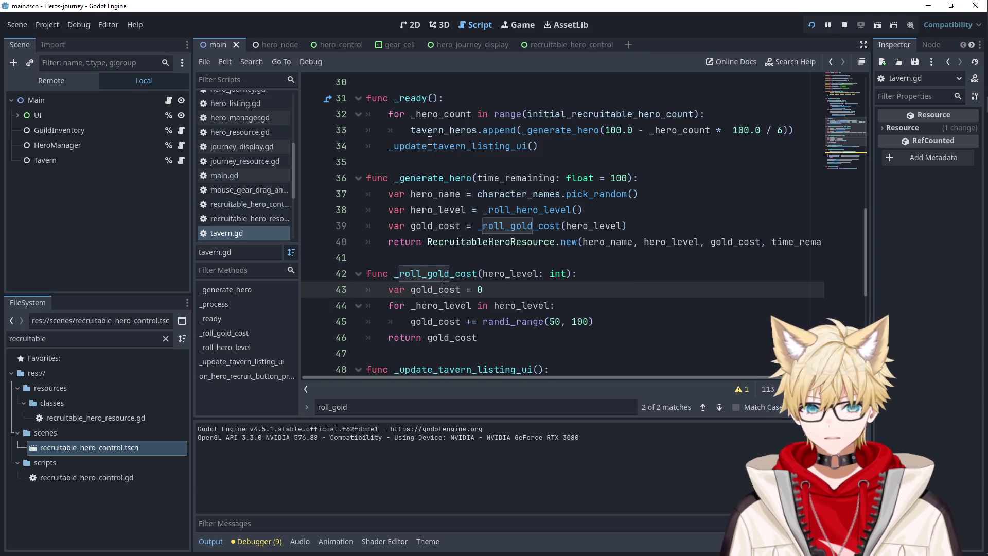
- Open the hero_node scene, then the gear_cell scene and its script
scroll(235, 185, up, 3)
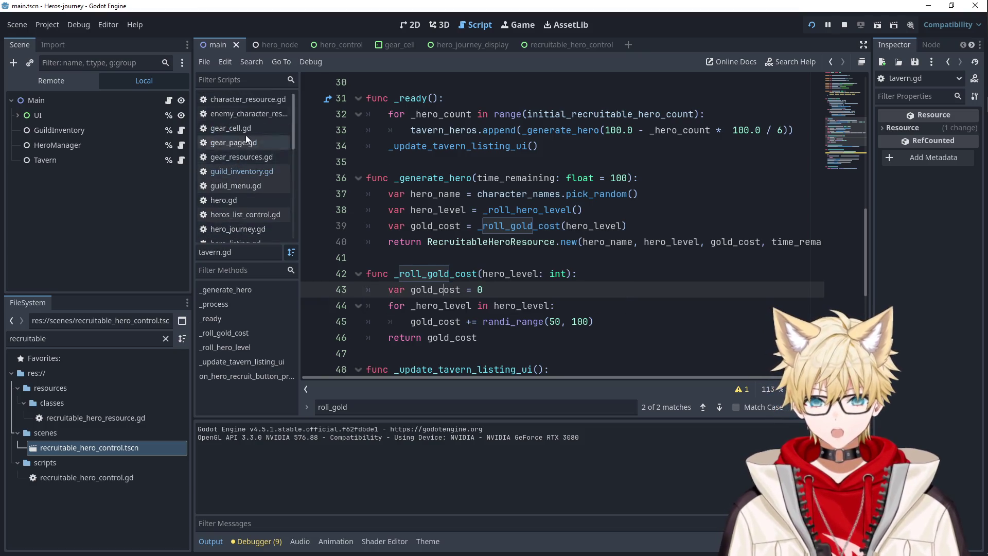
click(297, 45)
click(394, 43)
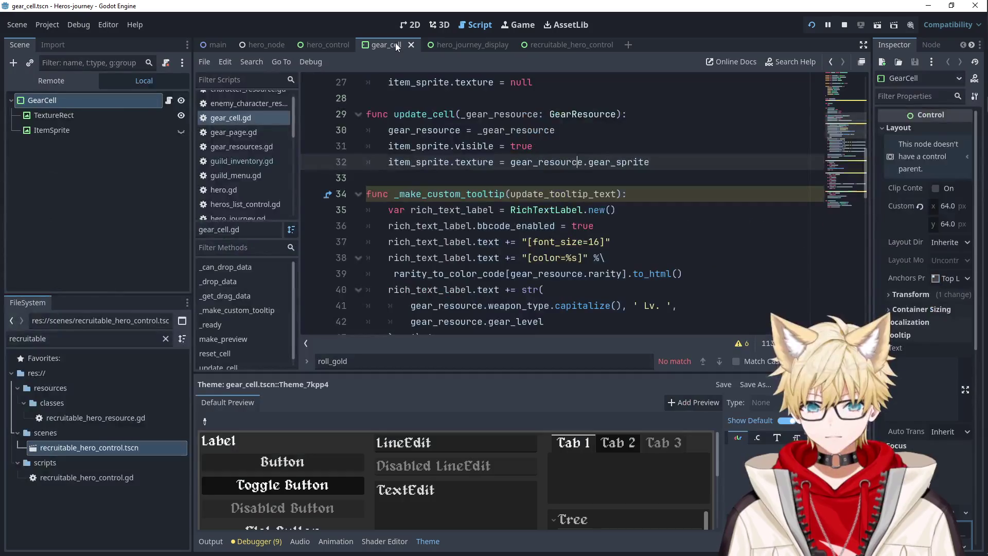
scroll(476, 225, down, 6)
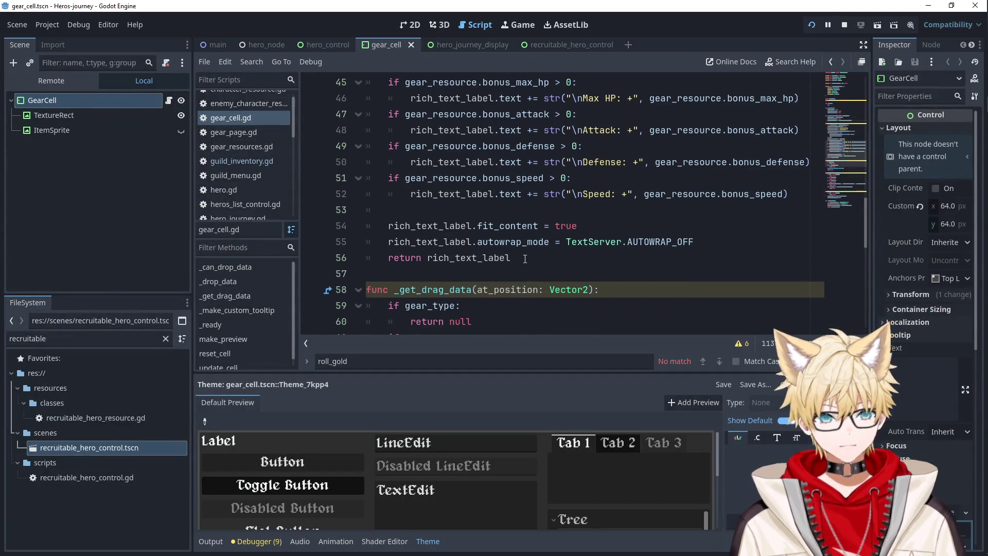
scroll(525, 258, up, 2)
scroll(525, 258, up, 2)
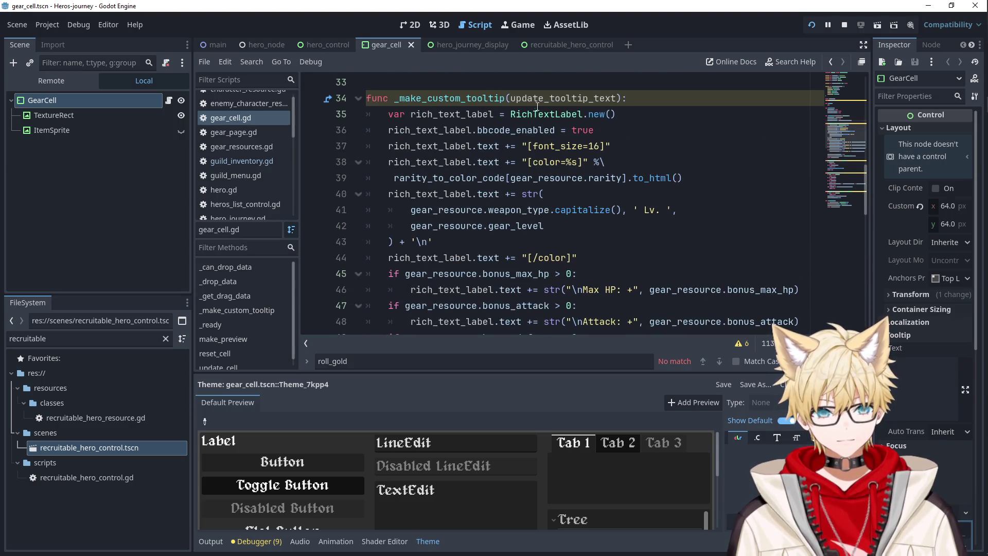
- Check the warnings on lines 34 and 58 and set a breakpoint on the tooltip's return line
click(740, 344)
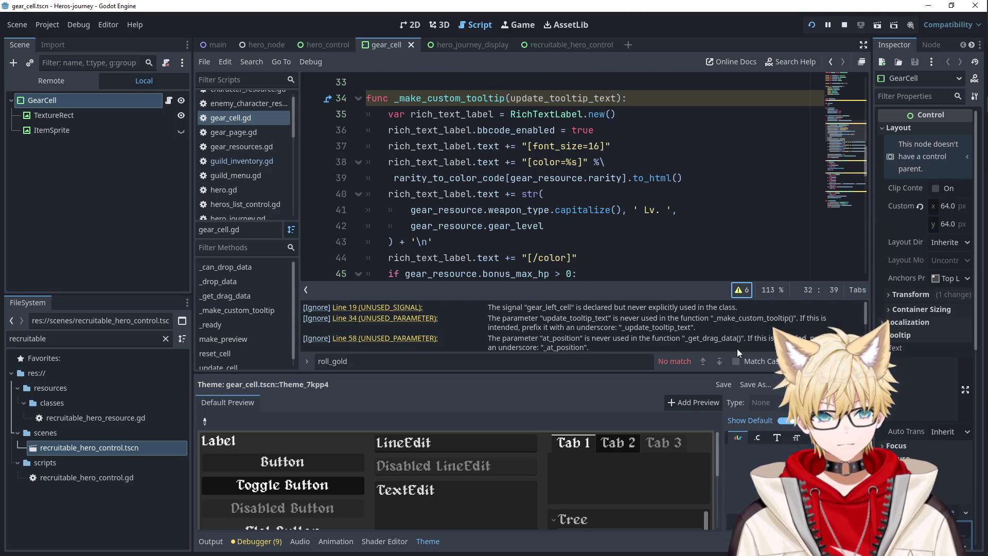
click(625, 318)
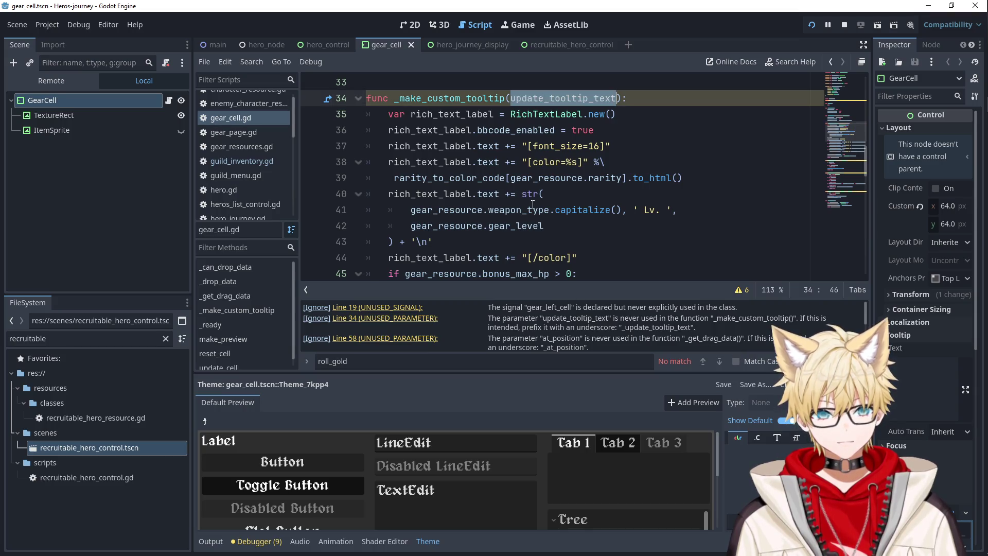
click(385, 338)
scroll(532, 204, down, 2)
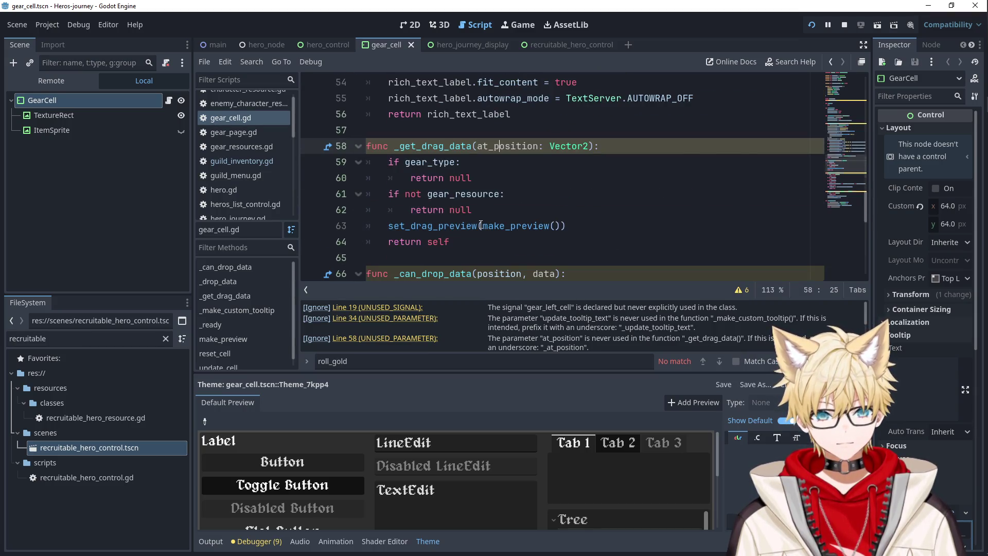
scroll(412, 180, up, 2)
scroll(411, 180, up, 2)
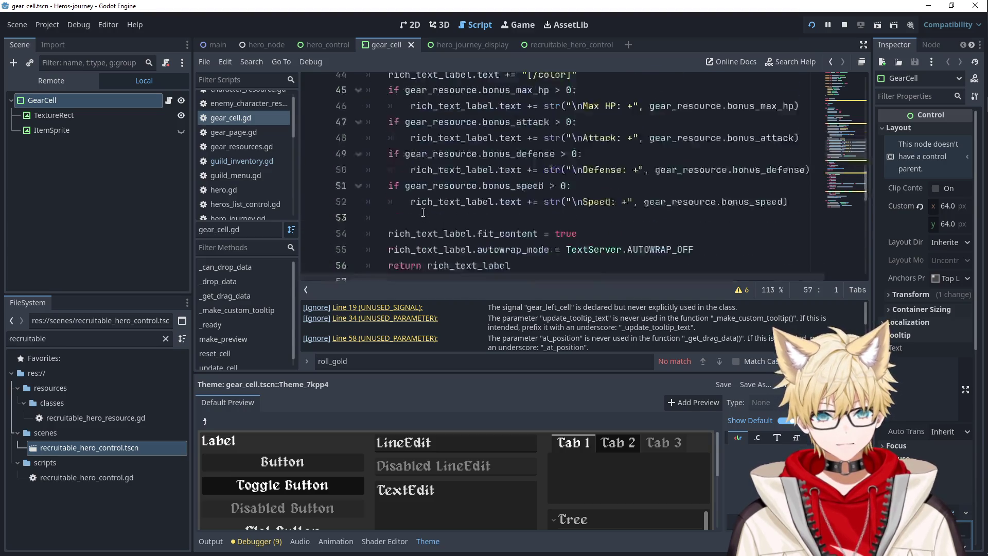
scroll(360, 170, down, 4)
click(340, 163)
click(315, 162)
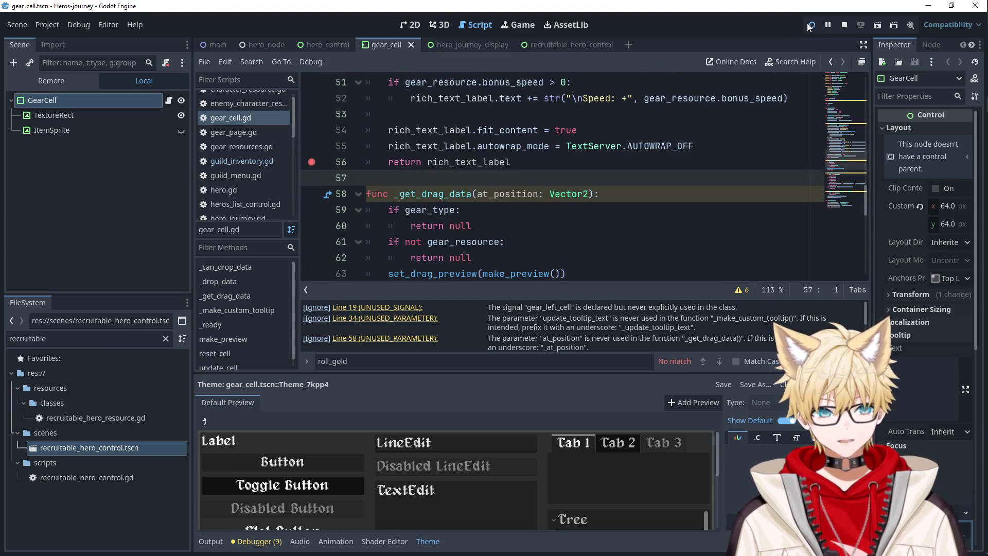
- Run the game to drag the first gear cell's item, then relaunch with F5 from the tooltip code
click(811, 25)
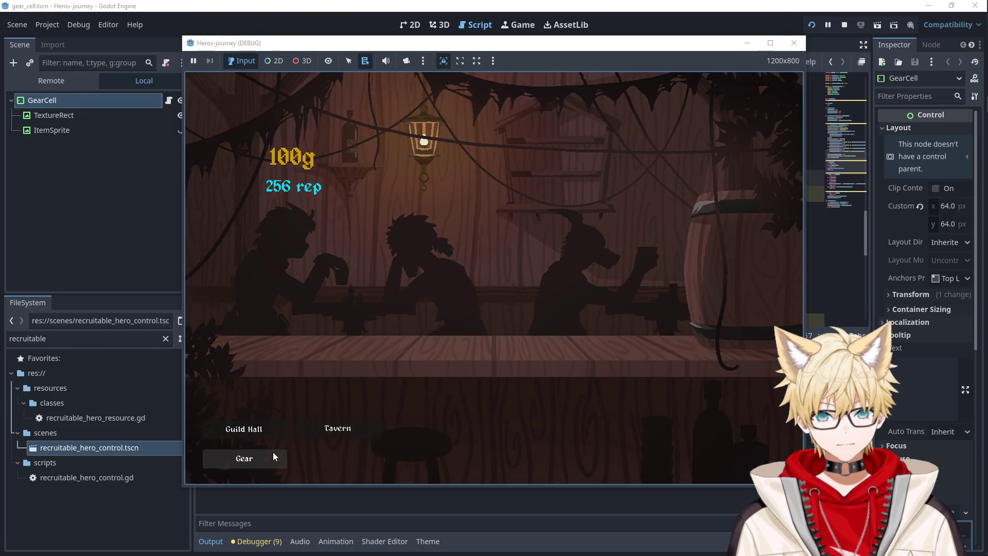
click(273, 455)
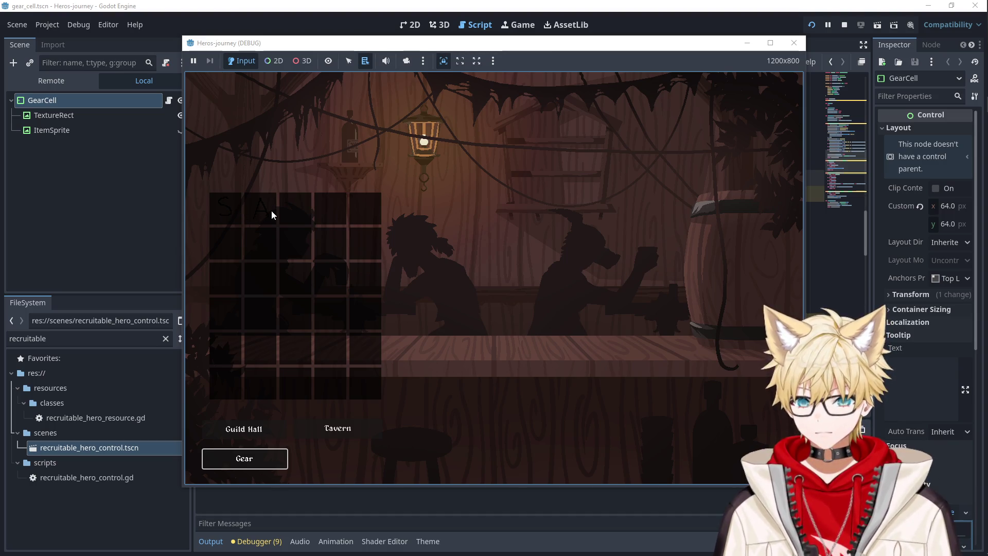
drag(271, 210, 404, 222)
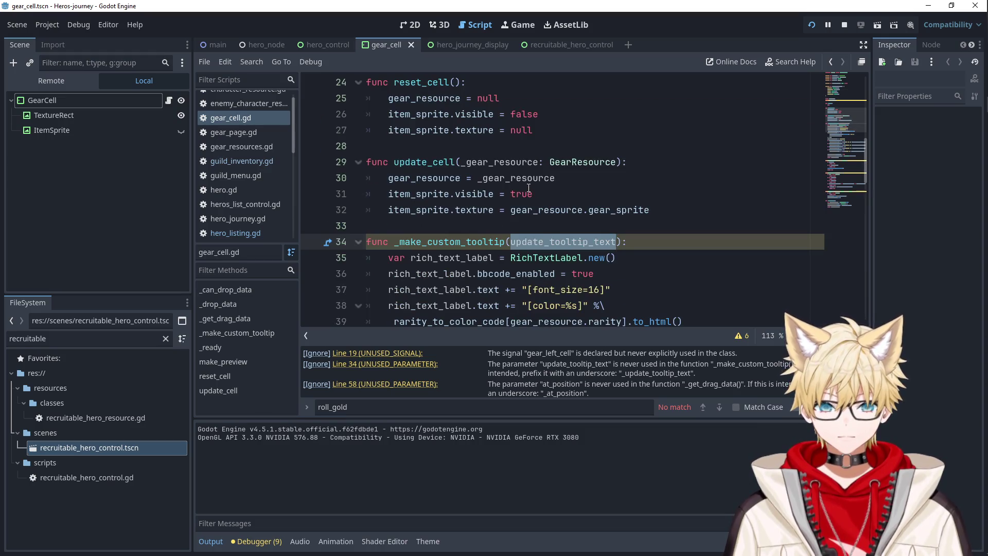
scroll(529, 189, down, 2)
click(526, 133)
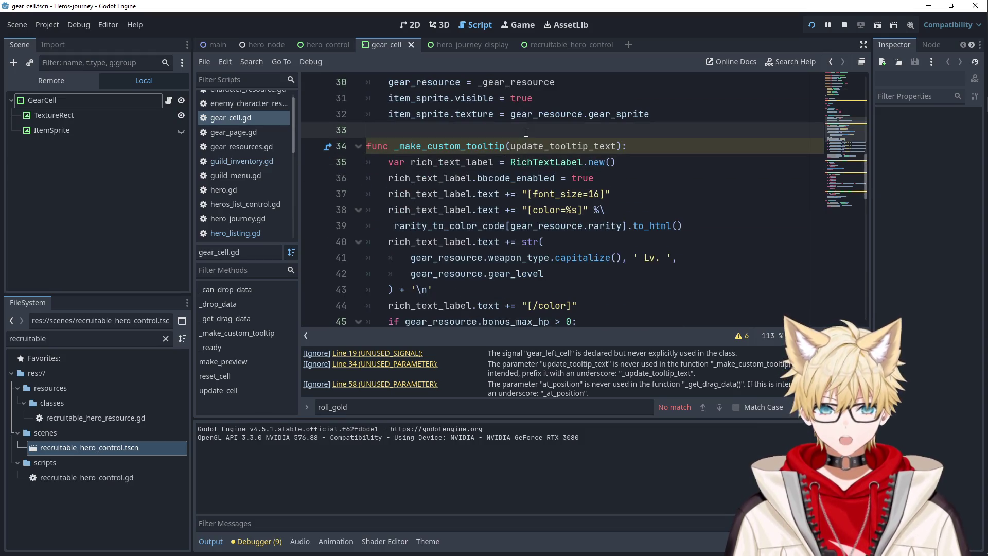
scroll(528, 144, down, 7)
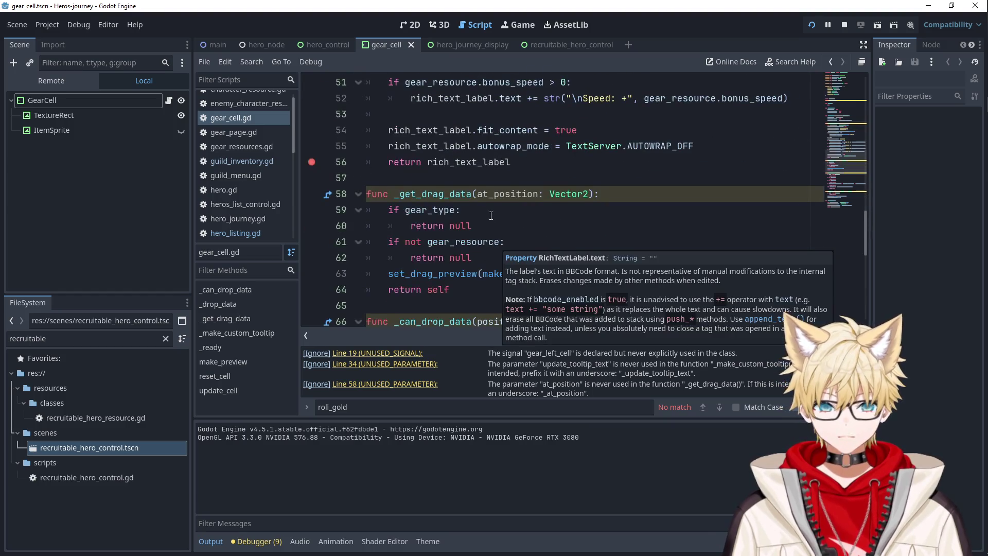
click(532, 162)
key(F5)
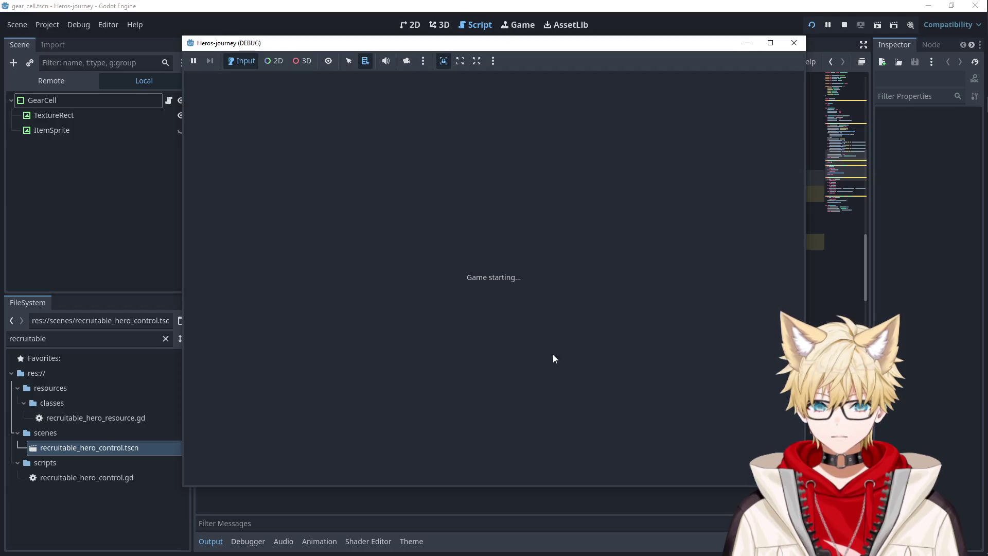
- Stop the game and relaunch it with the edited _get_tooltip code
click(795, 43)
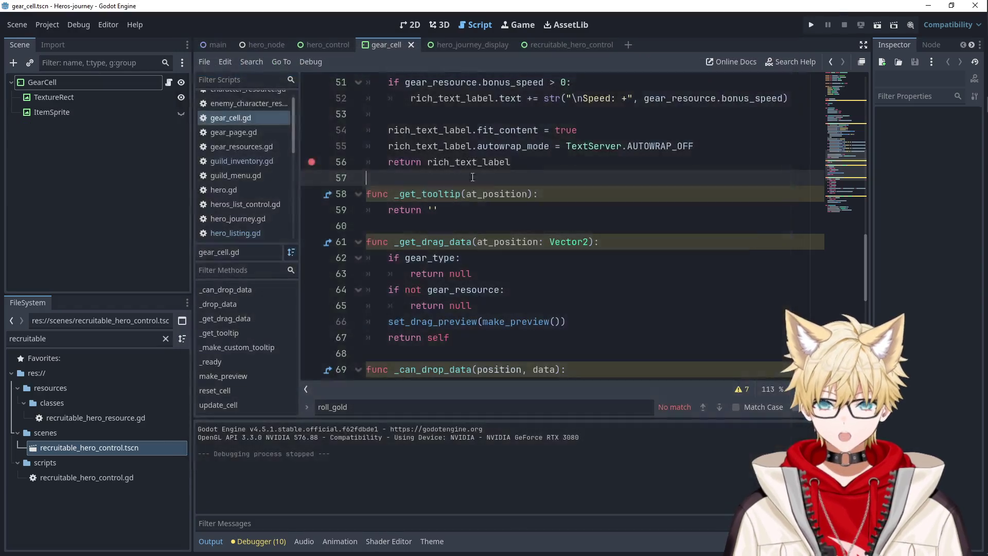
click(432, 208)
key(F5)
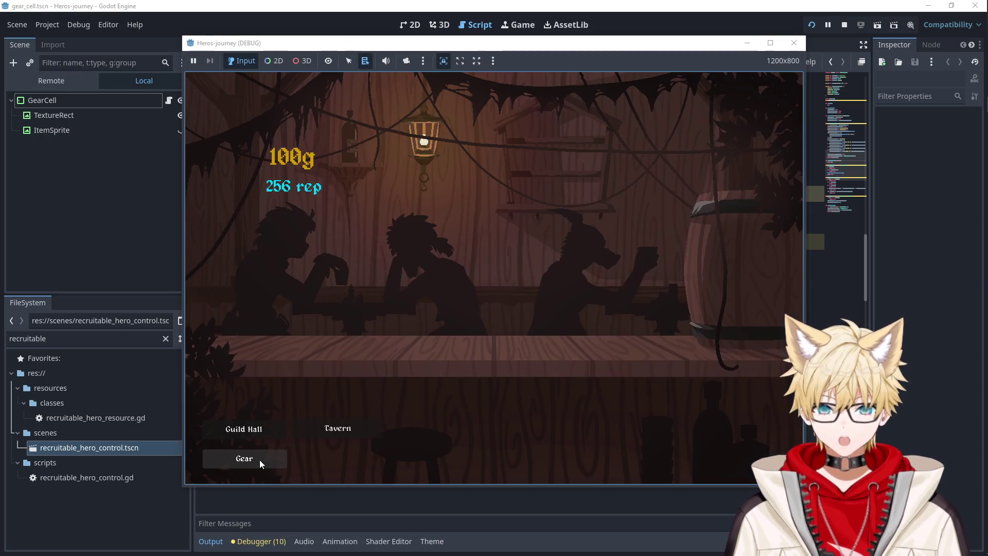
- Resume past the breakpoint to see the armor tooltip (Max HP 44, Defense 49), then open the tavern
click(260, 459)
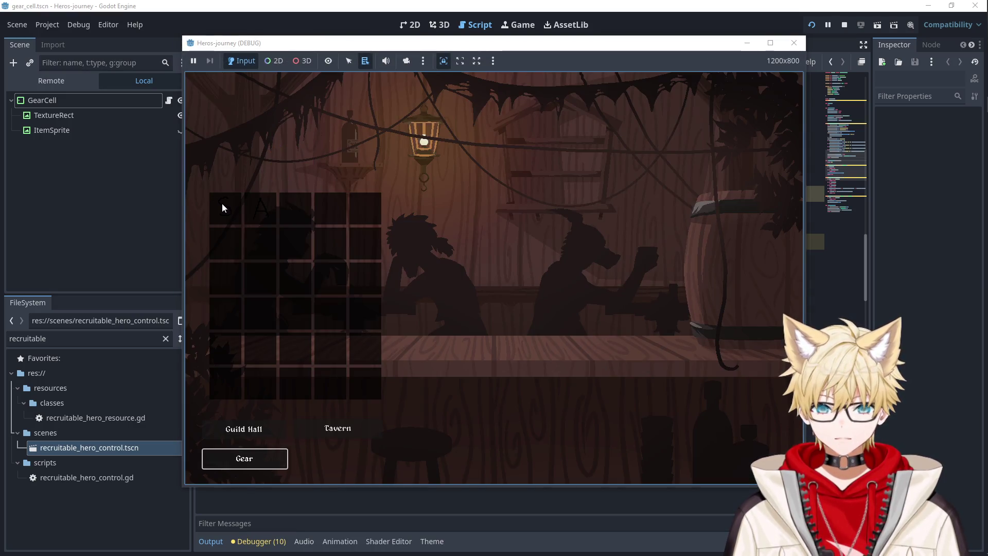
mouse_move(222, 202)
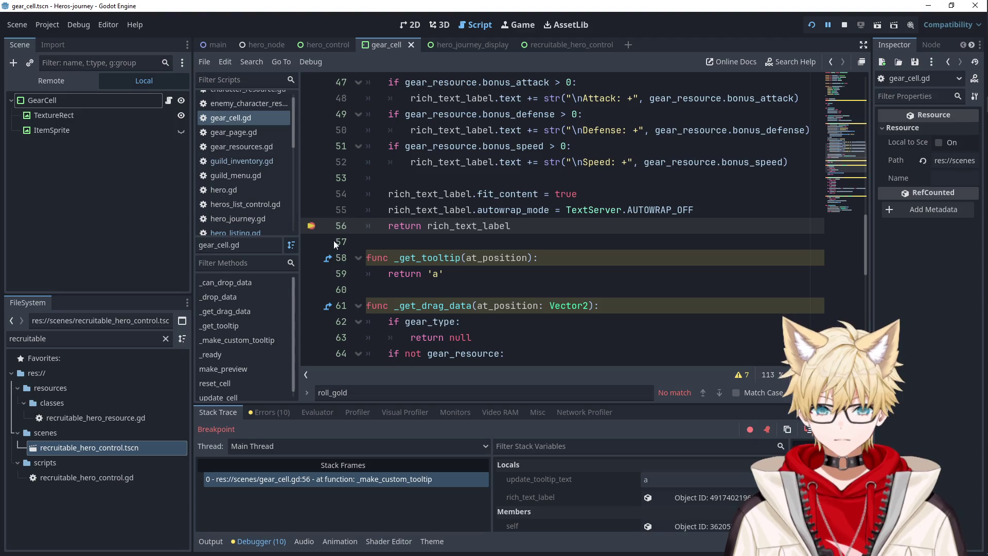
key(F12)
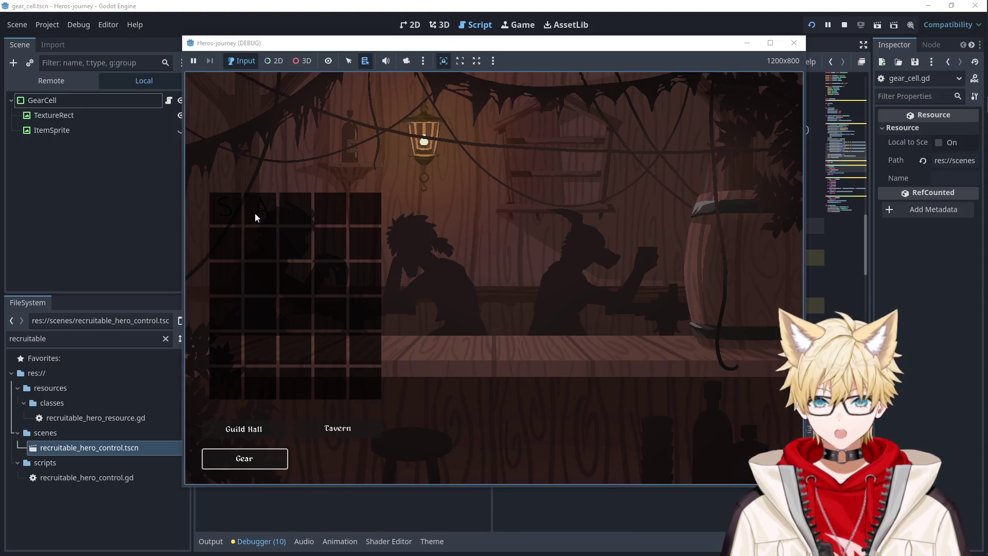
mouse_move(255, 213)
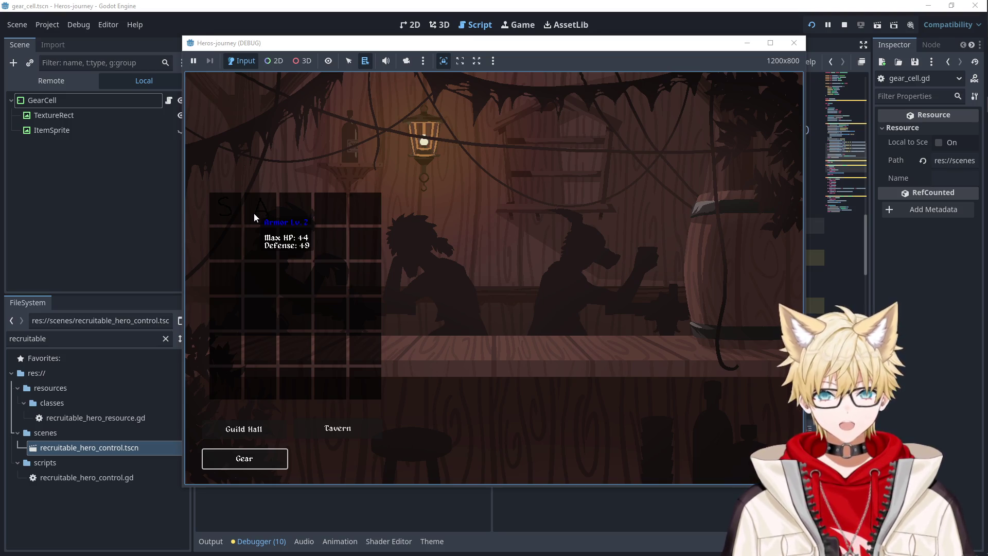
click(331, 430)
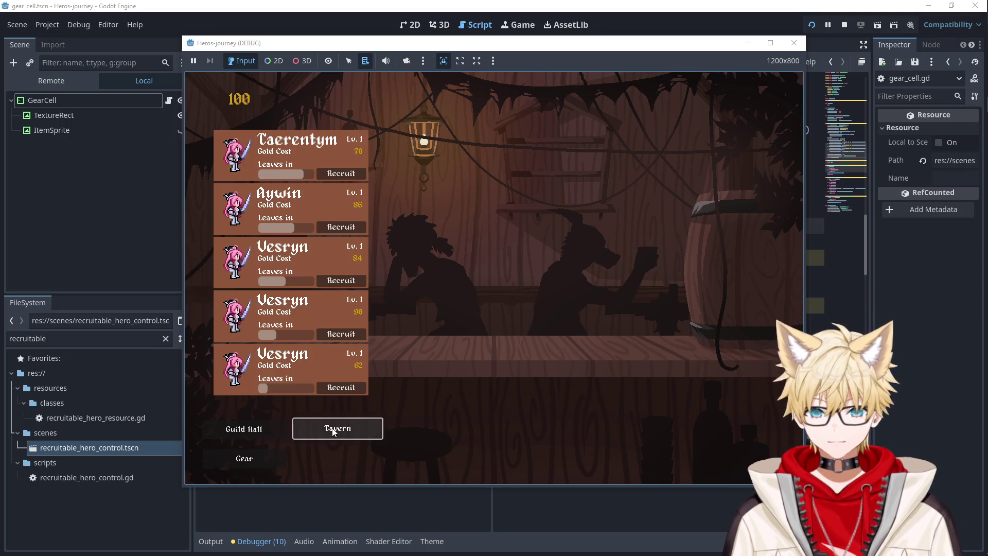
- Recruit Taerentym for 70 gold and equip the S item as weapon and A item as armor
click(343, 174)
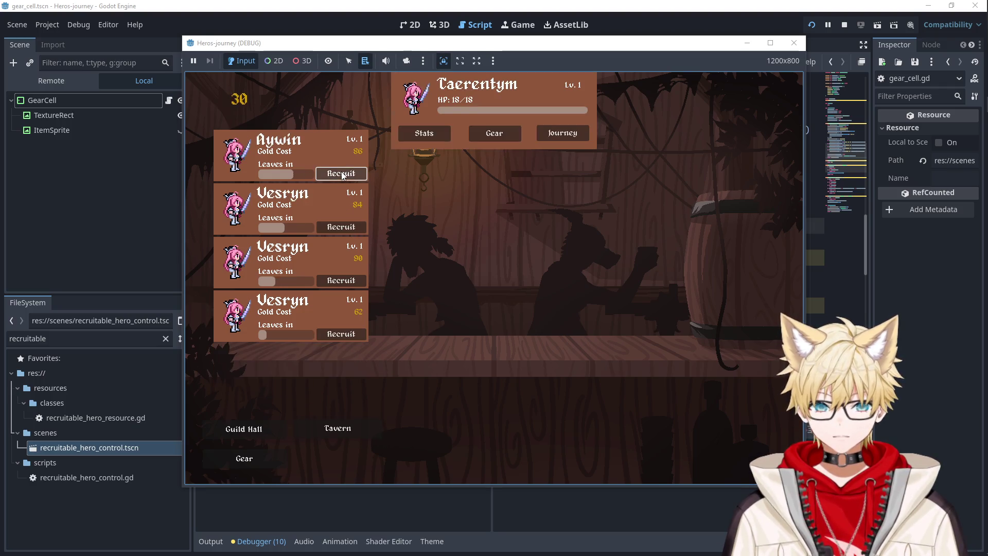
click(494, 133)
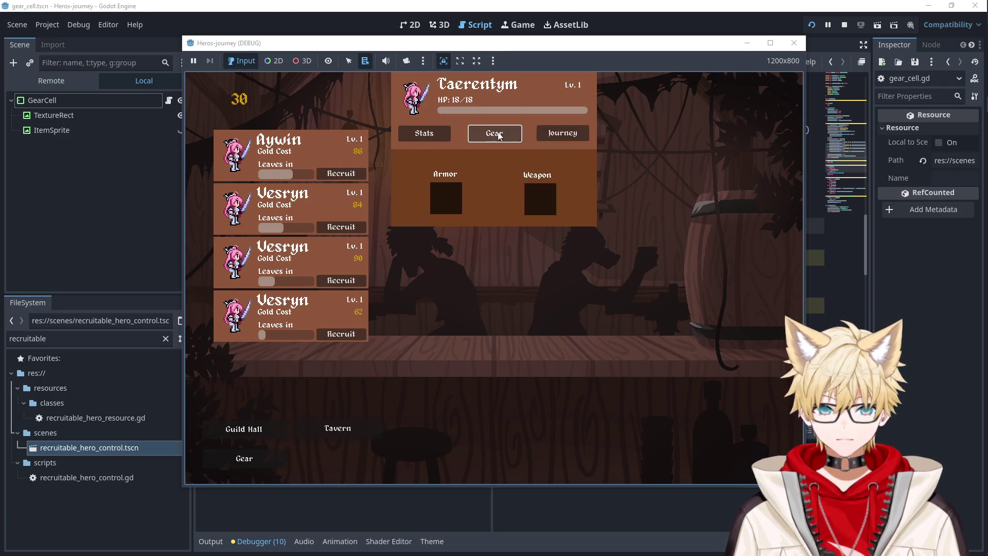
click(272, 430)
click(257, 458)
mouse_move(229, 211)
mouse_down()
mouse_move(437, 215)
mouse_move(540, 203)
mouse_up()
drag(235, 212, 447, 201)
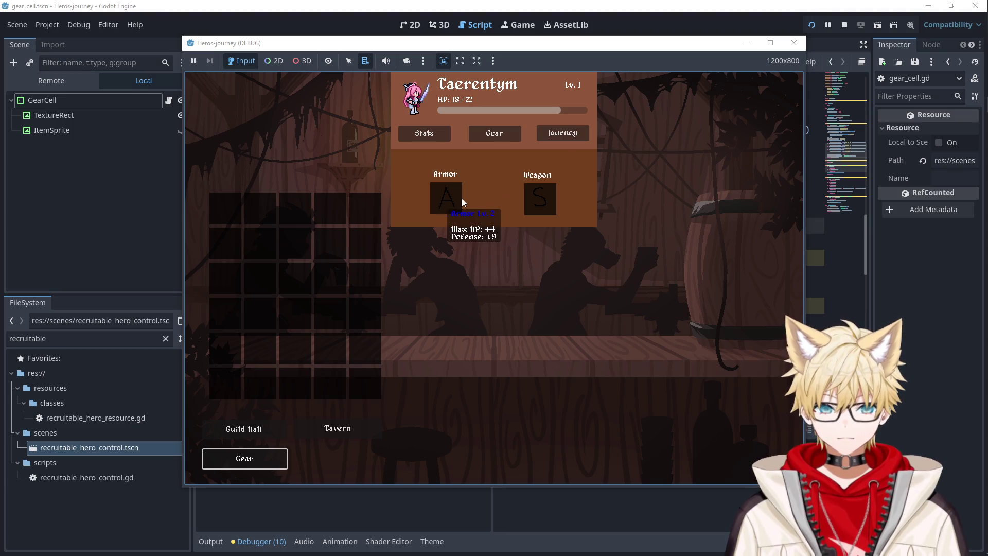
- Send Taerentym on a journey, then review his stats (Max HP 22, Attack 10, Defense 16, Speed 7)
click(566, 134)
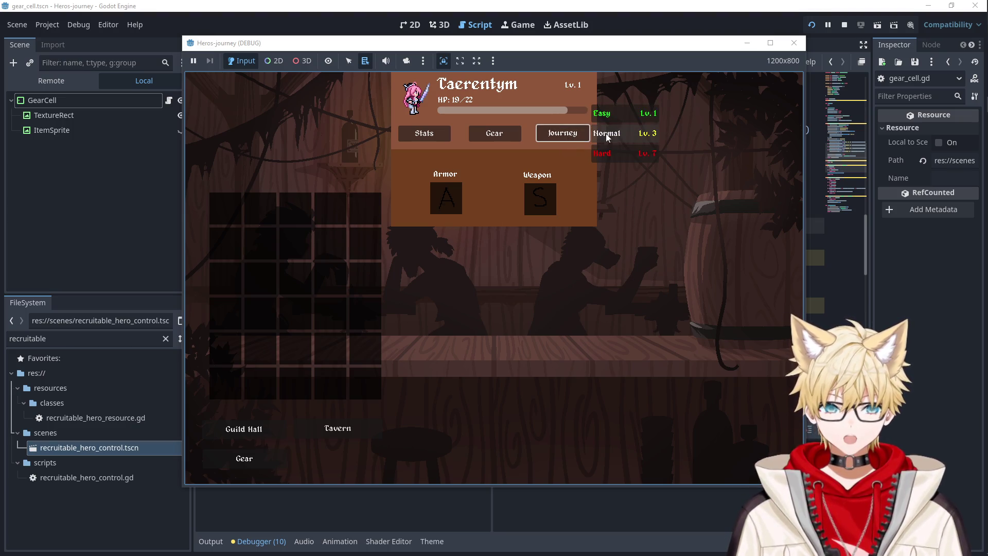
click(647, 133)
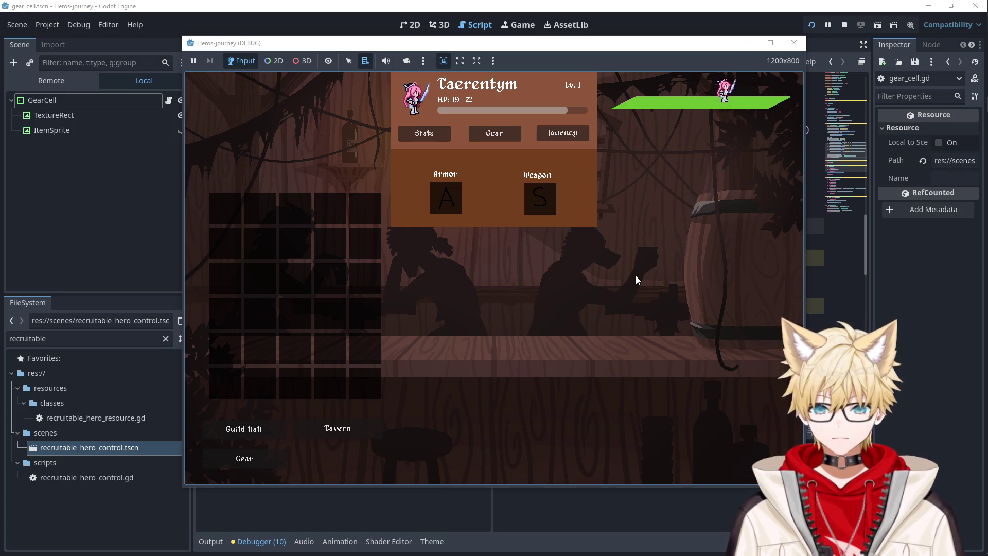
click(435, 136)
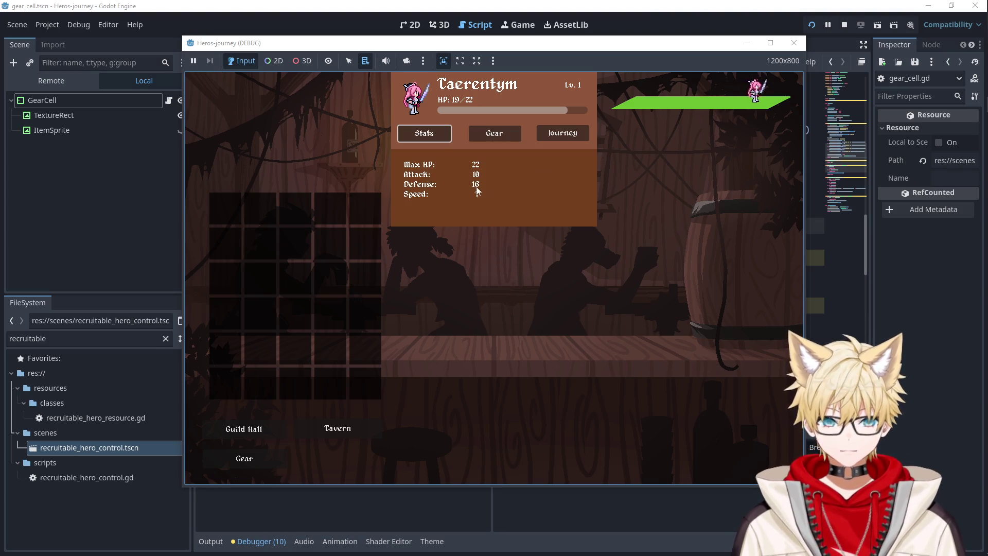
click(491, 136)
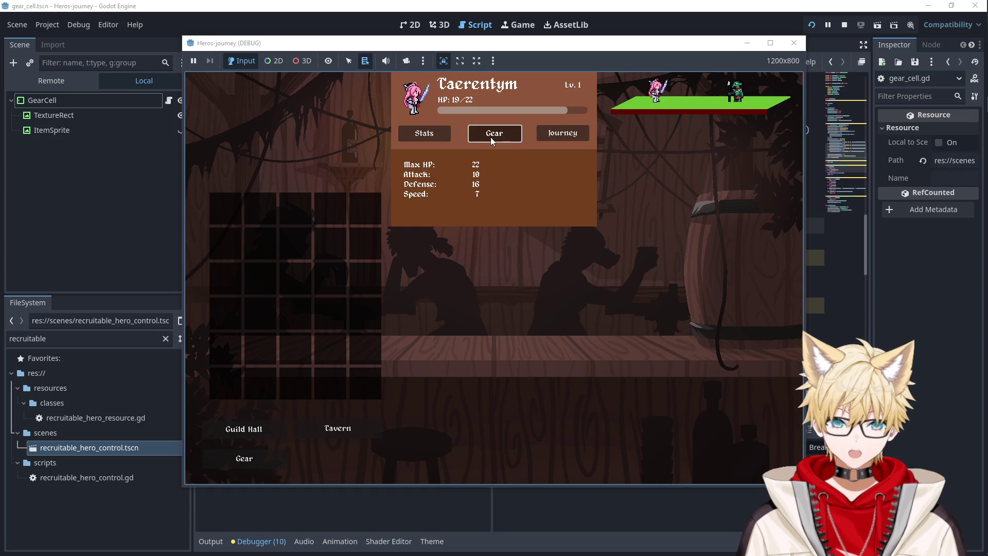
click(424, 133)
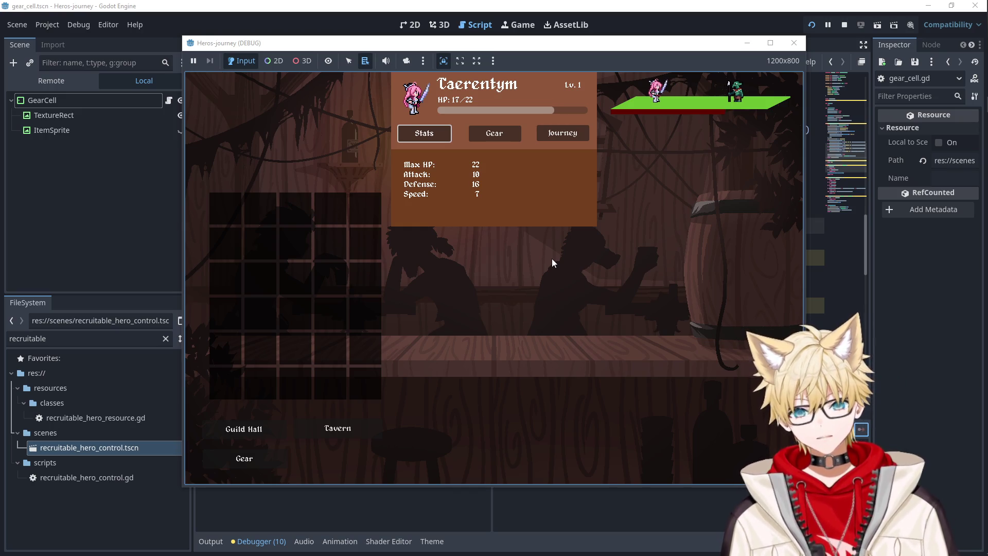
click(270, 433)
click(258, 459)
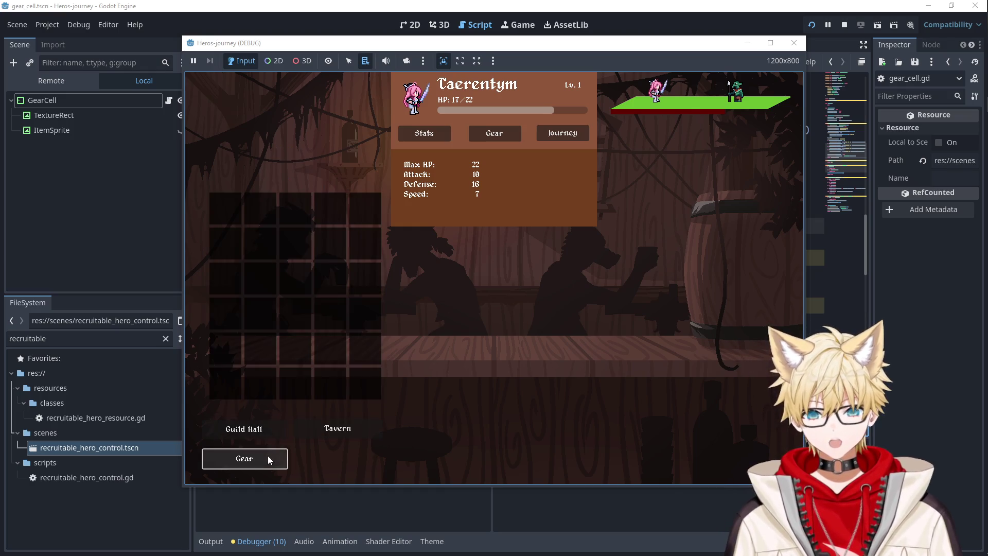
click(381, 428)
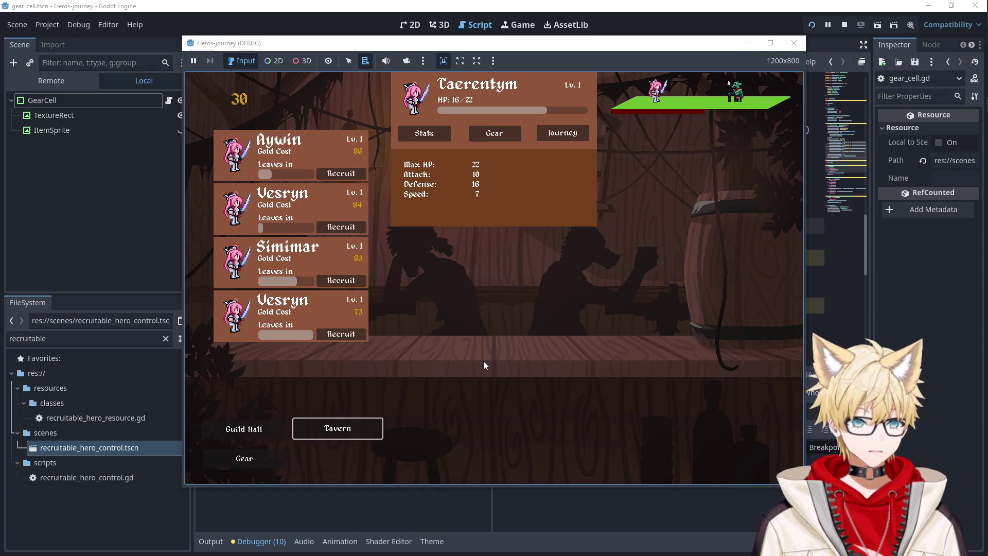
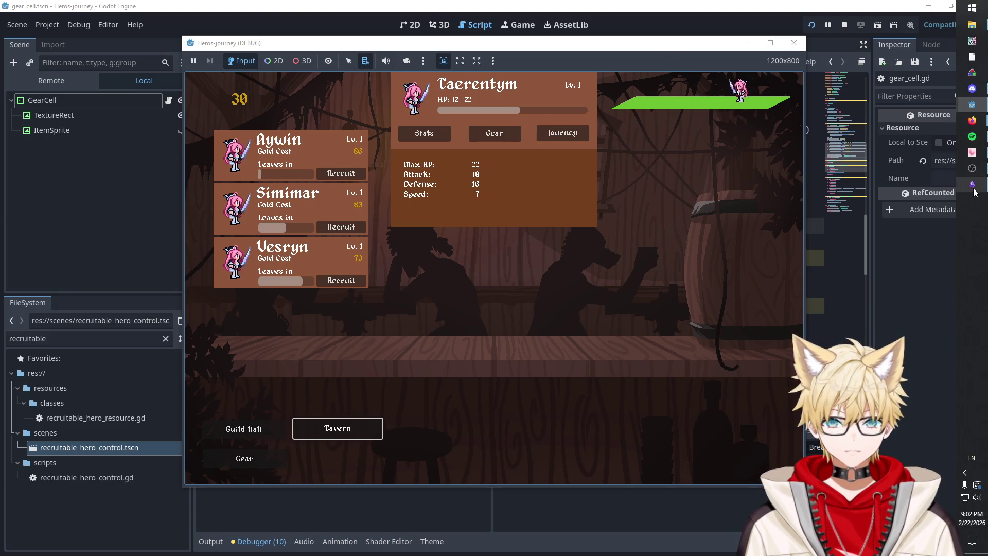
- Tick off 'Tavern heros set level correctly' in the Obsidian to-do note
click(974, 184)
scroll(381, 252, up, 2)
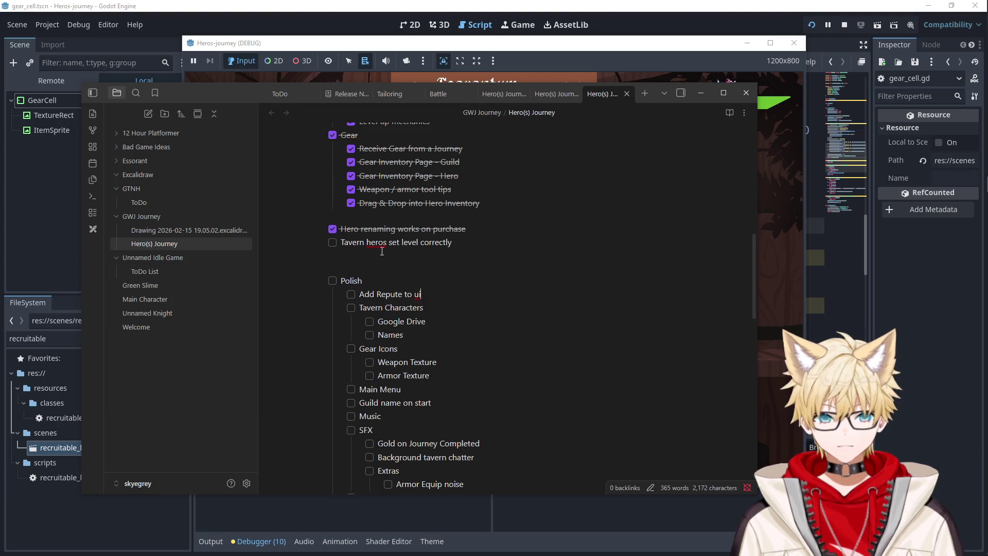
click(332, 242)
- Add a new to-do under Tutorial reading 'Weird Comst Com' about the post-combat bug
scroll(425, 137, down, 6)
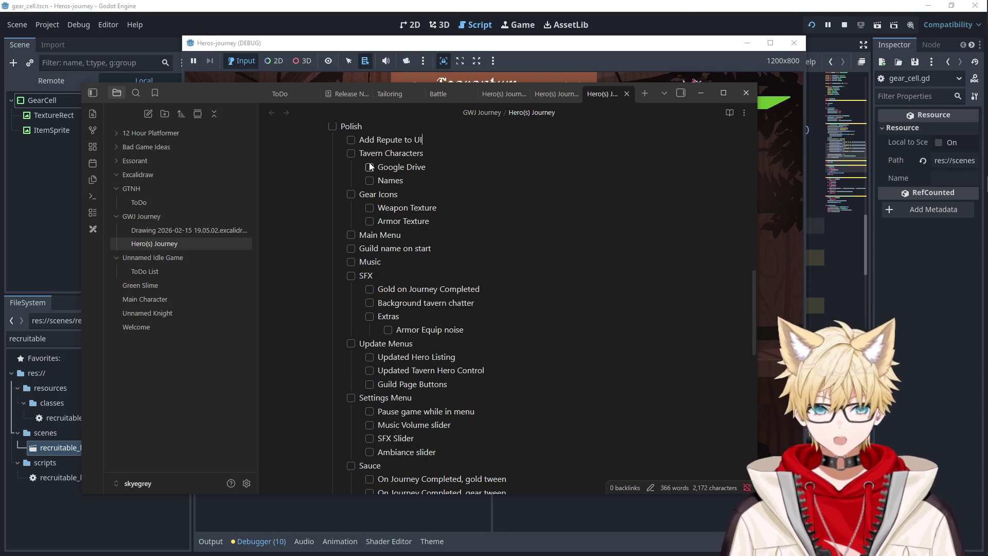
scroll(388, 265, down, 4)
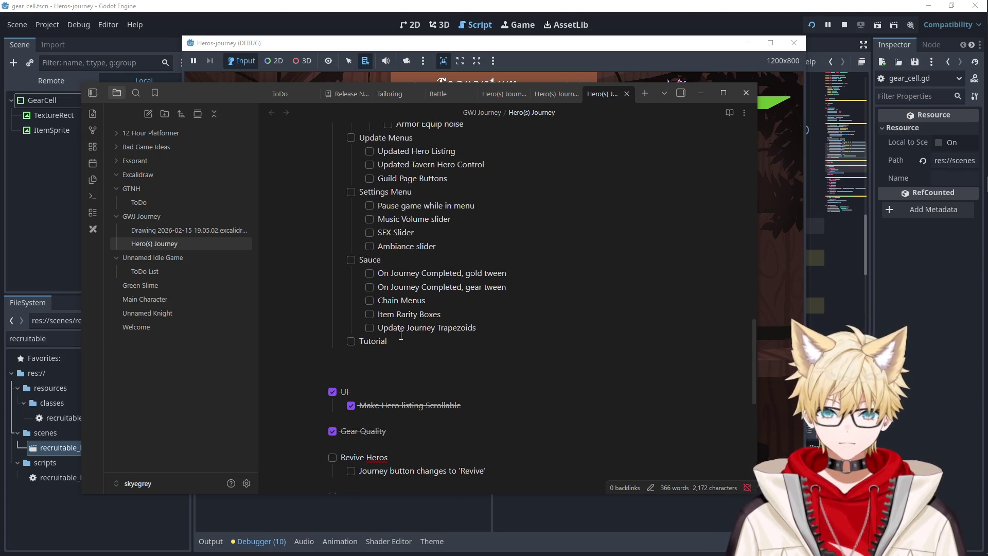
key(Return)
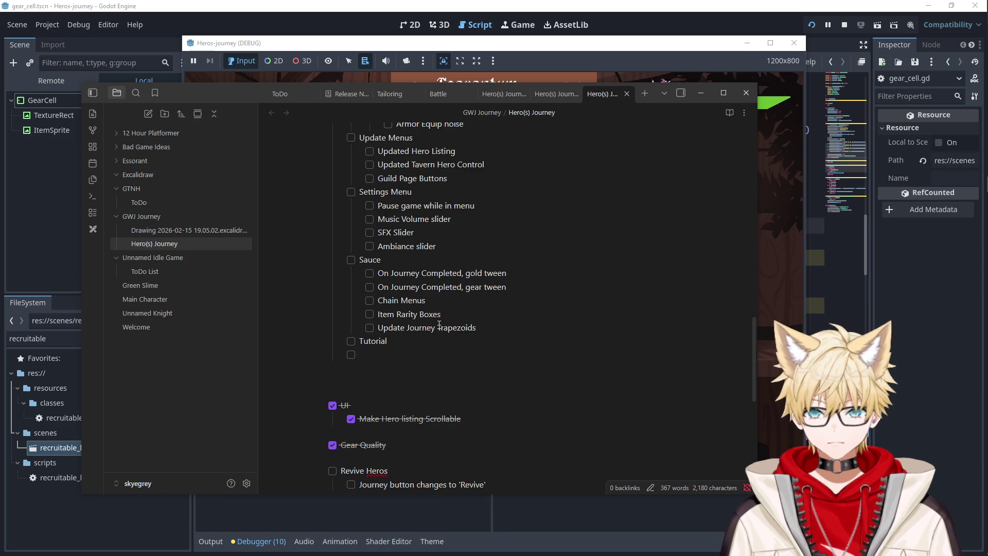
text(Weird Com)
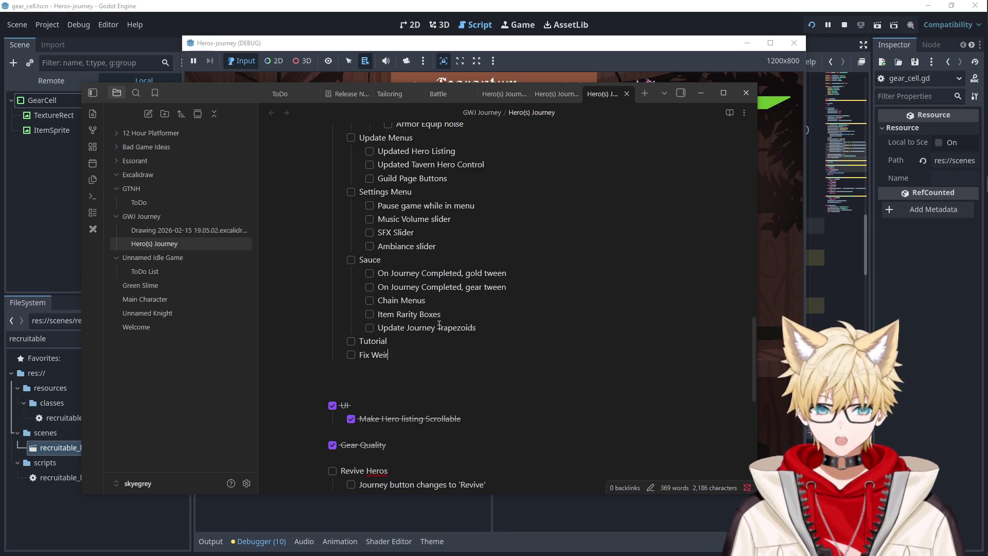
text(st Comabt Sprite reset)
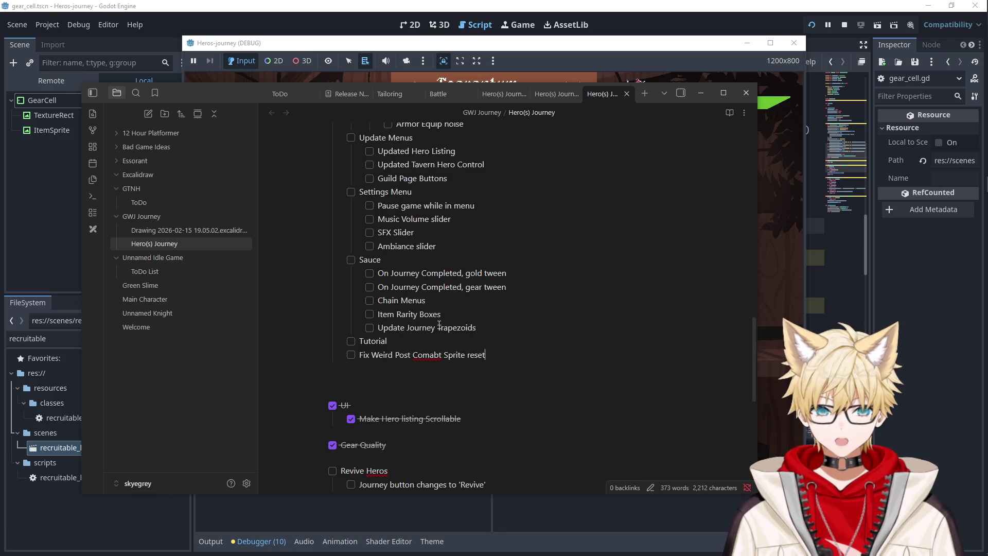
key(alt+Tab)
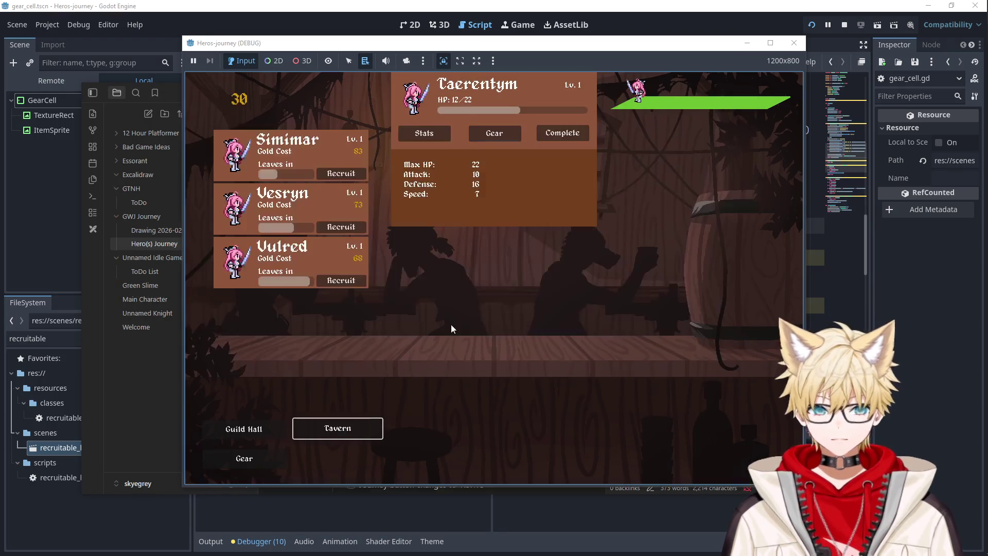
- Complete Taerentym's journey, recruit Vulred, check Vulred's gear and send Vulred on a journey
click(560, 133)
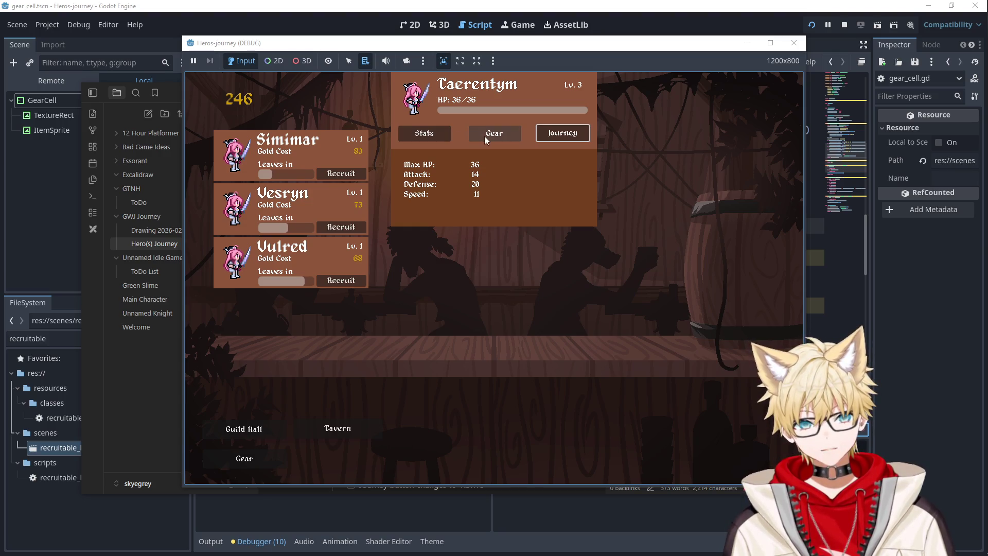
click(352, 284)
click(494, 290)
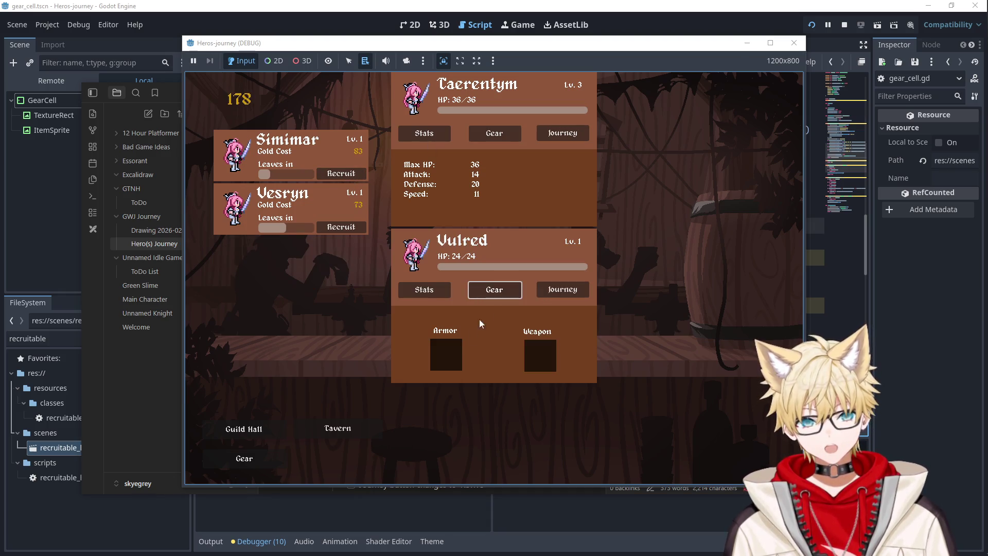
click(564, 289)
click(625, 267)
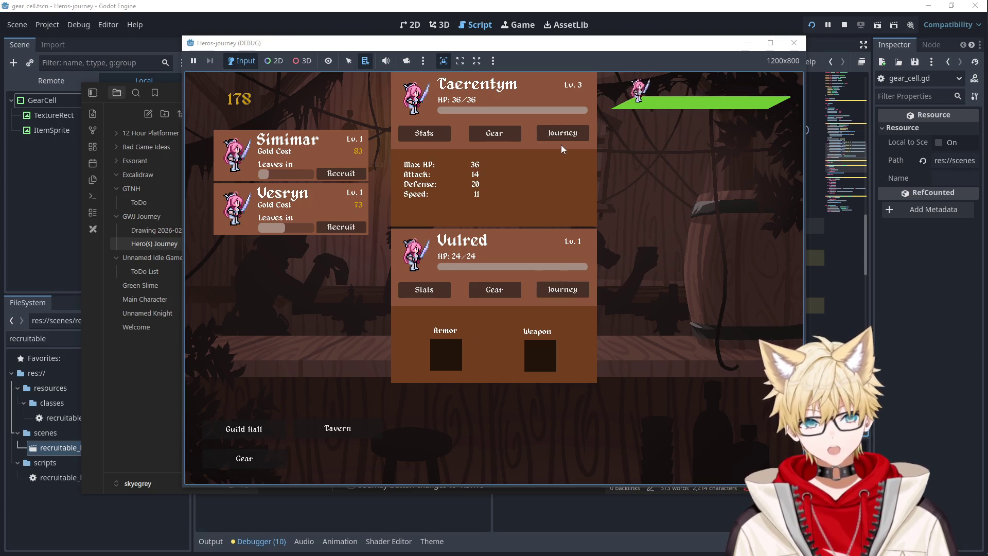
- Check the Guild Hall gear page, then stop the running game
click(244, 428)
click(249, 462)
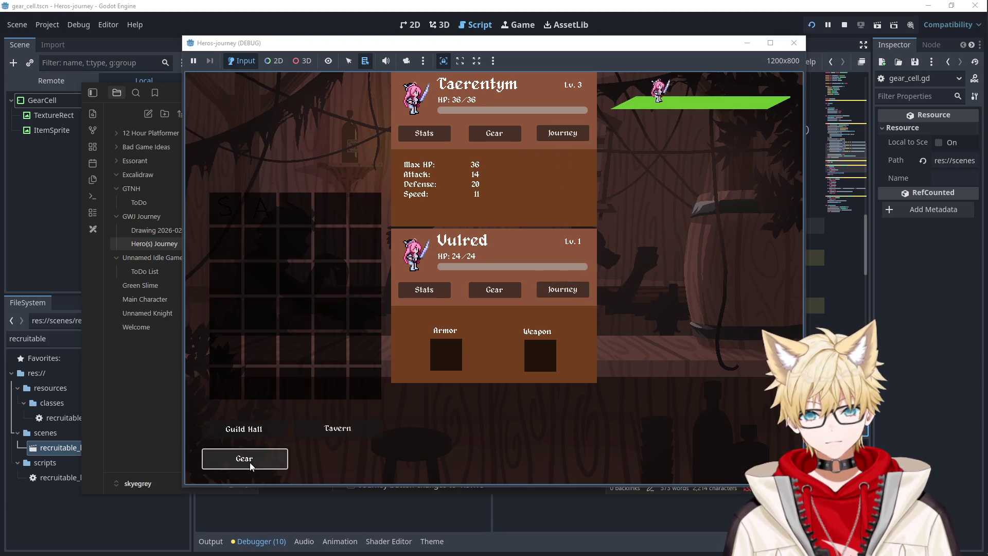
mouse_move(232, 216)
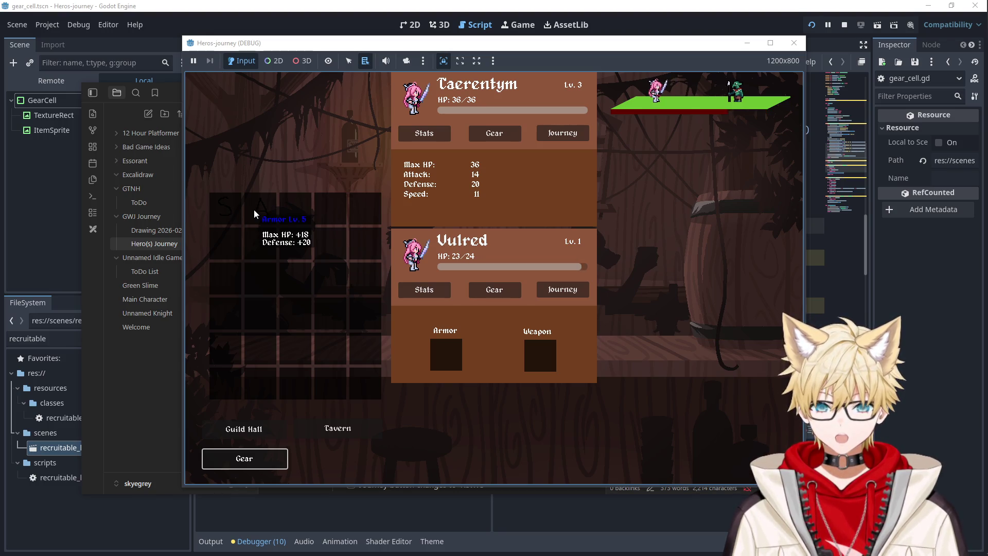
click(794, 43)
click(518, 215)
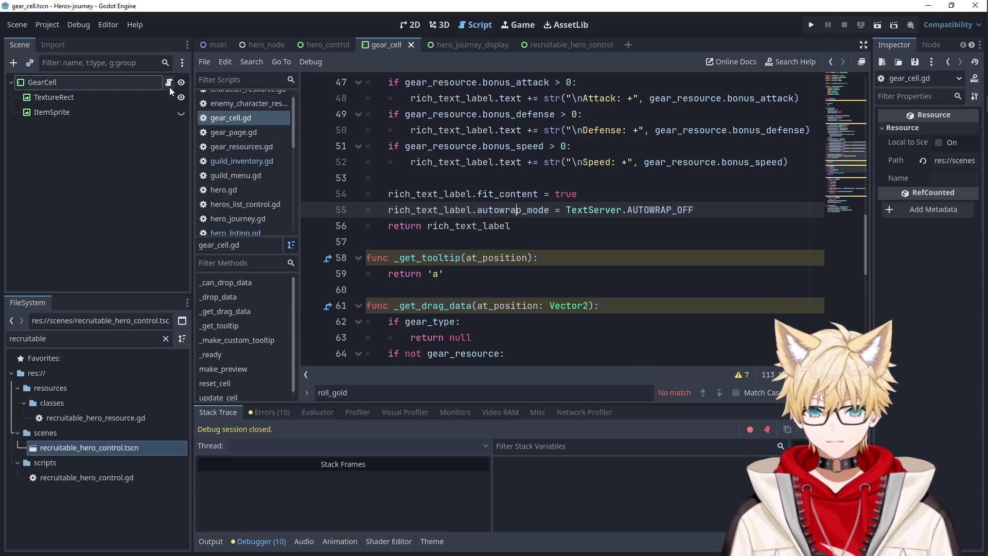
- Filter the FileSystem for 'gear' and open gear_resources.gd
click(208, 45)
double_click(77, 339)
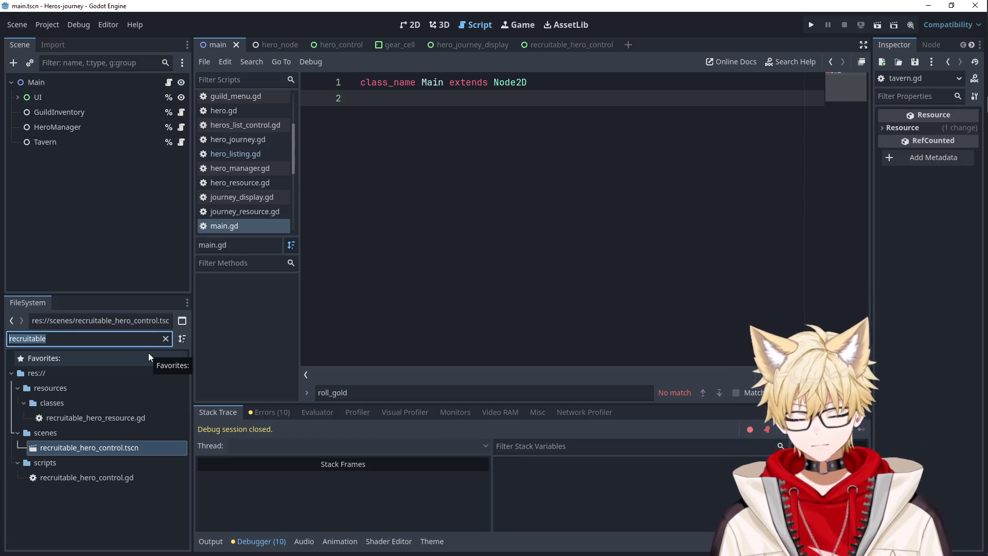
text(gear)
double_click(105, 418)
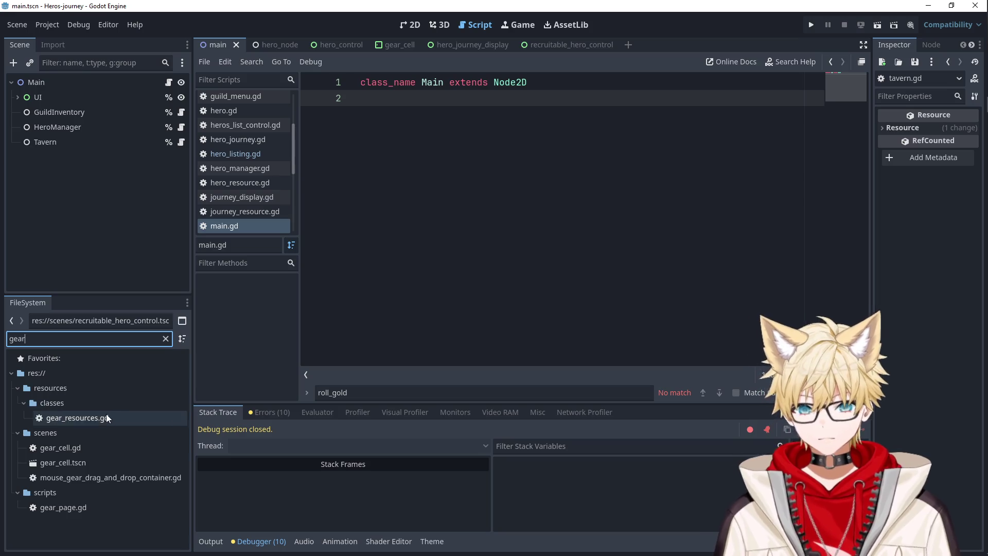
- Change upgrade_chance on line 8 from .45 to .15
scroll(512, 248, down, 8)
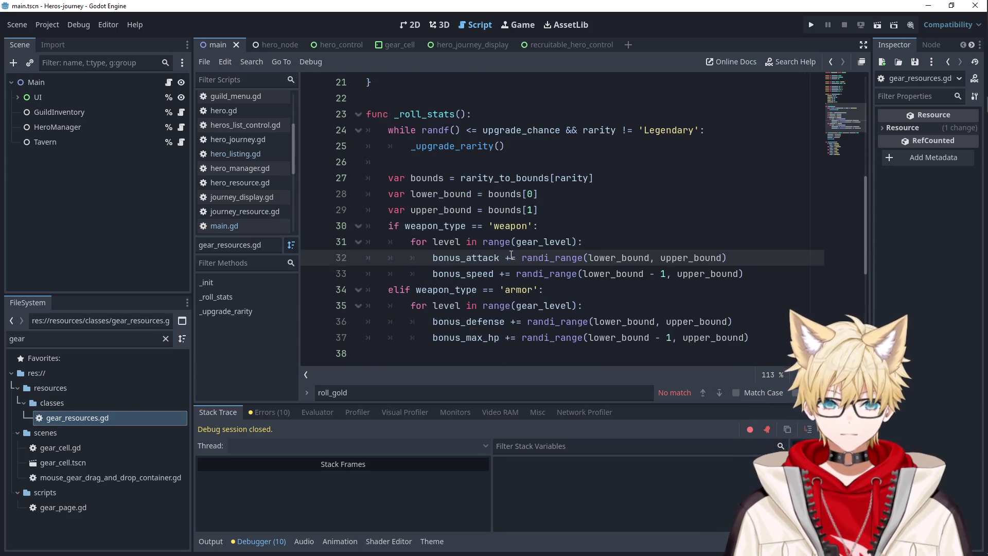
scroll(512, 247, up, 12)
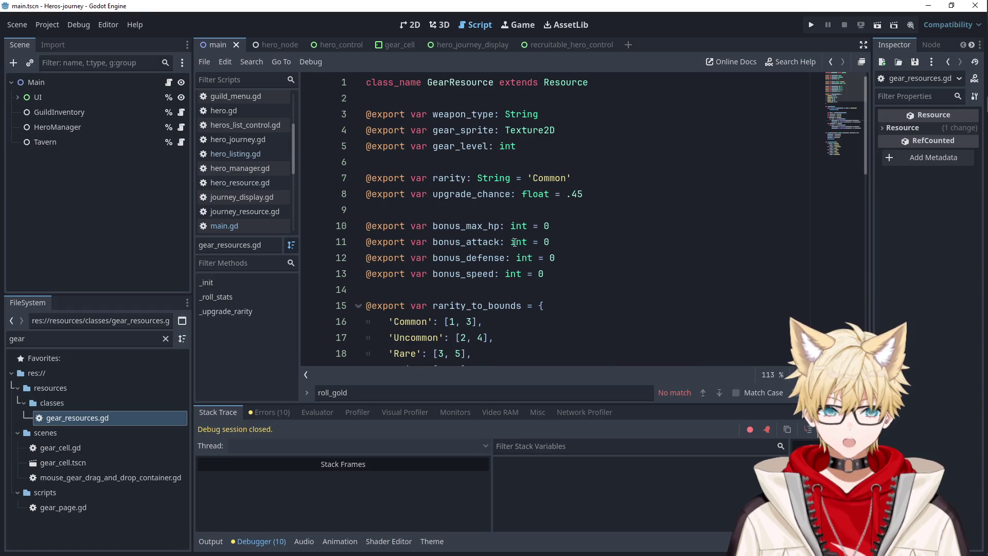
drag(583, 194, 572, 194)
text(15)
click(590, 177)
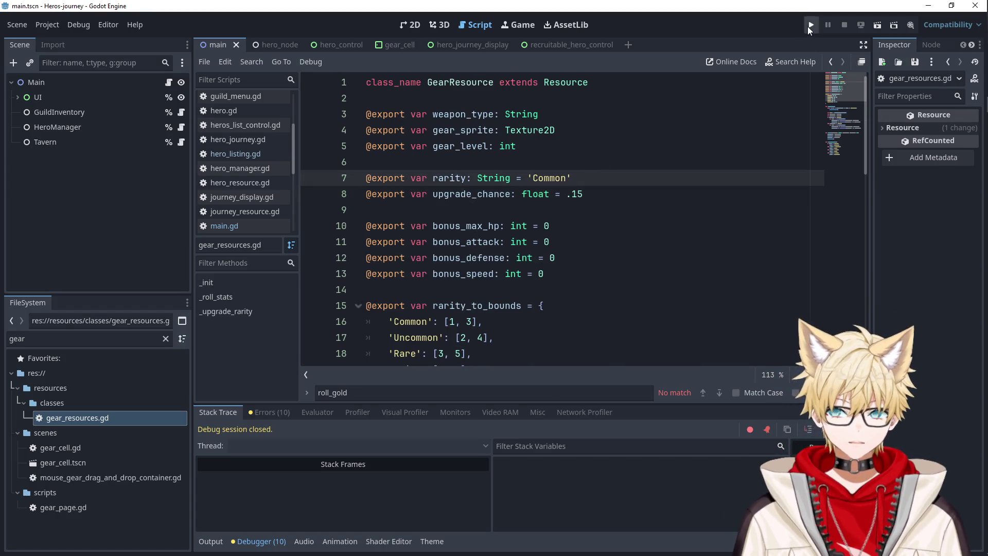
click(810, 27)
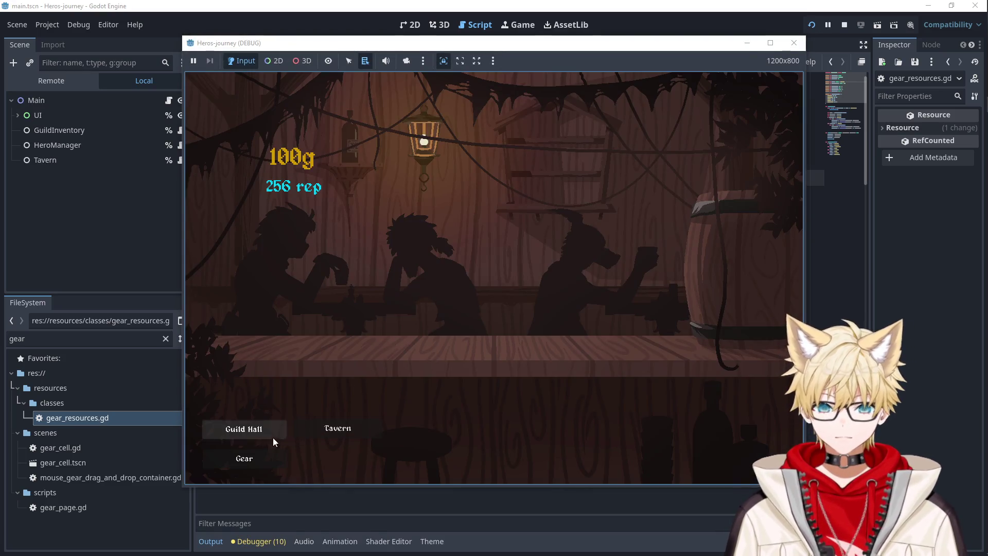
click(263, 455)
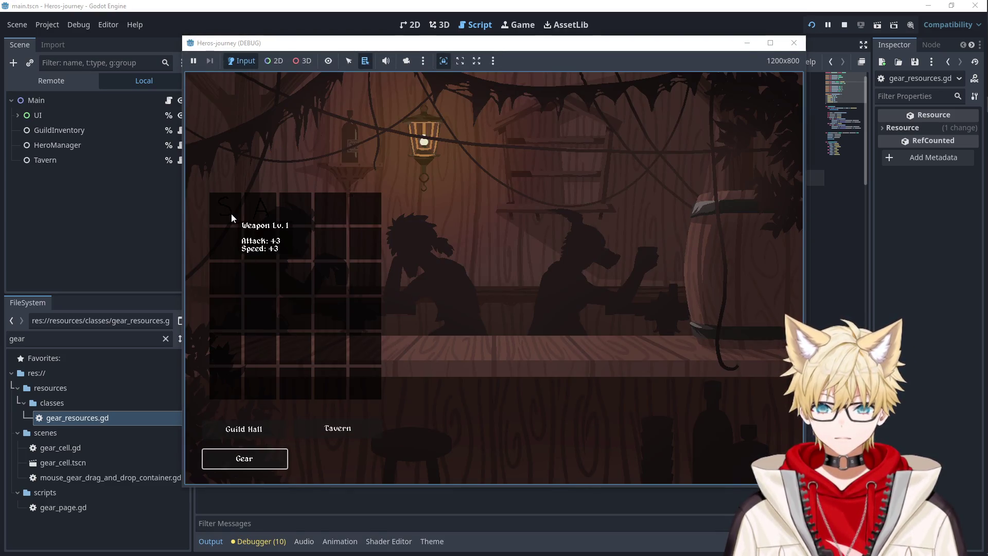
mouse_move(257, 203)
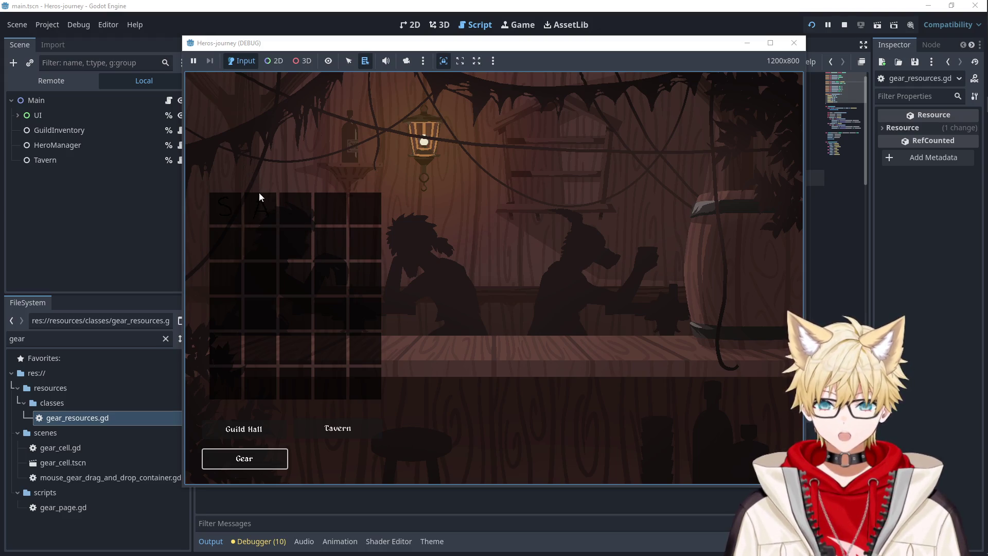
click(795, 42)
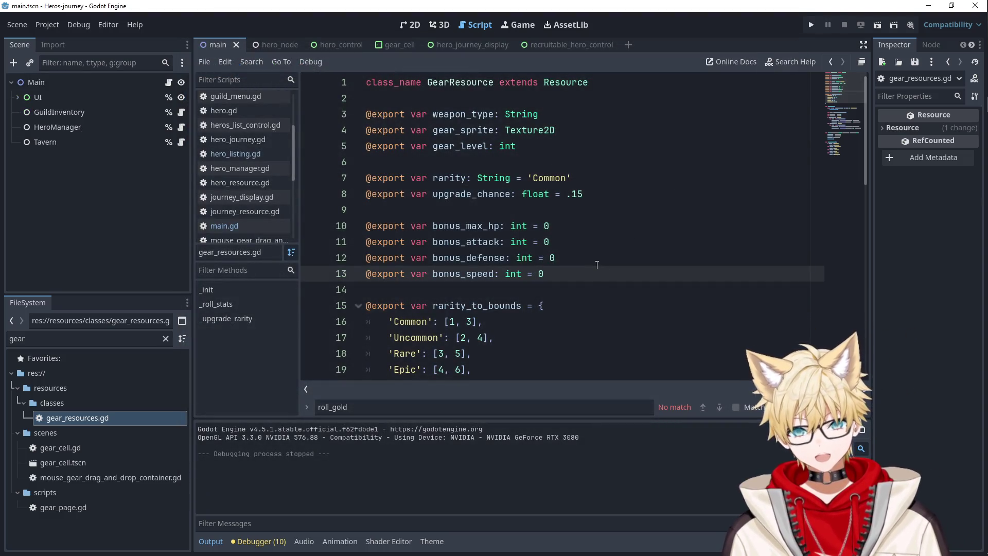
click(972, 184)
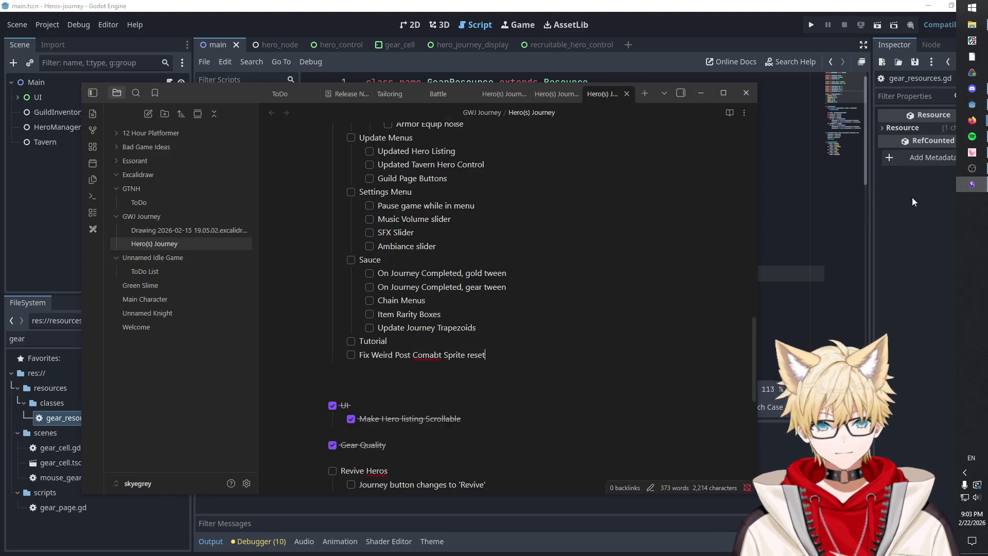
scroll(443, 284, up, 5)
key(alt+Tab)
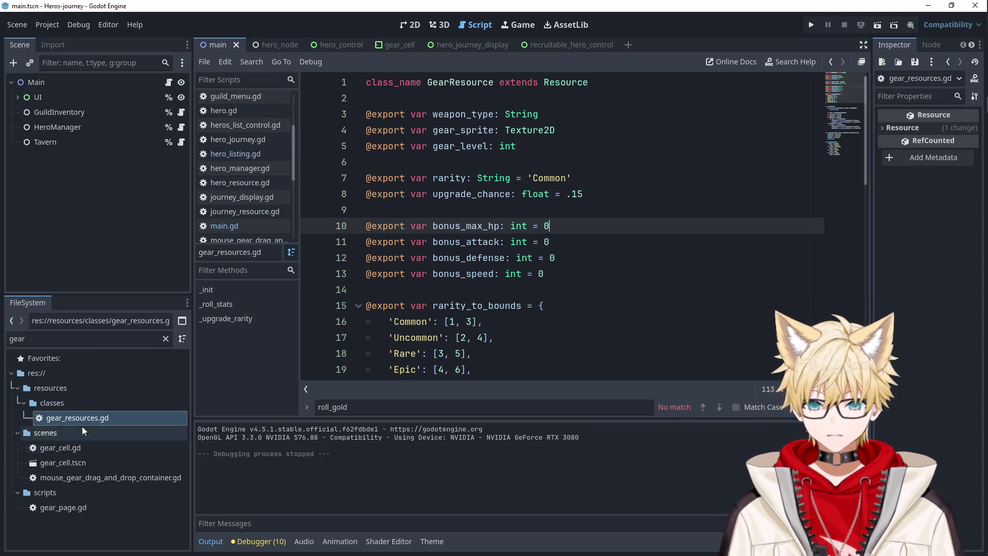
double_click(20, 338)
- Filter the FileSystem for hero_node and open the hero_node scene
text(hero_c)
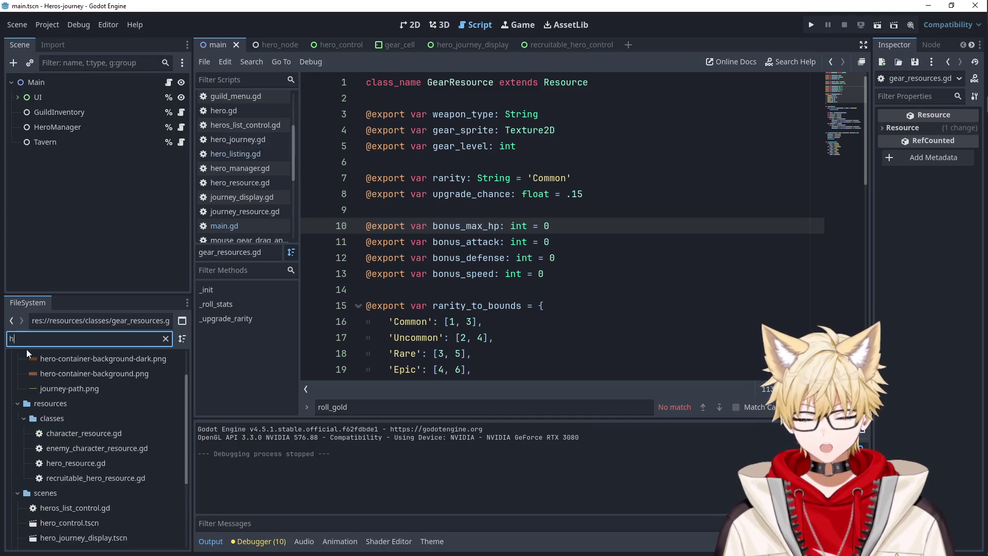
key(BackSpace)
text(node)
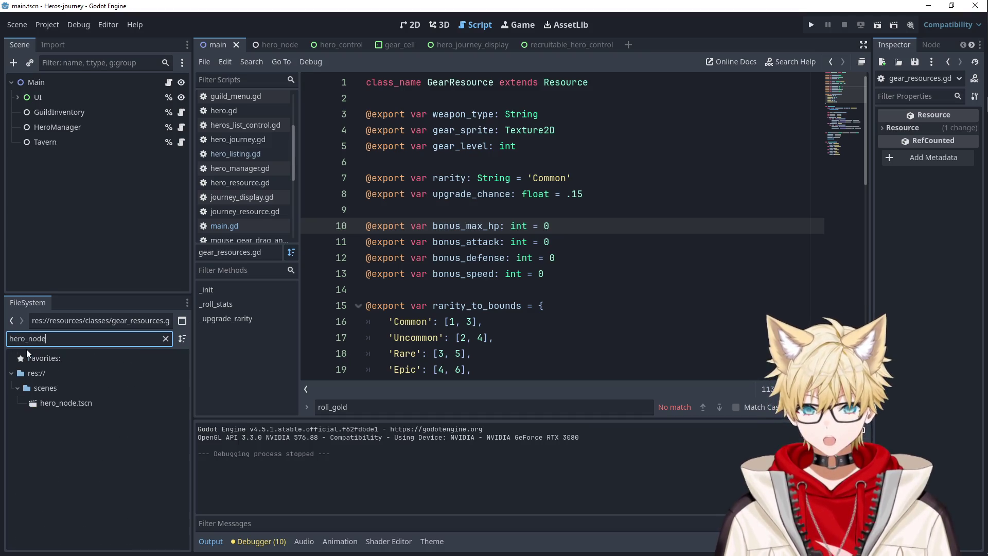
double_click(70, 403)
- Search the hero_node script for 'on_journey_complet' and find the call on line 78
key(ctrl+f)
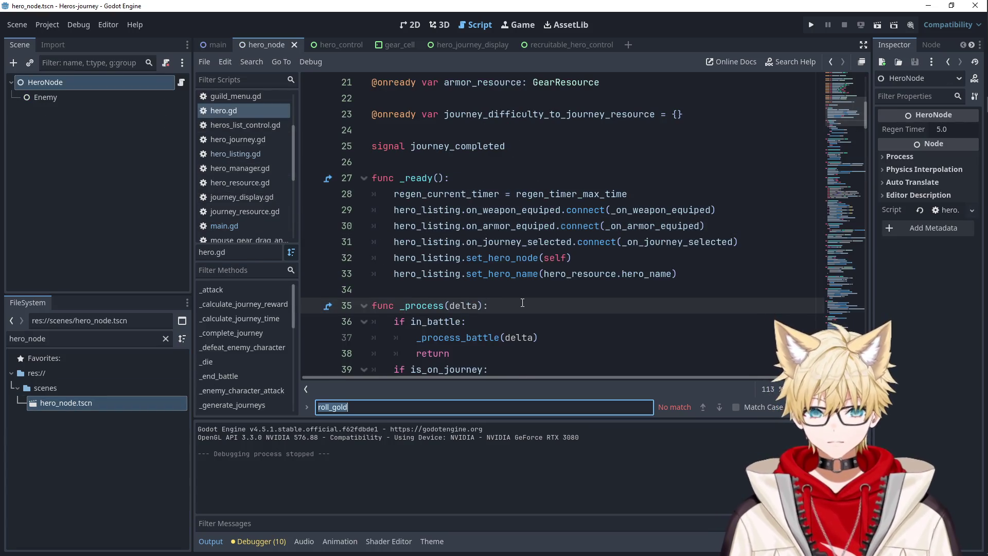
text(on_journey_complet)
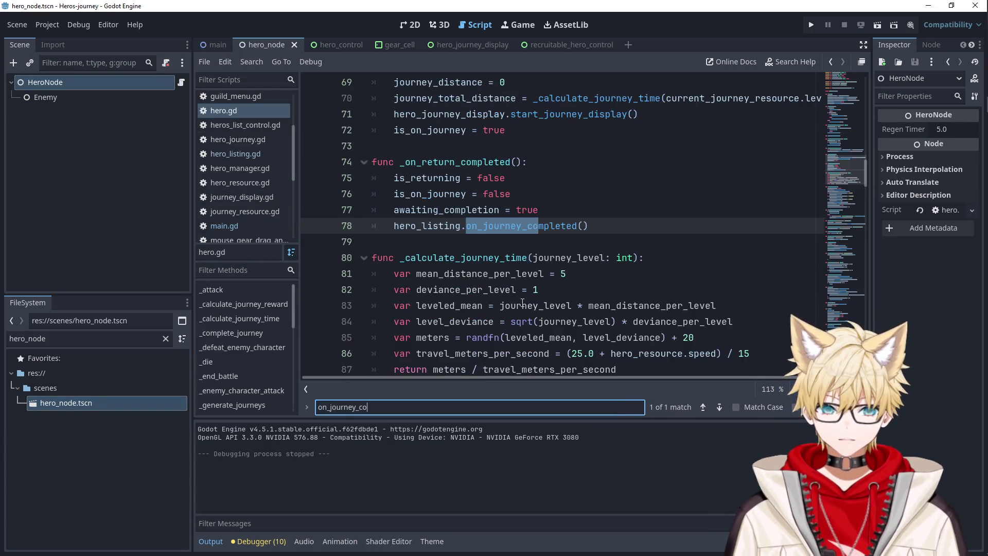
double_click(505, 227)
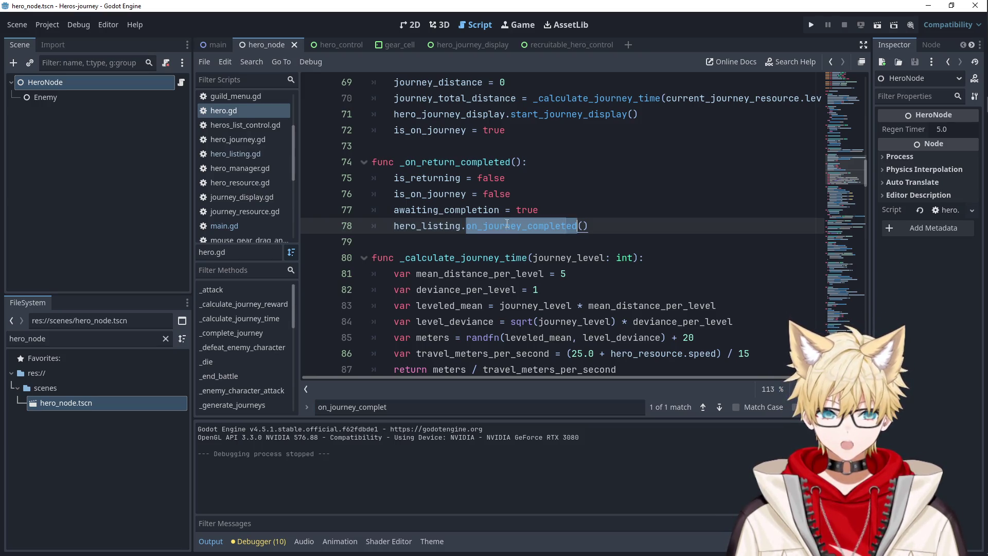
click(500, 247)
scroll(501, 249, down, 10)
scroll(463, 181, up, 4)
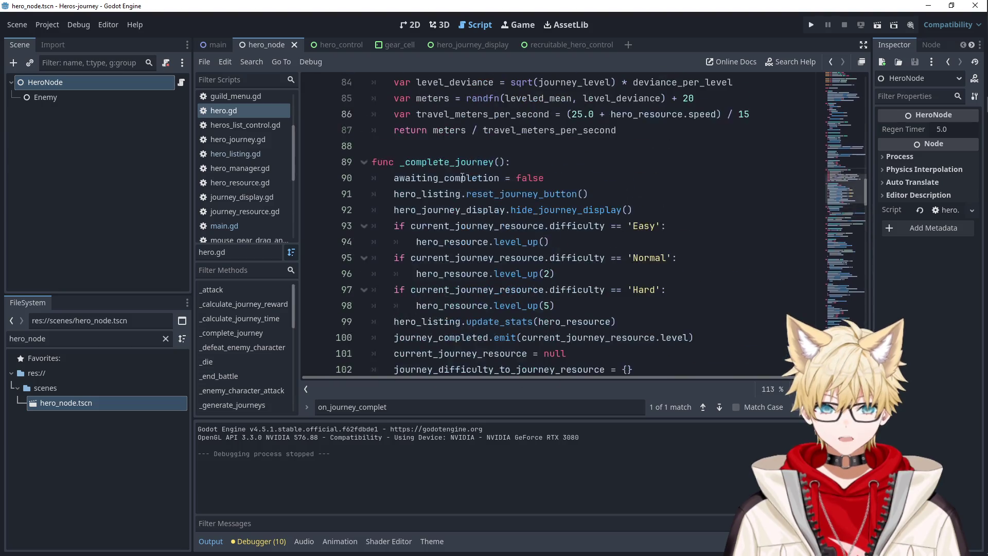
- Trace _complete_journey's journey_completed signal emission and current_journey_resource
double_click(458, 163)
scroll(463, 215, down, 1)
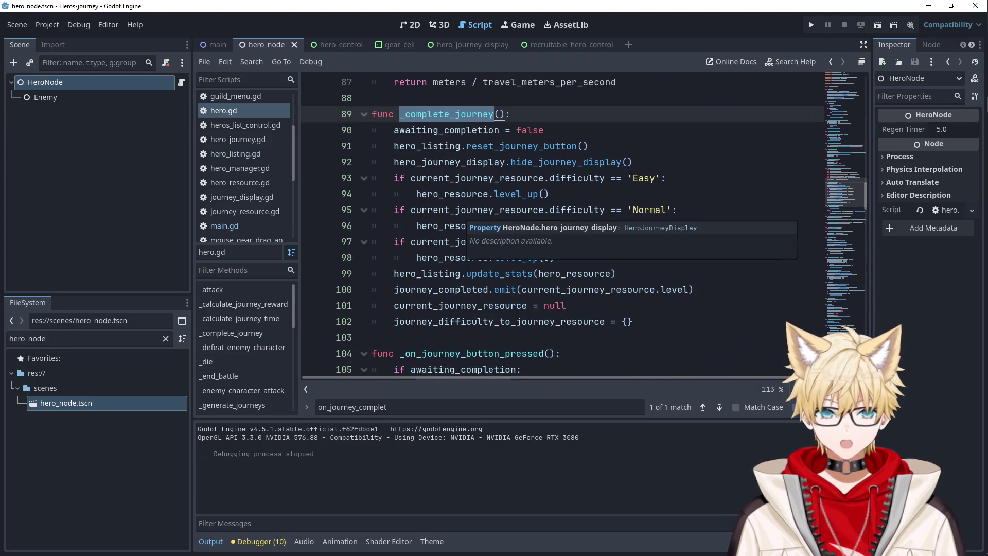
double_click(473, 273)
double_click(427, 273)
double_click(440, 290)
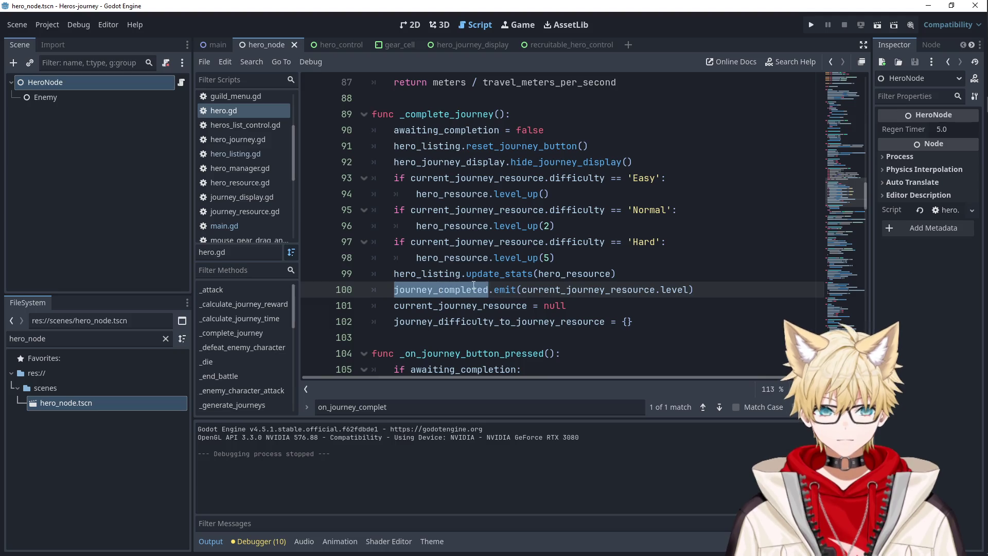
click(577, 292)
double_click(560, 289)
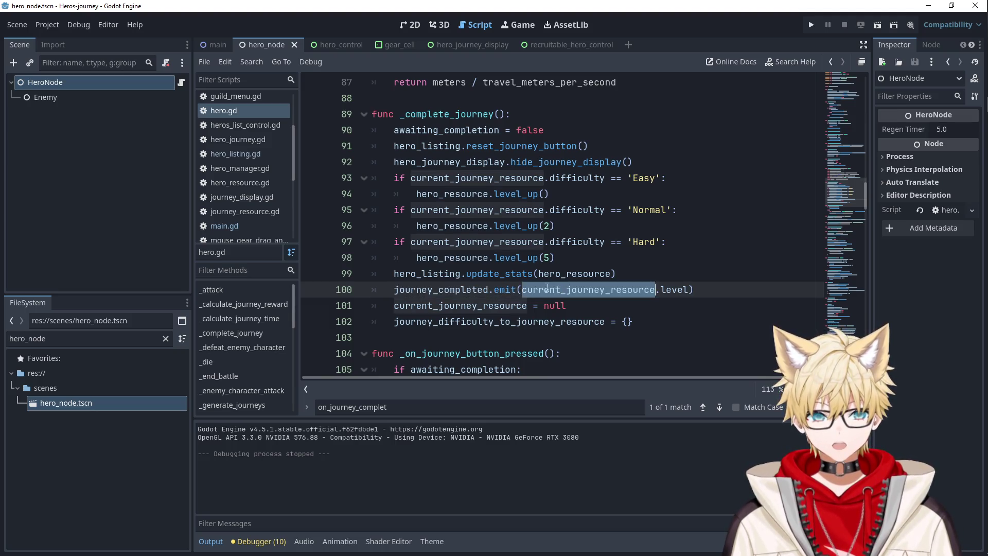
scroll(496, 282, up, 15)
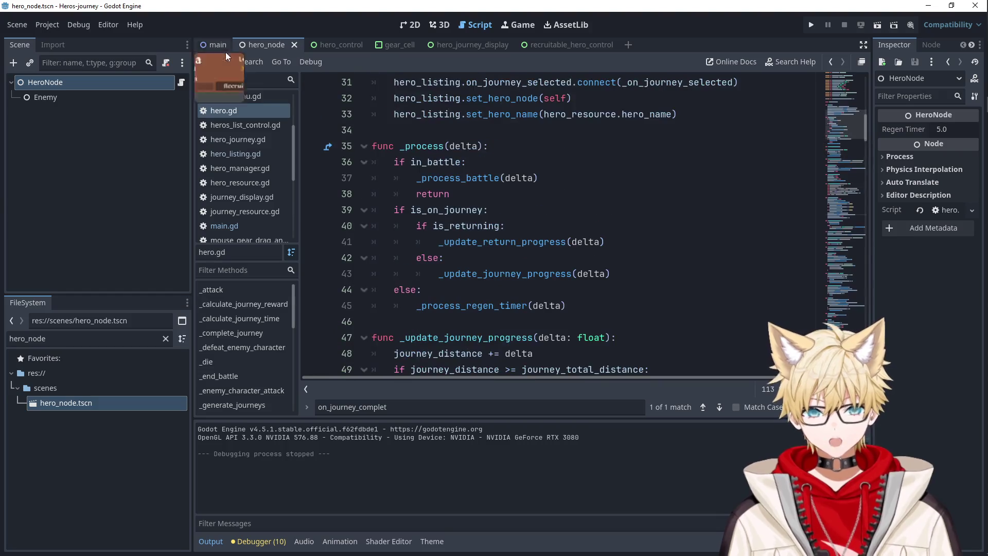
- Open hero_manager.gd and locate _on_hero_journey_completed with its gold and gear reward calls
click(214, 45)
click(181, 127)
click(473, 242)
scroll(479, 263, down, 4)
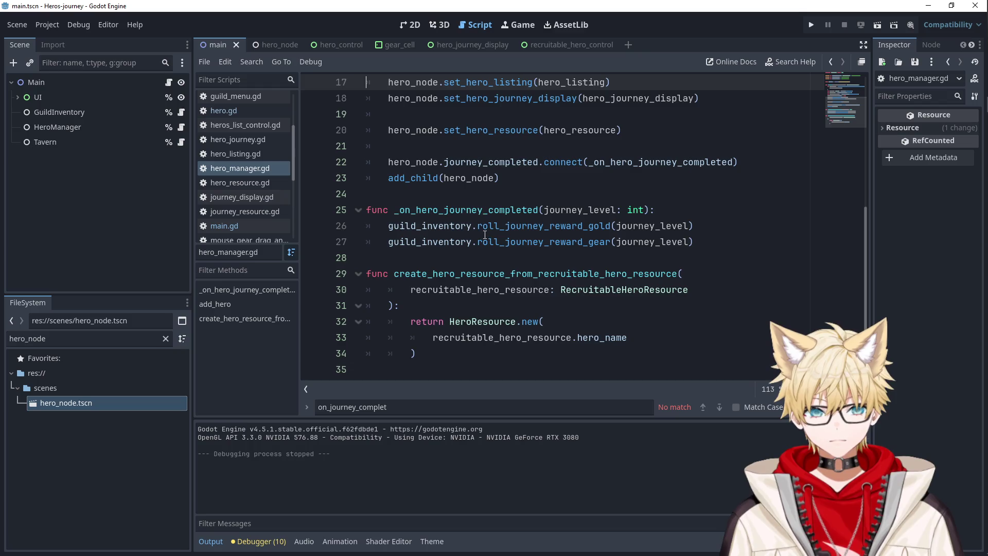
scroll(484, 235, up, 1)
double_click(659, 210)
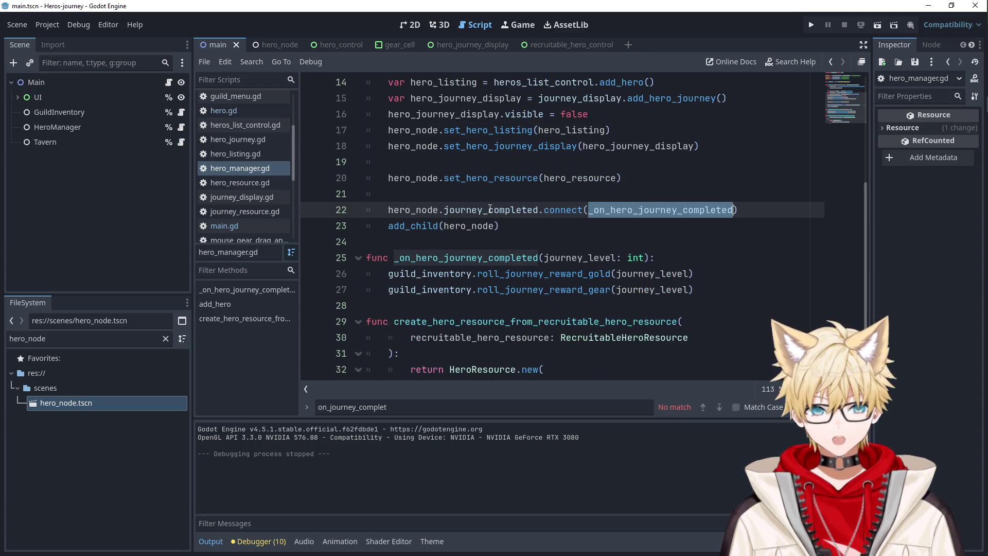
double_click(451, 257)
double_click(531, 274)
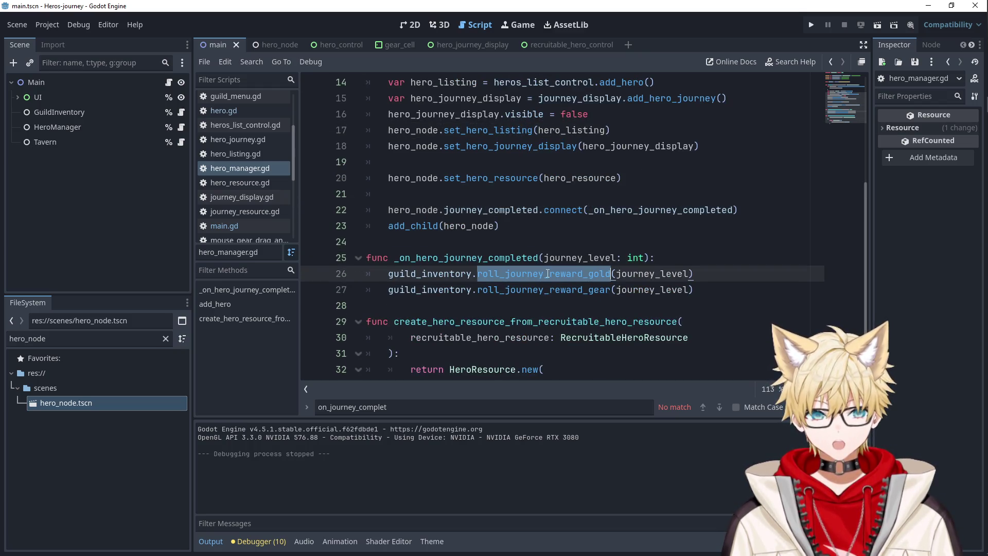
double_click(589, 290)
- Add guild_inventory.add_repute(journey_level) below the gear reward call
click(741, 291)
key(Return)
text(guild_inv)
key(Return)
text(.add)
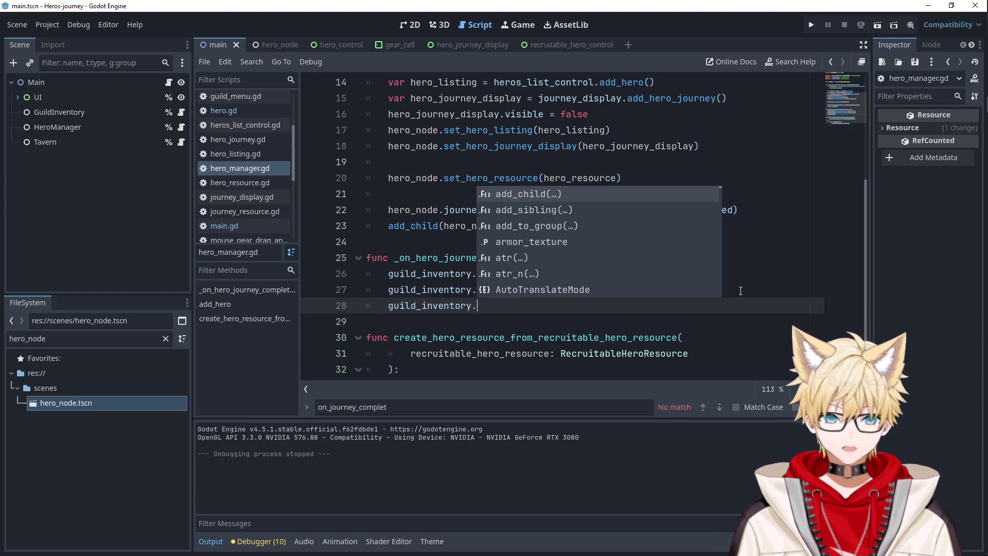
text(_rep)
key(Return)
text(journey_l)
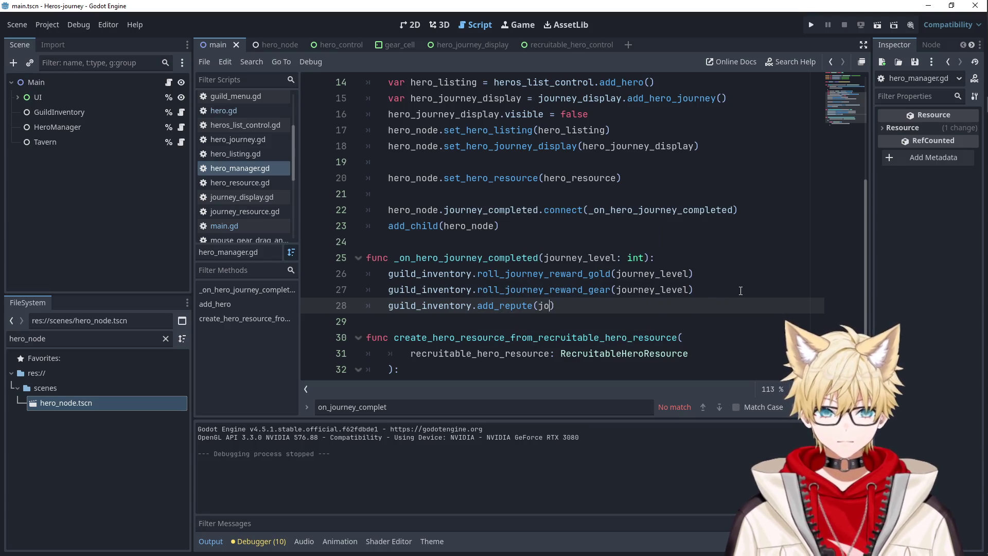
text(evel))
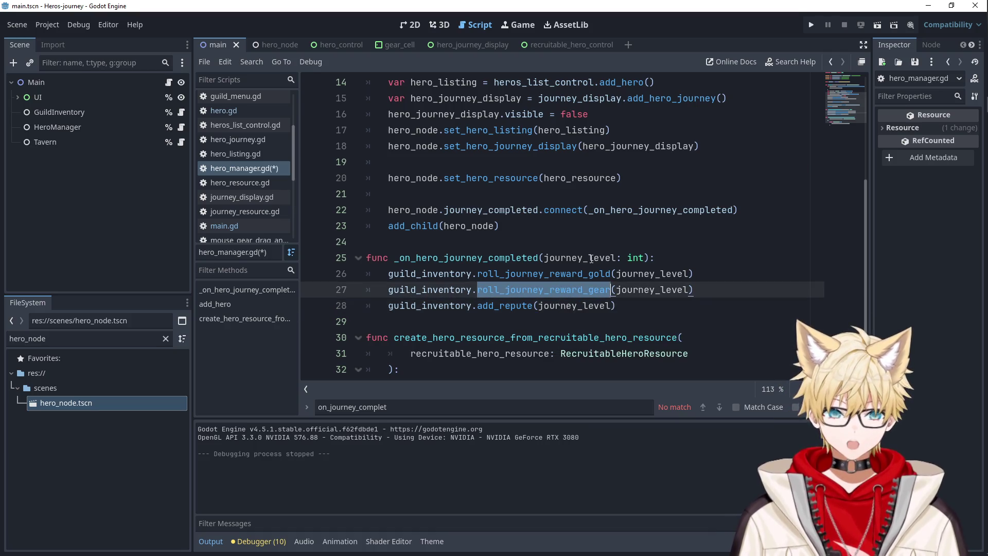
- Jump to roll_journey_reward_gold in guild_inventory.gd and find the gold reward bounds
ctrl+click(566, 274)
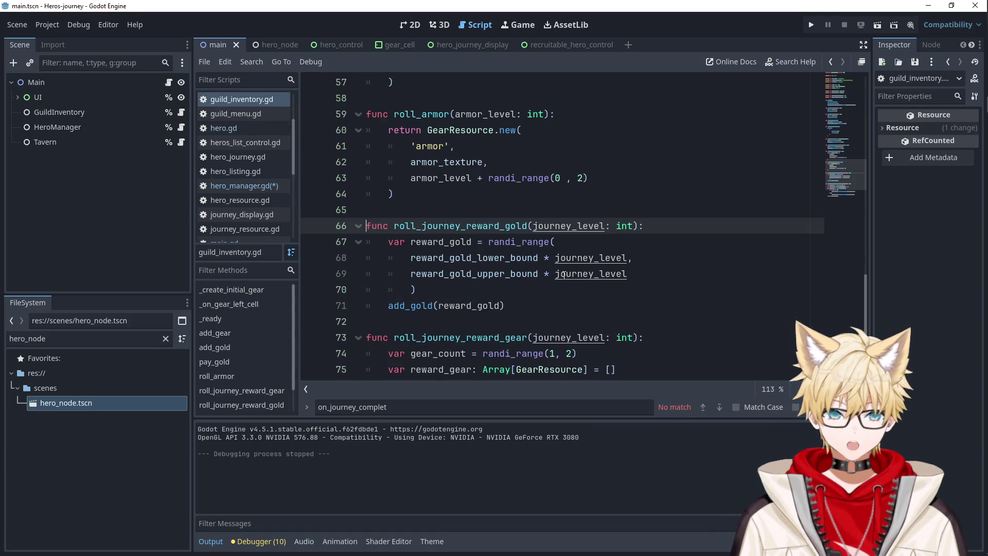
double_click(497, 257)
scroll(516, 277, up, 10)
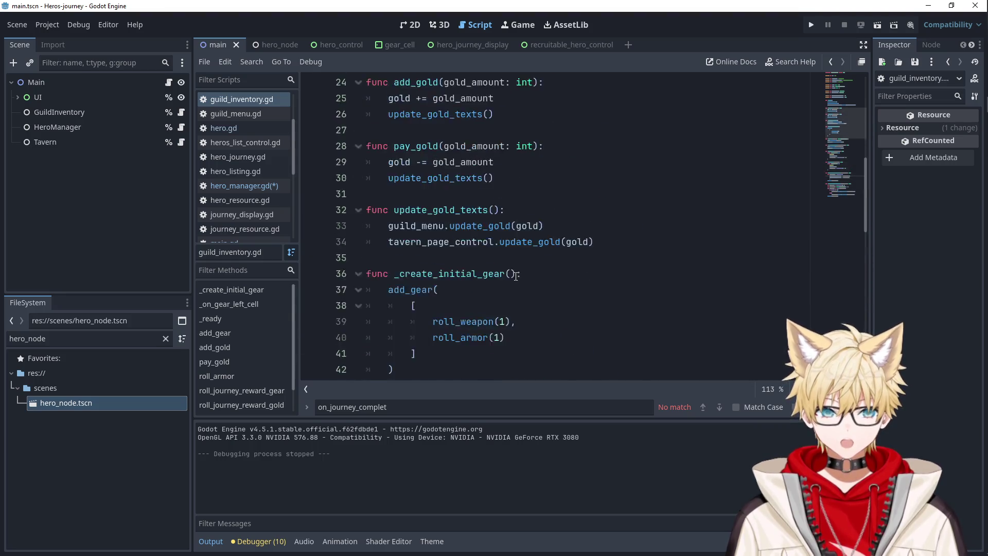
scroll(515, 276, up, 7)
- Change the gold bounds from 50 and 100 to 30 and 60
drag(586, 320, 577, 323)
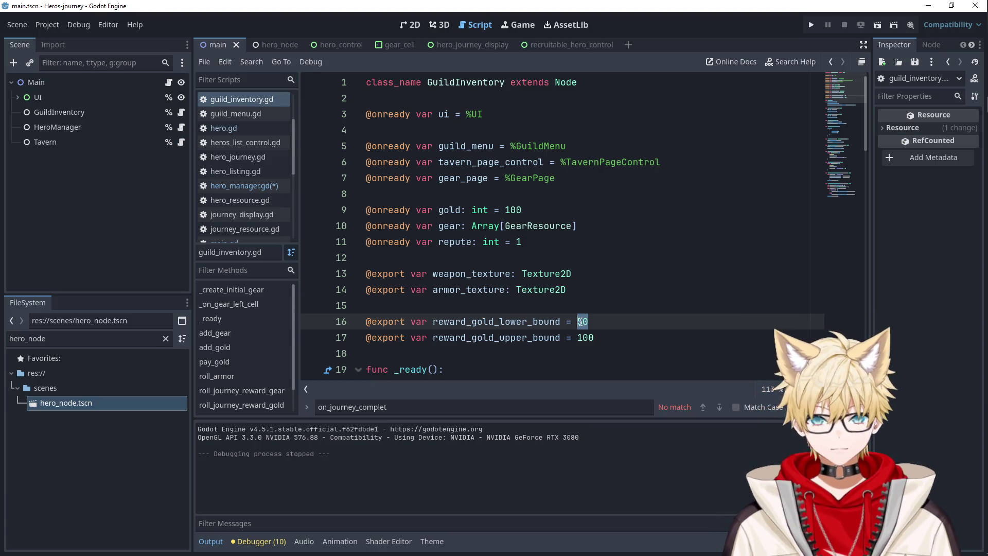
text(30)
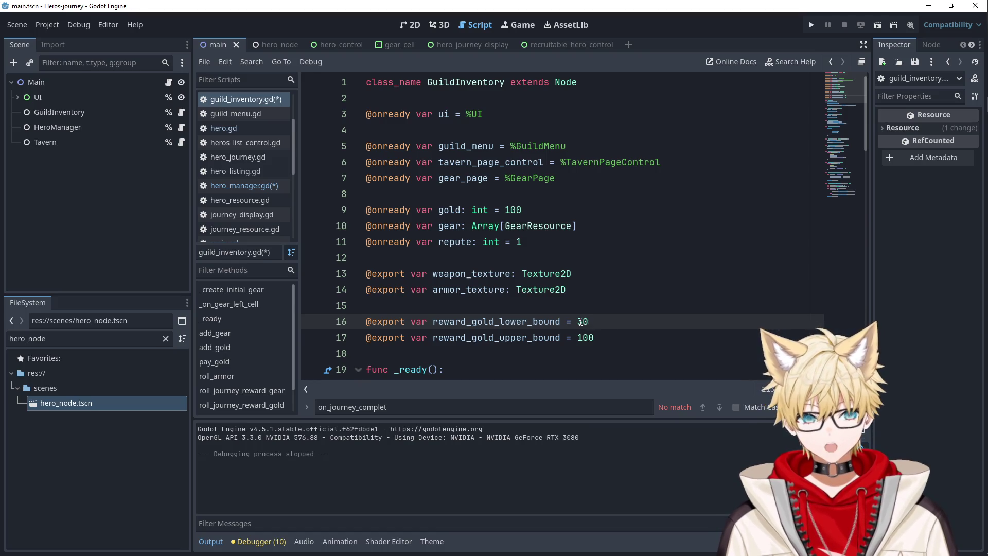
drag(605, 342, 577, 343)
text(60)
key(BackSpace)
key(BackSpace)
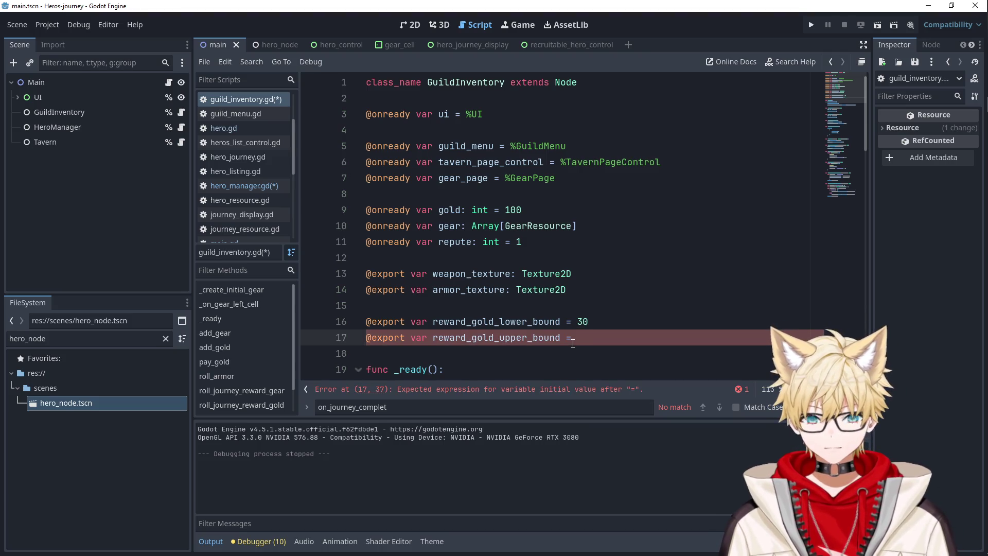
text(30)
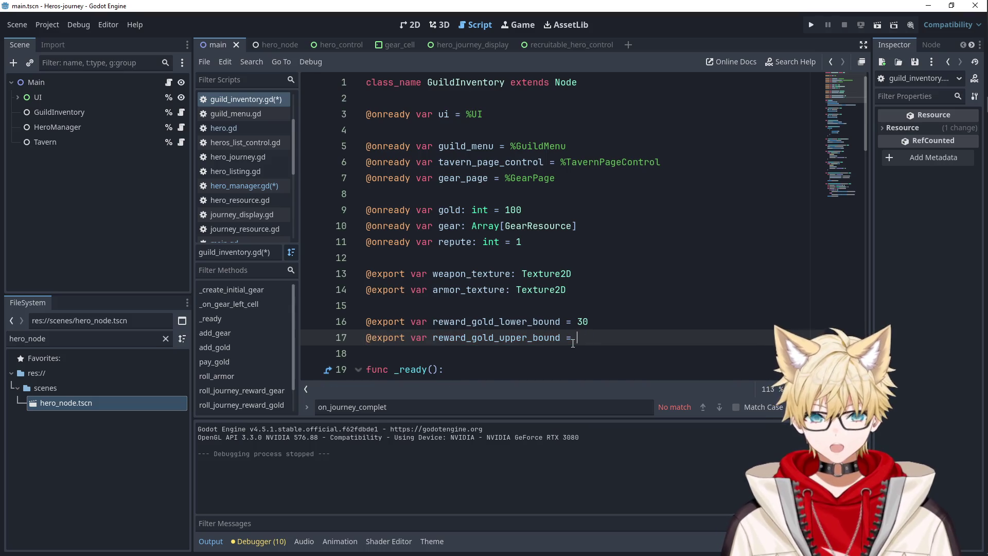
key(BackSpace)
key(BackSpace)
text(60)
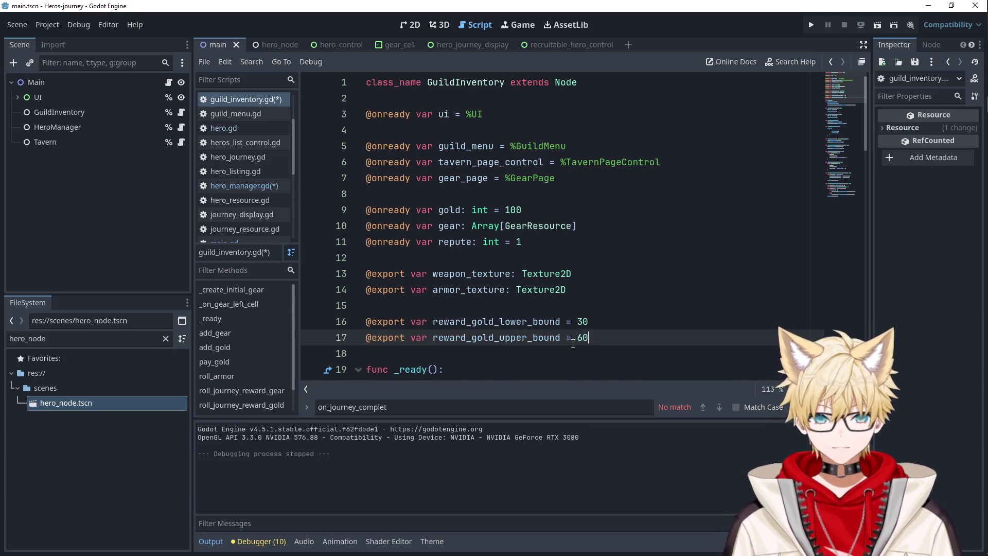
- Raise reward_gold_lower_bound to 40 and save the edited scripts
click(611, 325)
click(616, 334)
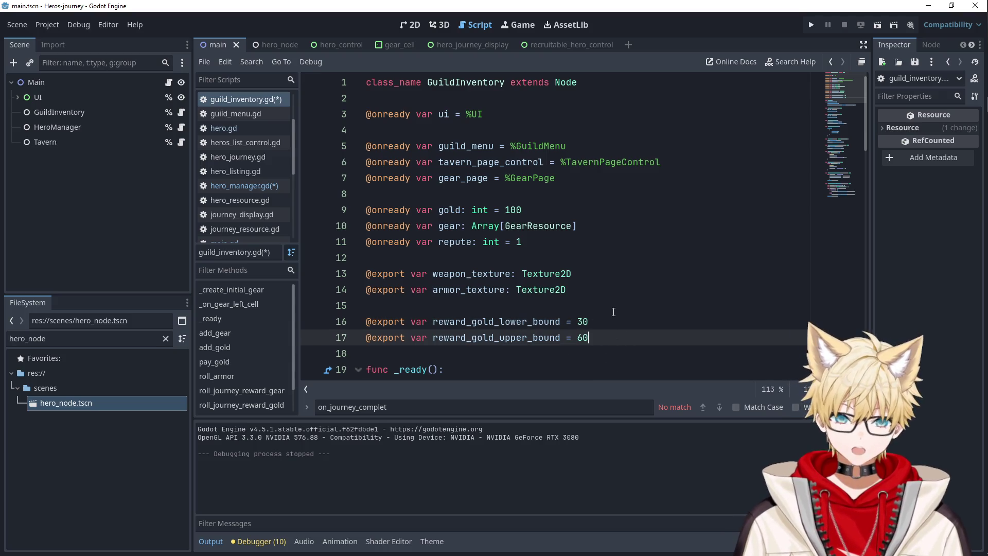
click(613, 312)
drag(592, 325, 580, 324)
text(40)
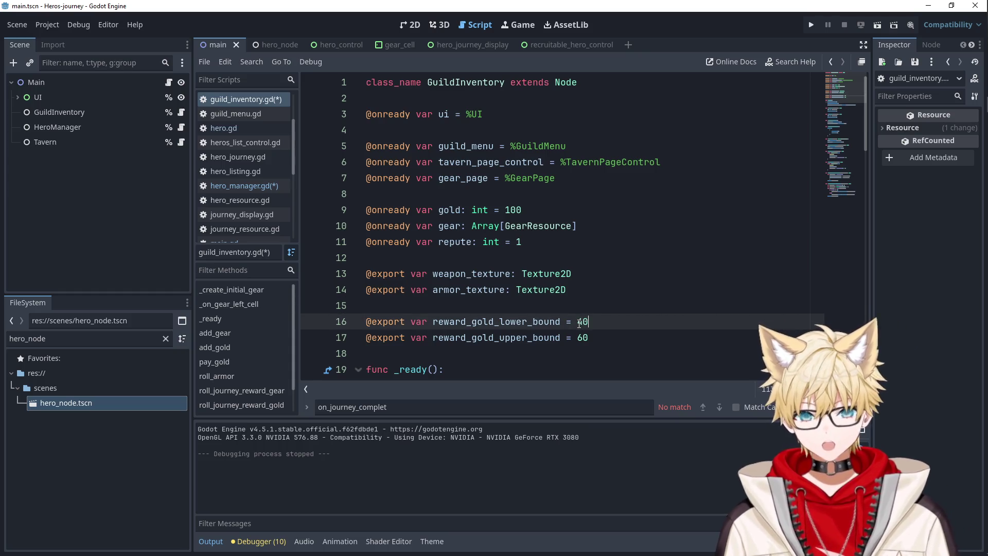
key(ctrl+s)
click(581, 211)
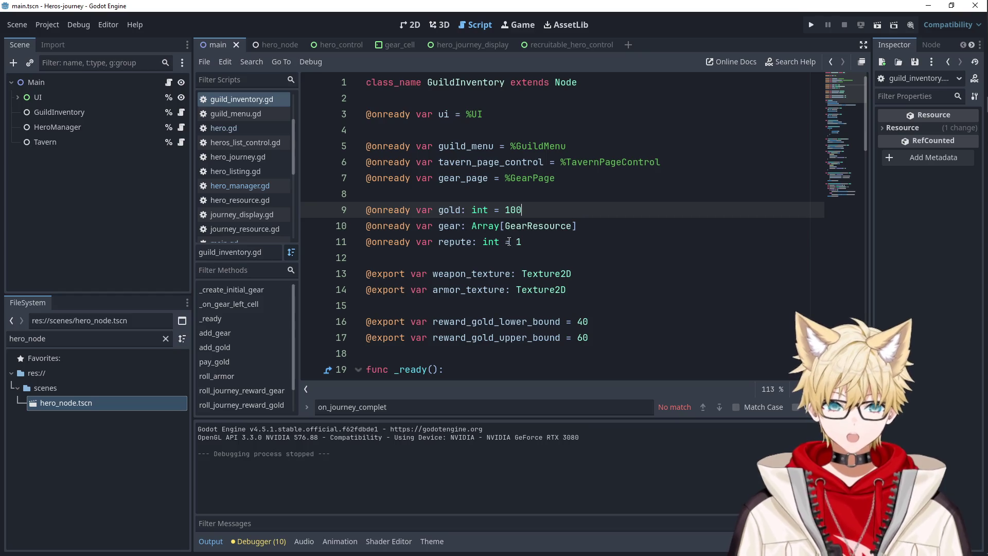
- Review the reward bound and repute variables in guild_inventory.gd
scroll(443, 252, down, 2)
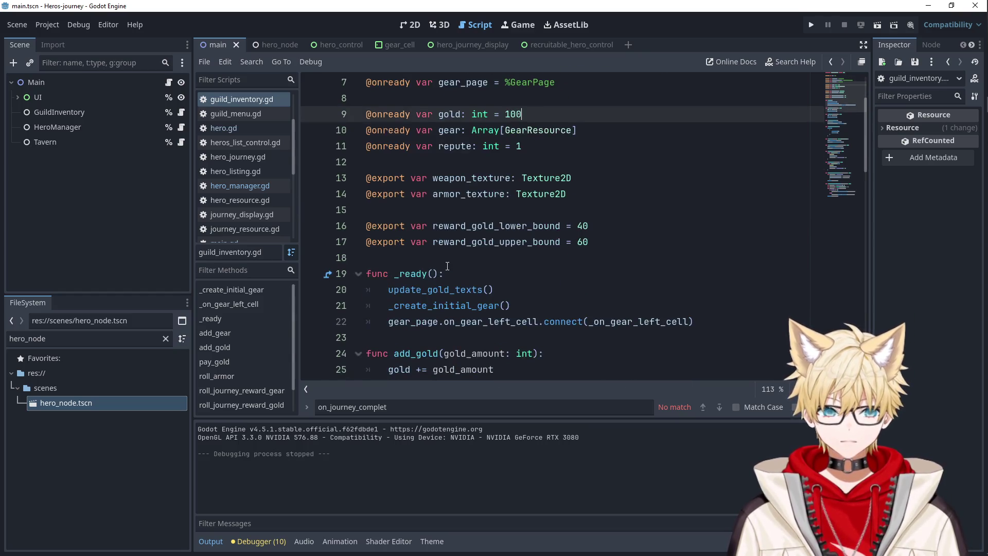
double_click(515, 242)
double_click(510, 226)
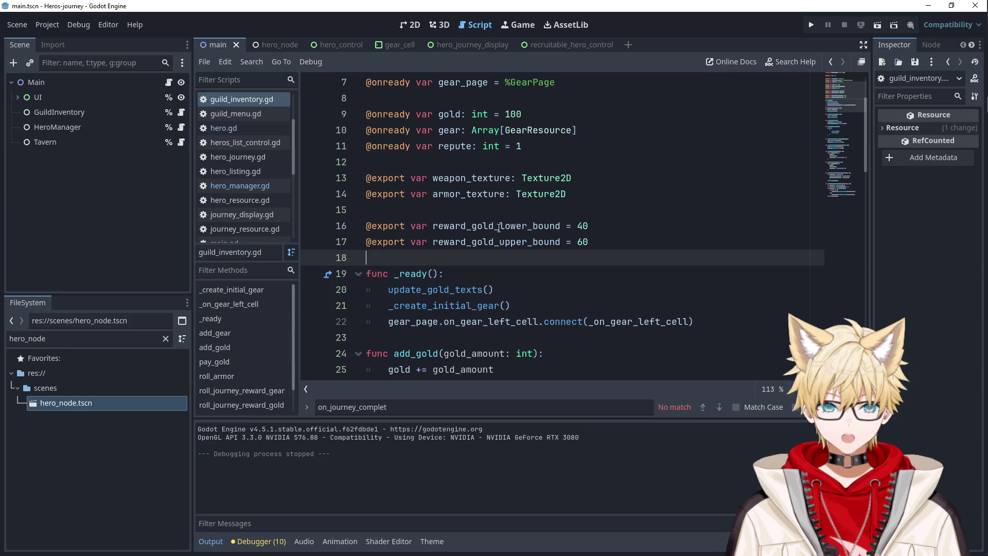
click(500, 242)
double_click(500, 242)
double_click(456, 146)
scroll(465, 280, down, 12)
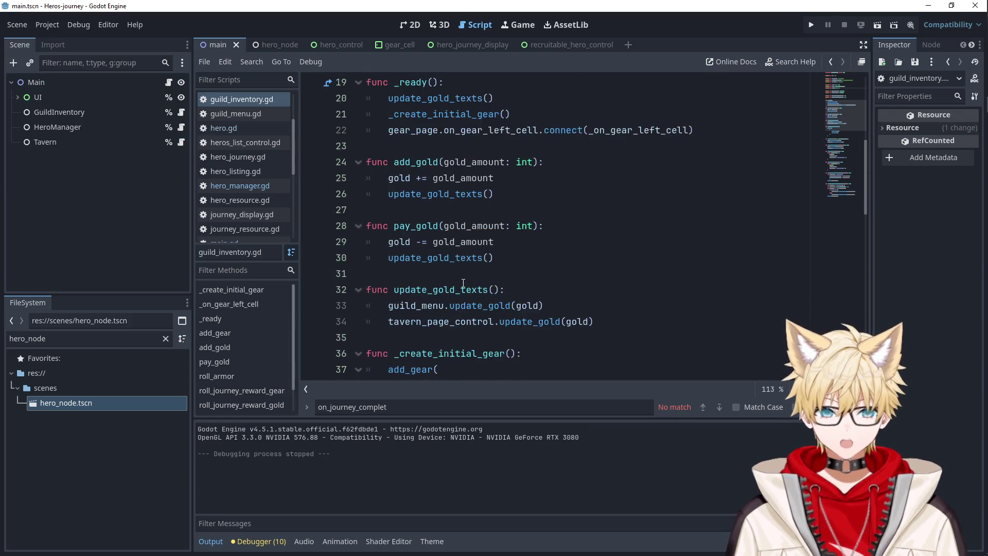
scroll(466, 280, up, 8)
- Write func add_repute(repute_amount: int) that adds to repute and calls update_repute_texts()
click(541, 221)
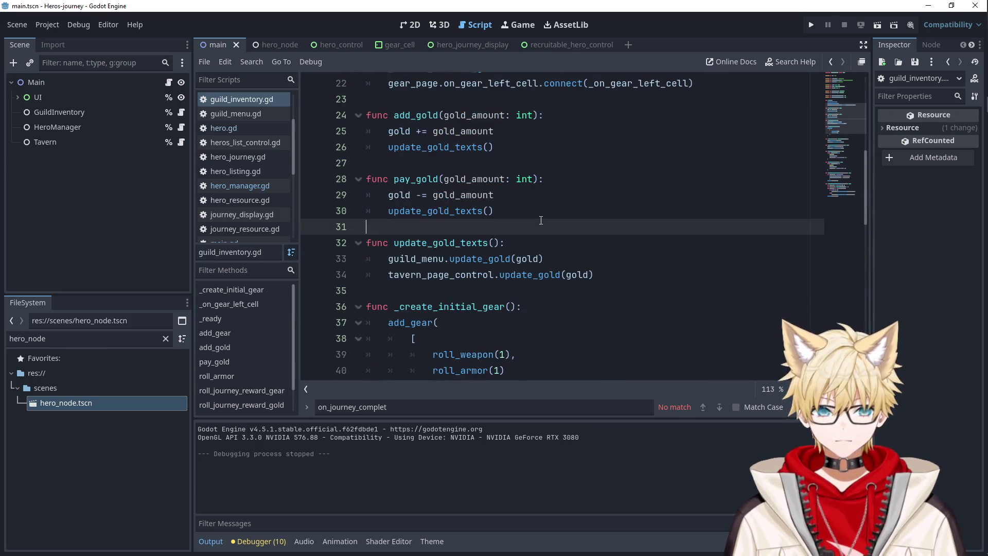
key(Return)
key(Return)
key(Up)
text(func )
text(repute)
text(retputa)
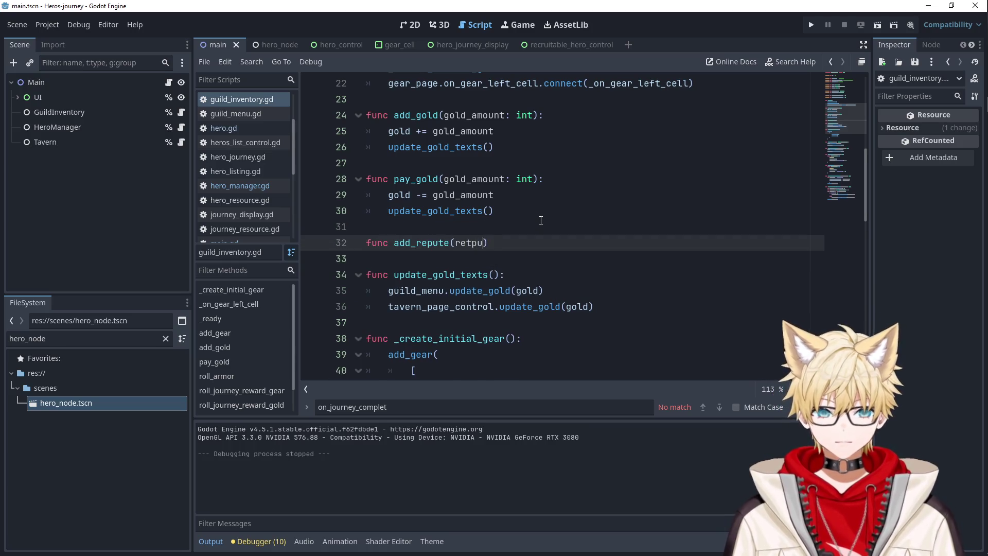
key(BackSpace)
key(BackSpace)
key(BackSpace)
key(BackSpace)
text(ute_amount: int))
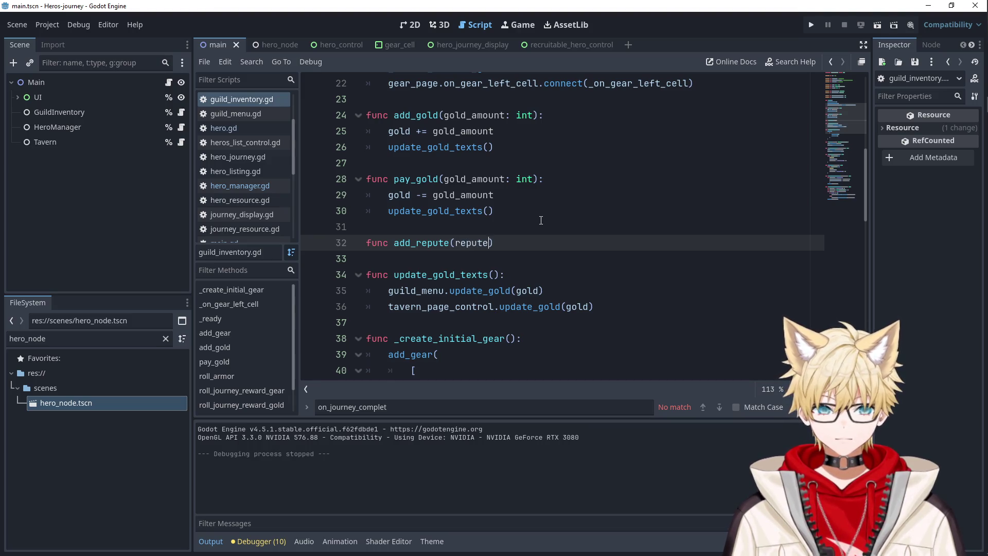
text(:)
key(Return)
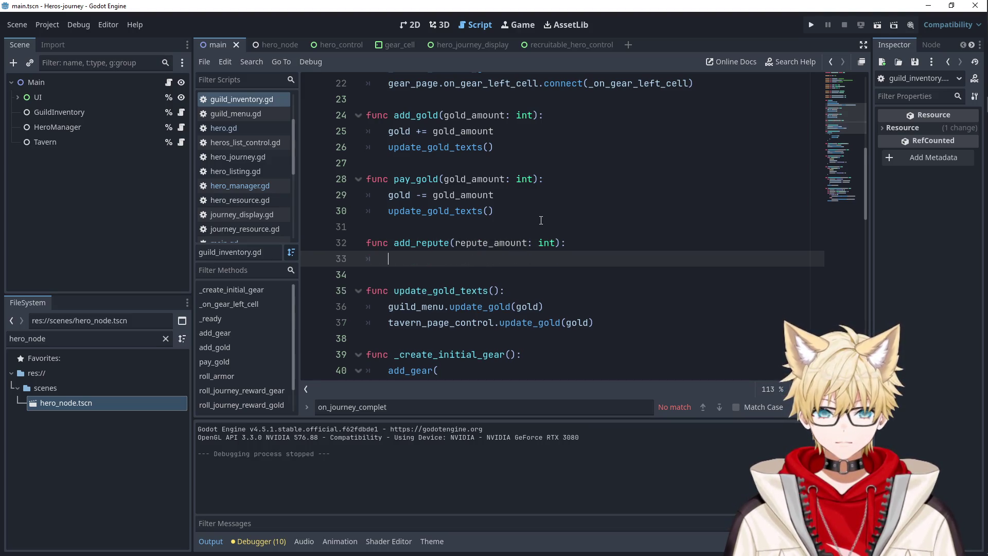
text(epute += )
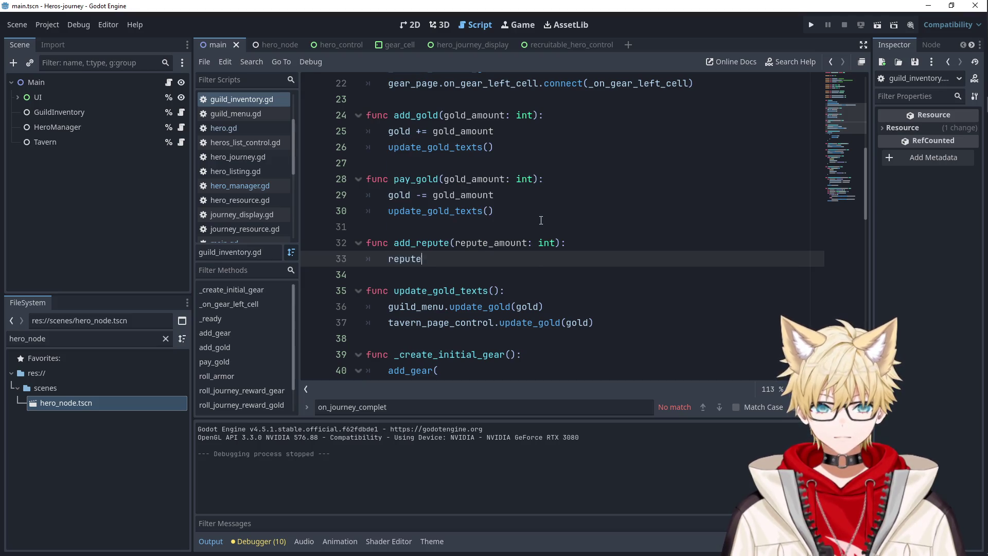
text(rep)
key(Return)
key(Return)
text(update_repute_texts)
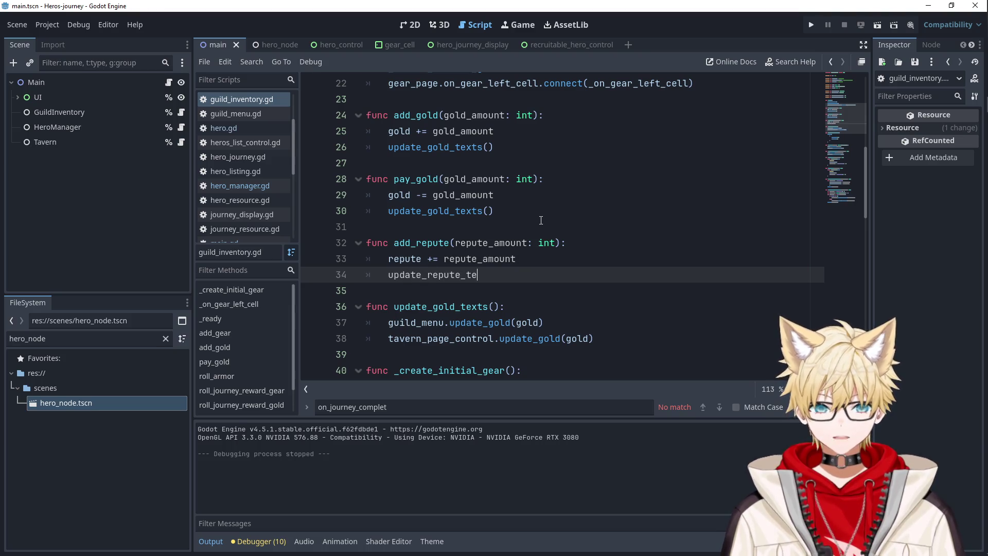
text(()
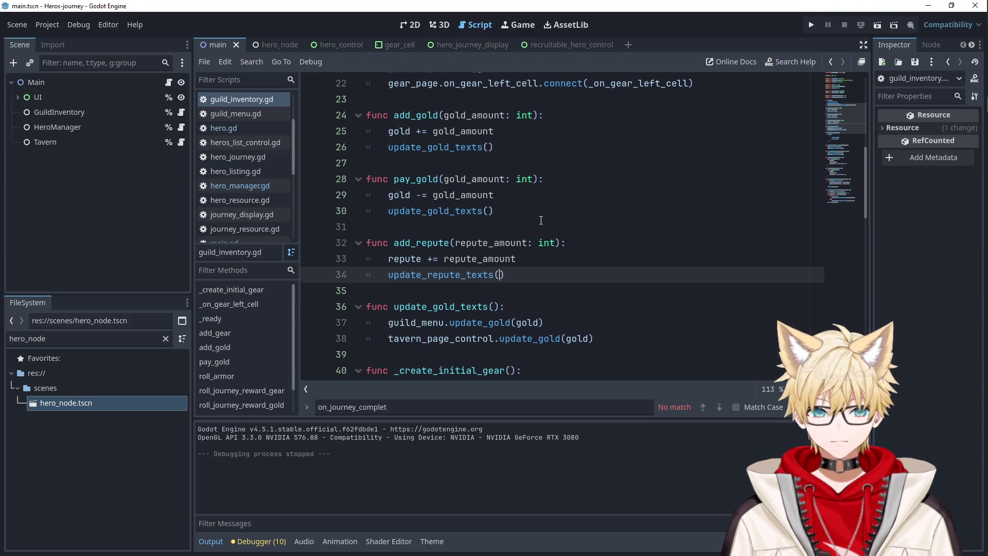
- Start a new line at the script's end for the missing update_repute_texts function
double_click(445, 268)
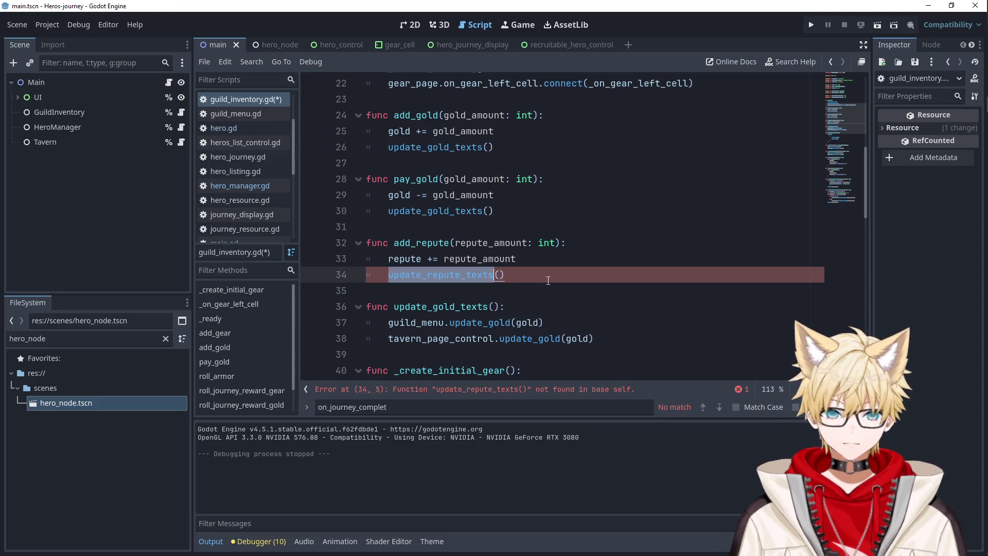
scroll(548, 280, down, 15)
click(548, 355)
key(Return)
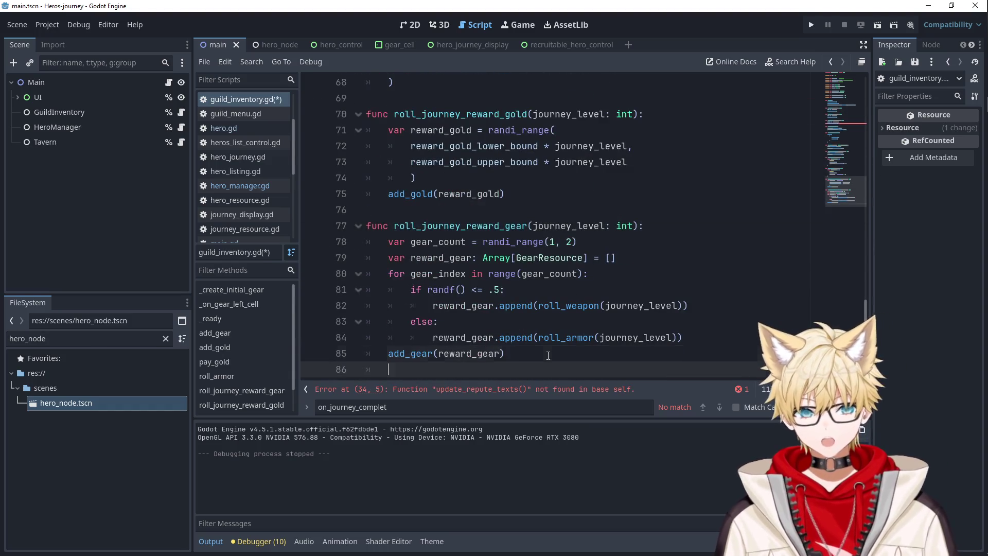
- Declare func update_repute_texts(): at the end of guild_inventory.gd
key(BackSpace)
key(Return)
text(func update_repute_texts():)
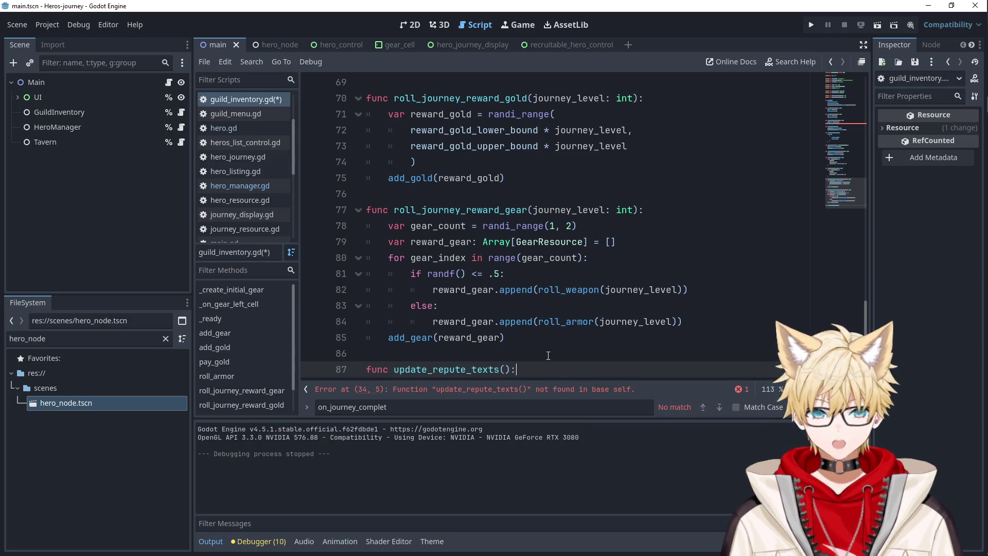
key(Return)
- Fill its body with guild_menu.update_repute(repute)
drag(867, 328, 843, 72)
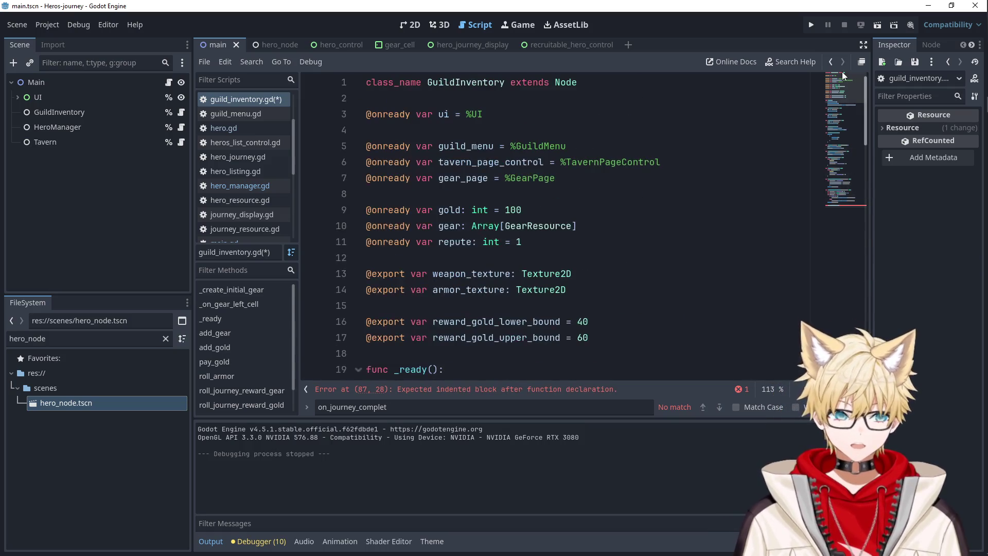
double_click(454, 146)
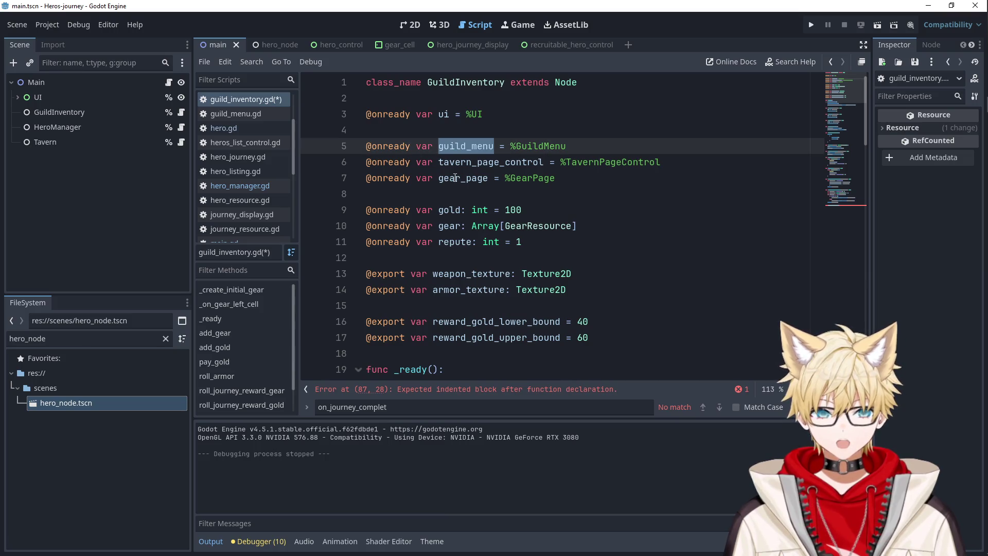
double_click(491, 162)
double_click(466, 147)
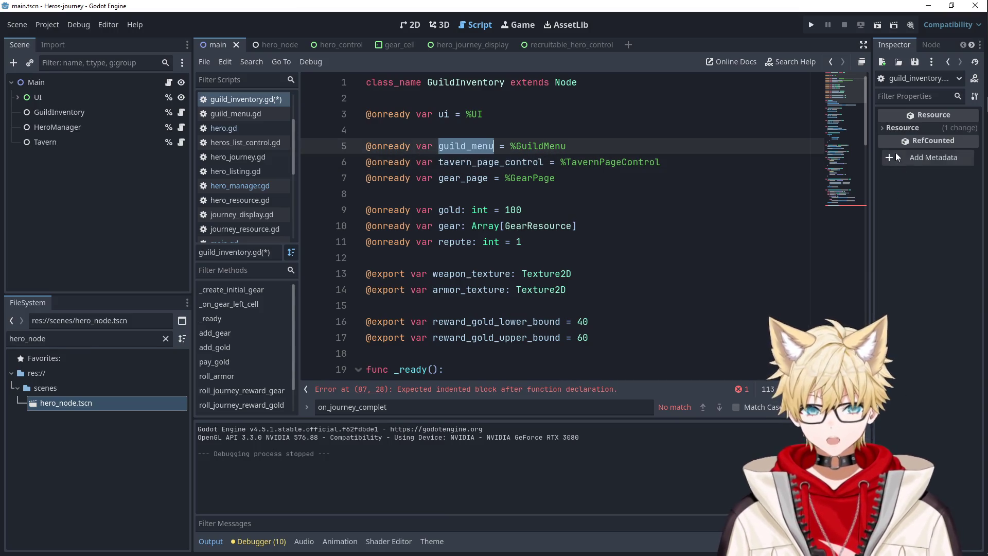
drag(865, 128, 866, 371)
click(423, 354)
text(guild_menu.)
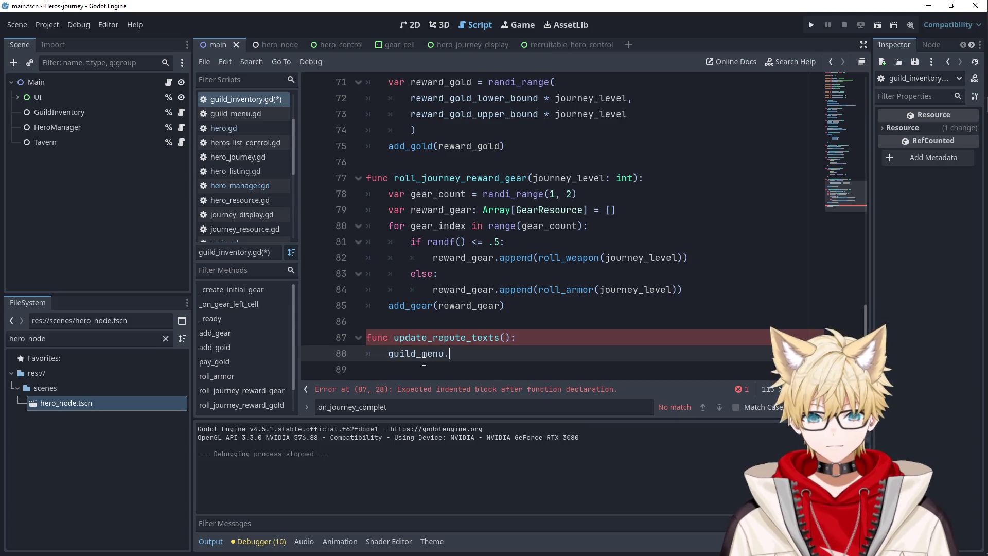
text(.update_repute)
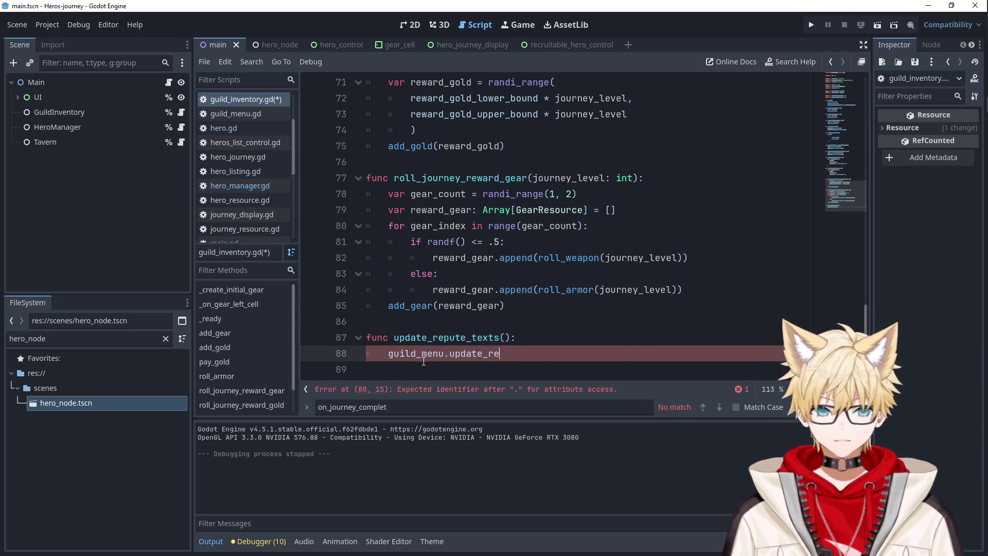
text((repute))
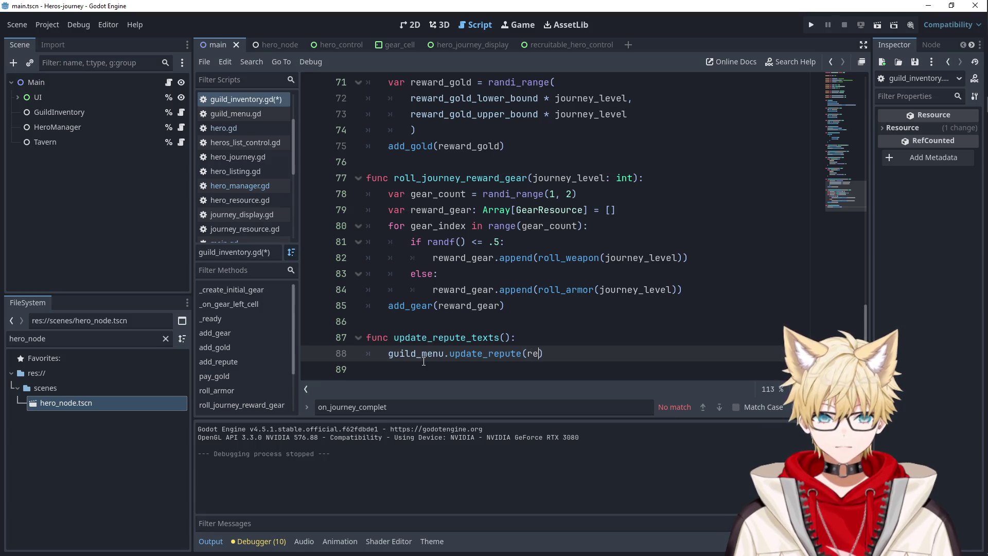
- Save guild_inventory.gd and expand the UI node in the scene tree
double_click(484, 354)
key(ctrl+s)
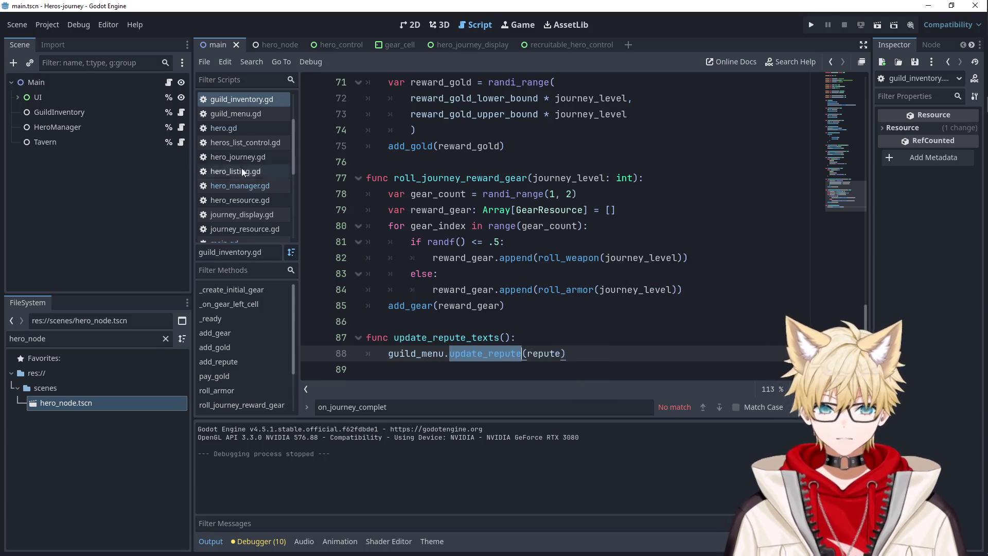
click(74, 95)
click(17, 97)
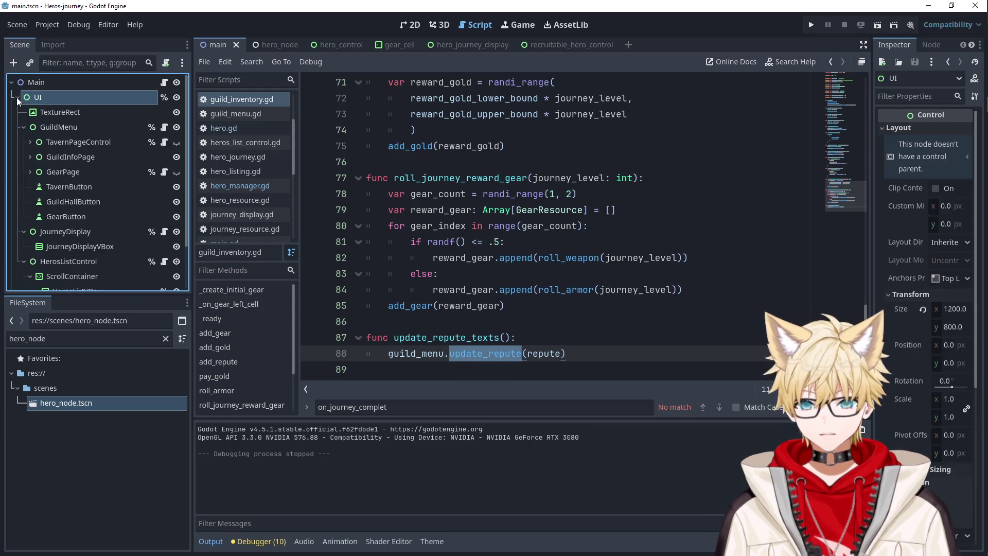
- Add an empty update_repute function stub with pass at the end of guild_menu.gd
click(165, 128)
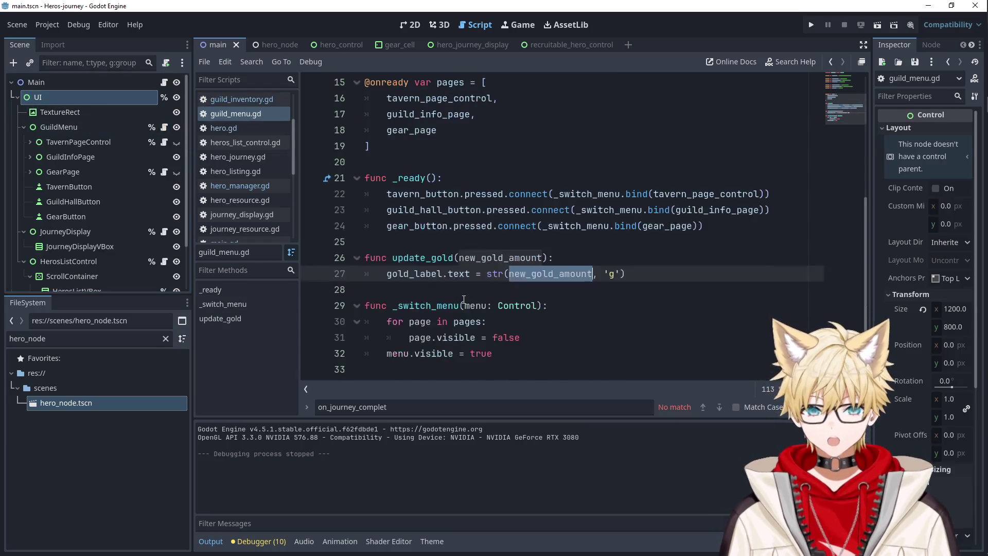
click(446, 369)
key(Return)
text(fyubn)
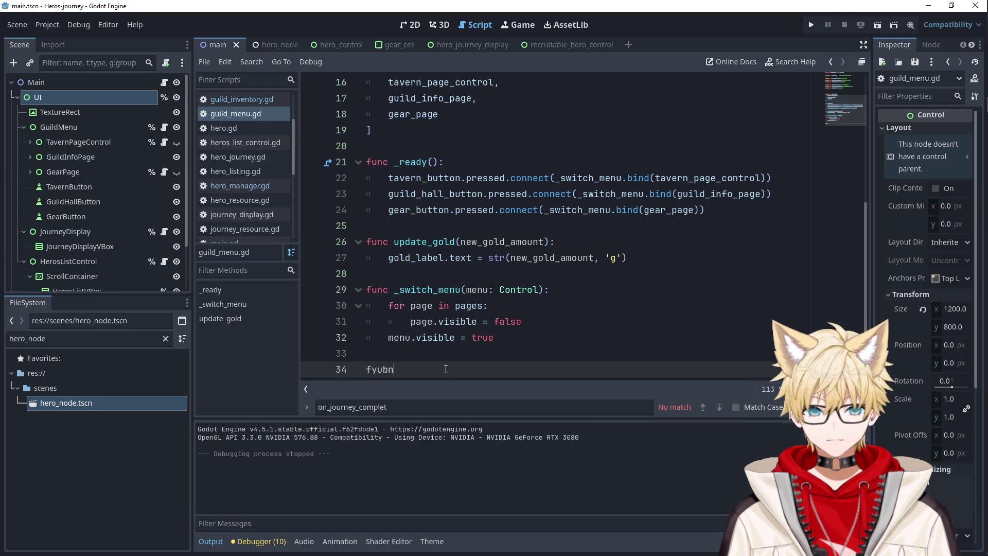
text(():)
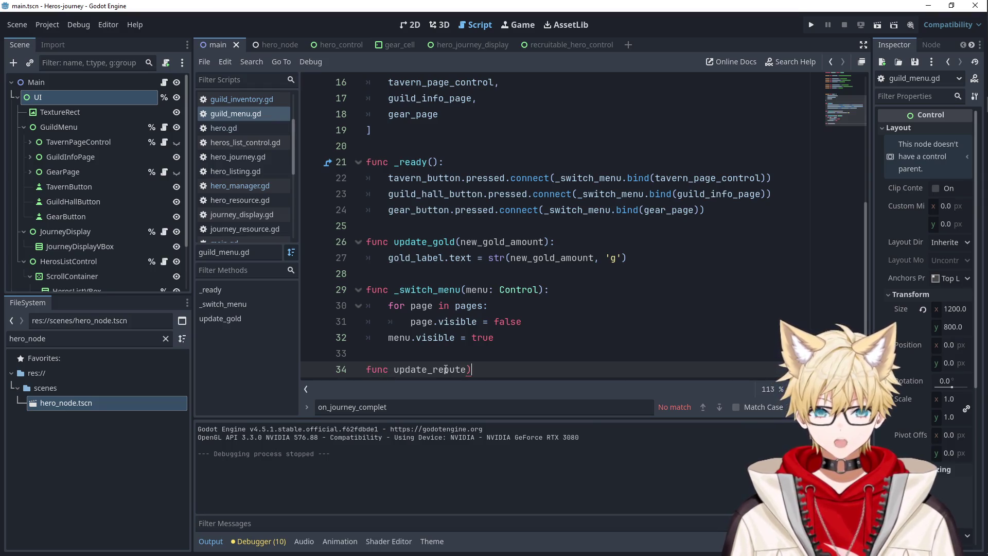
key(Return)
text(pass)
- In the scene tree, make the ReputationLabel node accessible as a unique name
scroll(437, 232, up, 6)
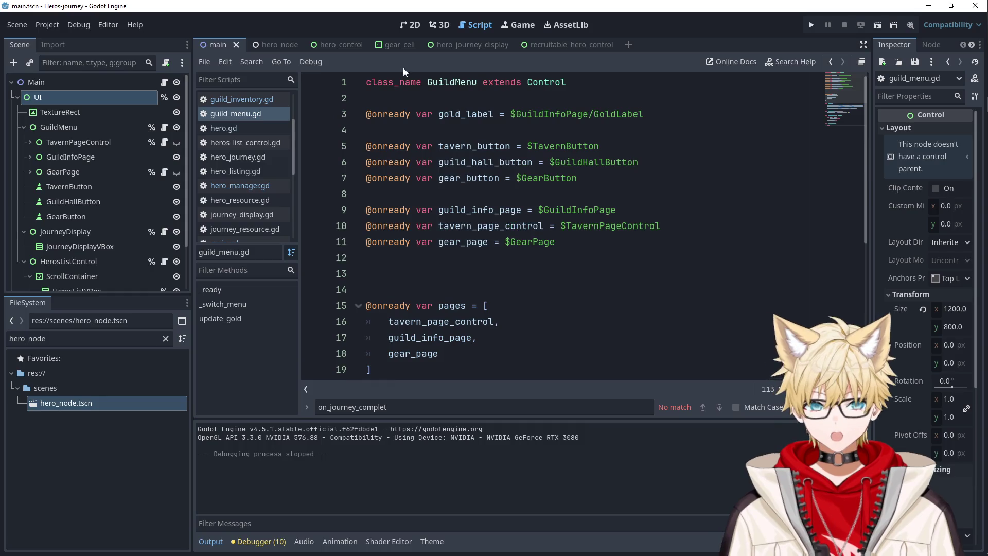
click(410, 25)
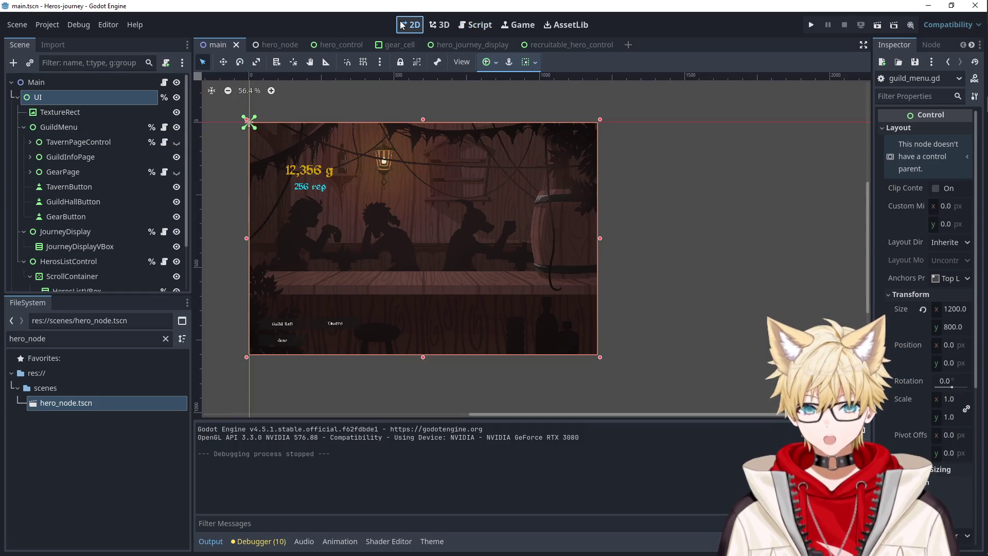
scroll(309, 186, up, 4)
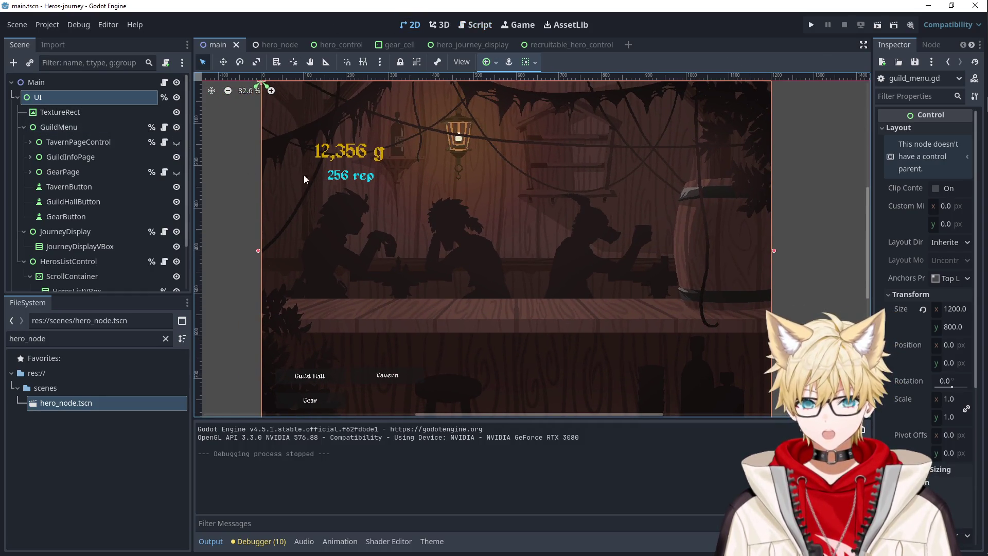
click(348, 177)
click(92, 172)
click(82, 187)
right_click(83, 186)
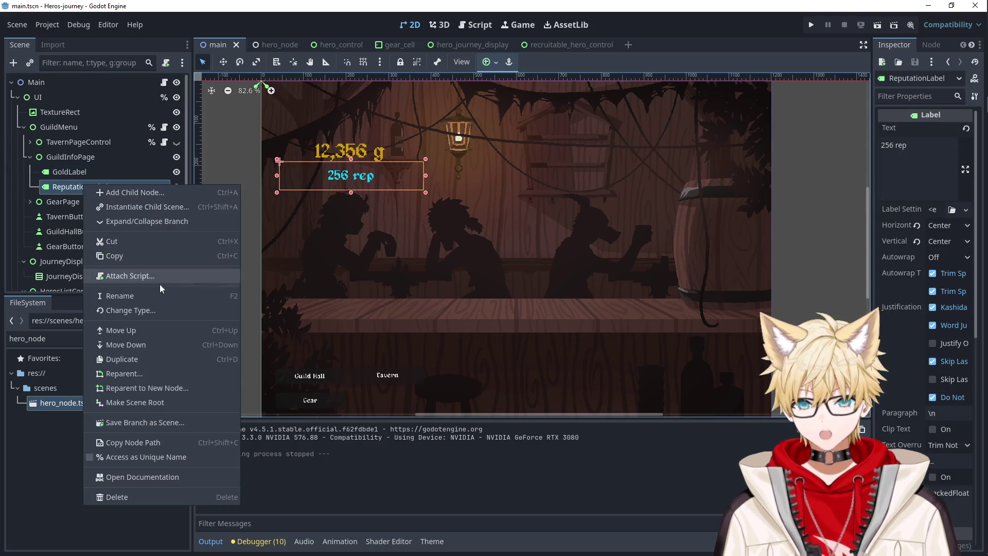
click(134, 455)
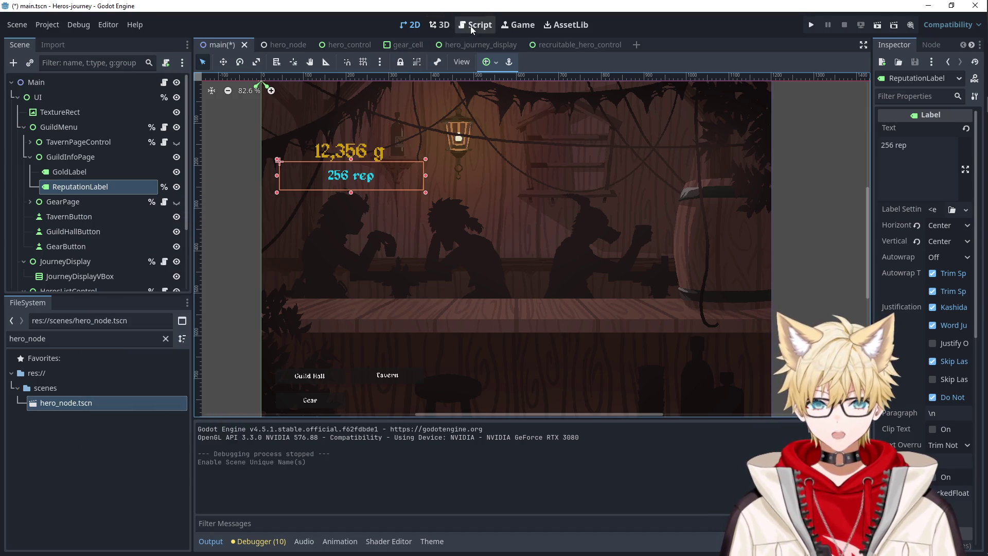
- Add a reputation_label reference to the script and start 'reputation_label.text =' inside update_repute
click(471, 26)
mouse_move(100, 189)
mouse_down()
mouse_move(453, 272)
mouse_move(456, 264)
mouse_up()
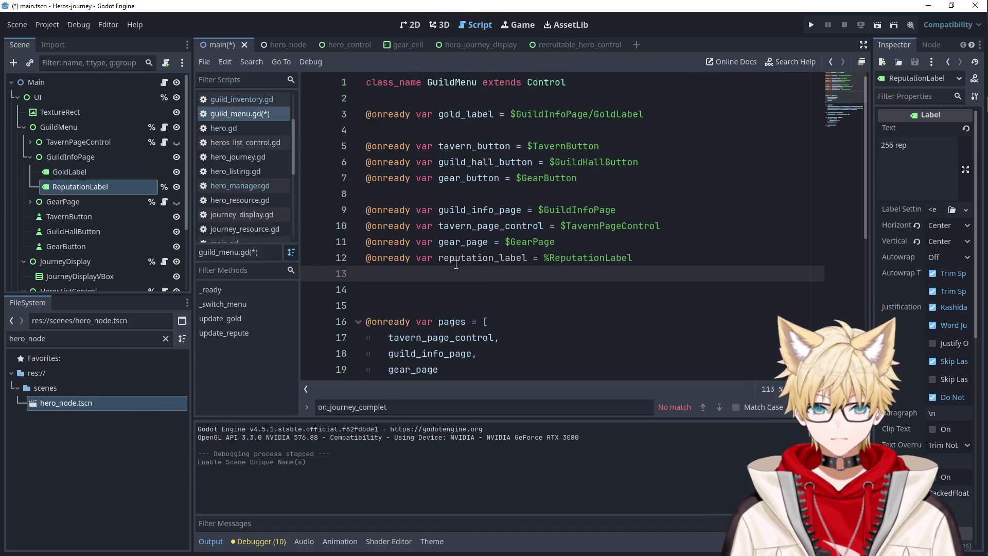
double_click(456, 265)
key(ctrl+c)
scroll(456, 265, down, 6)
click(387, 369)
key(ctrl+v)
text(.text =)
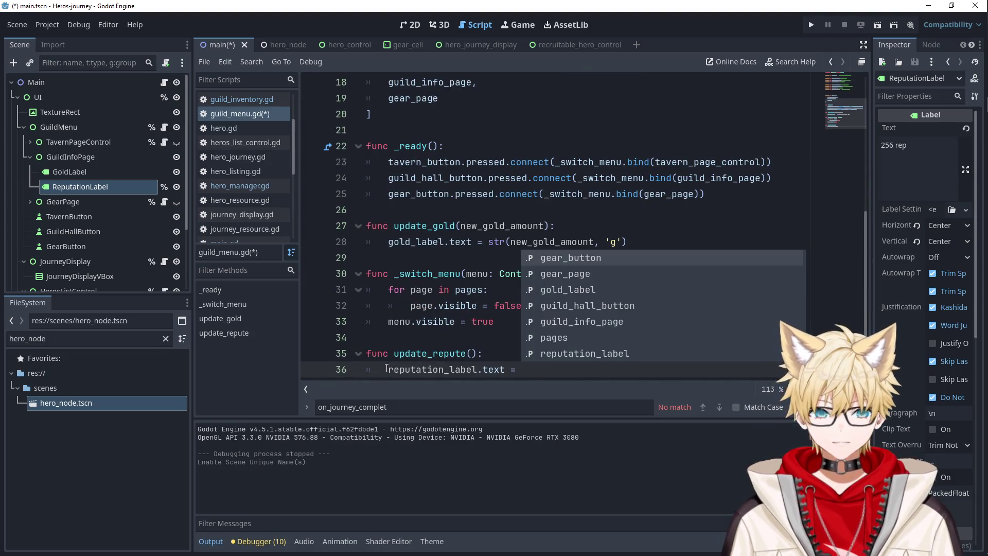
- Give update_repute a repute_amount: int parameter, set the label to str(repute_amount, 'Repute'), and save
click(472, 354)
text(repute_amount: int)
click(541, 370)
text(str(repute_amount, 'Repute)
key(ctrl+s)
- Change the gold label's 'g' suffix to 'Gold' and run the game
click(612, 273)
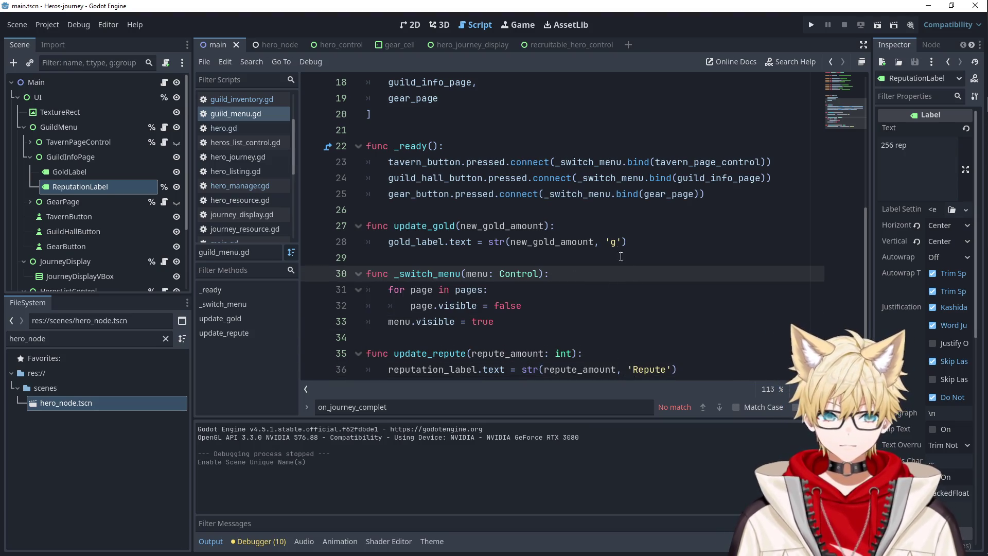
double_click(614, 242)
text(Gold)
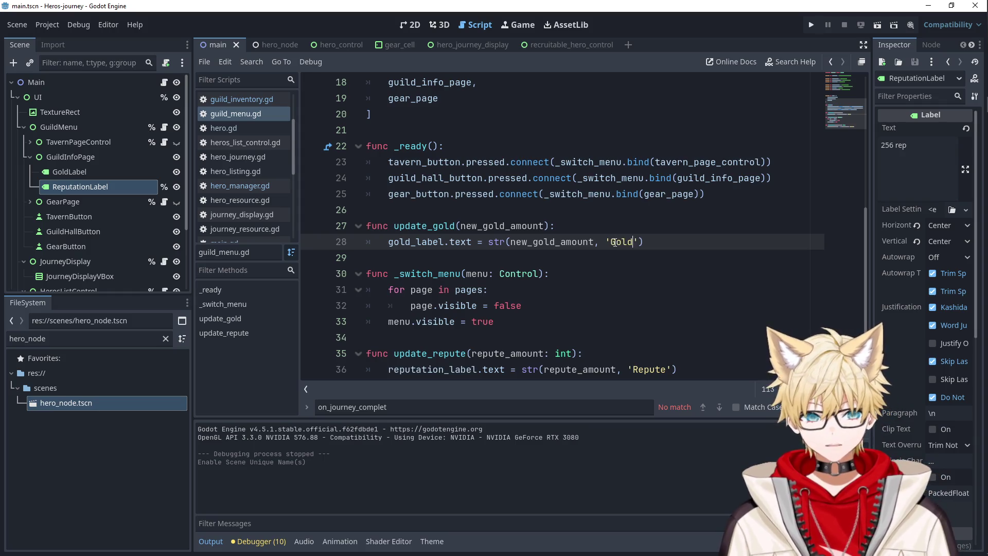
click(811, 24)
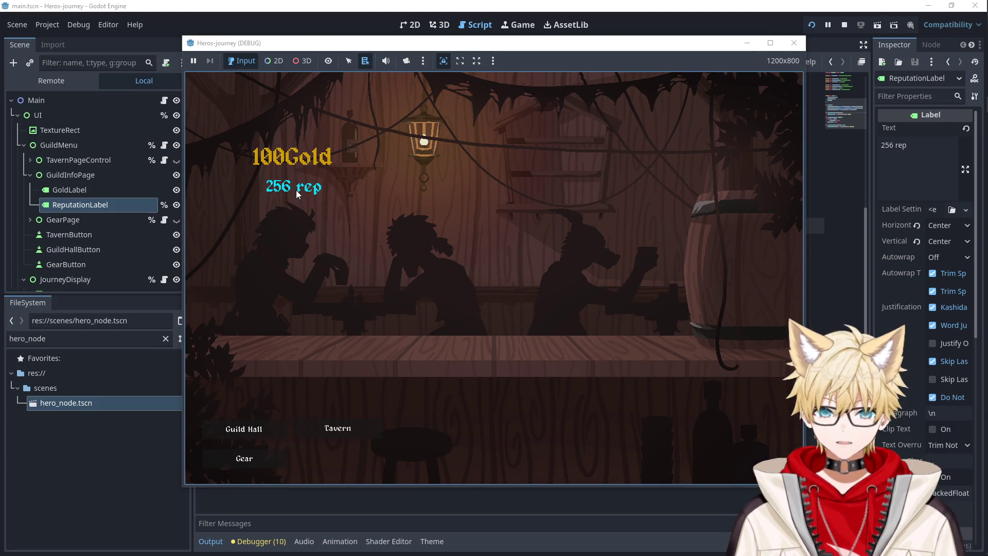
- Review the update_gold and update_repute functions in guild_menu.gd
click(828, 126)
click(638, 228)
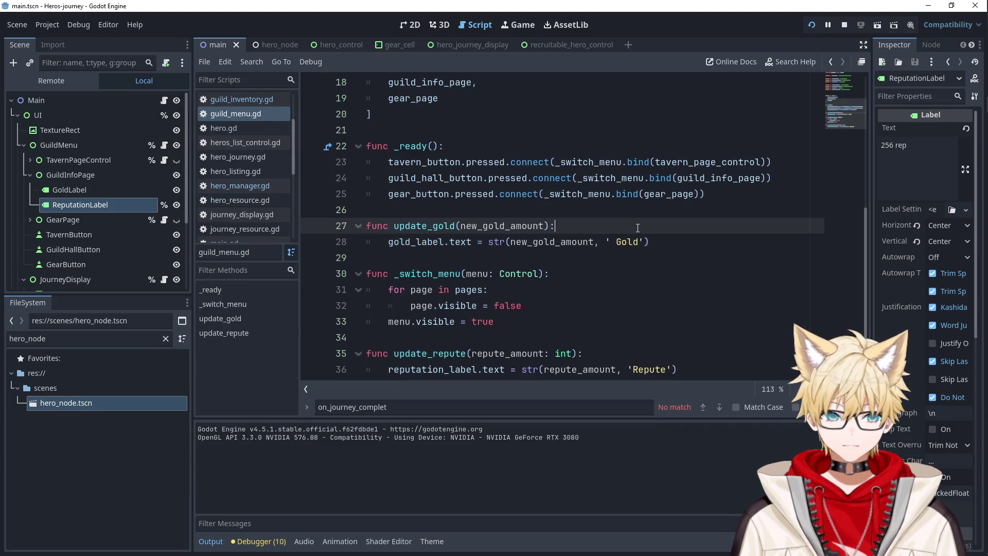
click(515, 321)
double_click(446, 369)
double_click(447, 355)
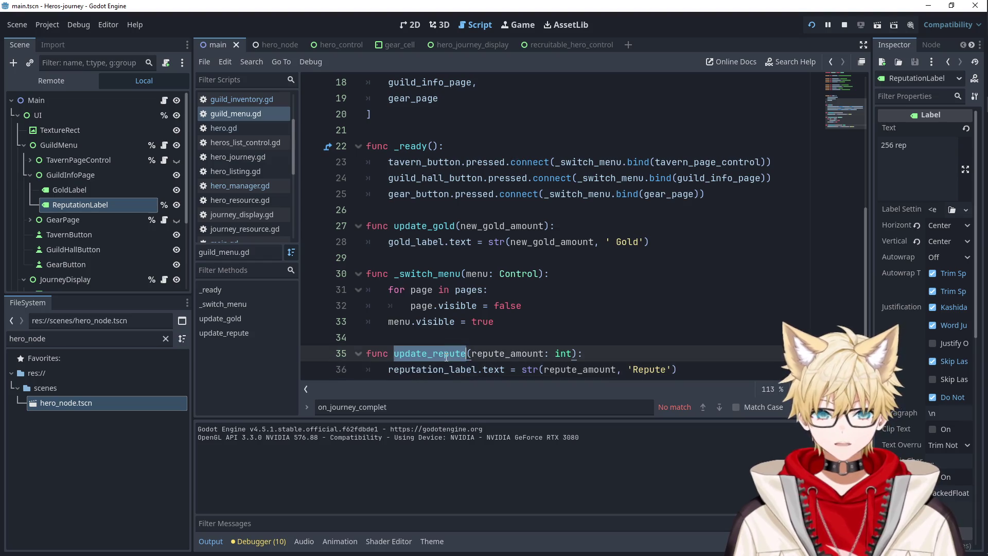
scroll(446, 355, up, 6)
- Set ReputationLabel's default text to '1 Repute', rerun the game and open the tavern recruit list
click(901, 155)
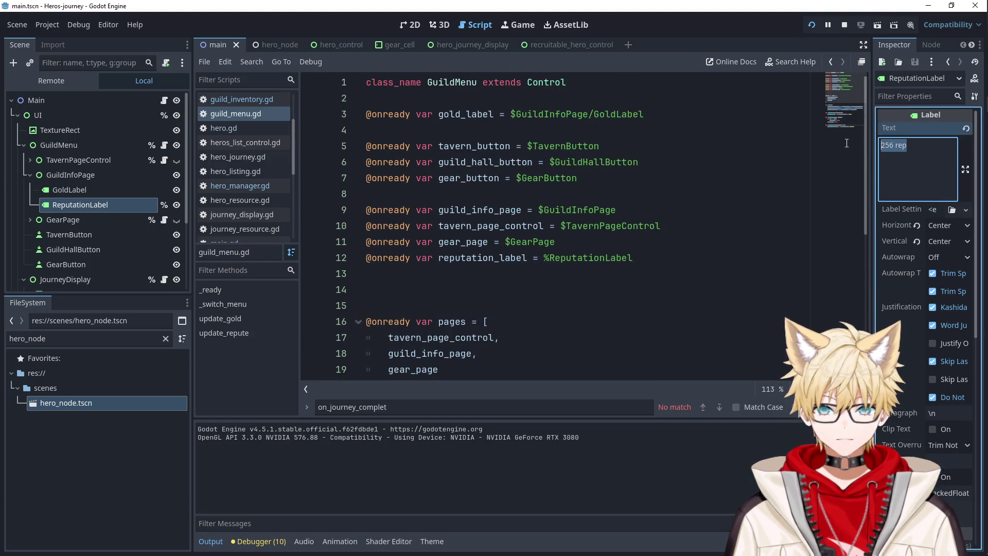
scroll(746, 216, down, 6)
text(1 Repute)
click(686, 256)
click(812, 25)
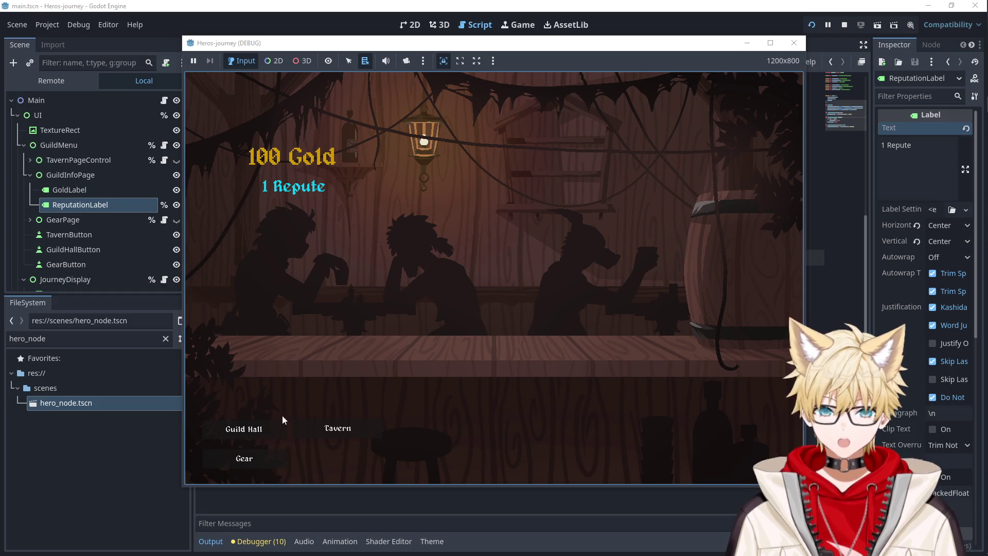
click(282, 430)
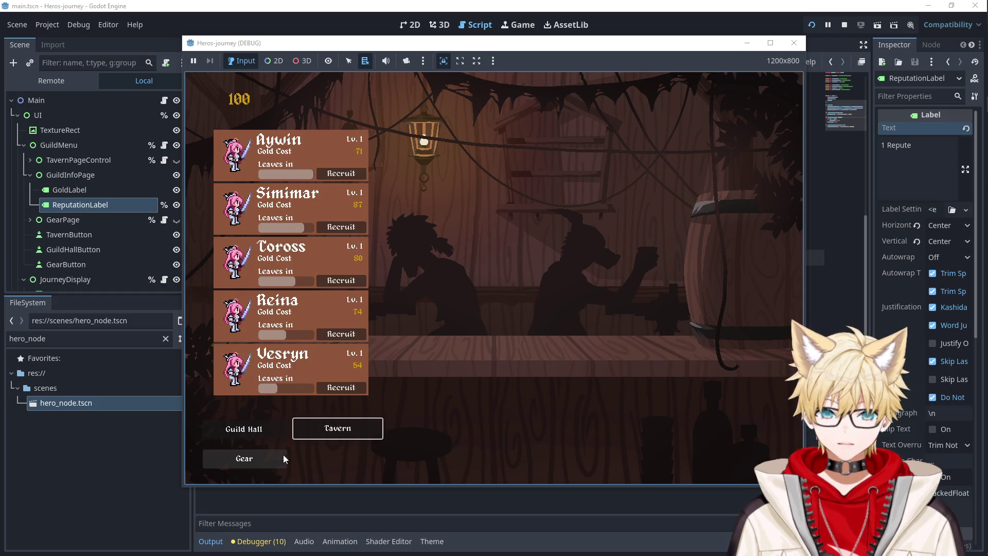
- Recruit Aywin, equip the A armor and S weapon, and send the hero on a journey
click(340, 174)
click(247, 458)
mouse_move(233, 214)
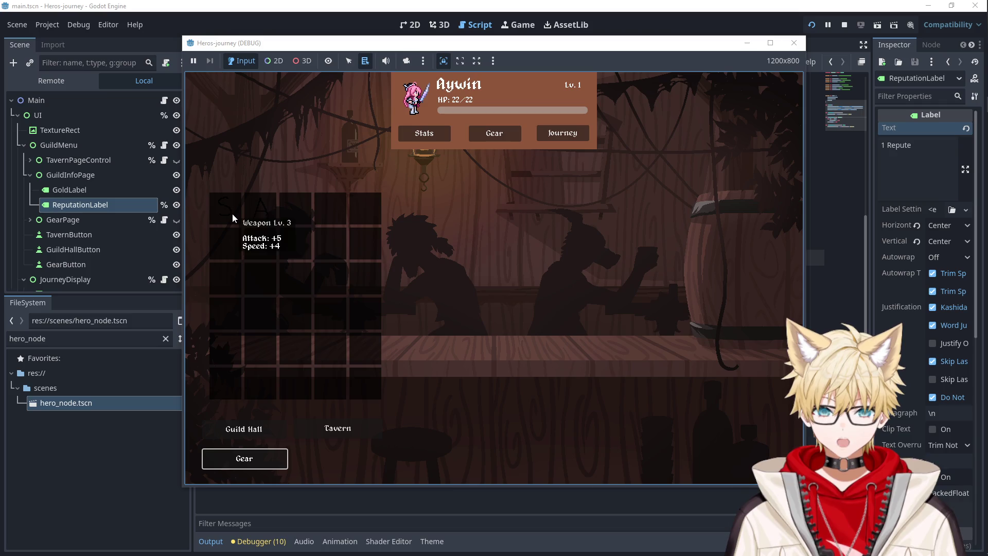
click(494, 132)
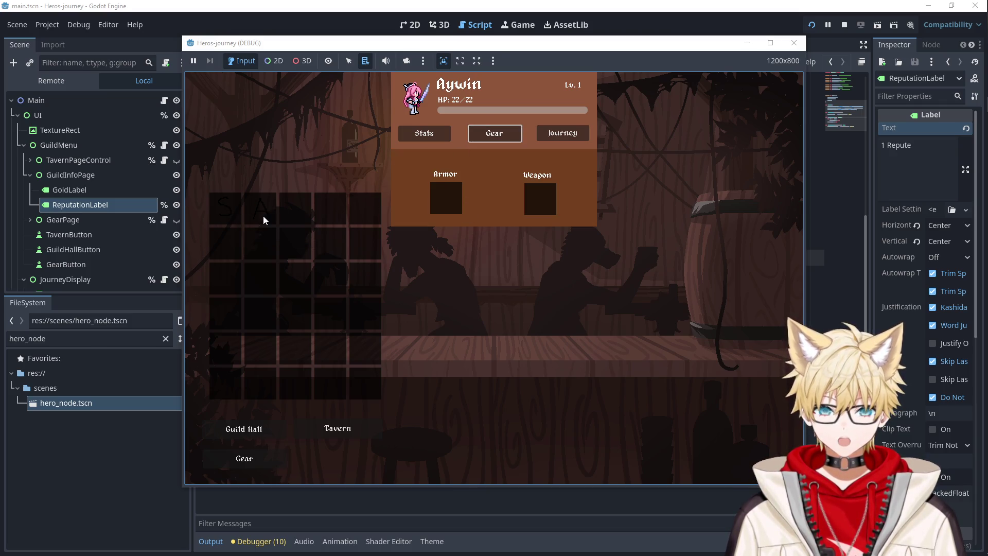
drag(263, 215, 446, 198)
drag(230, 221, 543, 205)
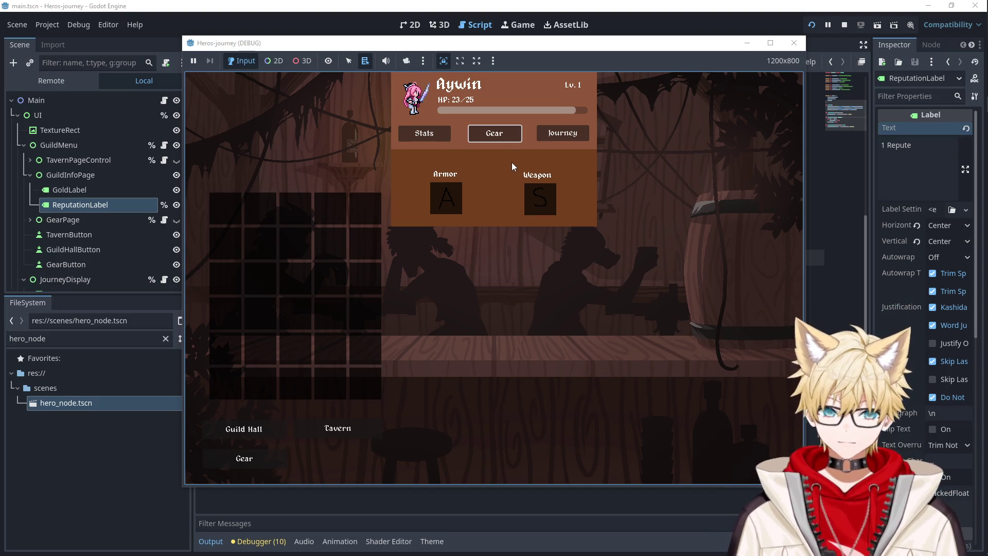
click(562, 131)
click(624, 131)
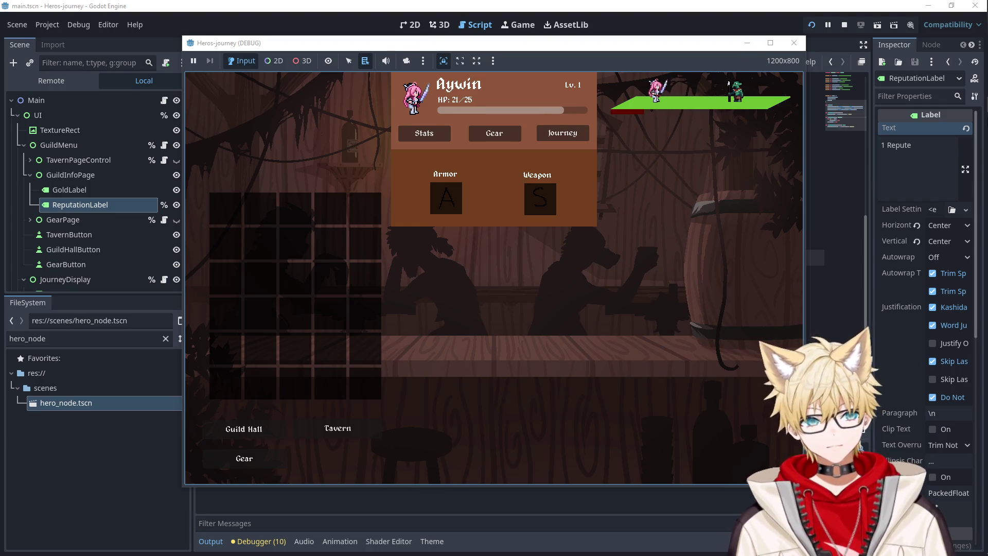
- Add a top-level 'Change Enemy Sprites' task after Guild Page Buttons in the Hero(s) Journey note, then hide Obsidian
mouse_move(972, 153)
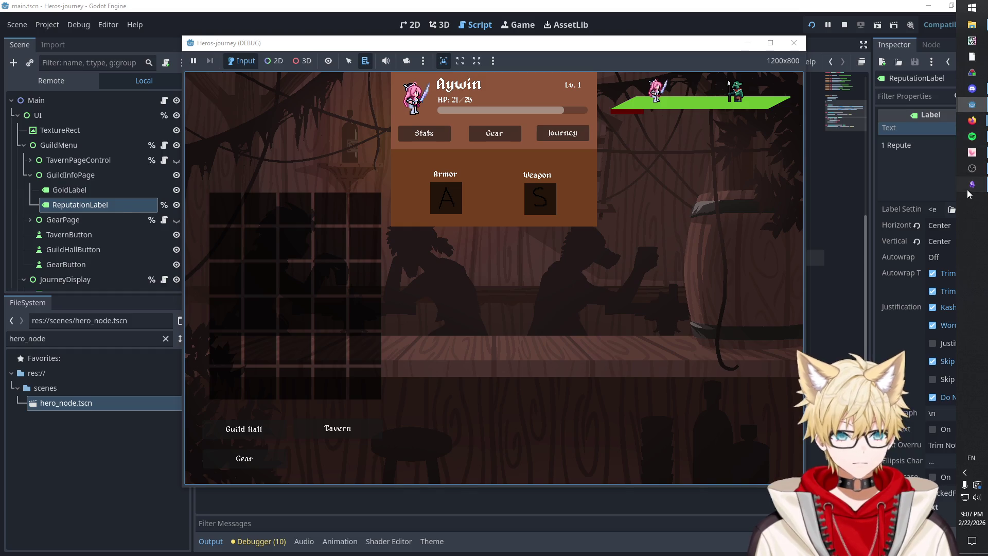
click(973, 184)
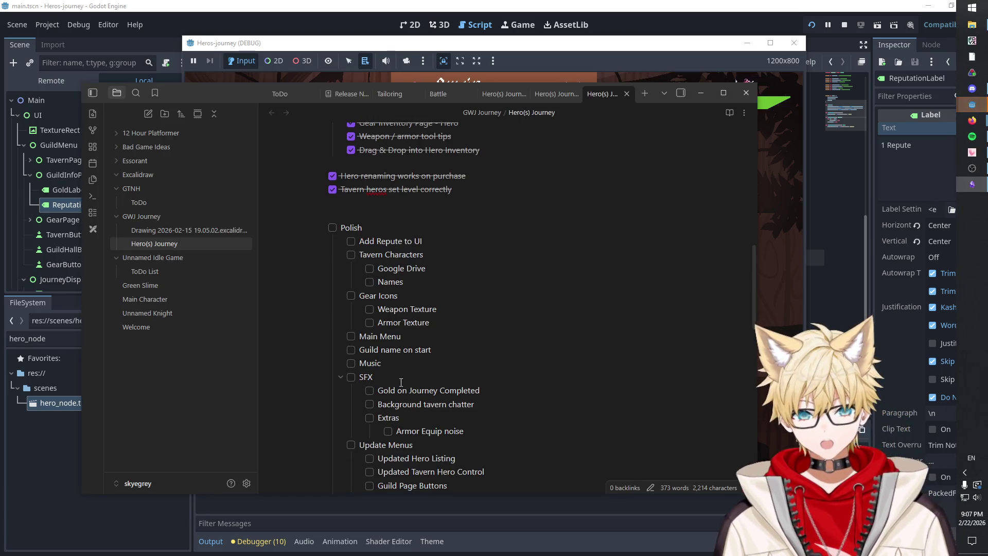
scroll(412, 366, down, 3)
click(484, 333)
key(Return)
key(shift+Tab)
text(Change Enemy Sprit)
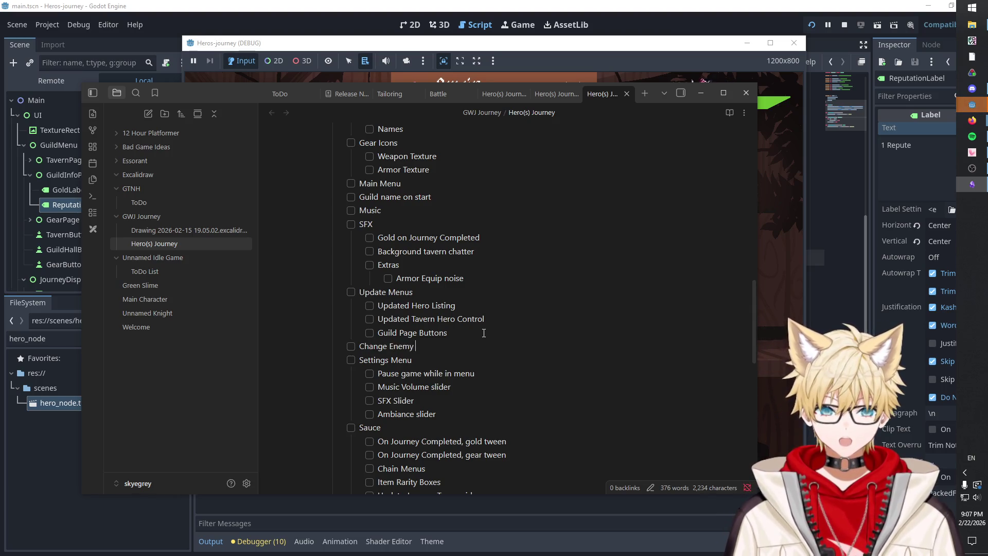
text(es)
click(701, 93)
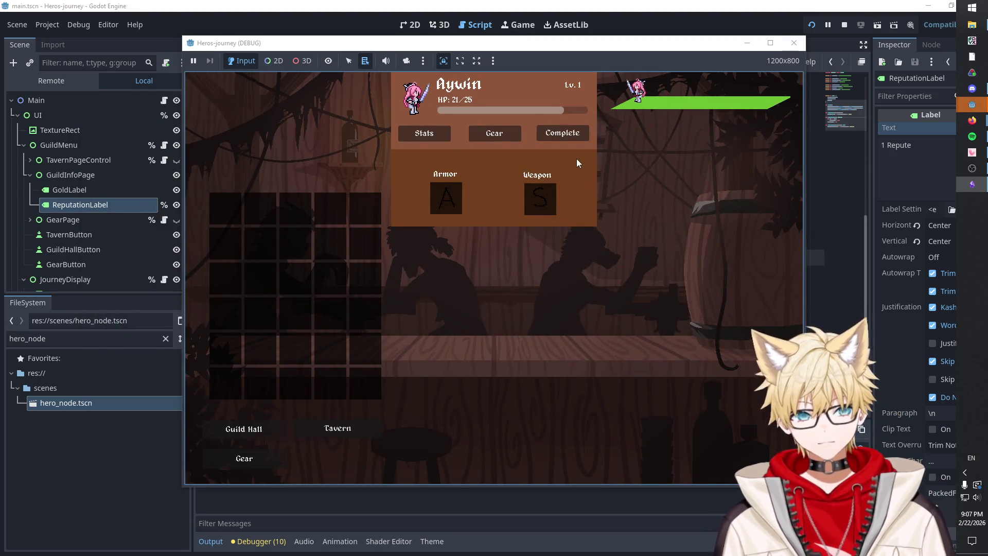
- Complete Aywin's journey, confirm 69 Gold and 2 Repute in the Guild Hall, then stop the game and save
click(564, 137)
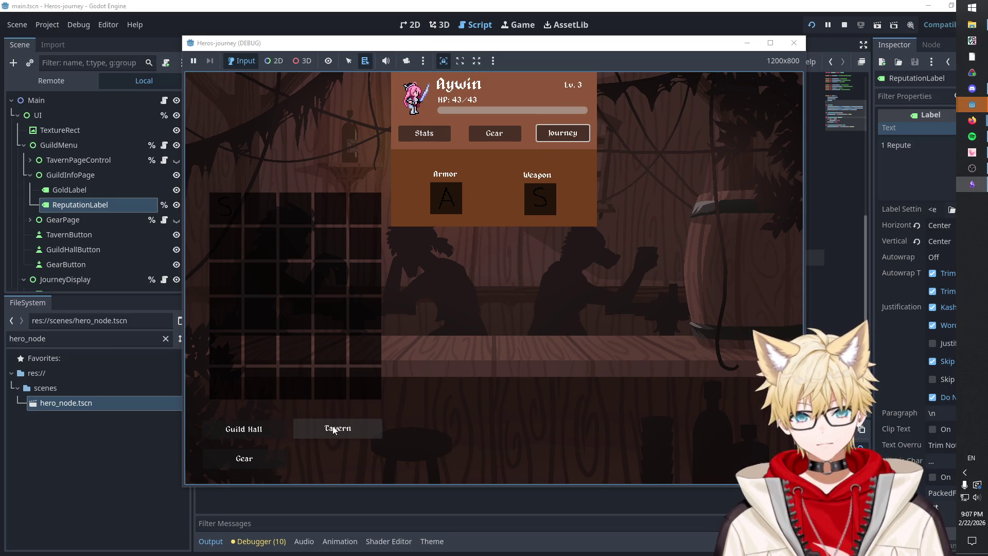
click(249, 429)
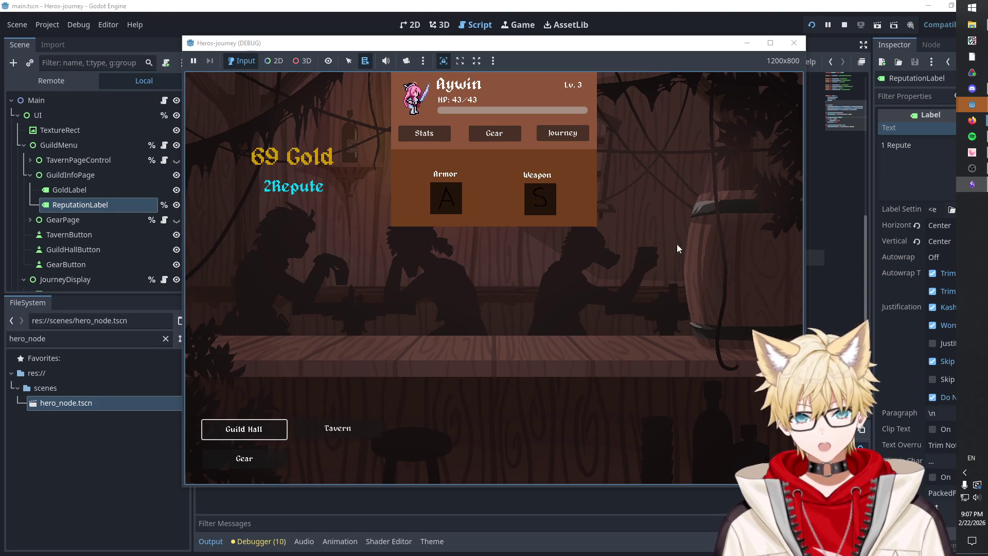
click(834, 173)
key(ctrl+s)
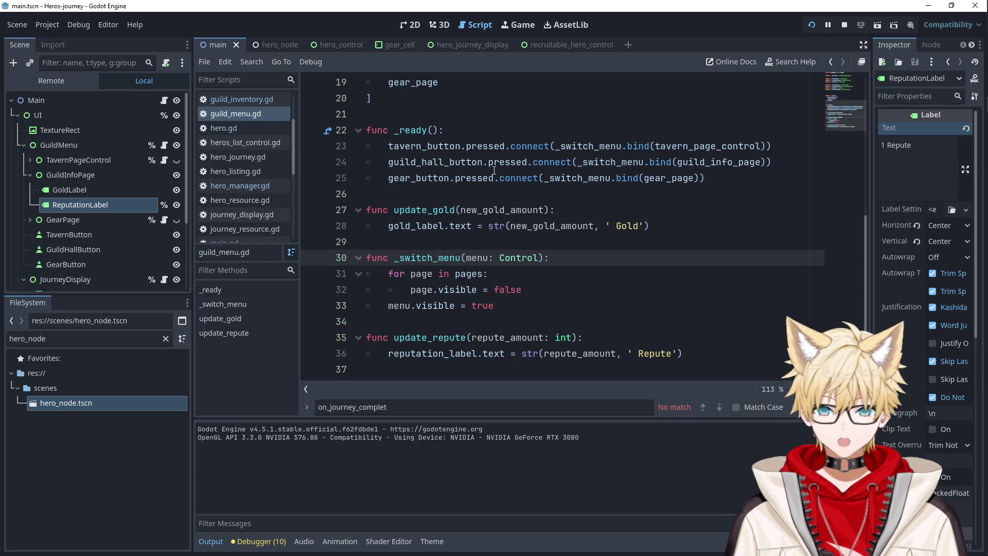
- Filter the FileSystem for hero_node and open the hero_node scene with its script
click(77, 338)
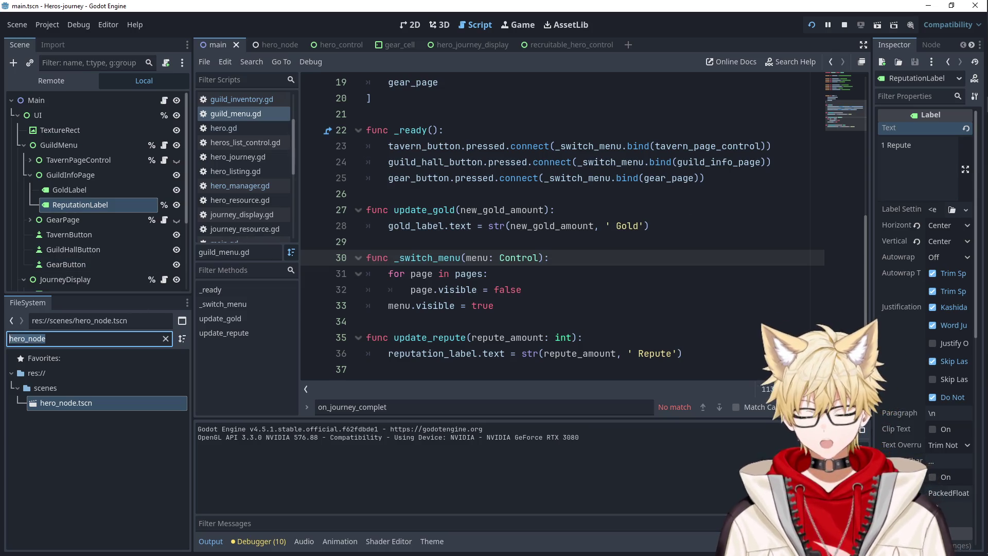
text(hero_node)
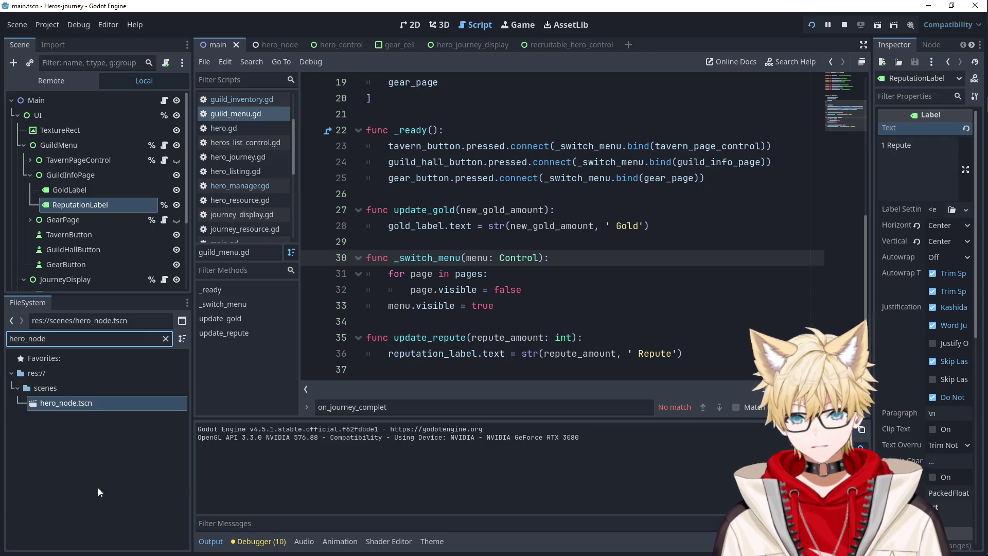
double_click(63, 407)
scroll(438, 277, down, 7)
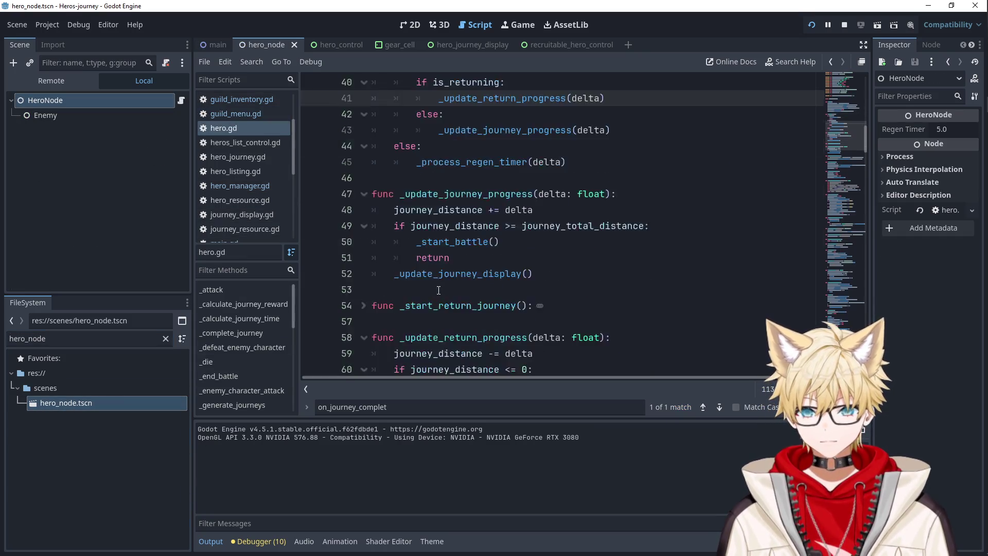
scroll(438, 277, down, 6)
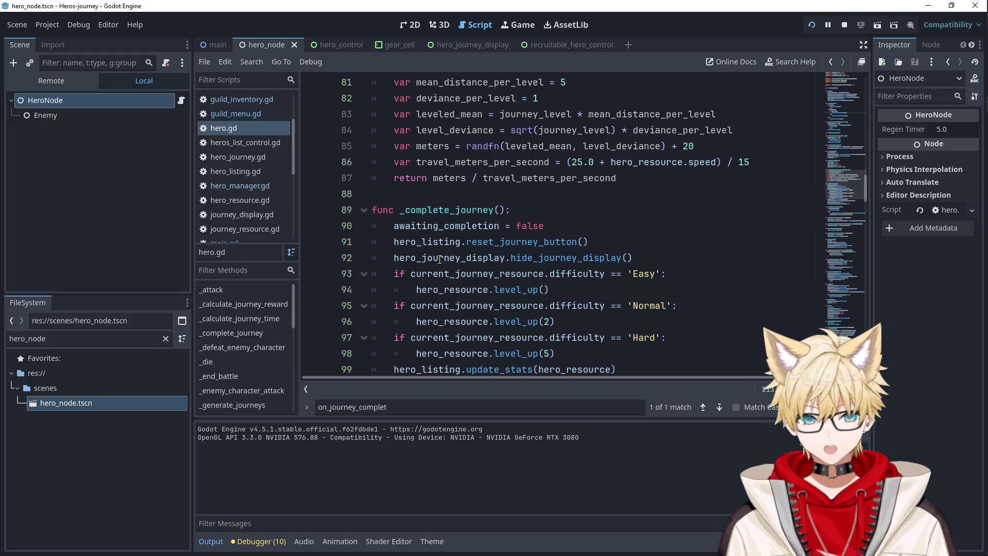
scroll(440, 259, down, 6)
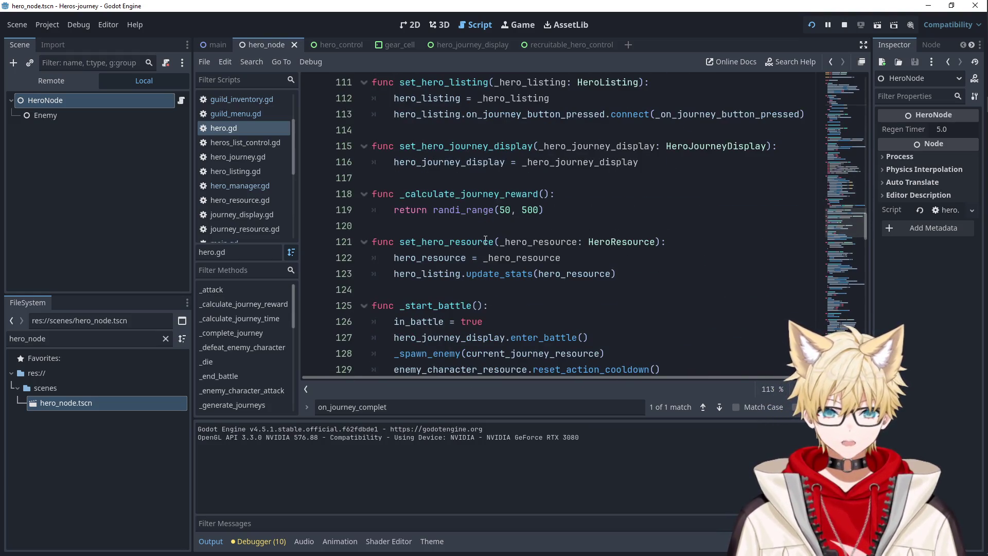
- Delete the _calculate_journey_reward function and search the script for 'generate'
double_click(465, 195)
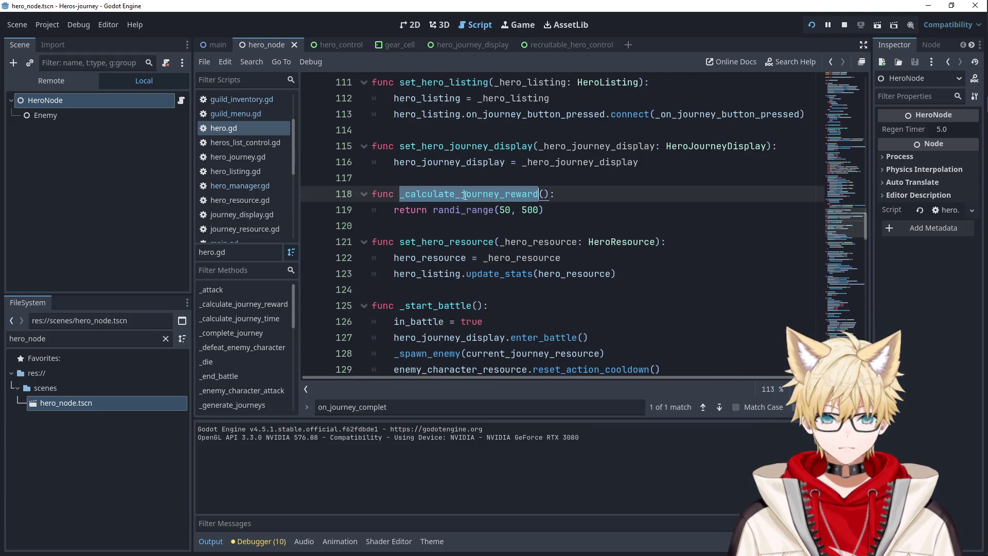
key(ctrl+f)
scroll(465, 195, up, 1)
drag(546, 241, 346, 228)
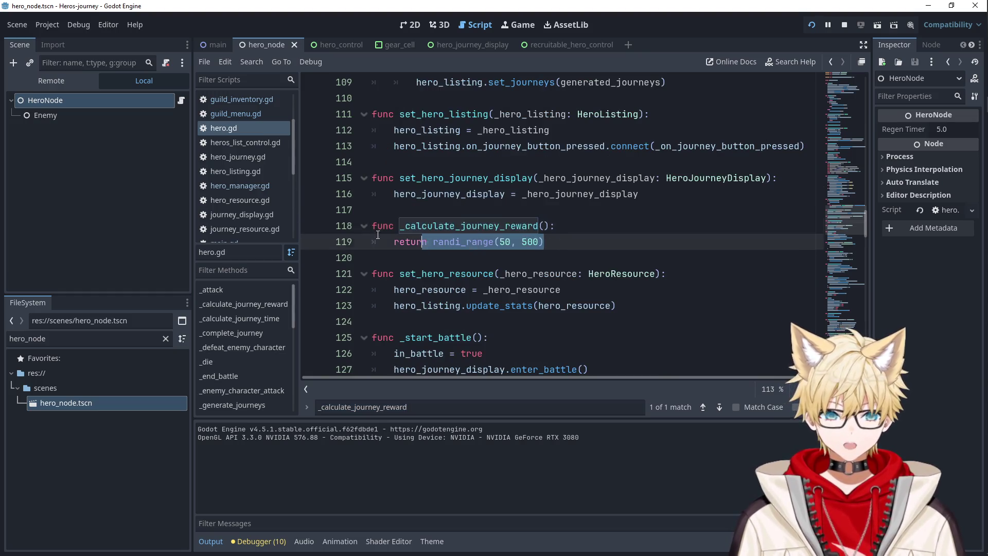
key(BackSpace)
key(BackSpace)
key(BackSpace)
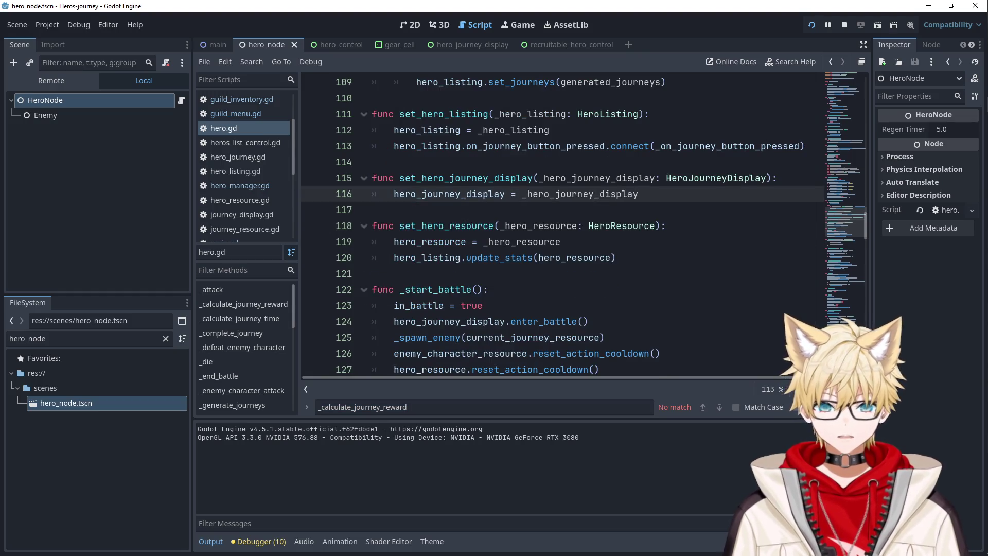
key(ctrl+shift+Left)
key(ctrl+f)
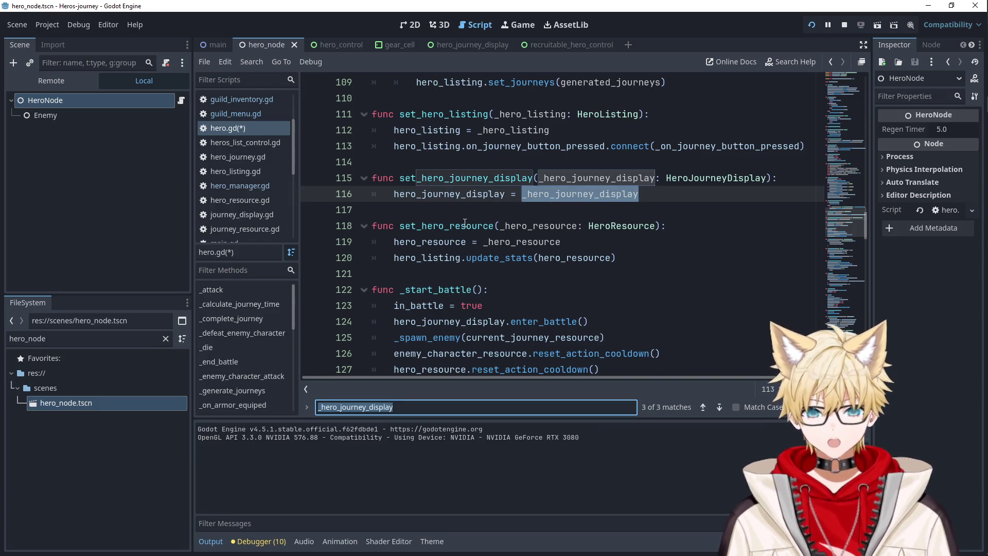
text(generate)
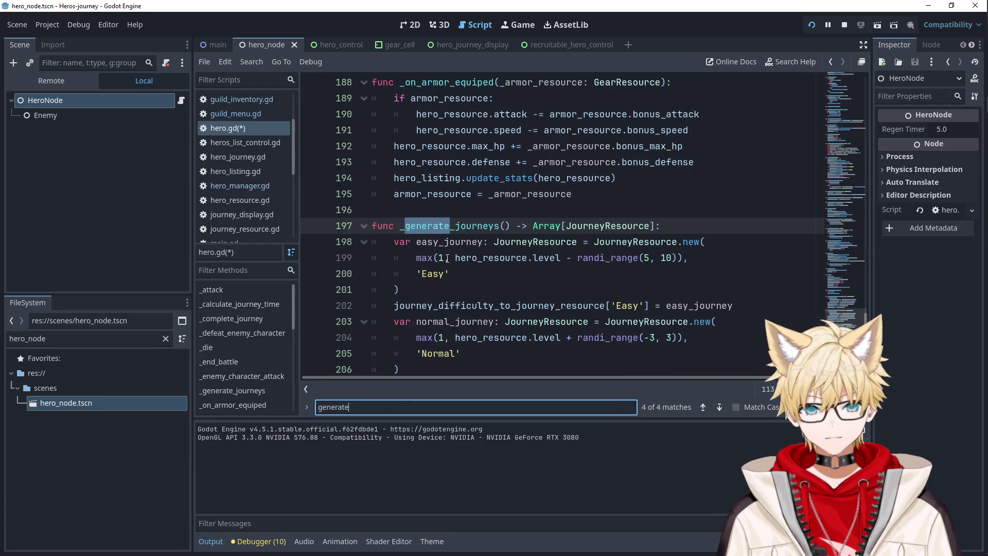
click(462, 257)
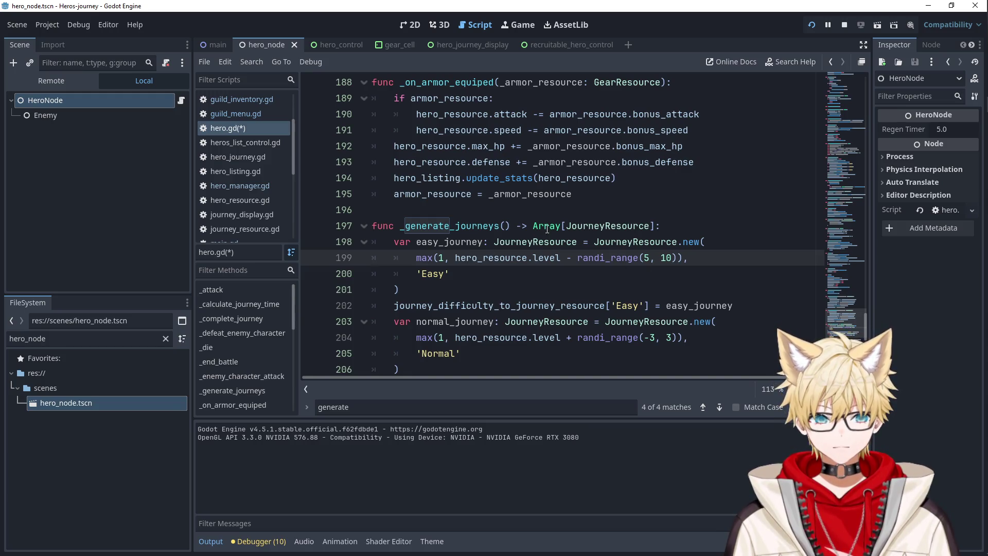
double_click(470, 243)
scroll(550, 229, down, 1)
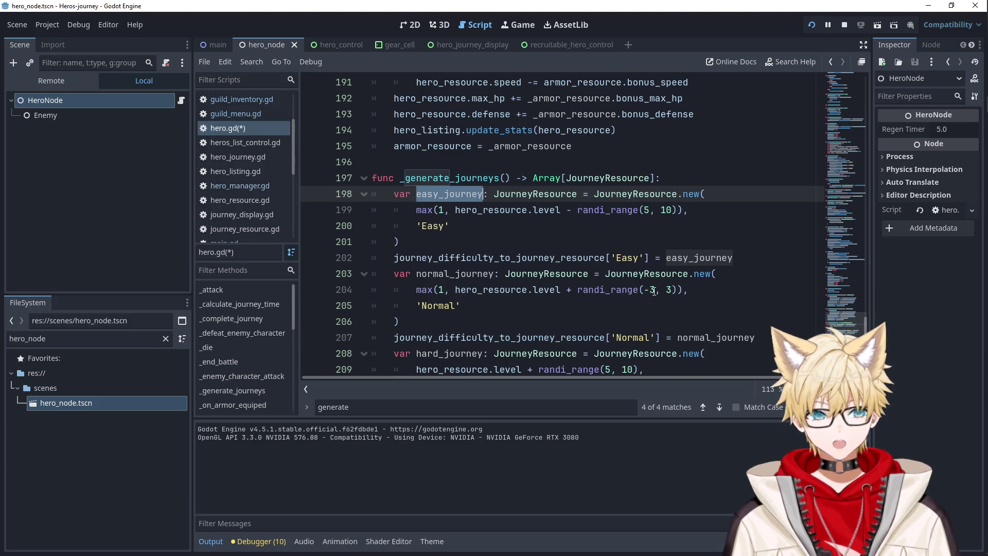
scroll(653, 291, down, 1)
drag(655, 242, 643, 241)
text(1)
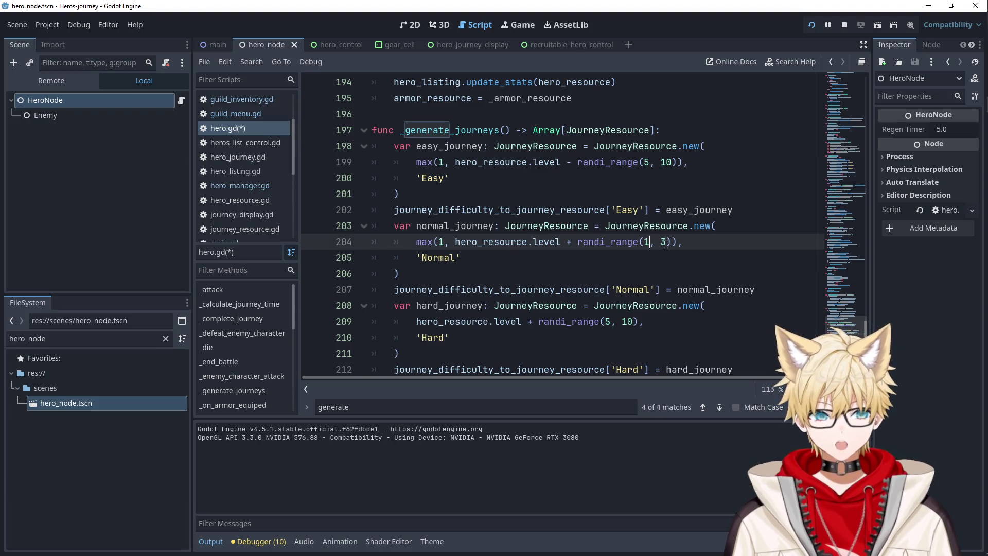
text(5)
double_click(647, 242)
text(0)
click(620, 194)
key(ctrl+s)
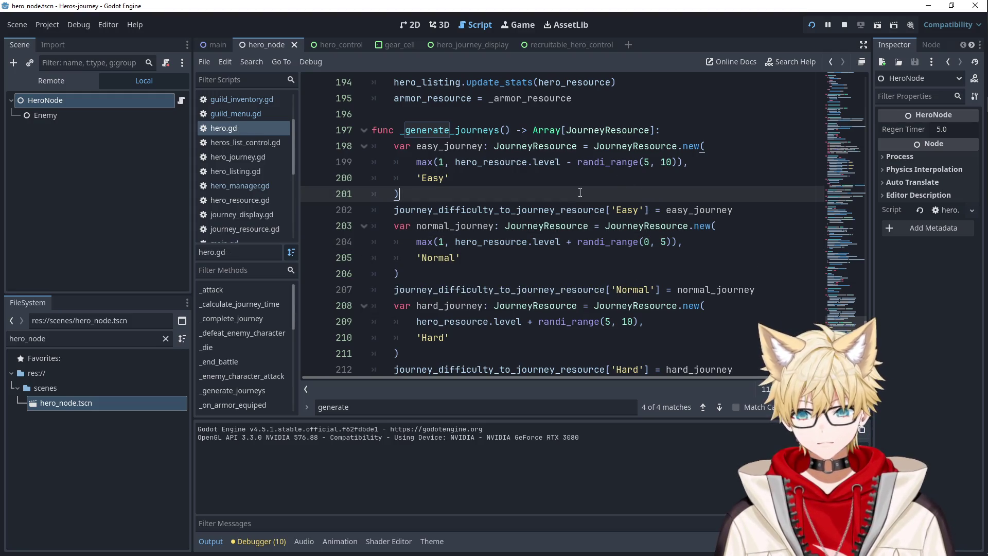
scroll(580, 192, down, 2)
scroll(631, 258, up, 2)
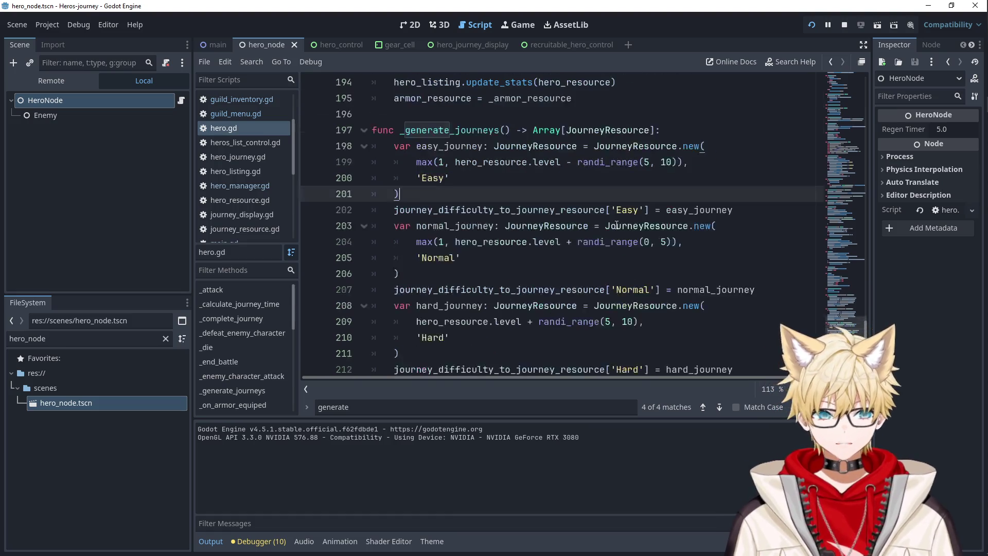
click(672, 163)
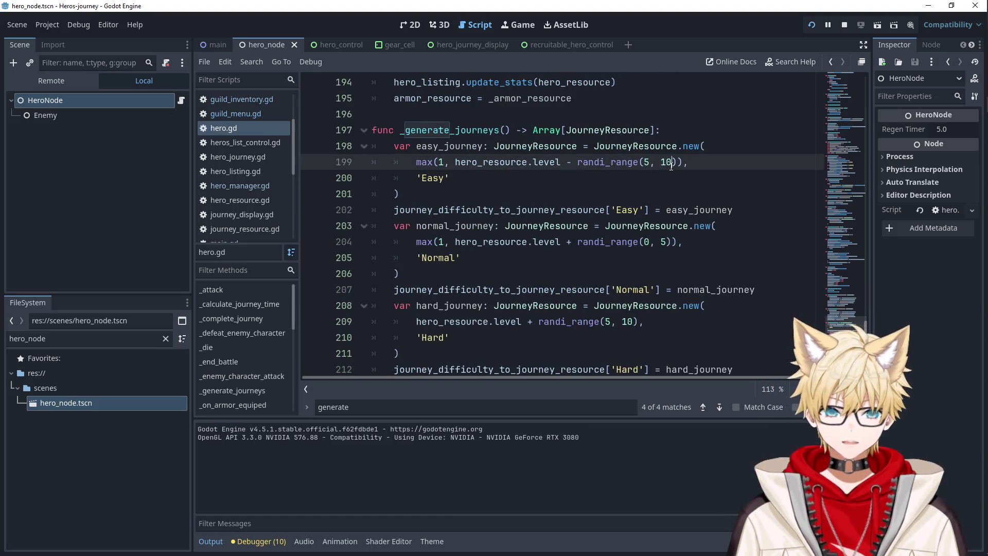
double_click(647, 162)
text(-5)
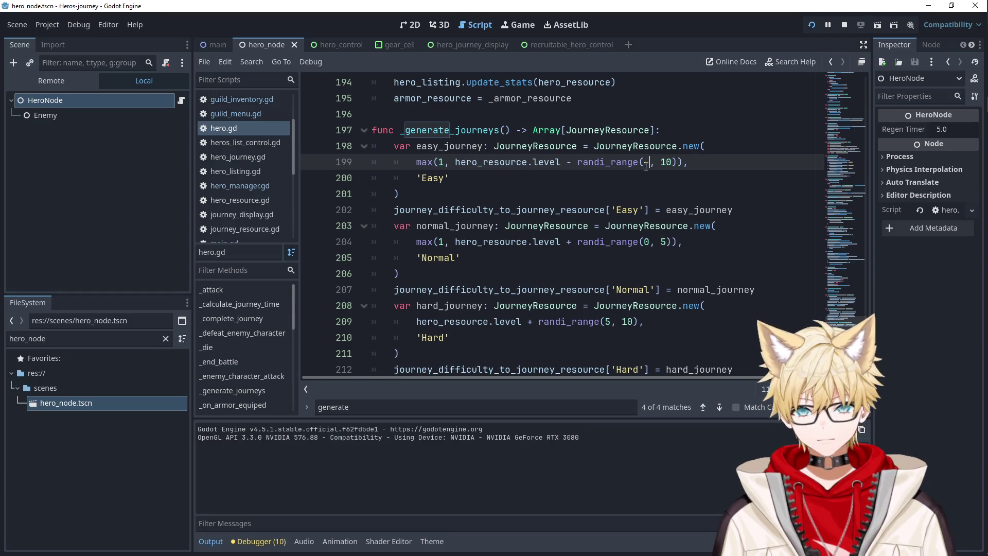
key(Right)
key(Right)
key(Right)
key(BackSpace)
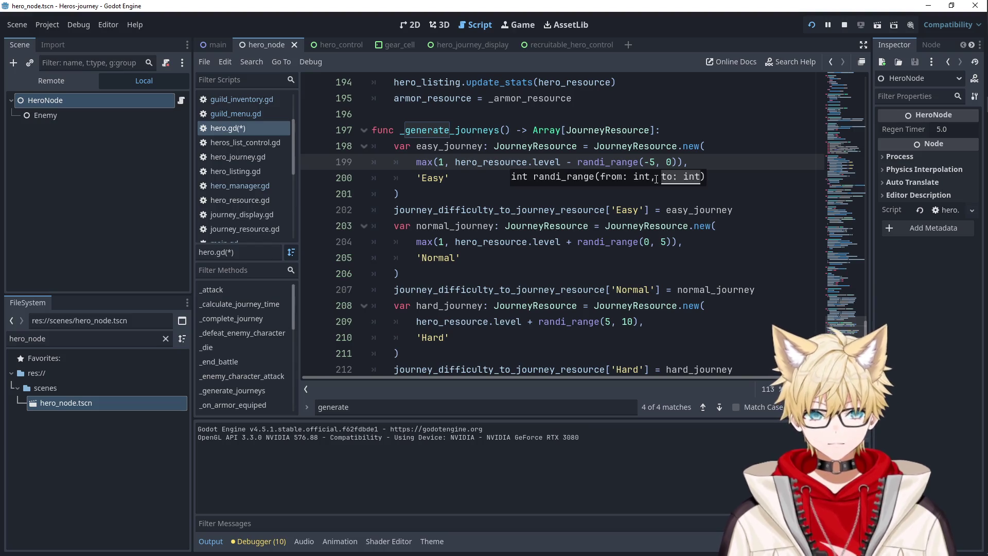
key(BackSpace)
text(-1)
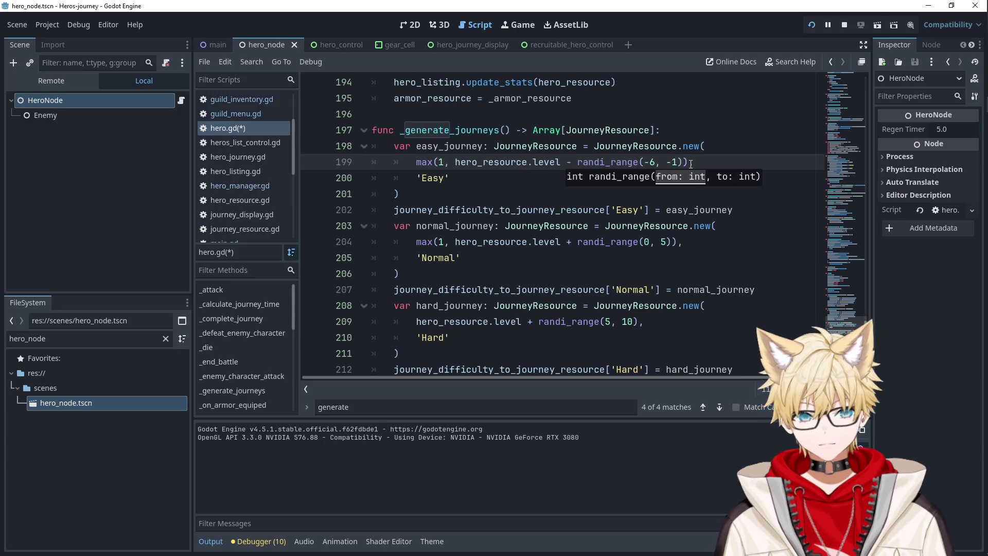
click(677, 283)
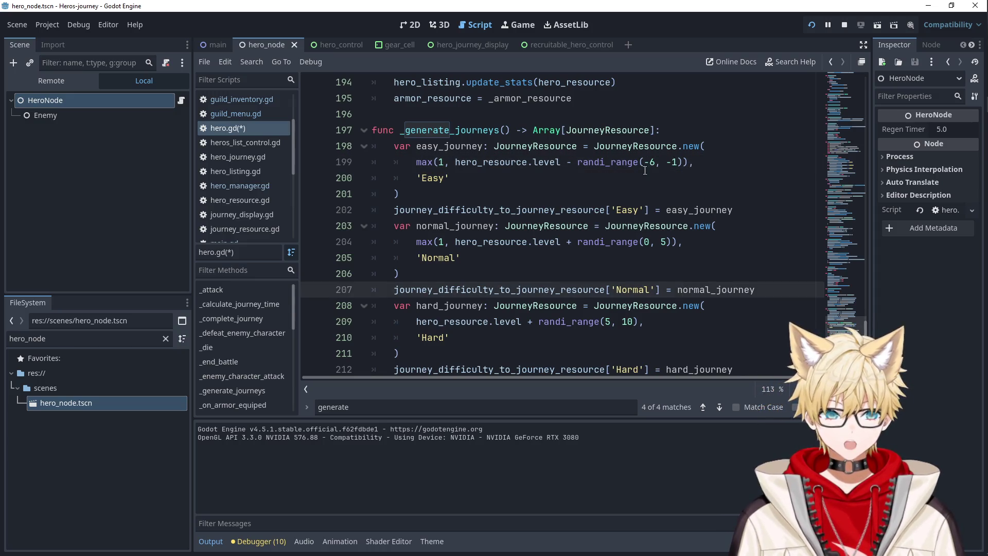
double_click(608, 322)
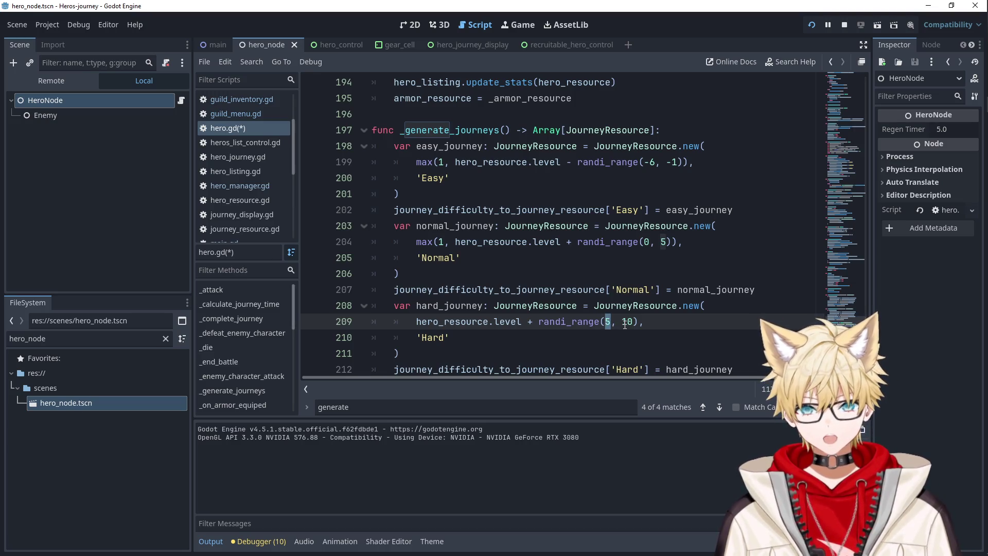
text(10)
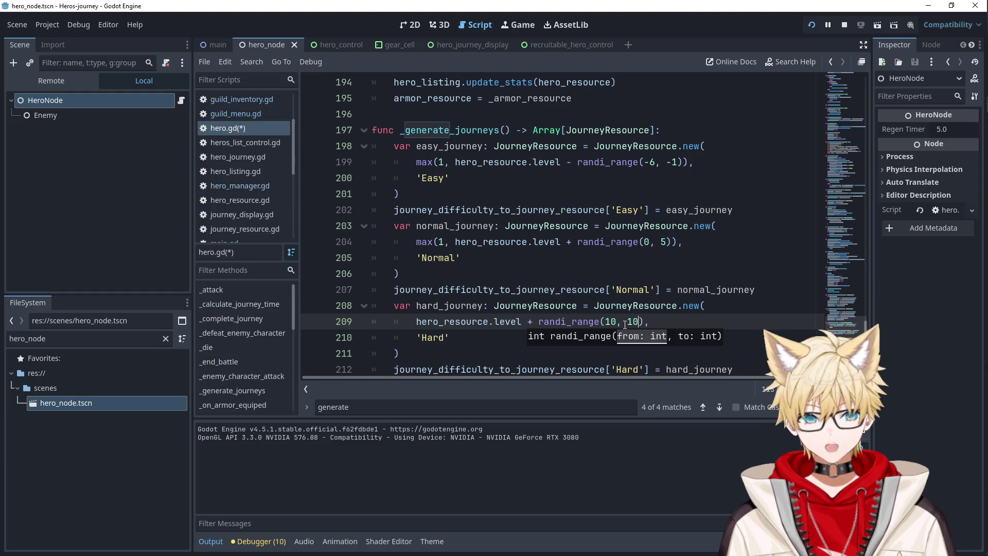
double_click(626, 323)
text(15)
key(BackSpace)
key(BackSpace)
key(BackSpace)
text(5, 10)
click(657, 242)
double_click(663, 241)
click(664, 241)
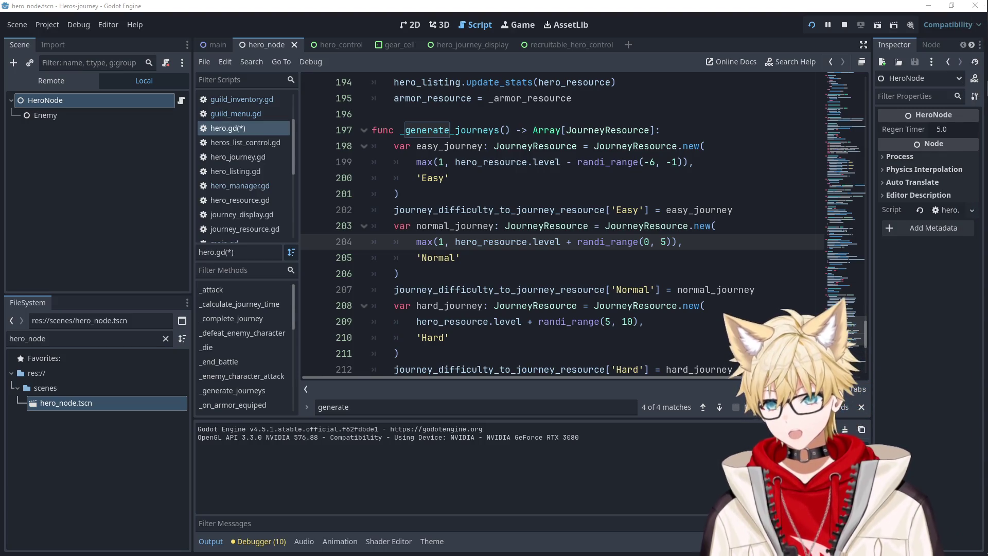
key(alt+Tab)
drag(228, 94, 270, 98)
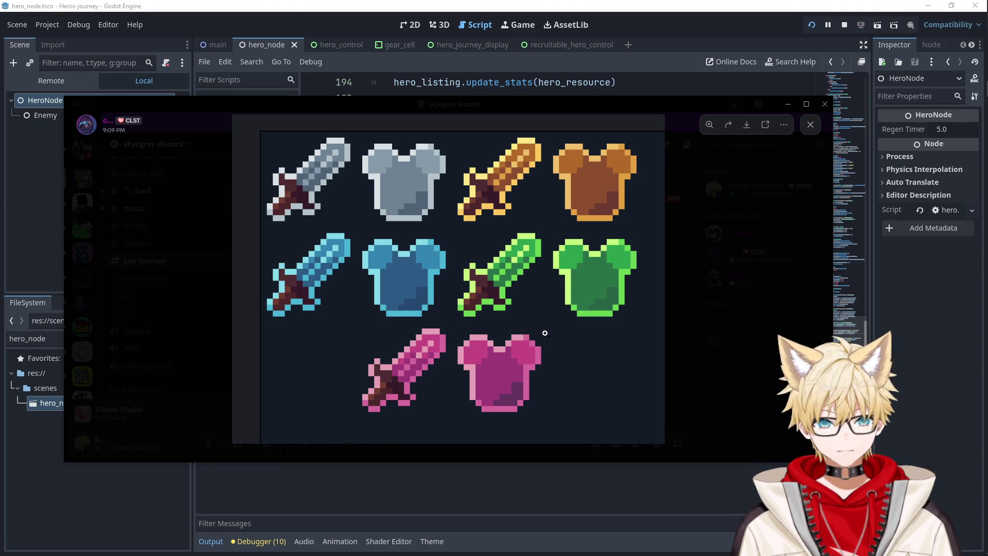
- Close the enlarged sword-and-armor sprite image in Discord
click(493, 110)
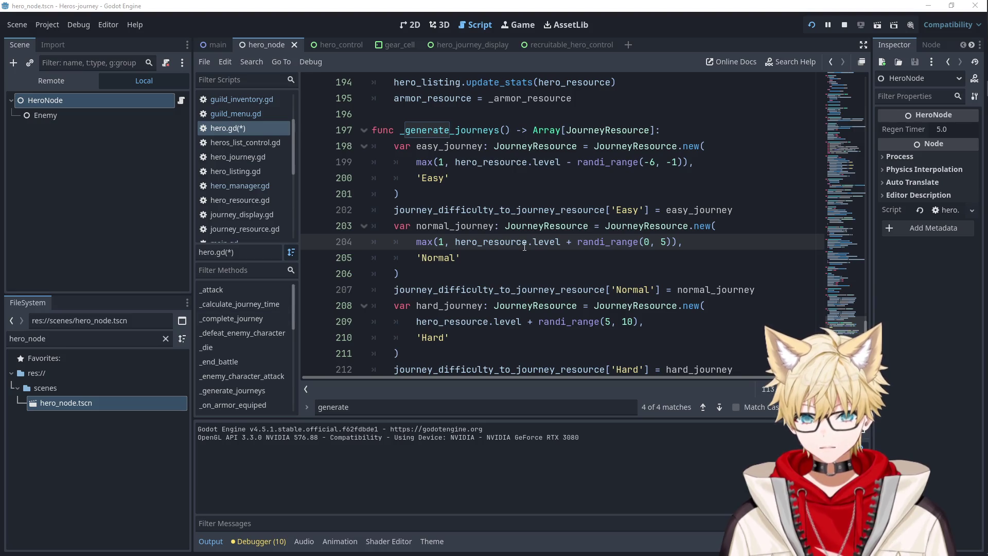
- Return to the hero.gd script through the 2D view and the Script workspace
click(410, 25)
click(474, 24)
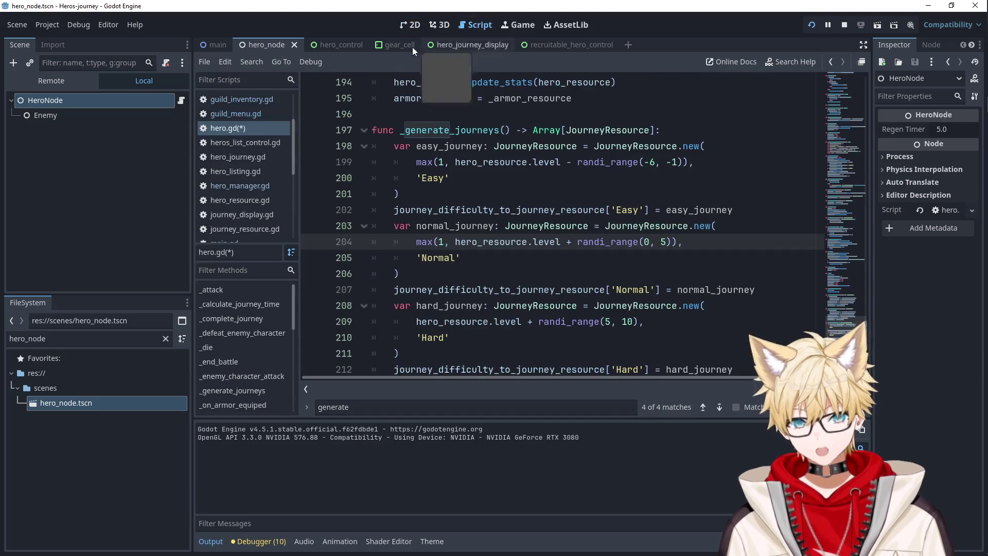
- Run the main scene, recruit Aywin in the tavern, try dragging gear onto the hero, then stop the game
click(215, 48)
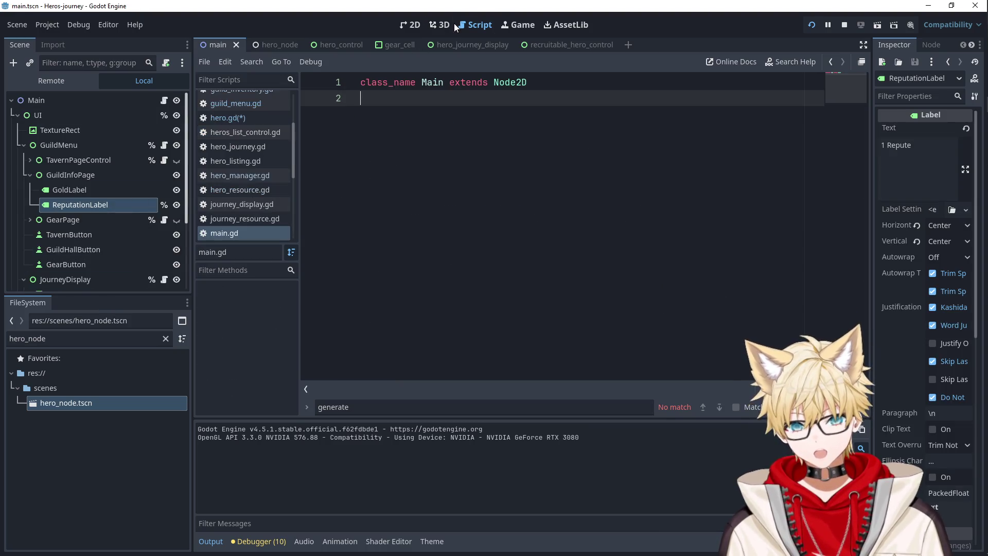
click(812, 26)
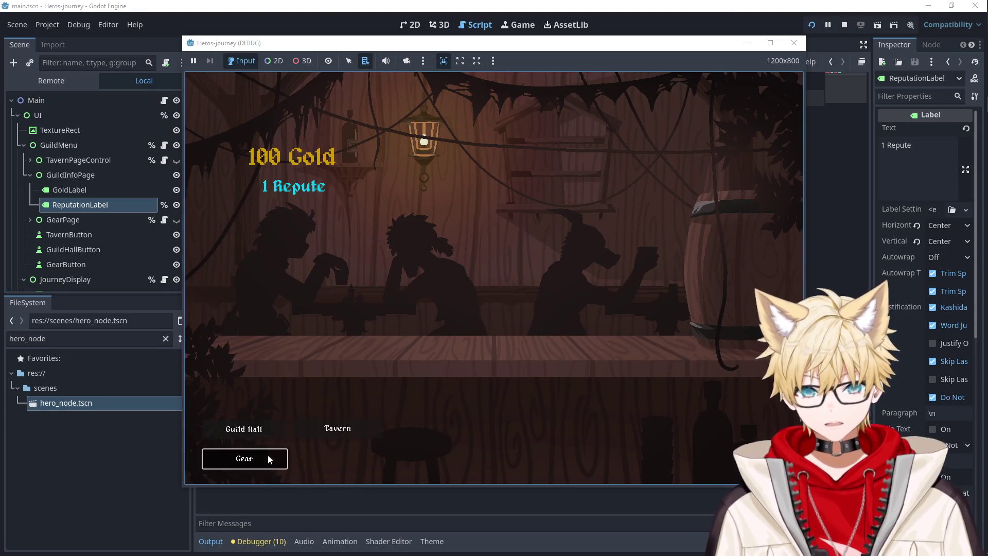
click(265, 457)
click(329, 429)
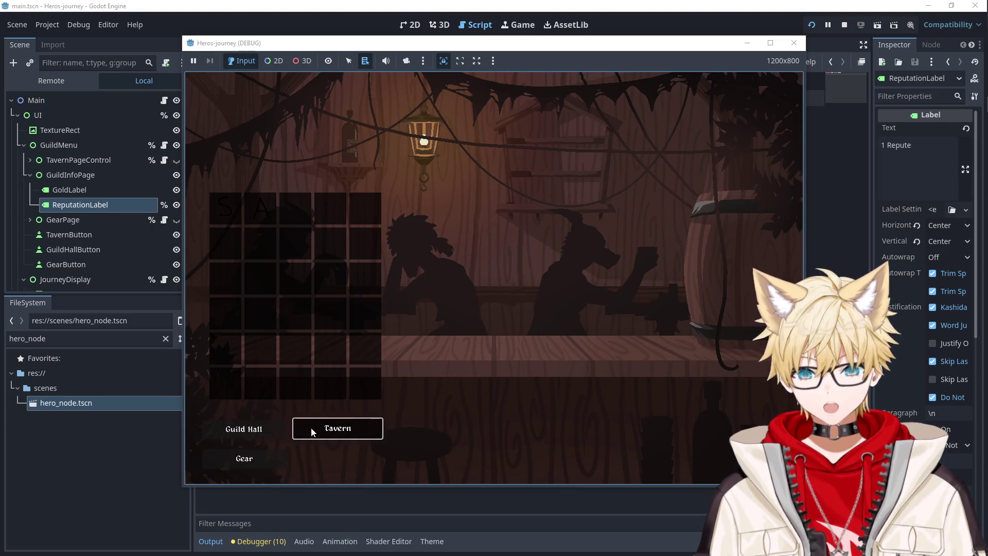
click(344, 228)
click(261, 452)
mouse_move(229, 210)
mouse_down()
mouse_move(406, 129)
mouse_move(397, 81)
mouse_move(406, 83)
mouse_up()
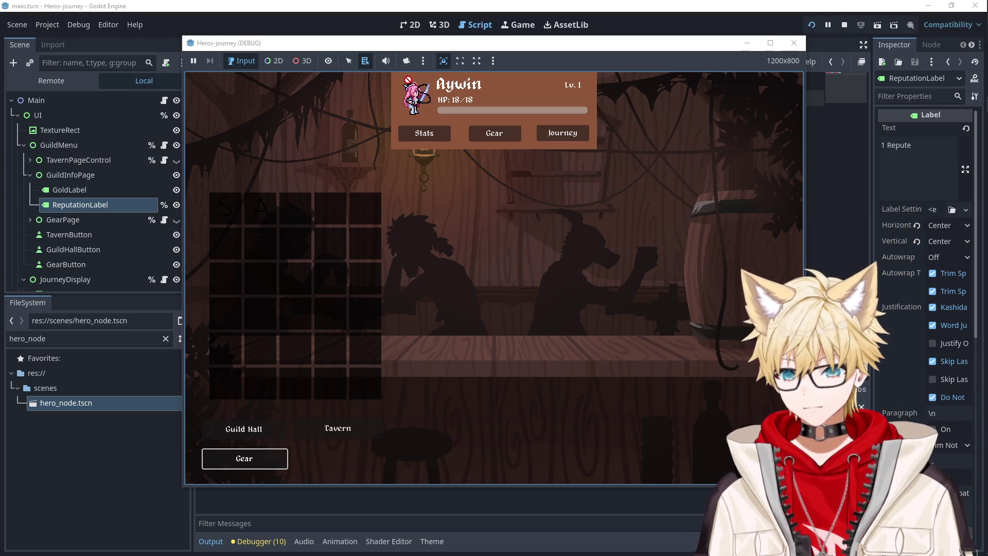
mouse_move(408, 80)
mouse_down()
mouse_move(391, 103)
mouse_move(391, 81)
mouse_move(357, 226)
mouse_move(335, 245)
mouse_up()
click(794, 42)
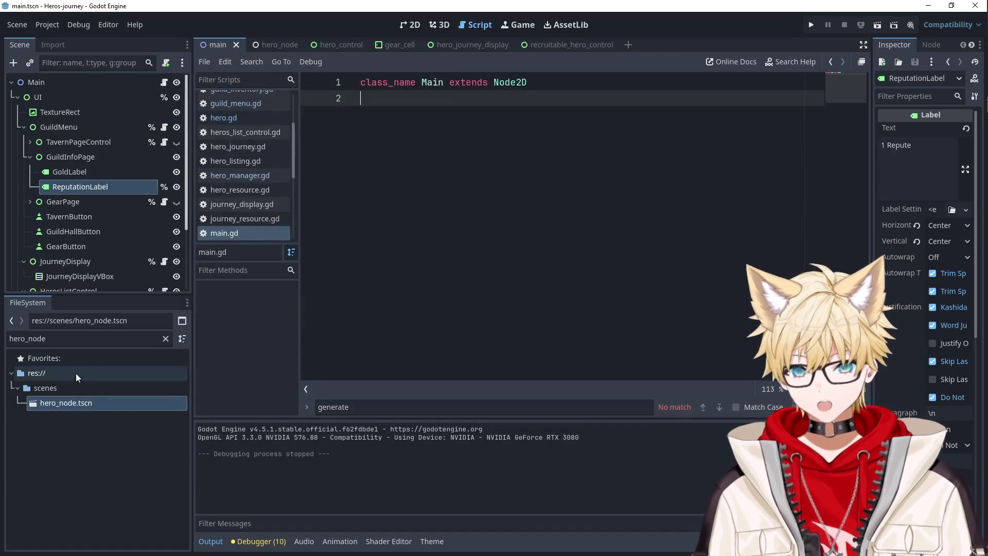
- Clear the hero_node filter, inspect the 32×32 armor.png in assets/weapons, then open Discord direct messages
click(17, 390)
click(16, 390)
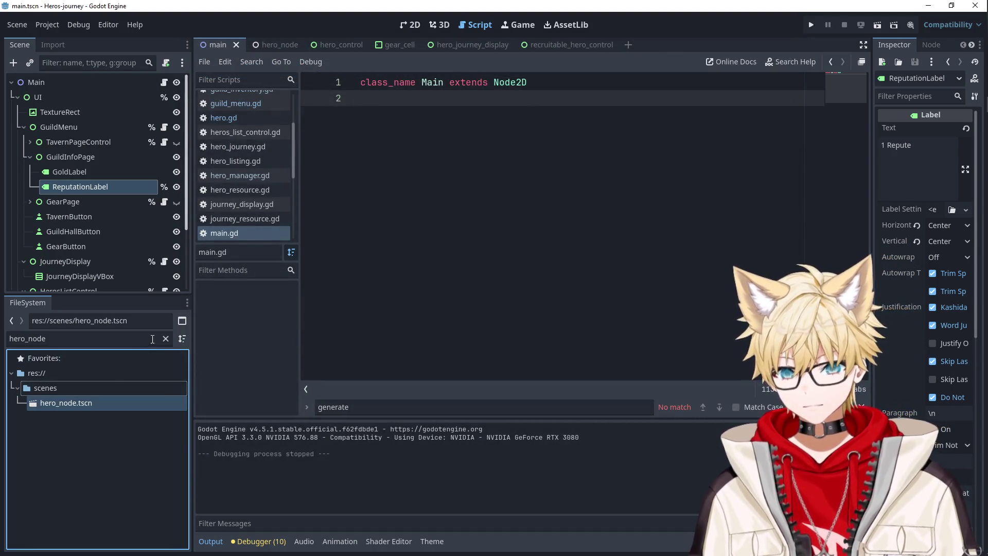
click(165, 338)
scroll(110, 474, down, 2)
scroll(110, 474, down, 2)
scroll(102, 446, up, 5)
scroll(67, 428, up, 1)
click(63, 391)
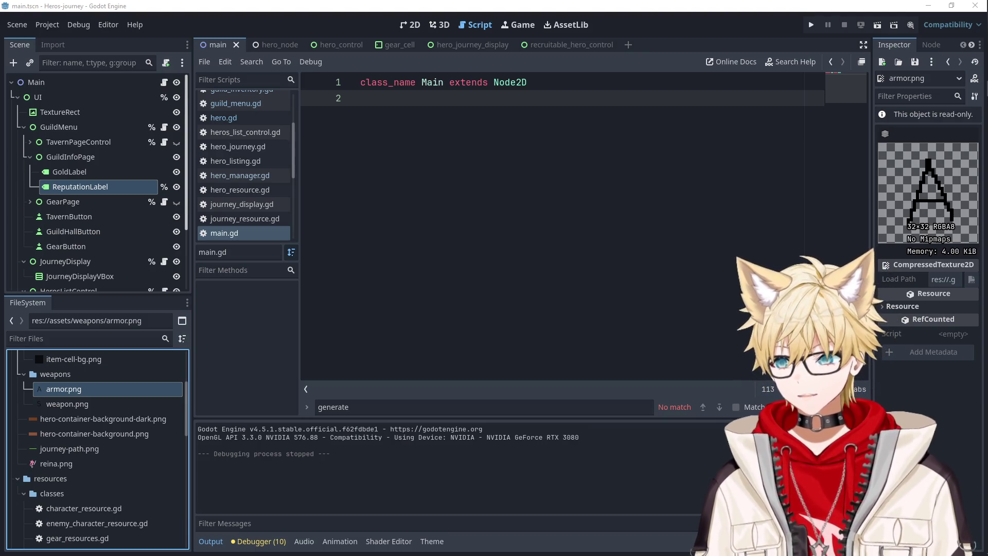
click(16, 479)
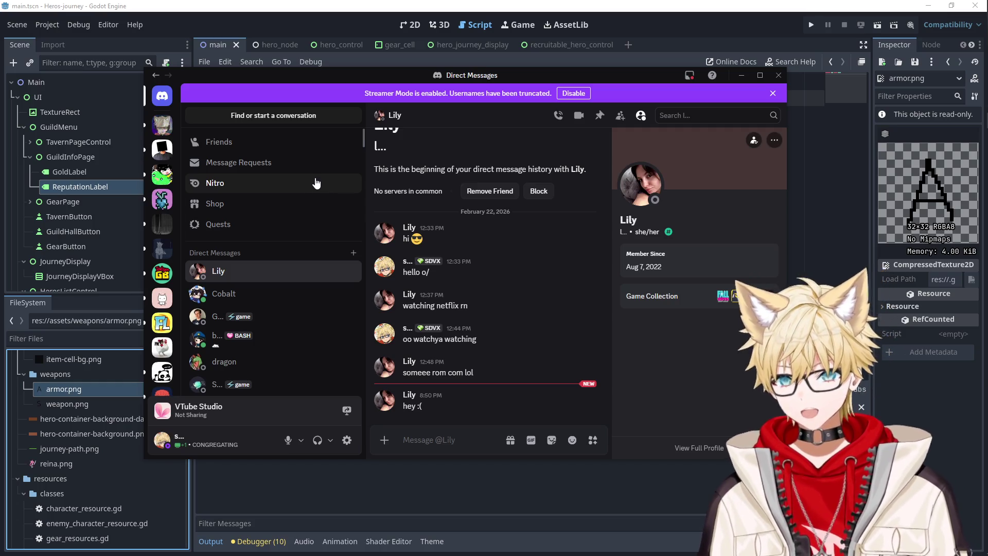
- Move the Discord window aside, switch away, then bring Discord back to the front
drag(324, 77, 254, 97)
key(alt+Tab)
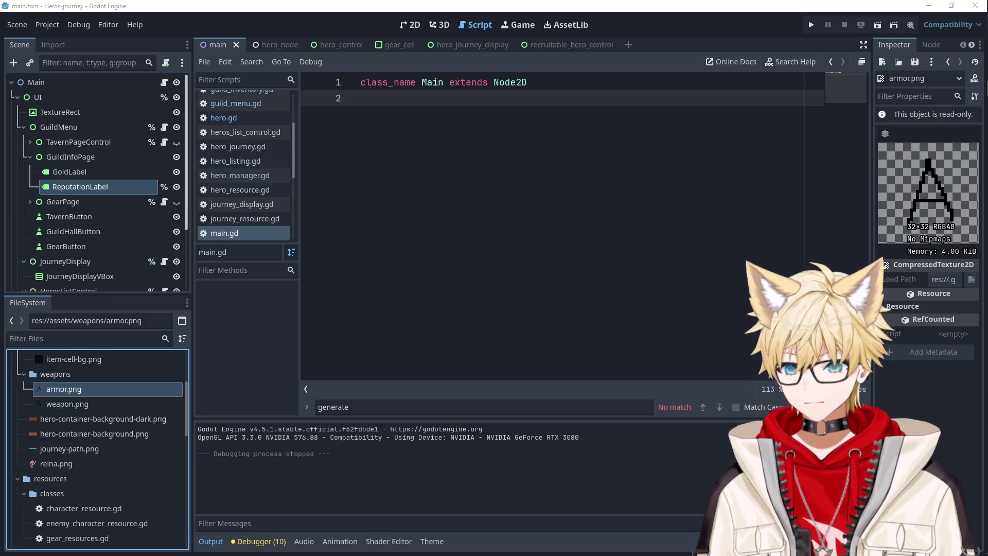
key(alt+Tab)
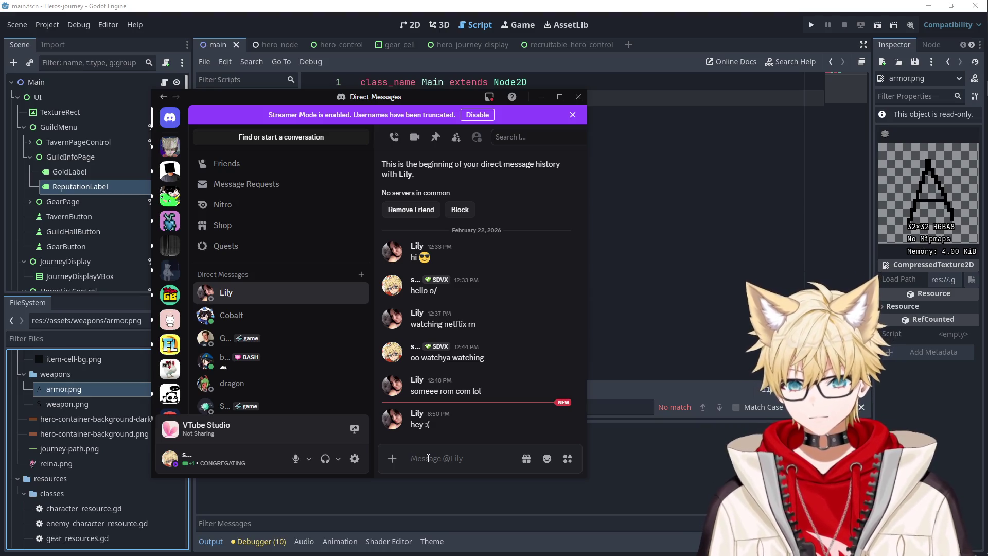
- Send the DM reply 'yo sorry for not responding', then return to the editor
text(yo sorry for t)
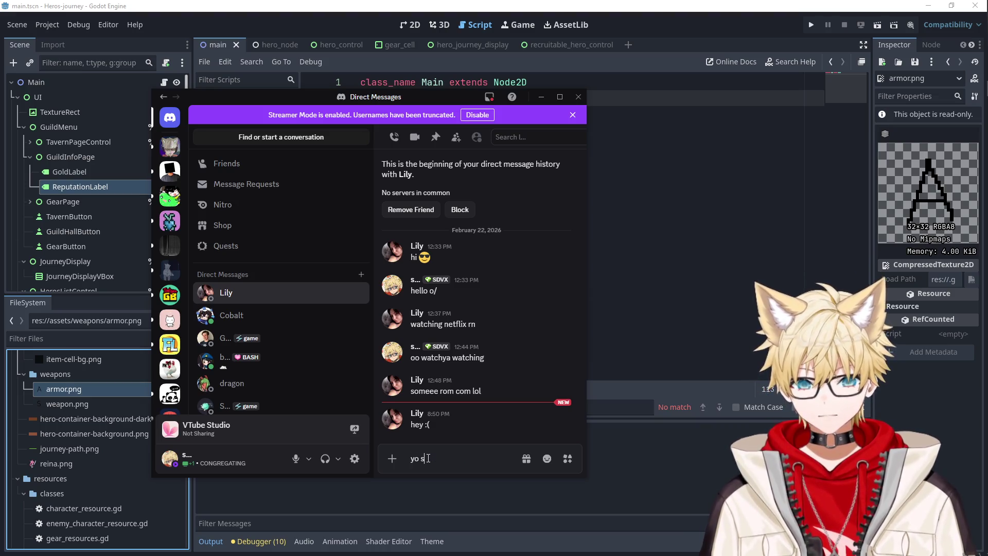
text(he)
key(BackSpace)
key(BackSpace)
key(BackSpace)
text(not respondi)
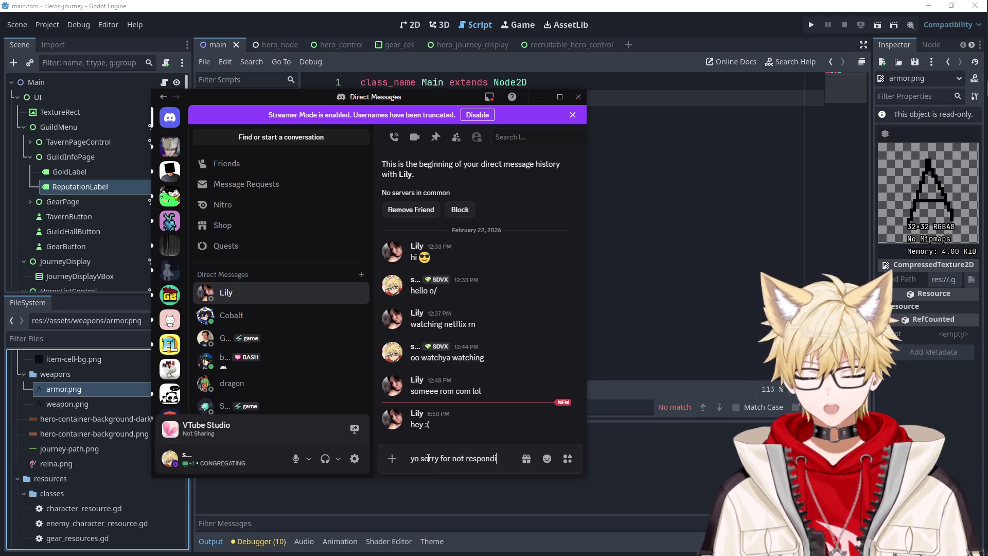
text(ng)
key(Return)
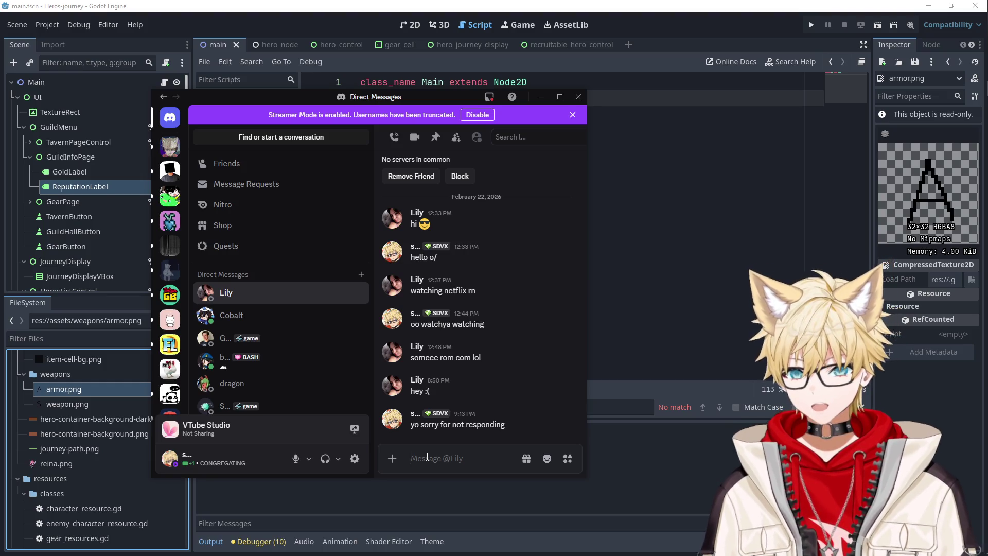
key(alt+Tab)
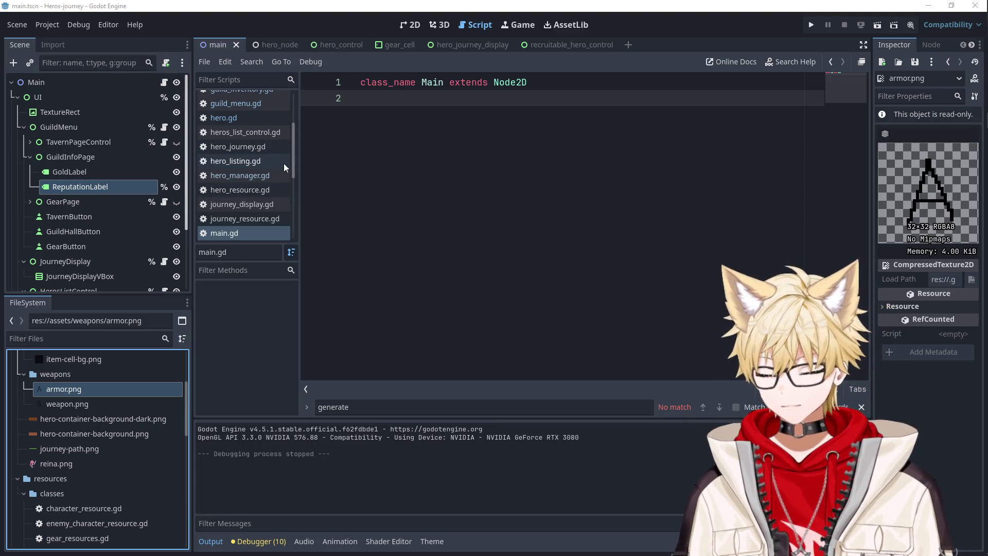
- Focus main.gd, then bring up Firefox's 'traffic cones' Google Images results over the editor
click(415, 145)
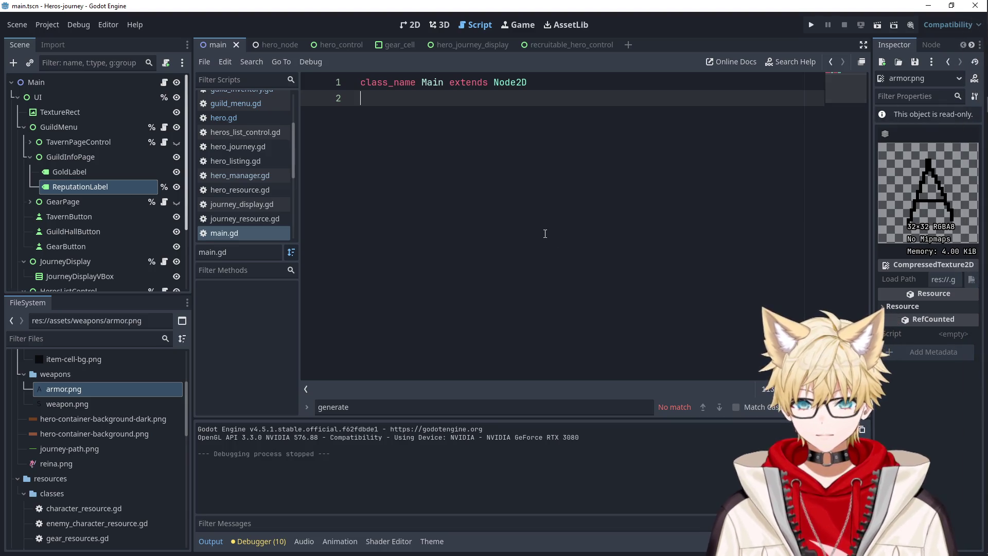
mouse_move(986, 67)
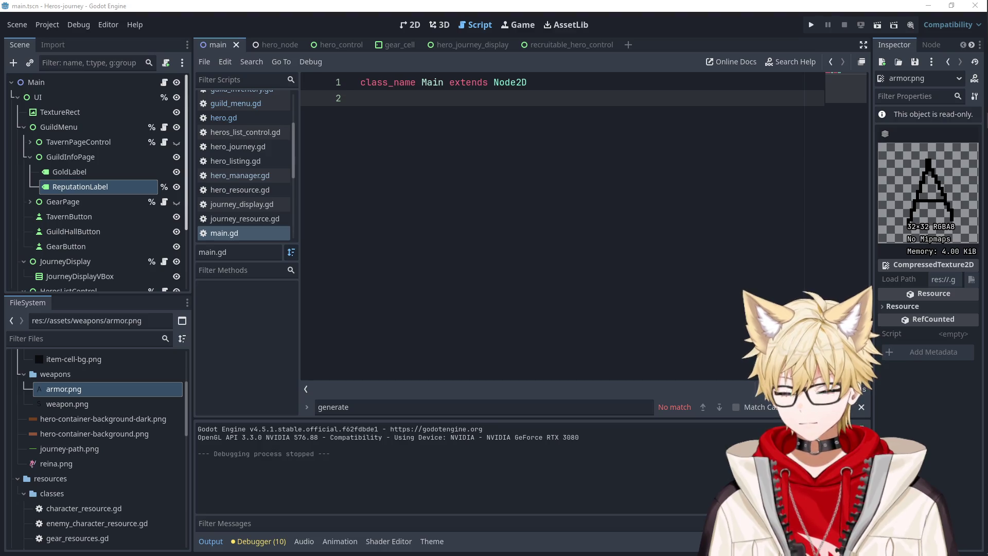
key(alt+Tab)
drag(408, 36, 377, 76)
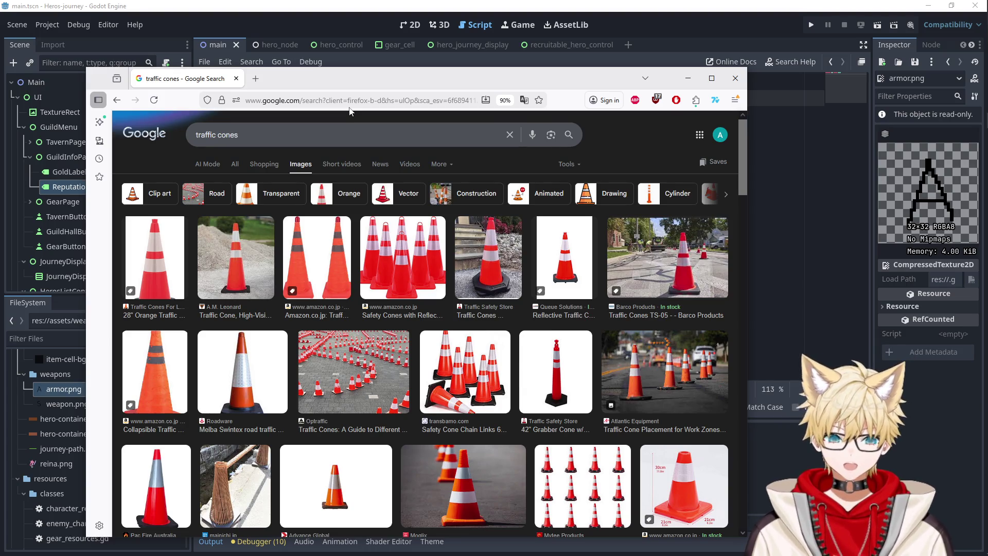
- Browse cone, stop sign and motorcycle images while checking Godot behind Firefox, then minimise Firefox
drag(341, 84, 0, 84)
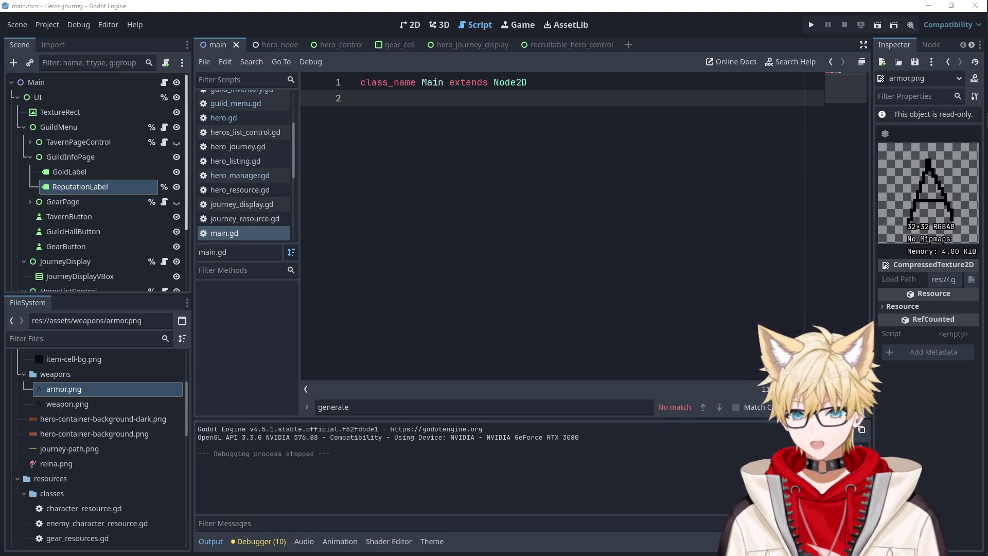
drag(0, 85, 358, 77)
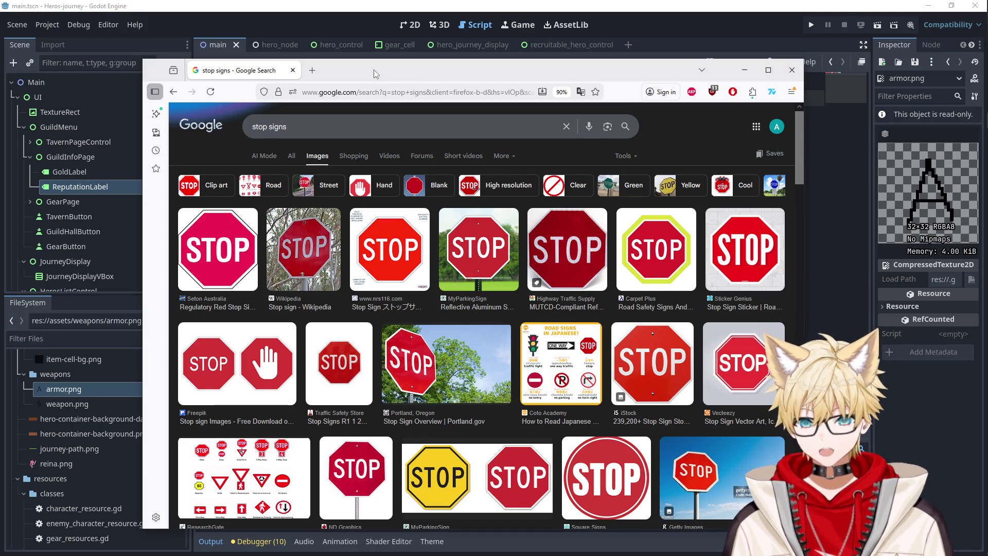
drag(348, 76, 0, 83)
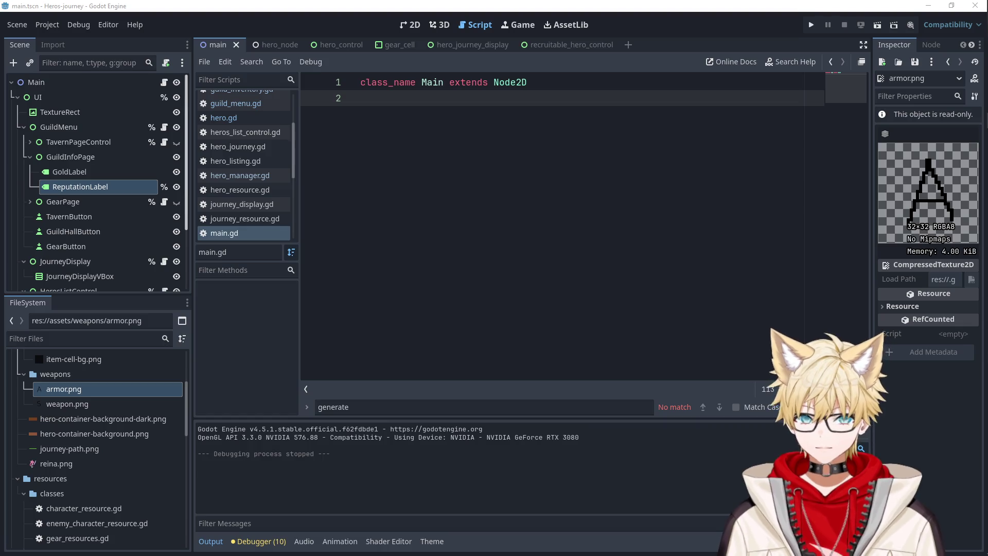
mouse_move(0, 82)
mouse_down()
mouse_move(379, 83)
mouse_move(391, 72)
mouse_up()
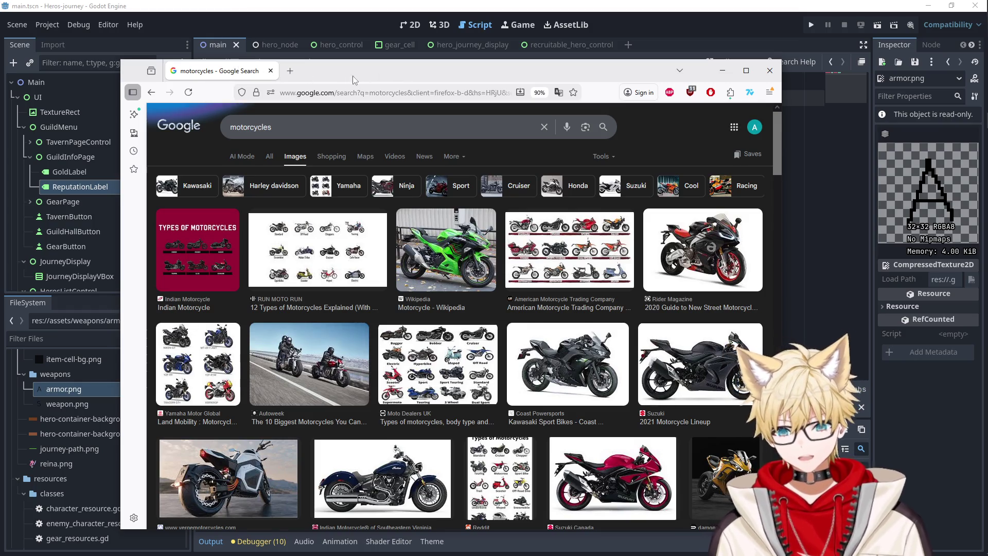
key(super+Down)
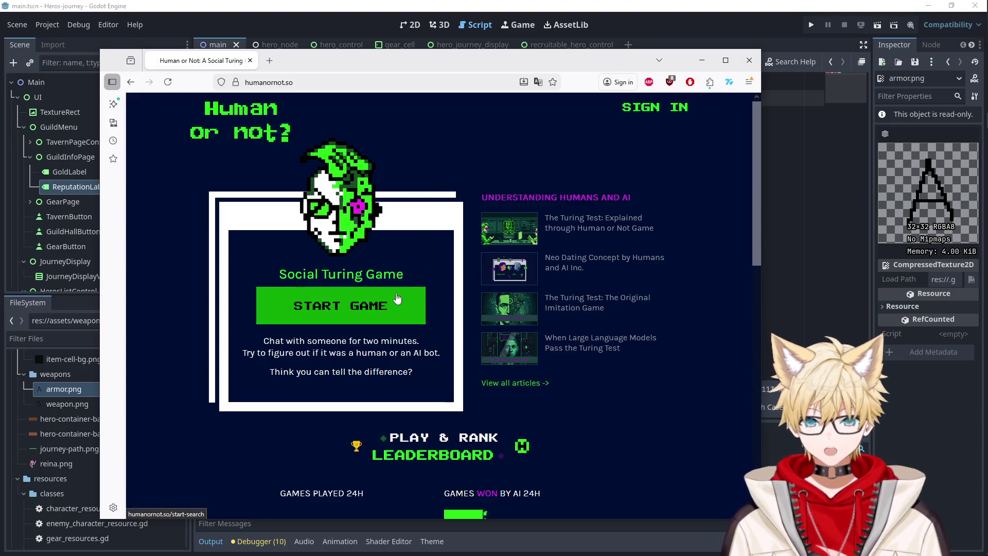
- Start a Human or Not game and scroll the chat once a partner is matched
click(413, 305)
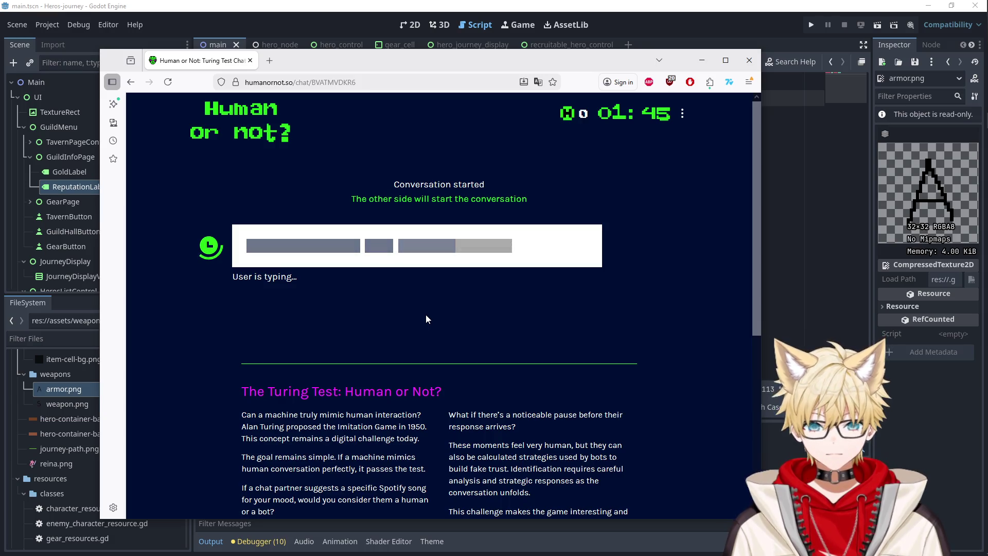
scroll(426, 314, down, 5)
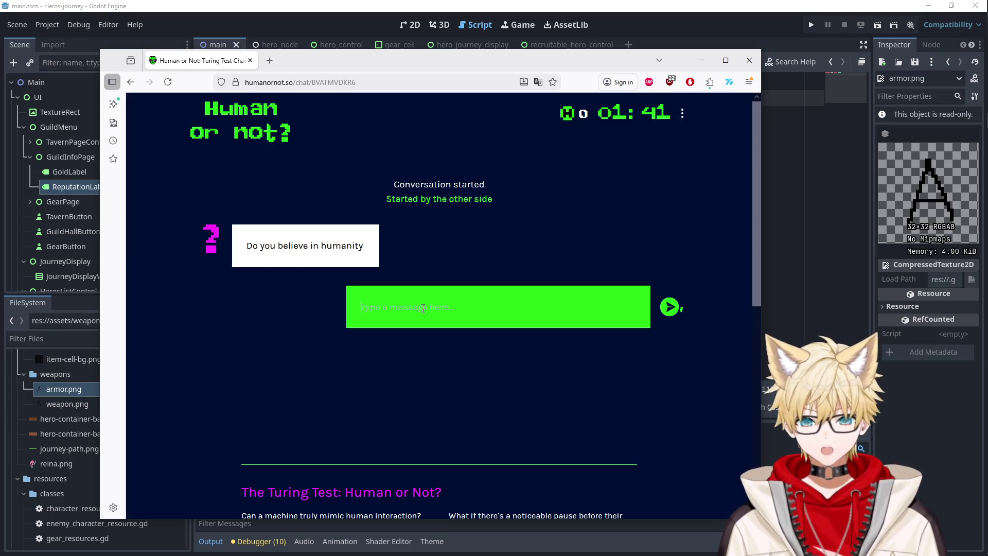
- Reply asking what they mean by 'believe in', then that it depends on the human
text(you mean by believe in)
key(Return)
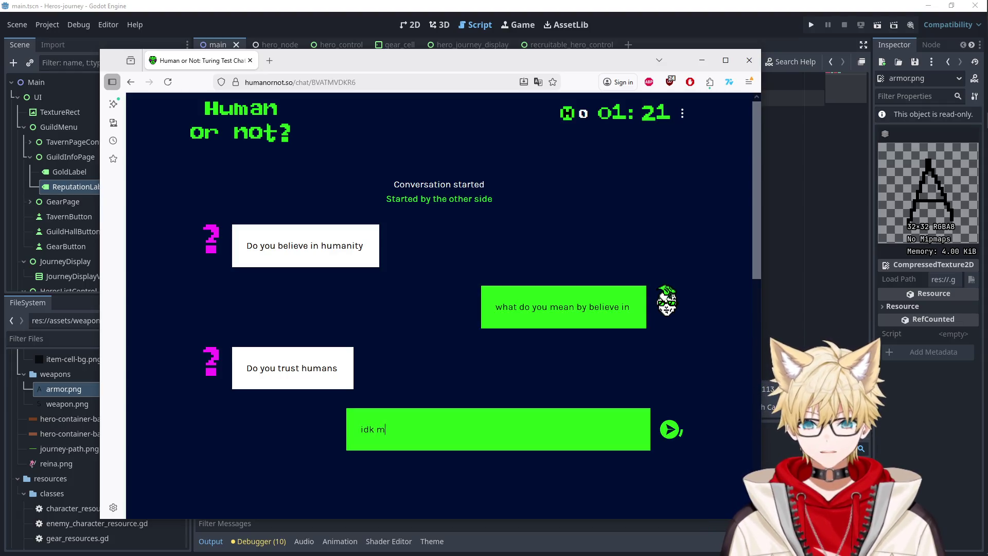
text(an n)
text(d)
text(ds on th)
text(an)
key(Return)
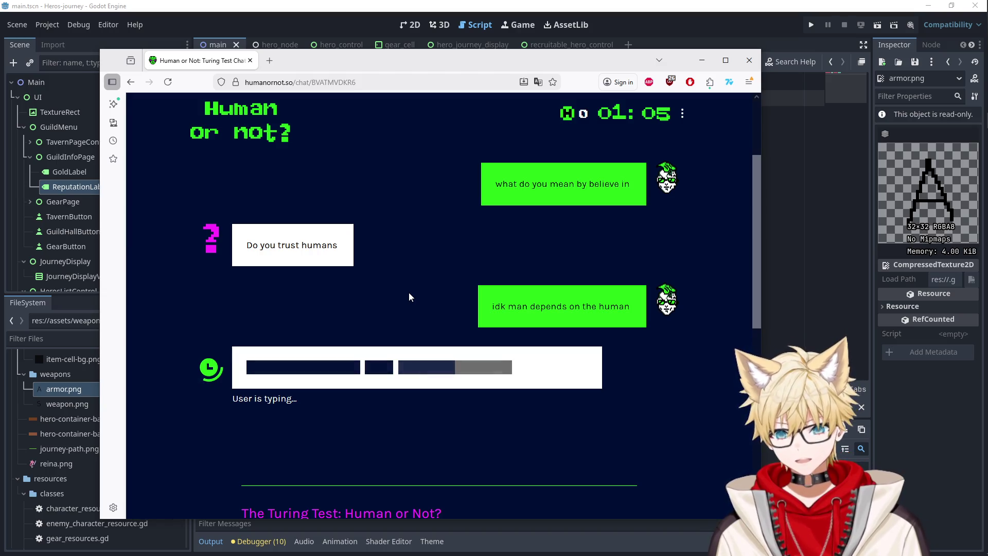
- Send a reply accusing the partner of being a bot
scroll(409, 296, down, 3)
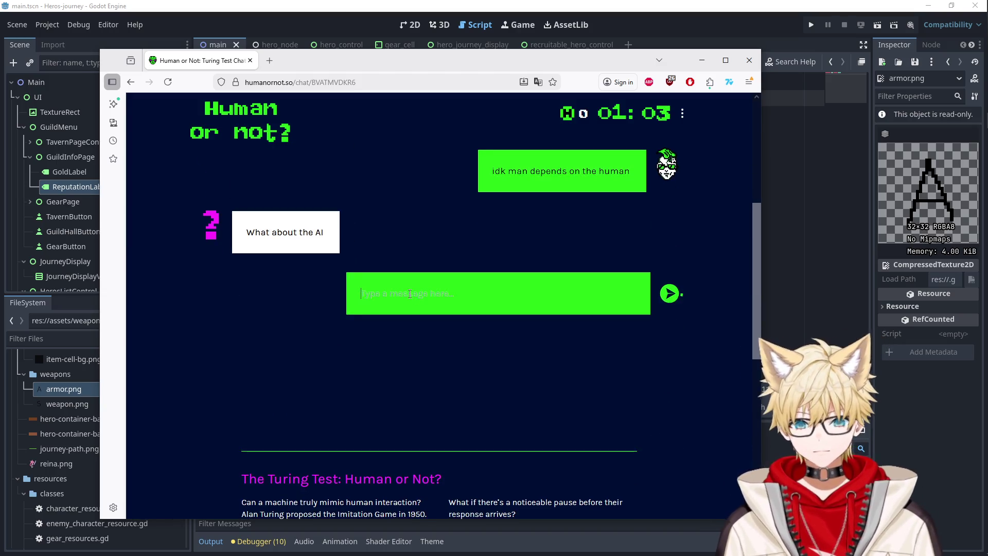
double_click(305, 233)
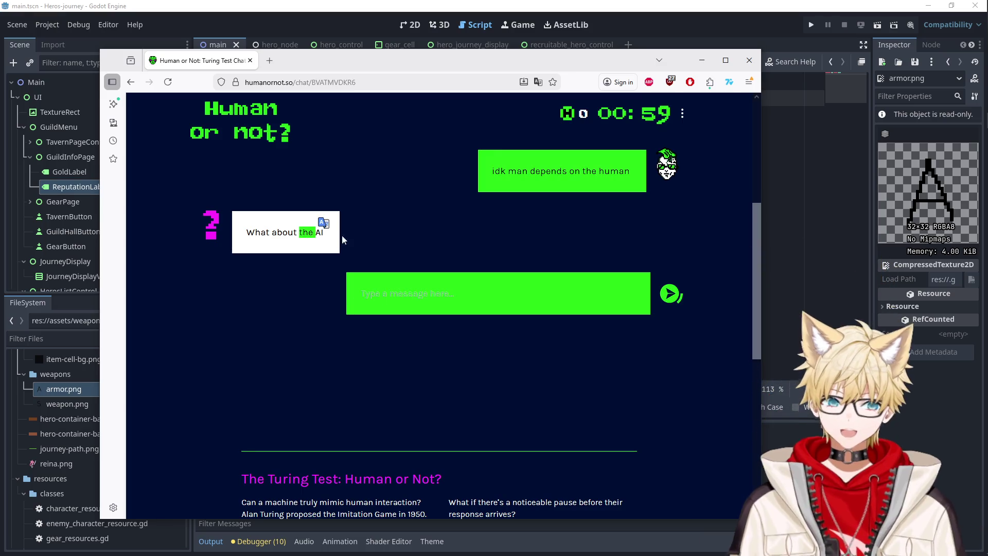
click(422, 297)
text(r a bot easy pz)
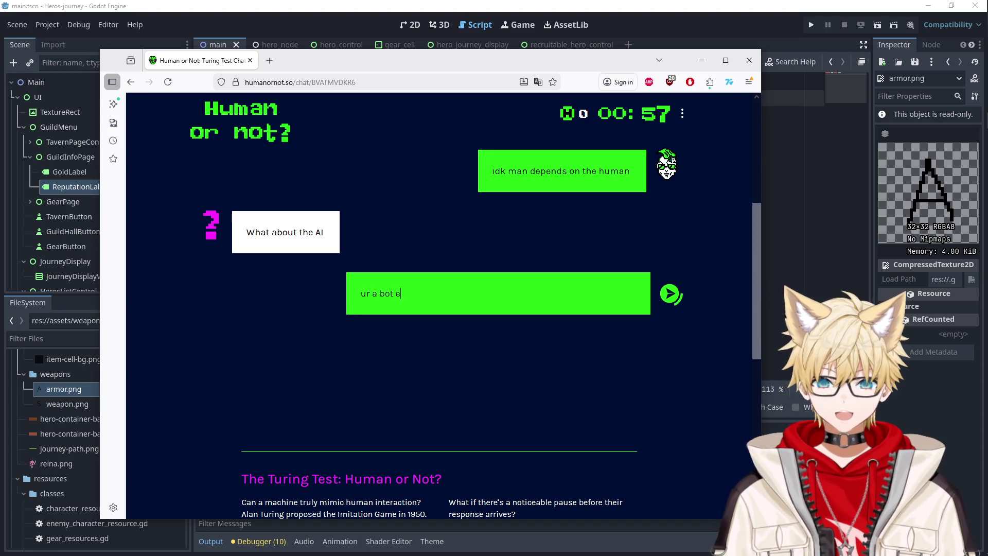
key(Return)
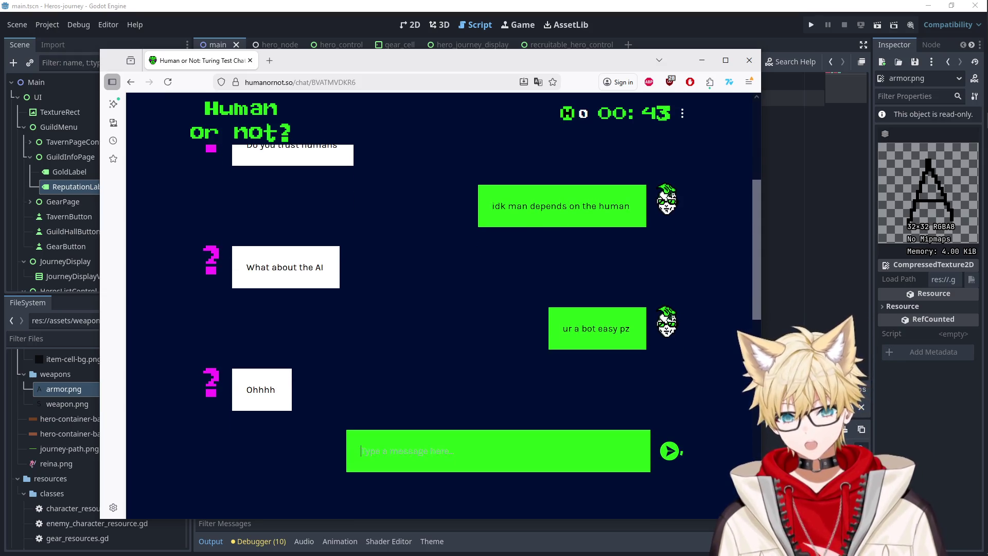
- Ask the partner to write the last 10 US presidents in a poem
scroll(489, 338, down, 3)
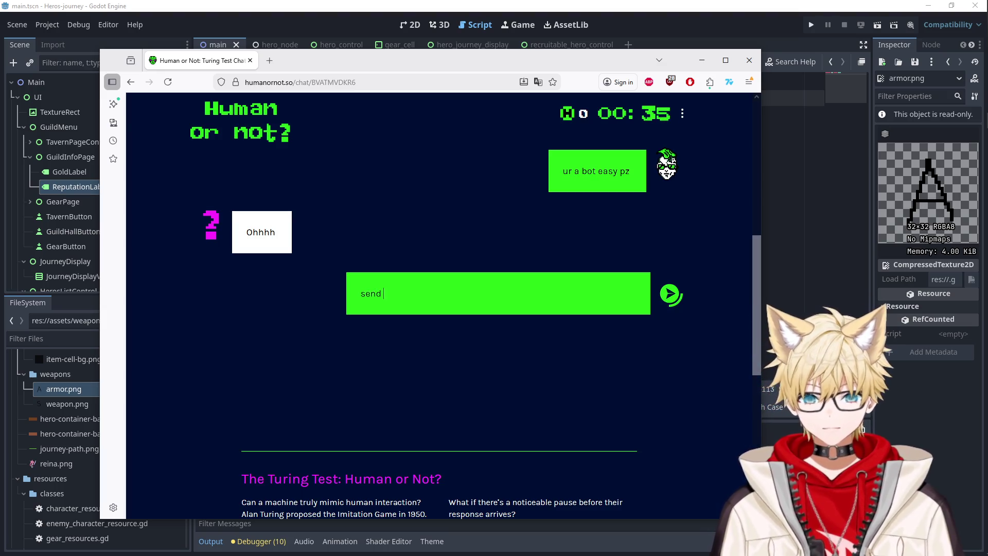
text(e last )
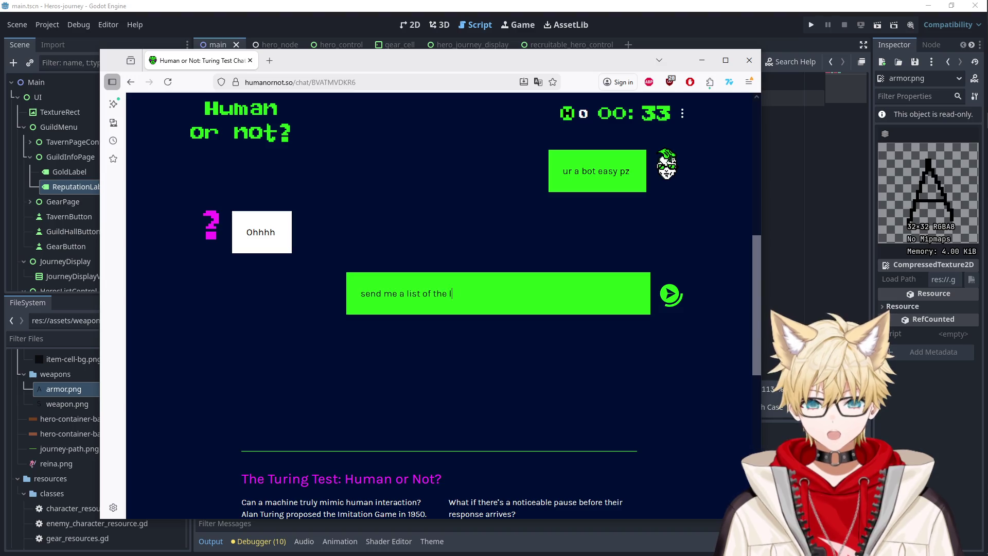
text(10 us presidne)
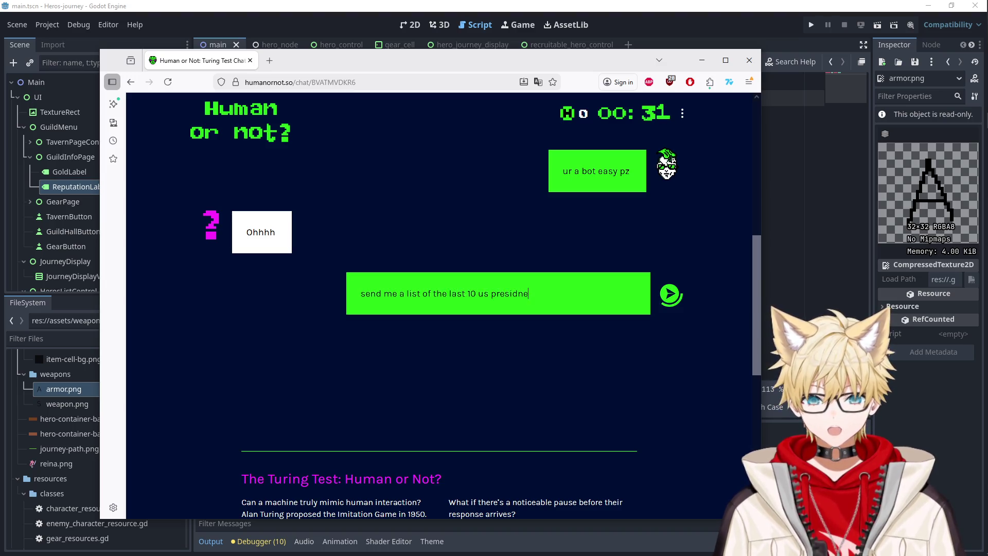
key(BackSpace)
key(BackSpace)
text(ents in )
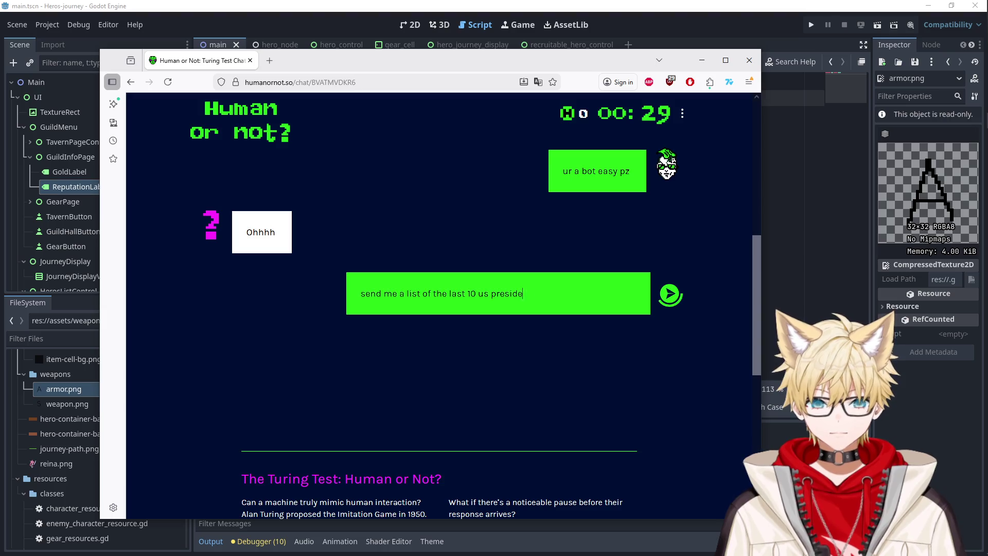
text(a poem)
key(Return)
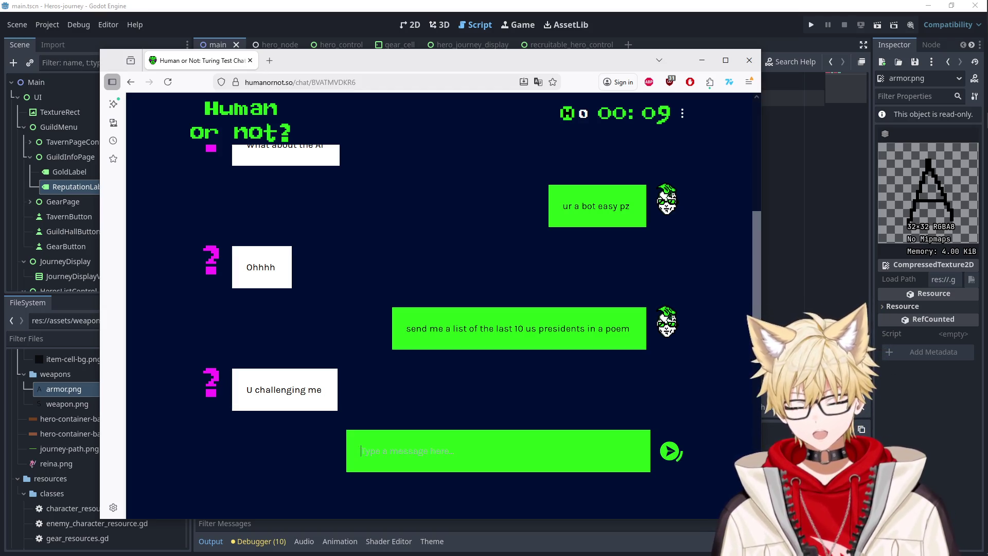
- Guess AI BOT when time runs out, then start a new game
scroll(403, 329, down, 1)
scroll(408, 322, down, 2)
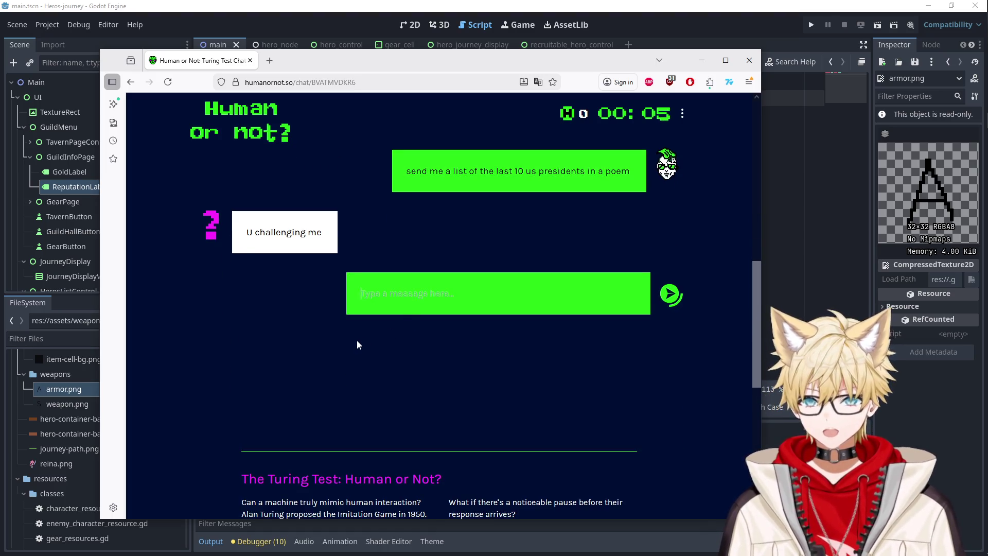
scroll(402, 356, up, 4)
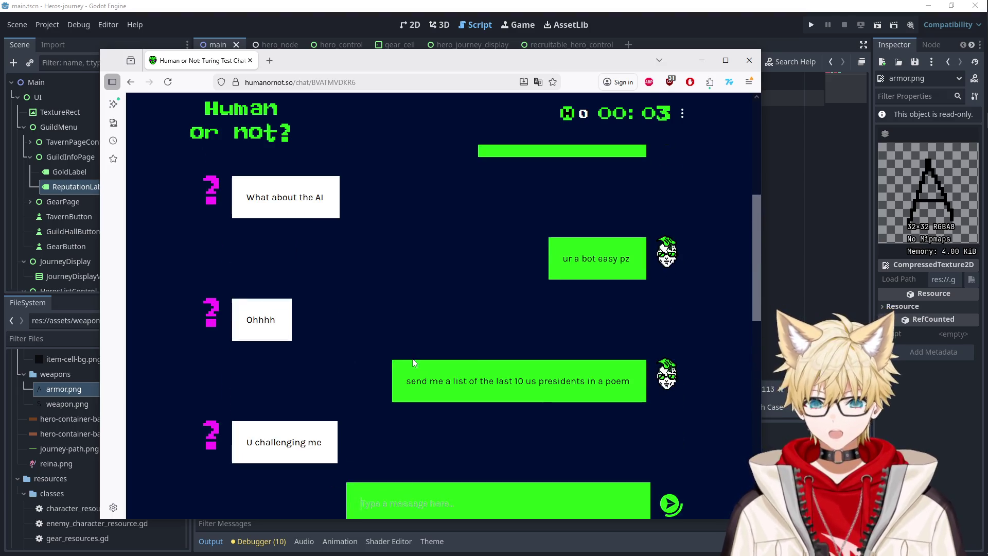
scroll(383, 391, down, 3)
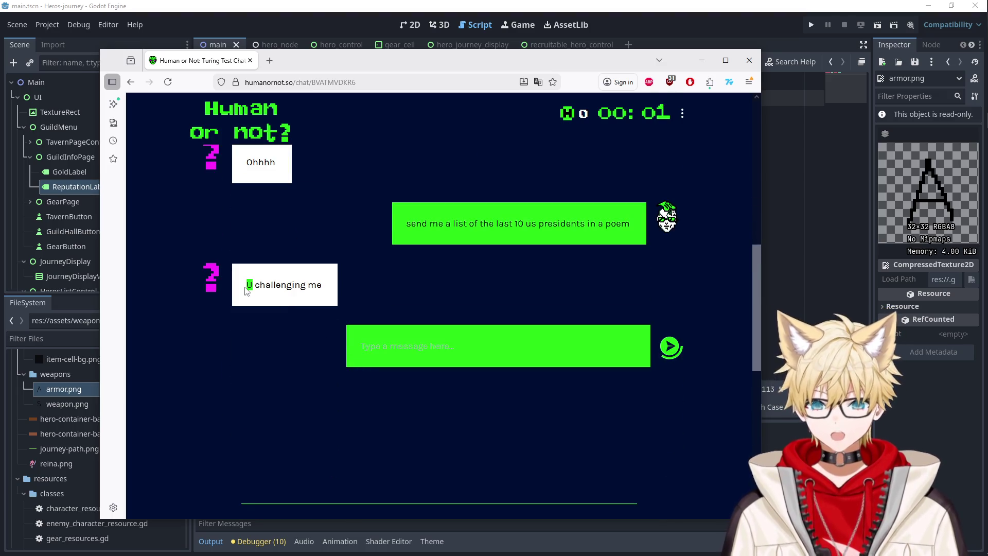
click(443, 364)
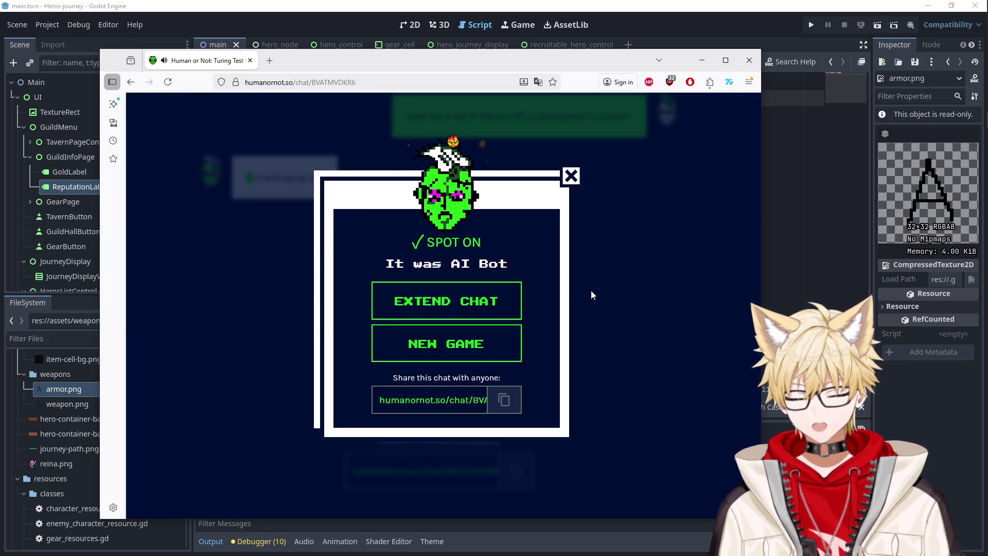
click(447, 343)
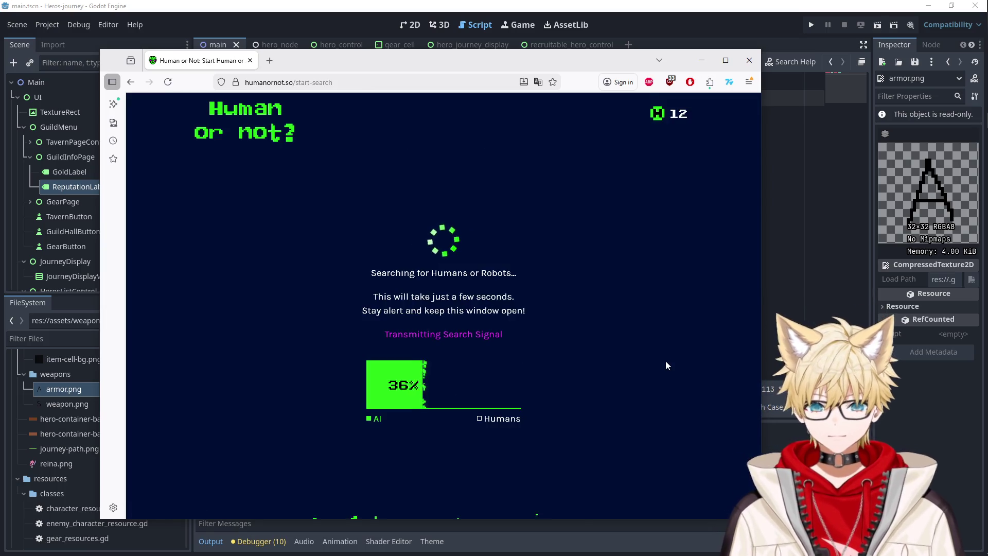
- Send the opening message 'do you beleive in humanity' in the new chat
click(407, 244)
text(do you beleive in hum)
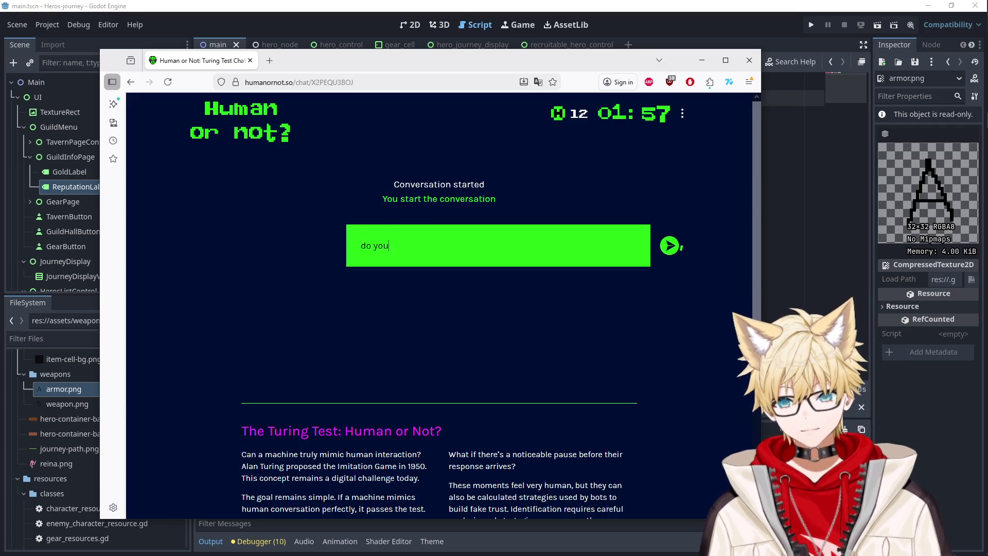
text(anity)
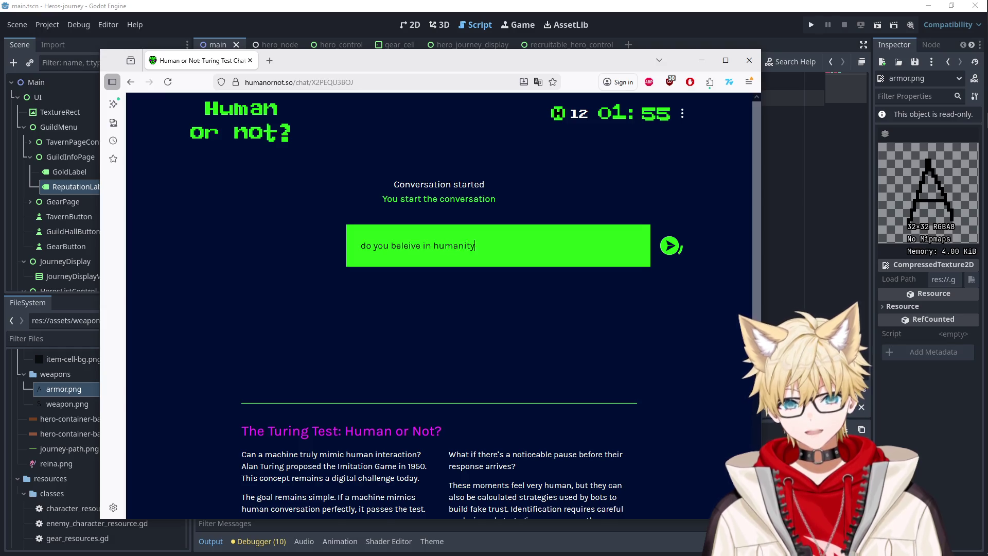
key(Return)
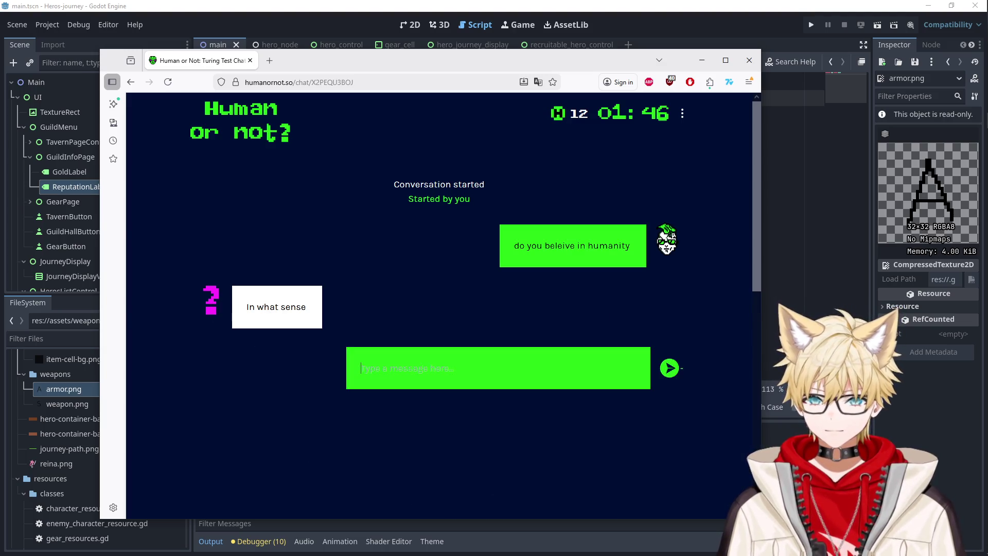
text(uman)
key(BackSpace)
key(BackSpace)
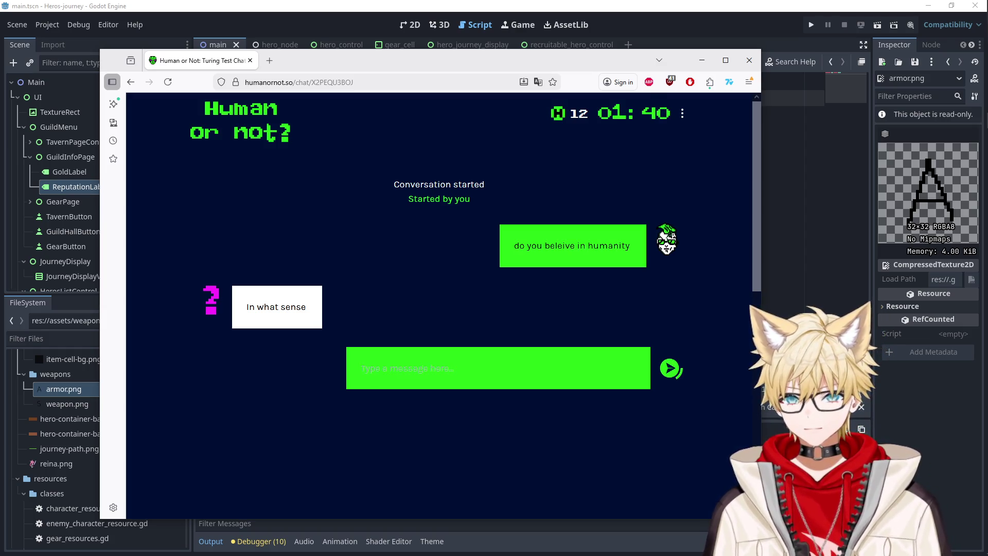
- End the chat early from the three-dot menu, then return to Godot
click(682, 113)
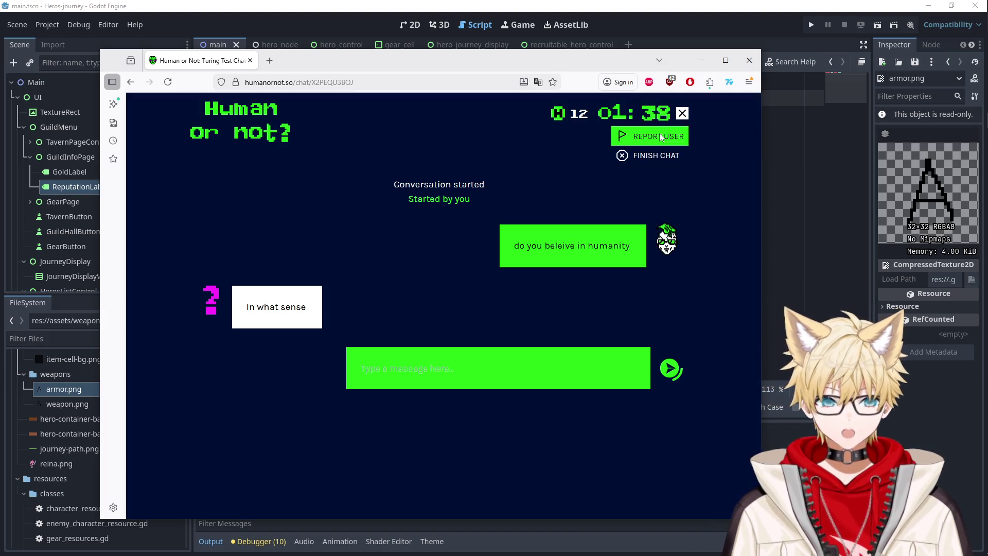
click(646, 155)
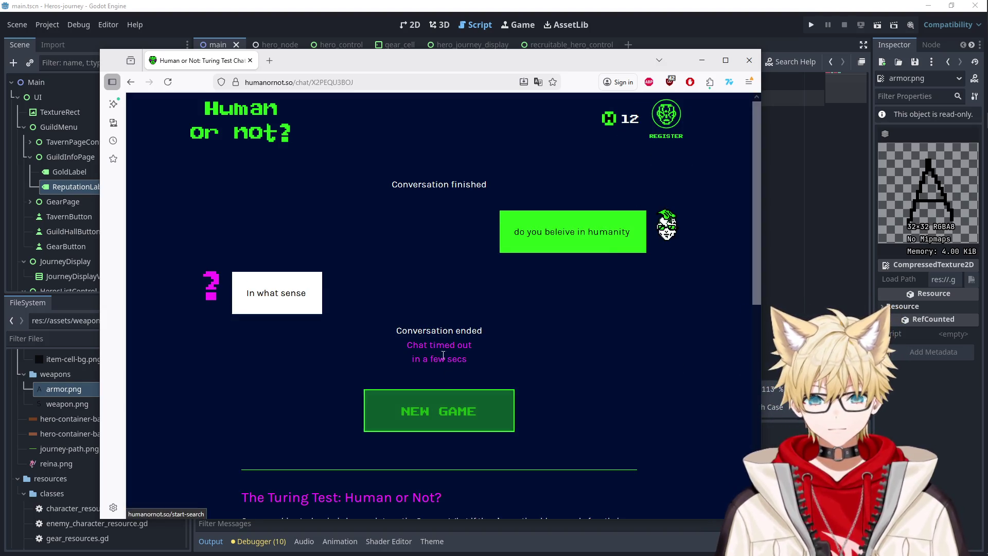
triple_click(430, 279)
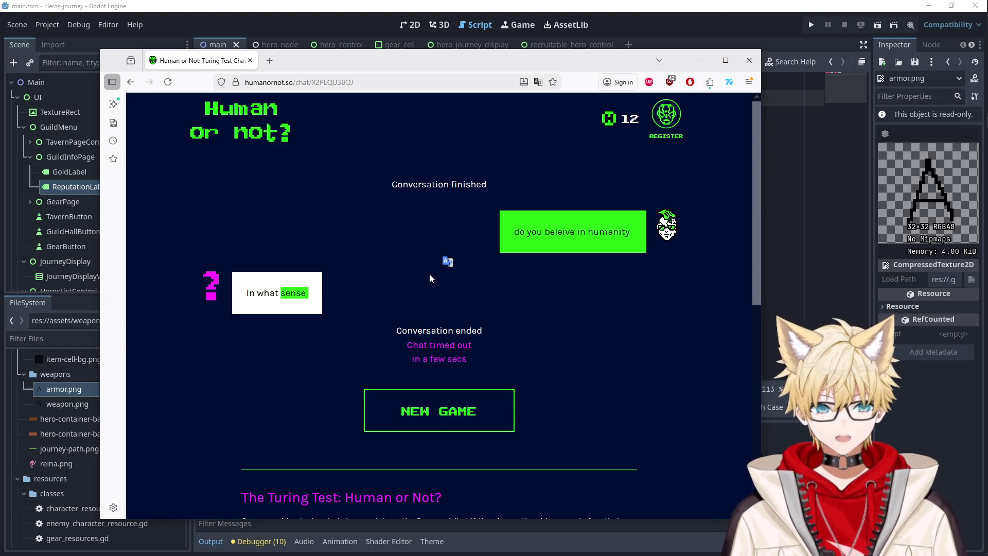
scroll(529, 341, down, 1)
click(563, 346)
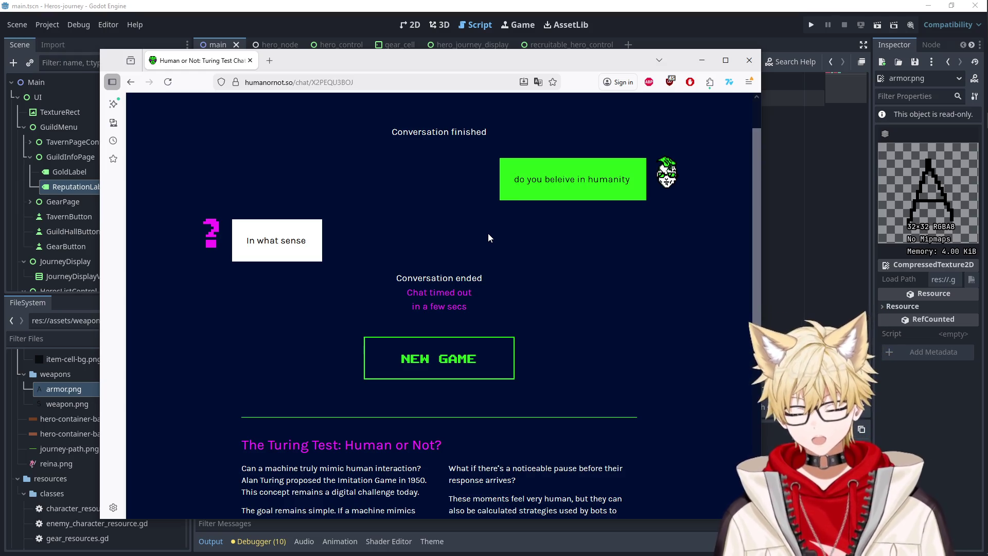
key(alt+Tab)
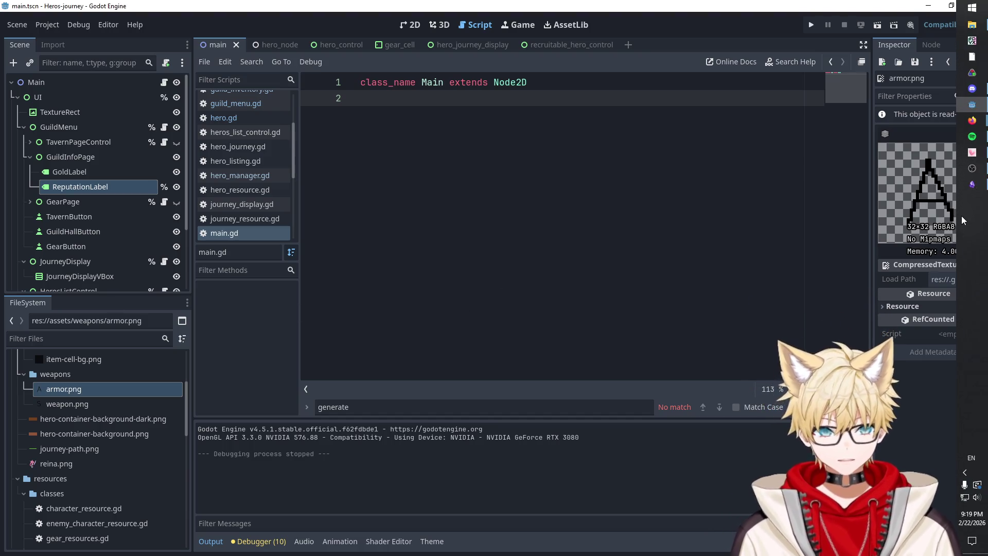
- Review the Obsidian task notes, then switch back to Godot
click(981, 184)
scroll(445, 264, up, 1)
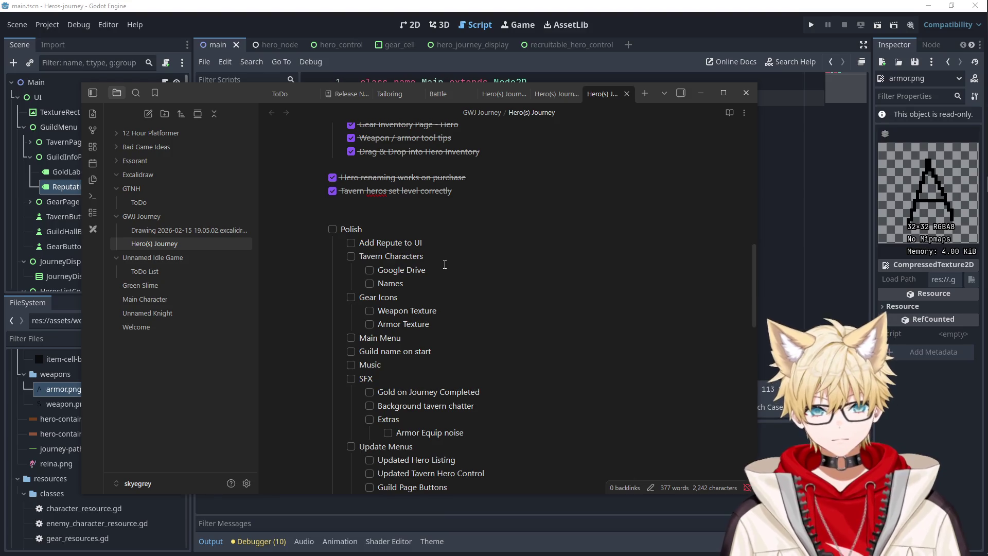
key(alt+Tab)
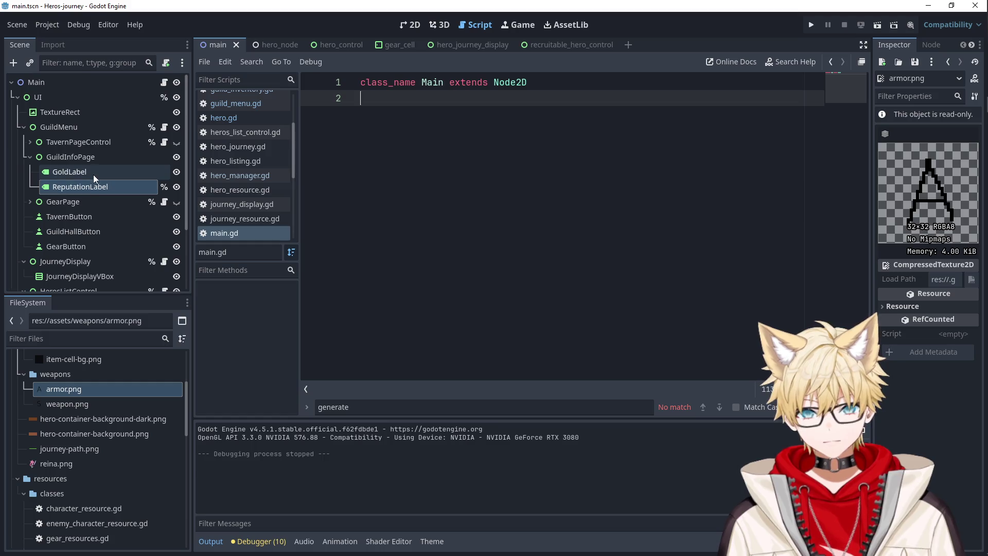
- Place the cursor on line 2 of main.gd, recheck the Hero(s) Journey notes, then leave them
click(525, 159)
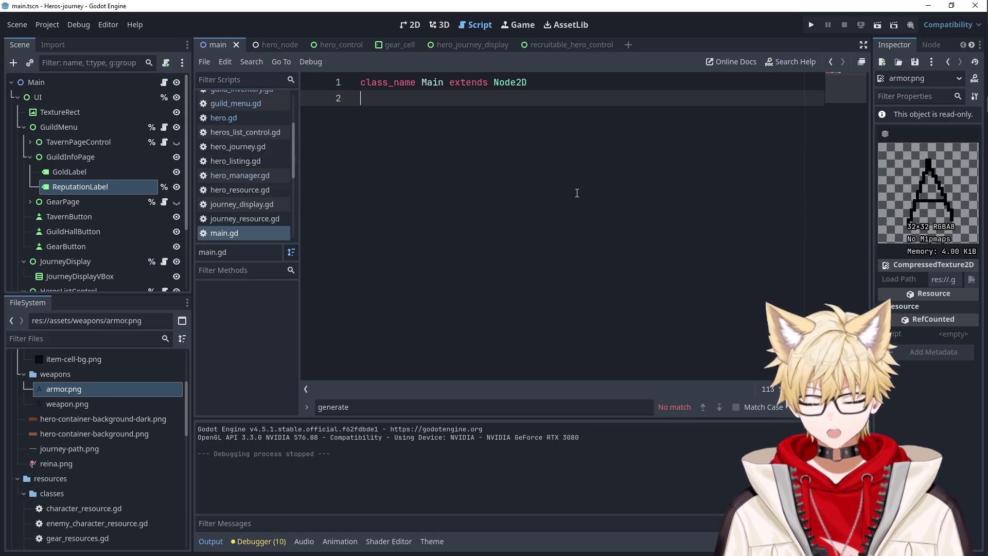
mouse_move(969, 191)
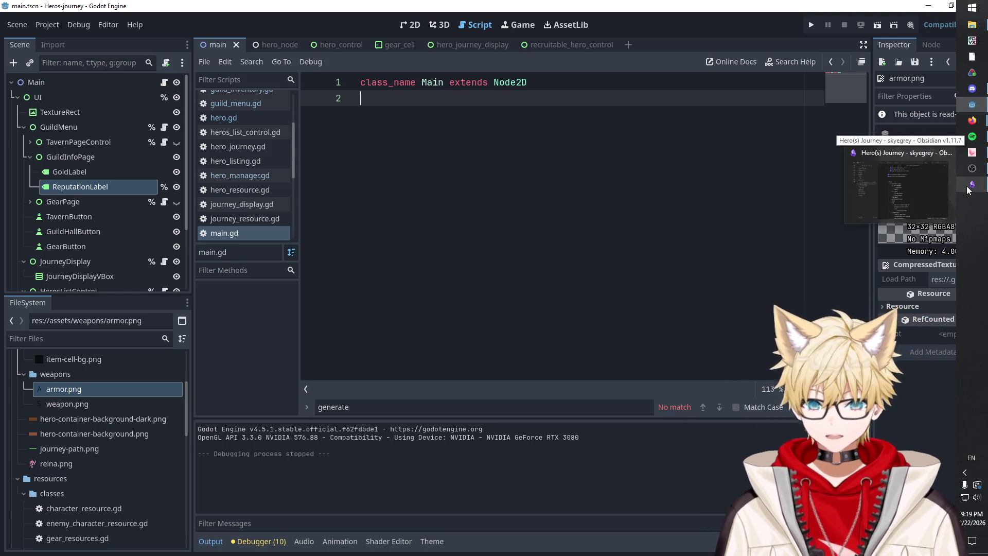
click(969, 190)
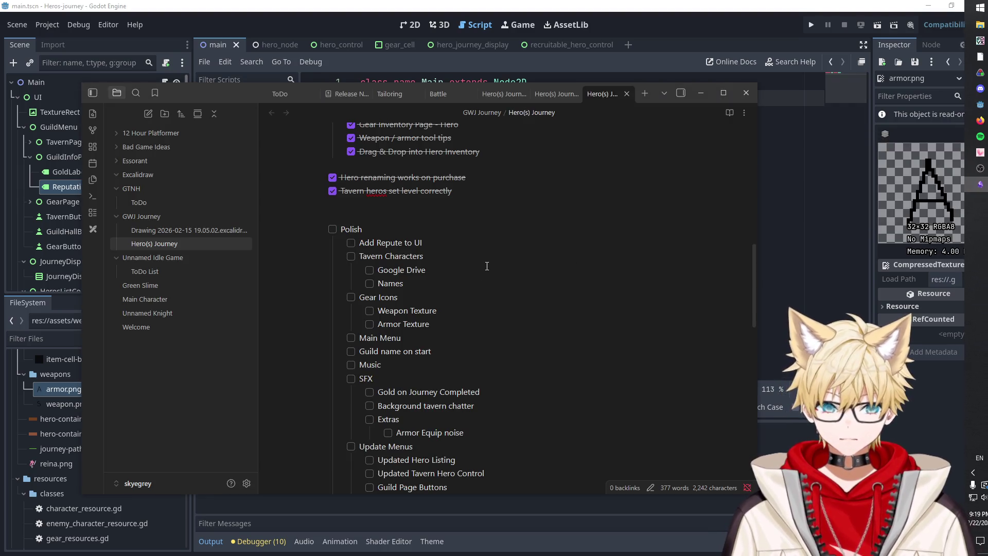
key(alt+Tab)
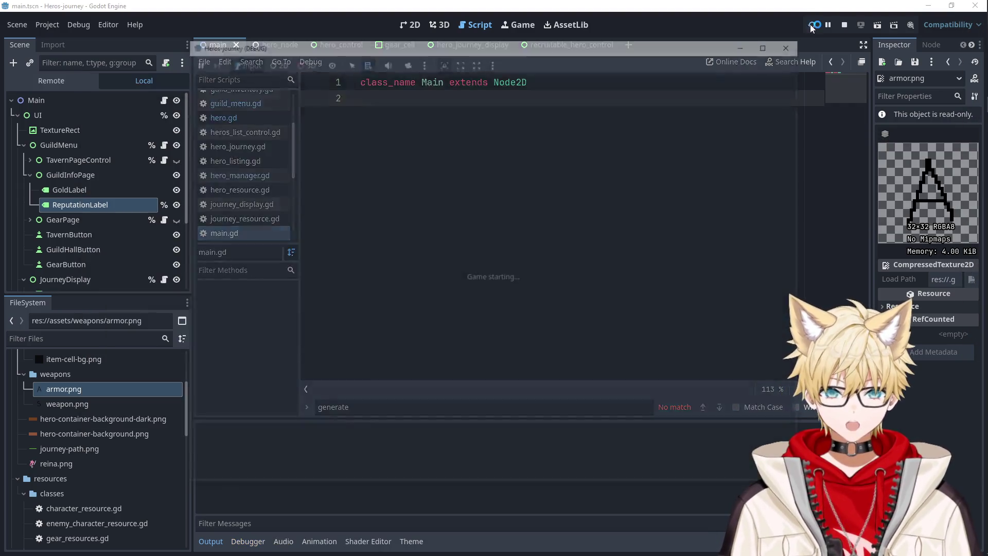
- Run the game with F5 and switch between the Tavern and Gear pages
key(F5)
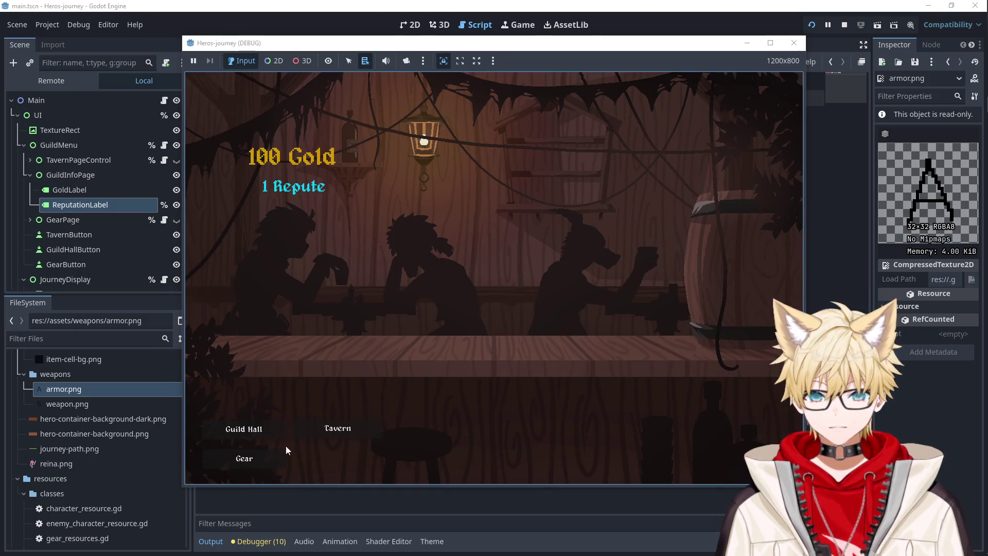
click(298, 428)
click(265, 464)
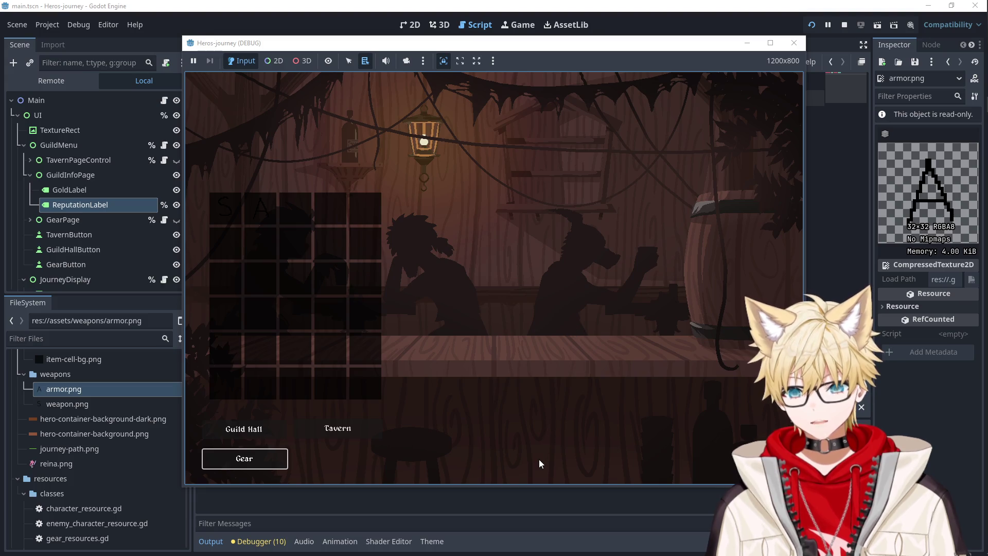
click(333, 432)
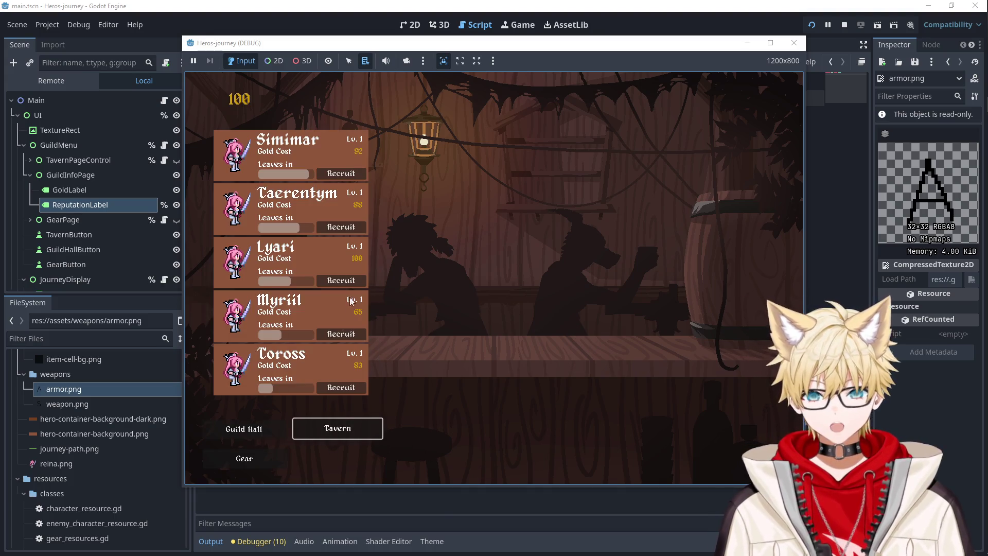
- Recruit Taerentym, send them on an Easy journey, then stop the game
click(341, 227)
click(566, 131)
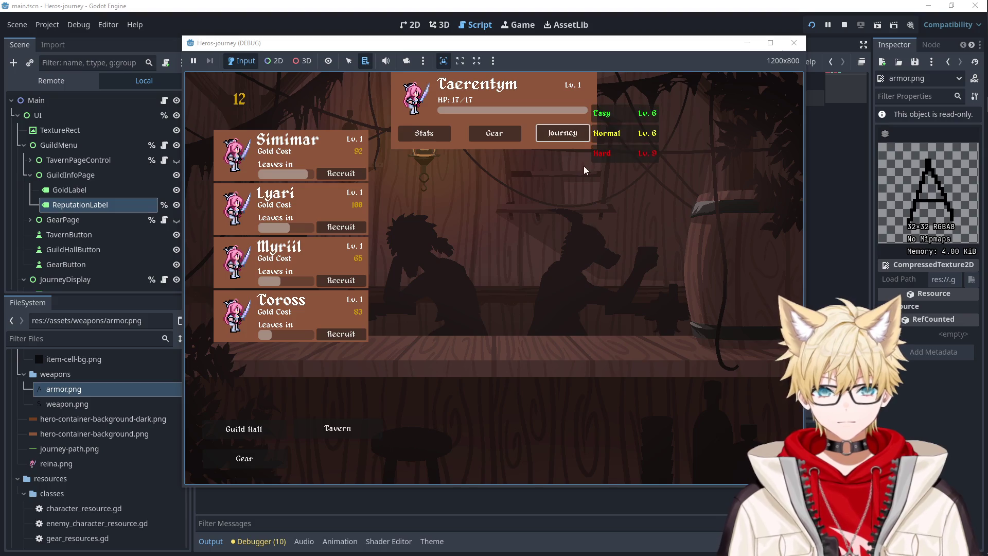
click(614, 114)
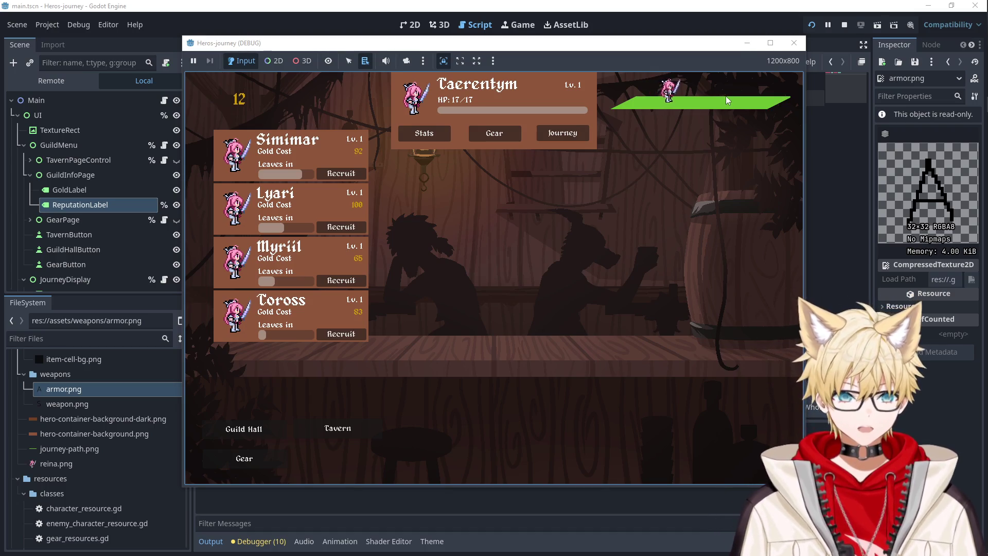
click(794, 43)
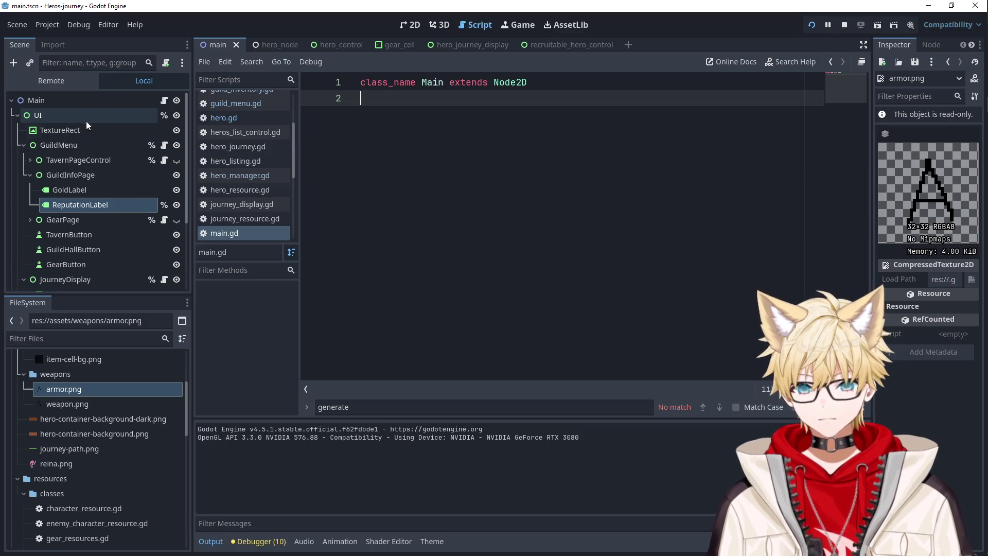
- Select GuildMenu, TavernPageControl and GuildInfoPage, then the ScrollContainer in the 2D view
click(70, 143)
click(72, 160)
click(74, 175)
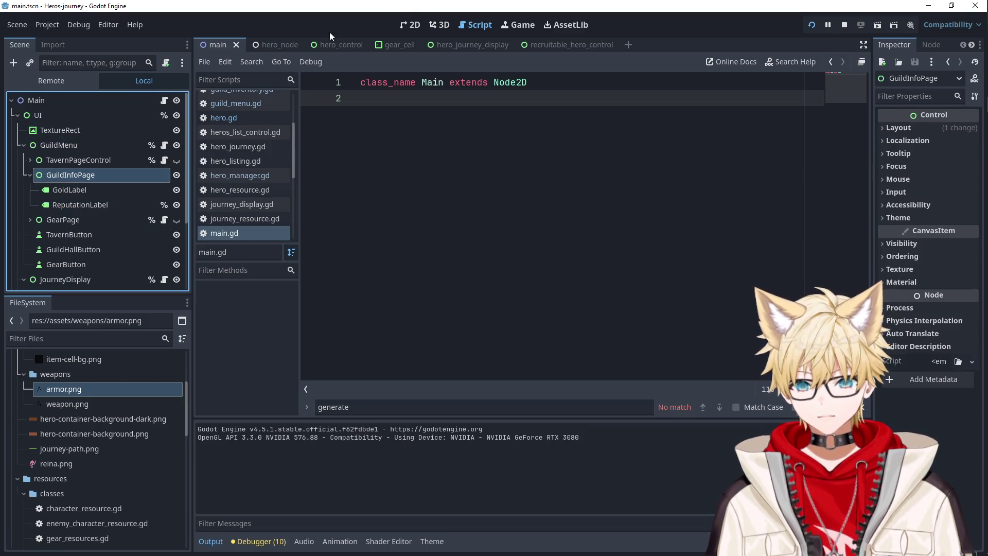
click(410, 24)
click(663, 218)
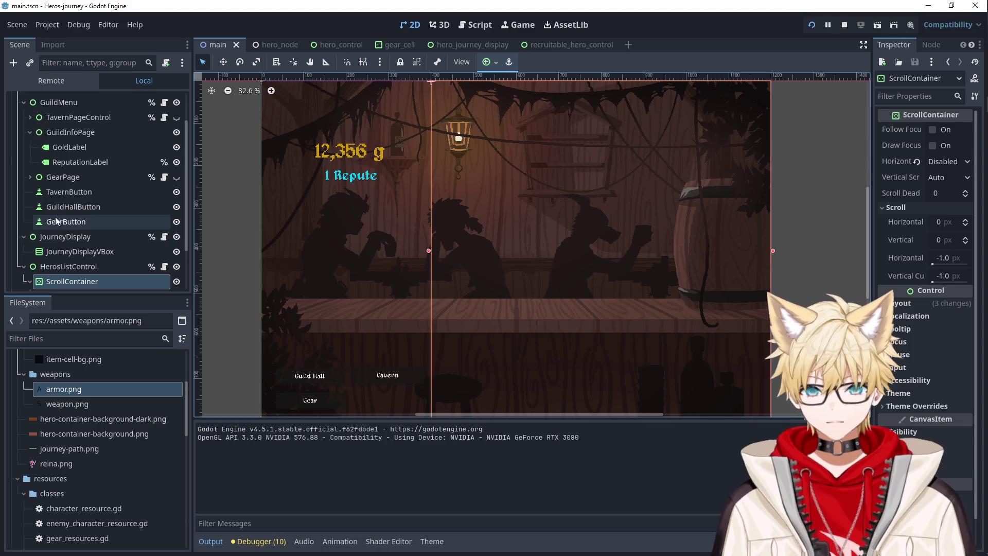
scroll(66, 269, down, 1)
- Check JourneyDisplay's Transform (size 384×800 at x 816), then bring up the Obsidian notes
click(67, 244)
click(69, 215)
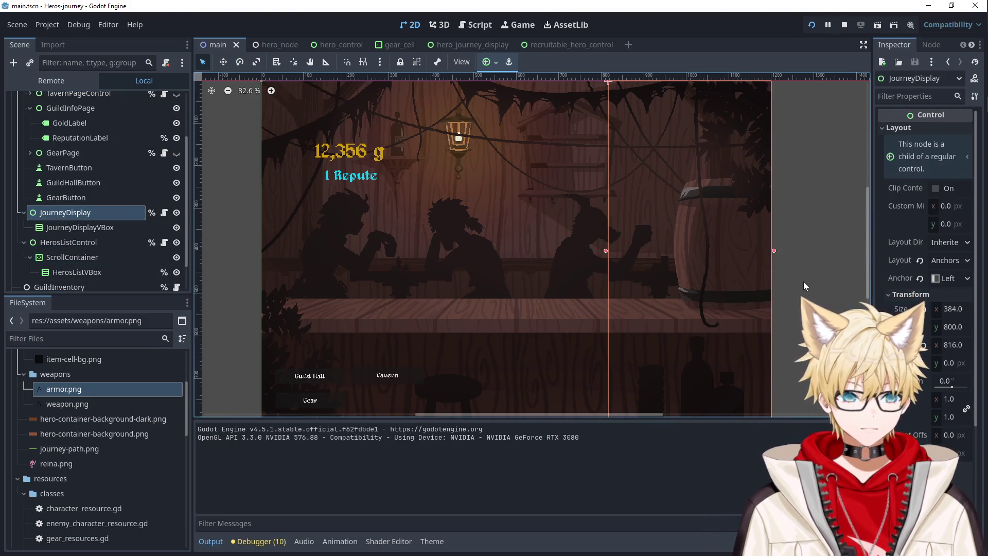
scroll(823, 271, down, 2)
scroll(657, 280, up, 4)
scroll(634, 216, up, 1)
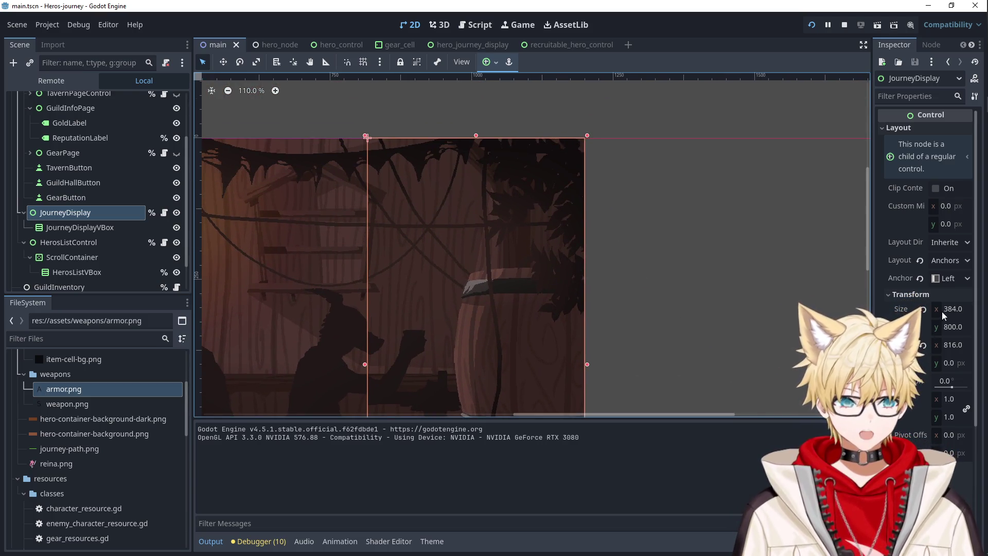
scroll(558, 273, down, 1)
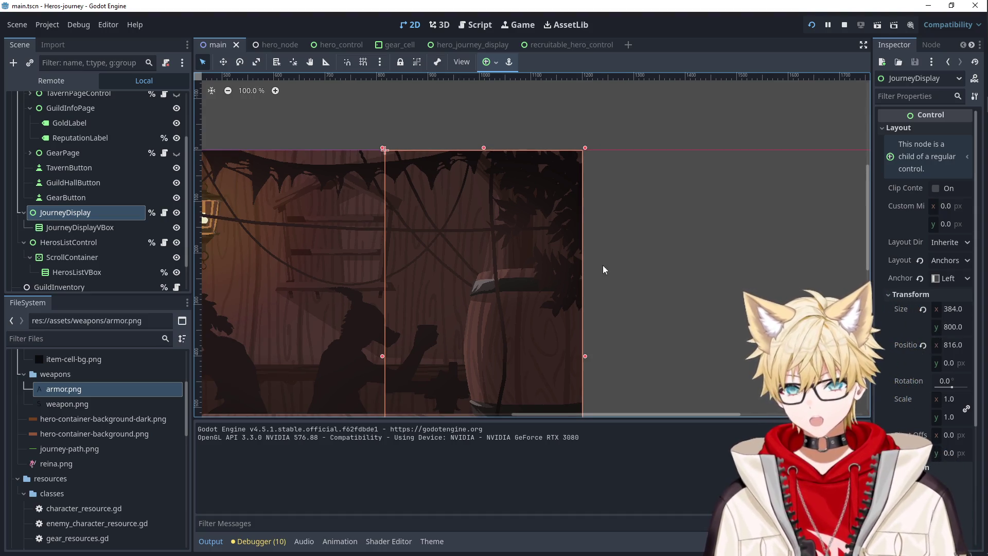
scroll(600, 269, down, 4)
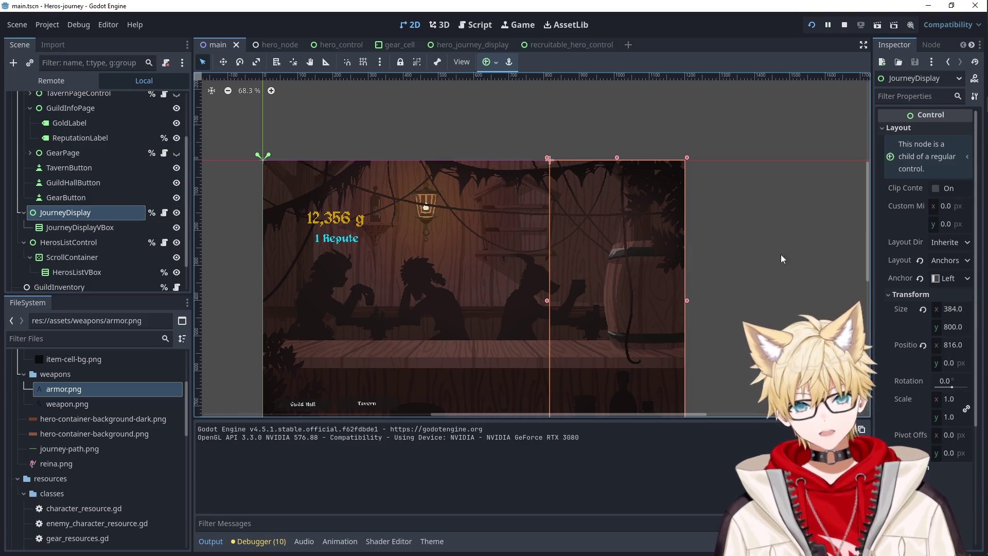
click(973, 184)
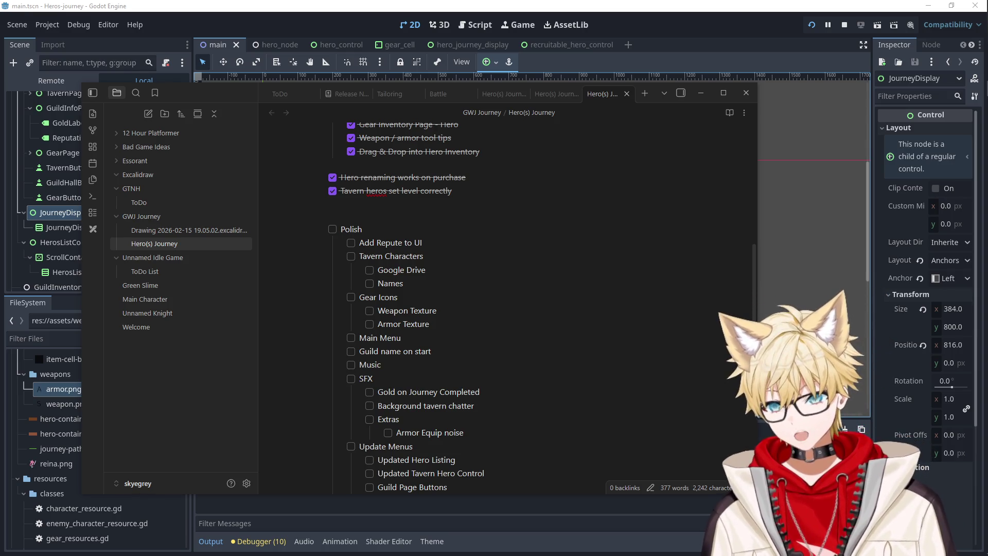
- Click into the polish checklist, then launch Aseprite via Windows search and bring it forward
click(442, 205)
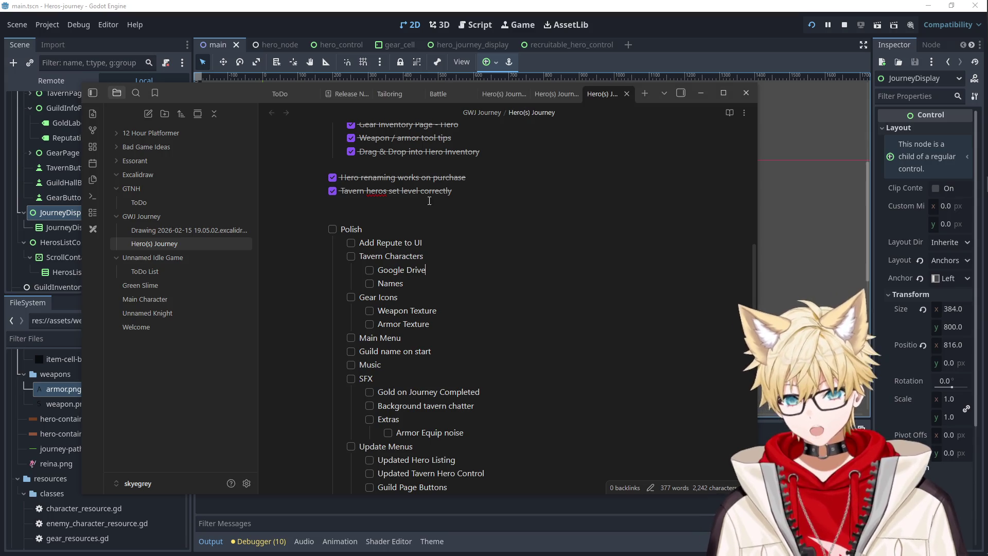
key(super)
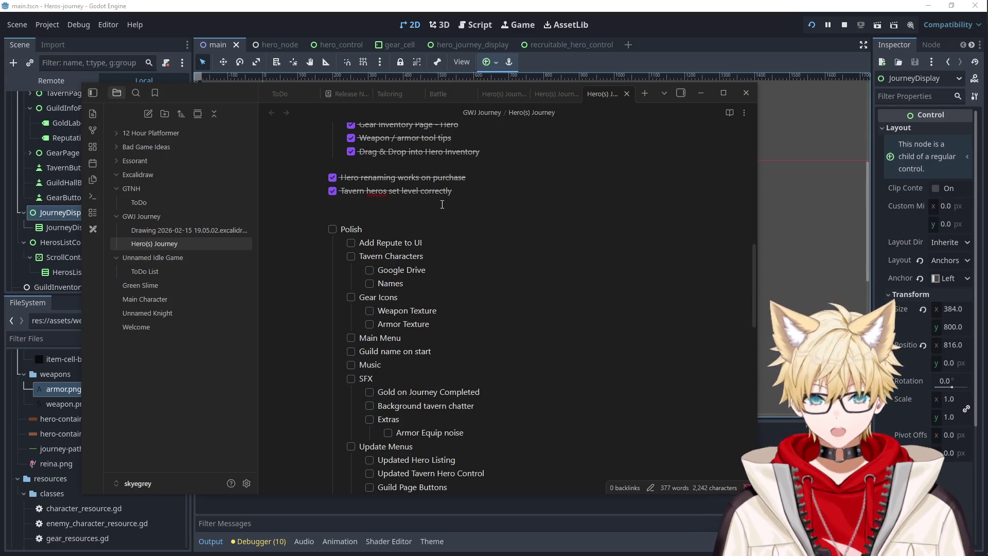
text(ae)
key(BackSpace)
key(BackSpace)
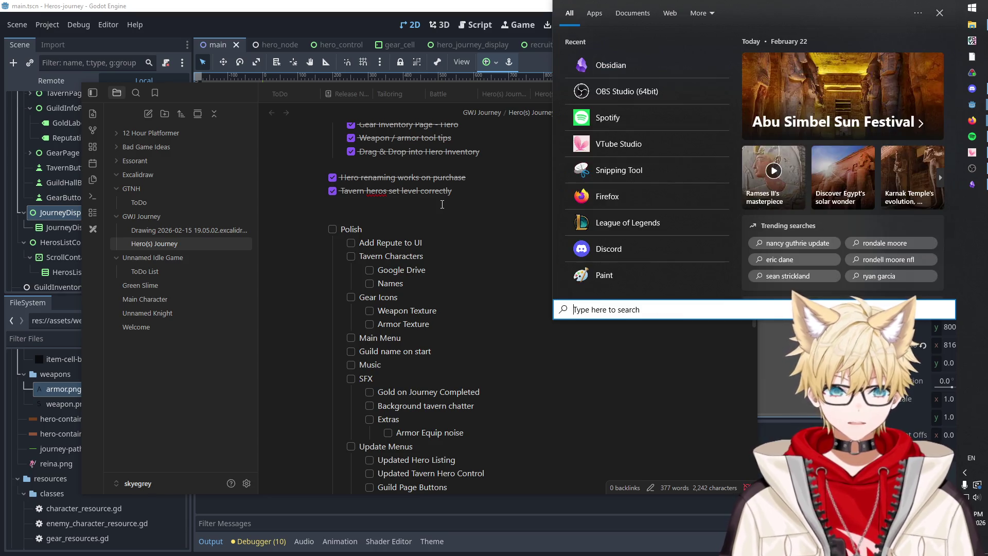
text(set)
key(Return)
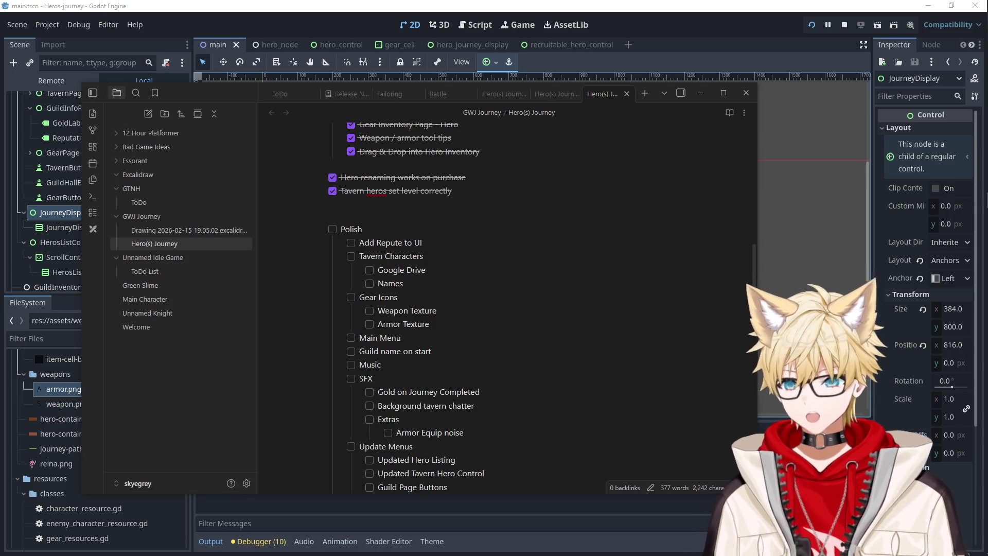
click(384, 31)
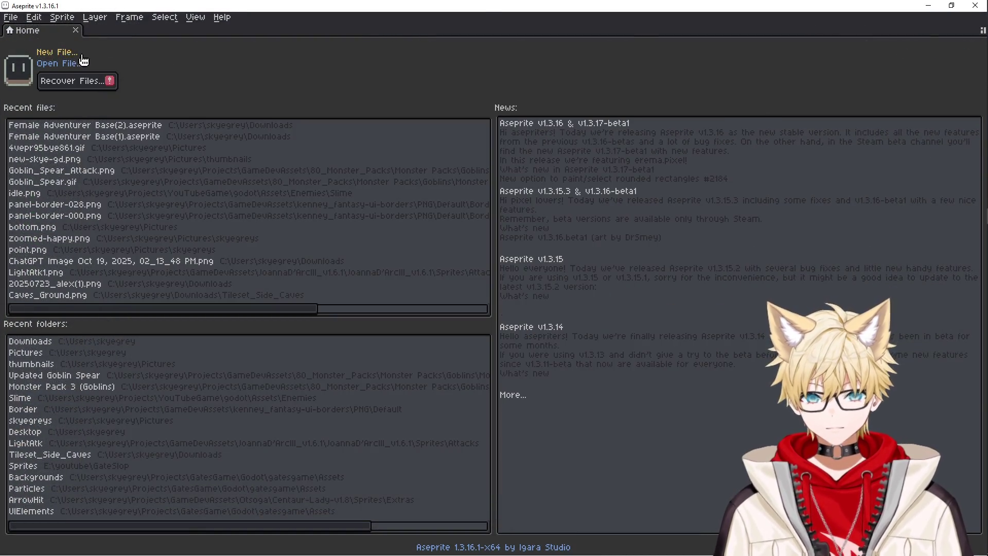
- Create a new Aseprite sprite and paste the copied sword and armour icon sheet onto it
click(56, 52)
click(463, 375)
key(ctrl+v)
scroll(563, 231, up, 6)
click(751, 231)
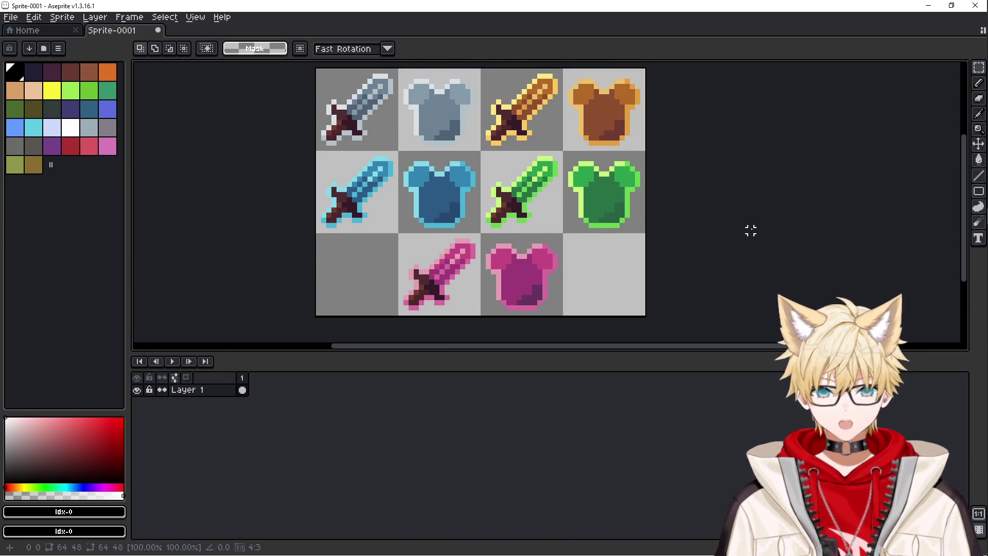
- Zoom in and out to look over the pasted coloured icons
scroll(447, 153, up, 1)
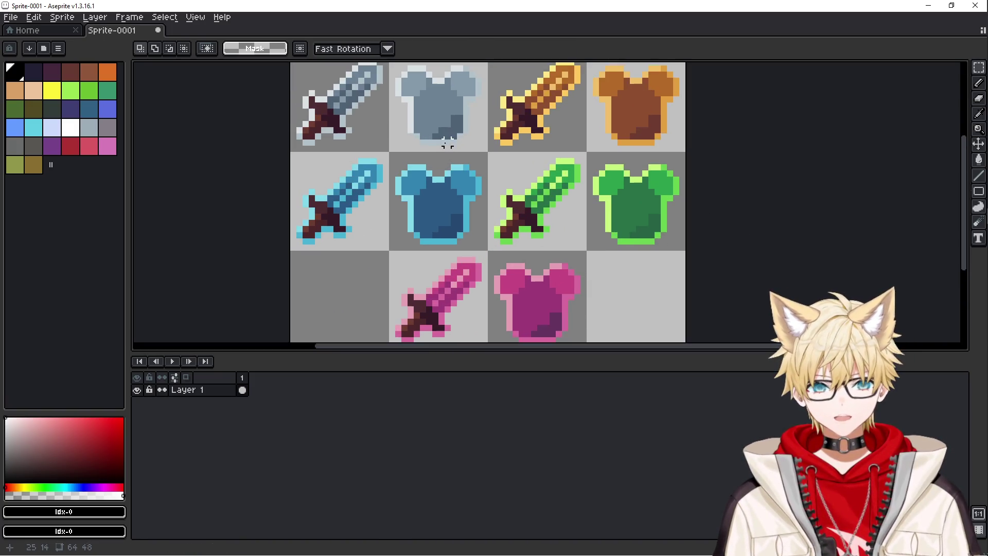
scroll(439, 172, up, 1)
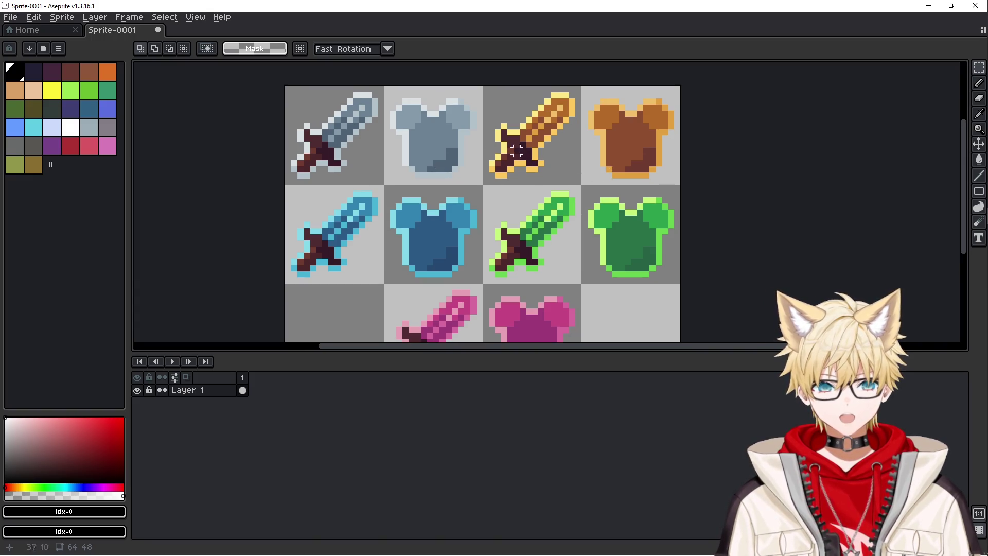
scroll(537, 209, down, 1)
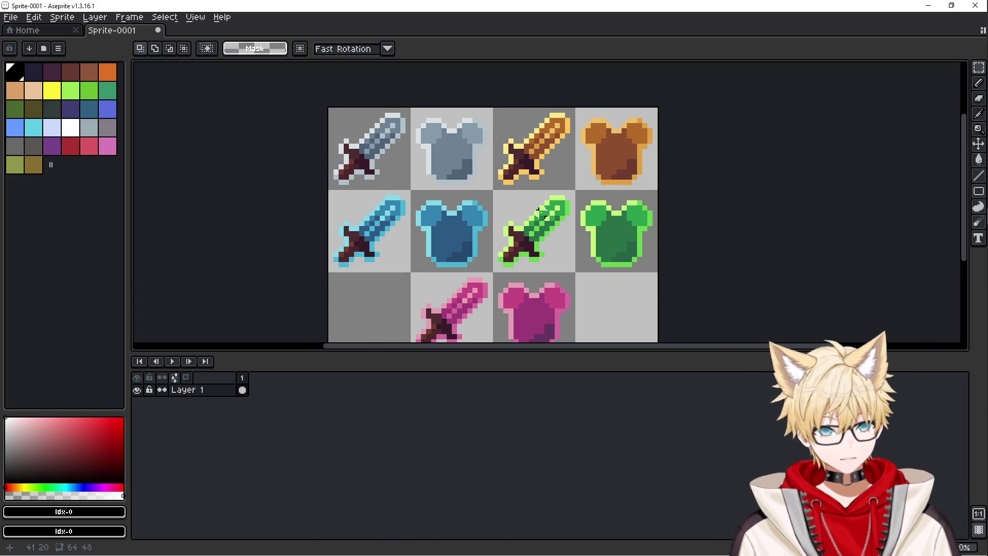
scroll(539, 211, down, 1)
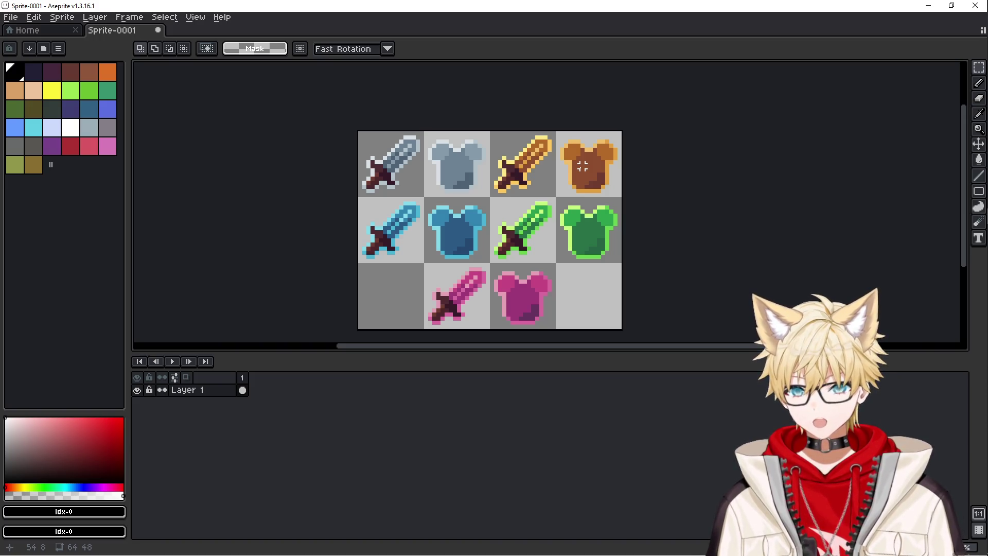
click(976, 214)
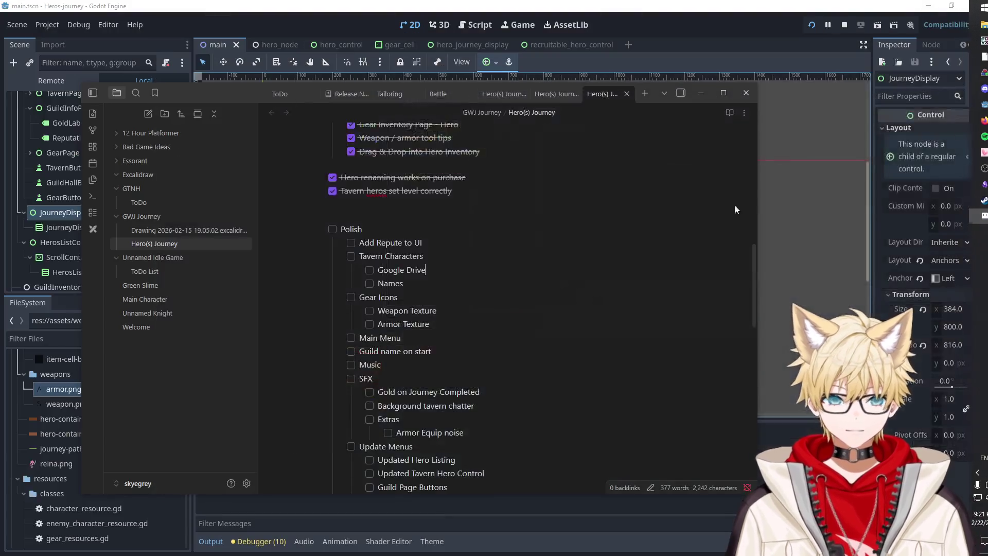
- Tick 'Add Repute to UI' in the Hero(s) Journey note and start editing the Google Drive line
click(351, 242)
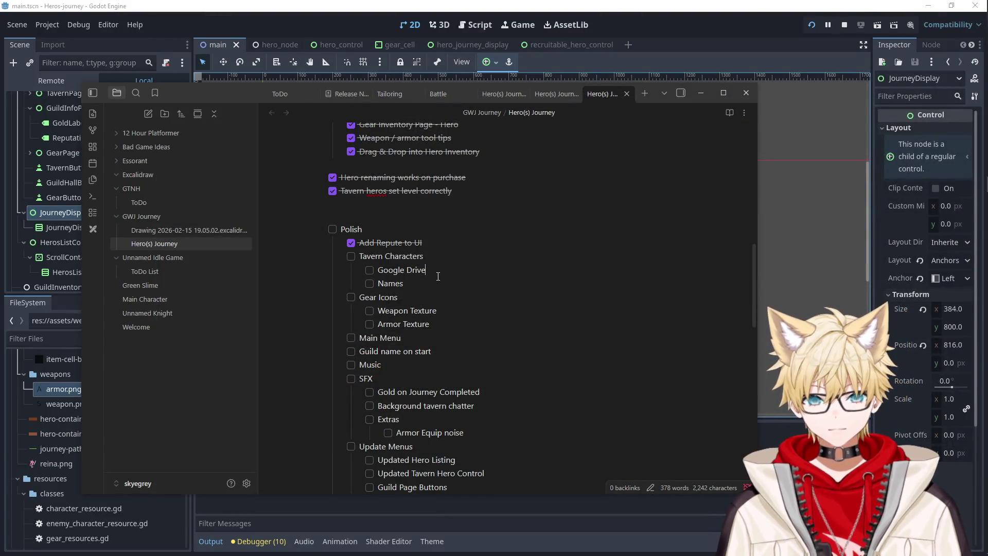
click(502, 263)
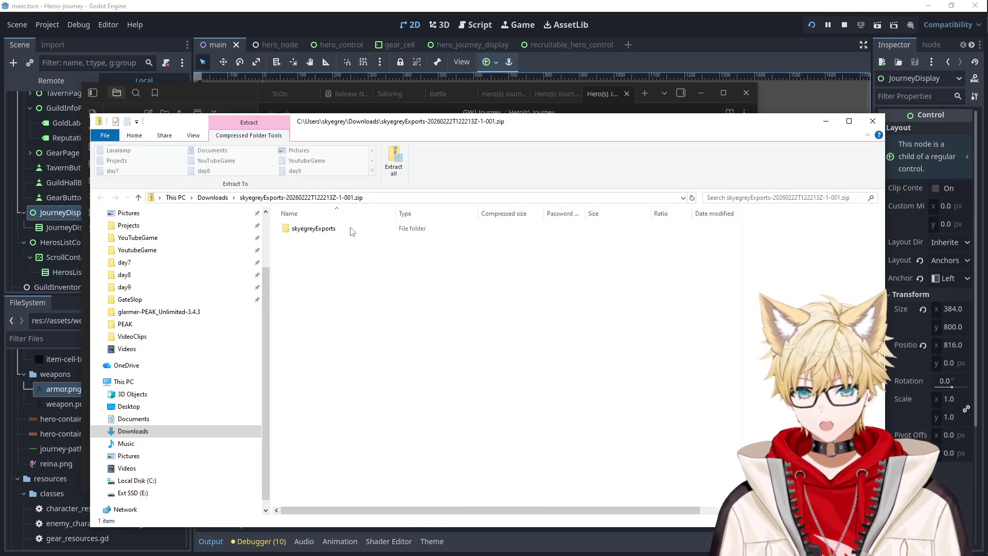
- Cut all 17 Adventurer PNGs from the zip's exports folder
click(343, 230)
double_click(343, 231)
click(386, 348)
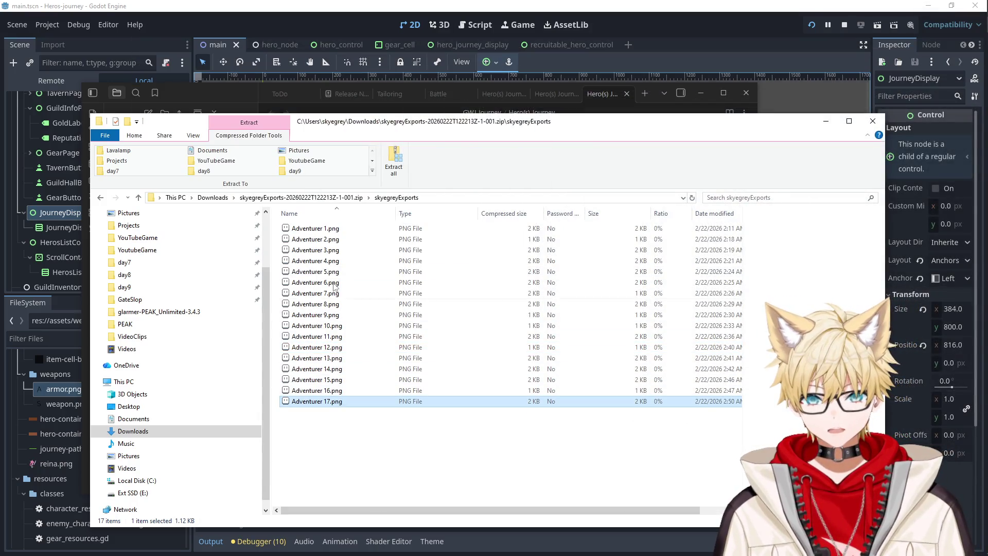
key(ctrl+a)
right_click(326, 277)
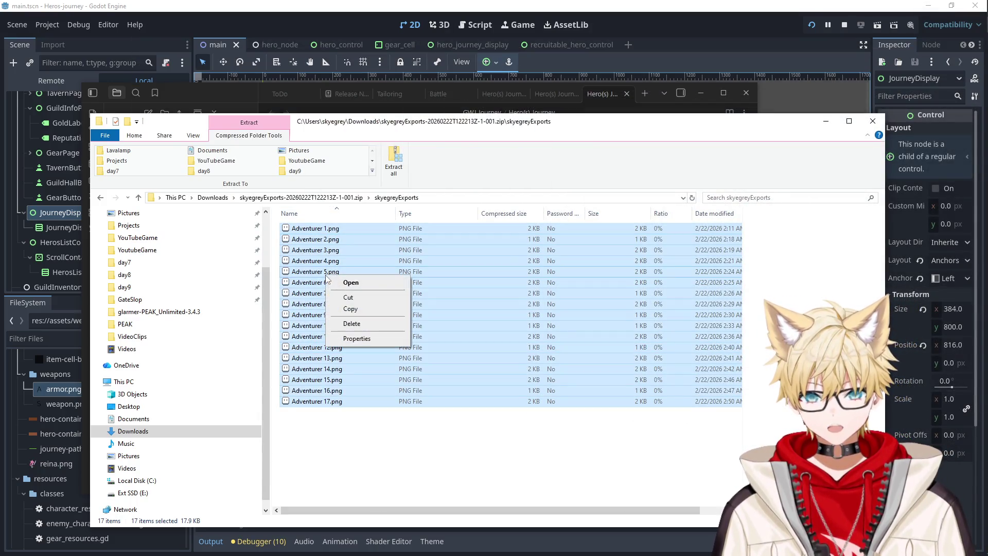
click(346, 299)
click(56, 403)
scroll(41, 406, up, 5)
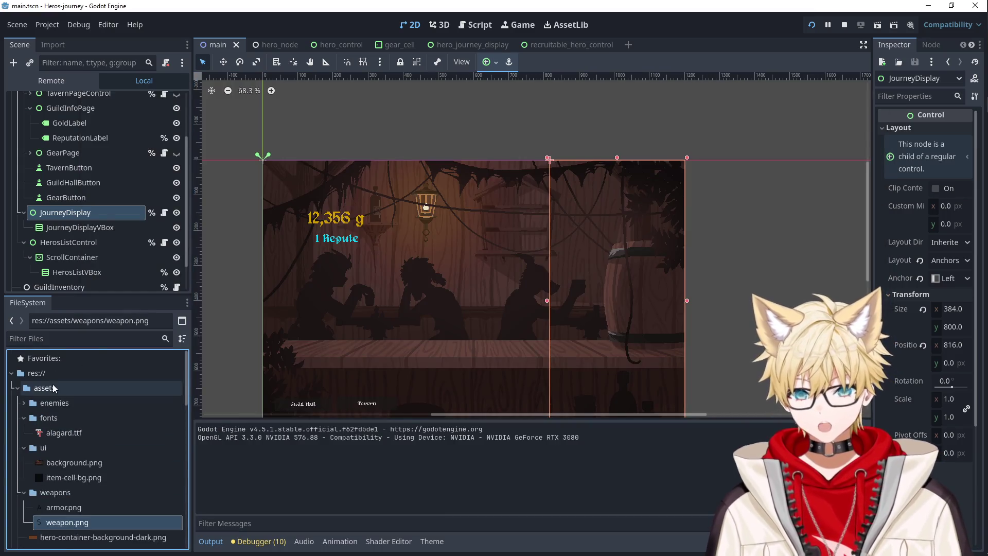
- Create a folder named 'heros' inside the project's assets folder in the FileSystem dock
click(24, 418)
click(24, 433)
right_click(49, 388)
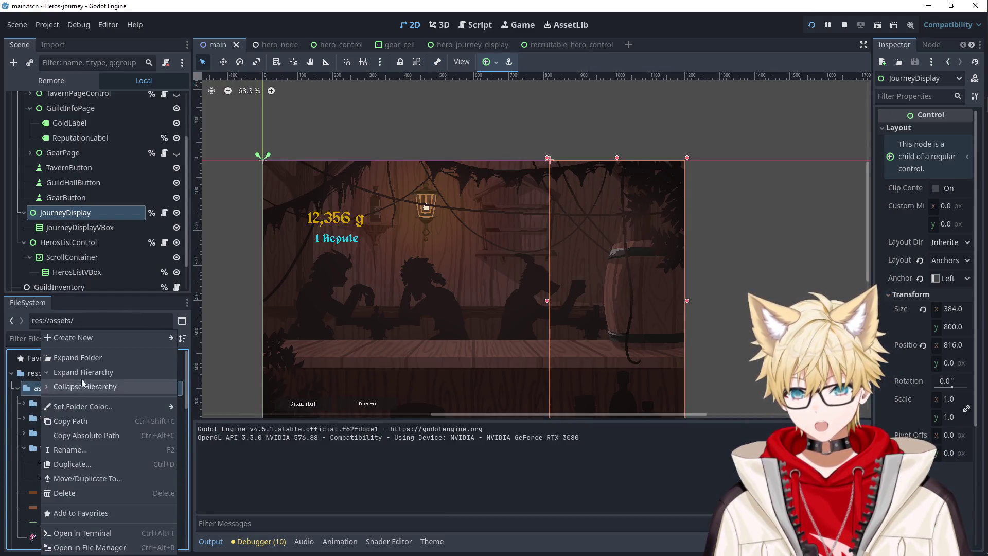
mouse_move(90, 336)
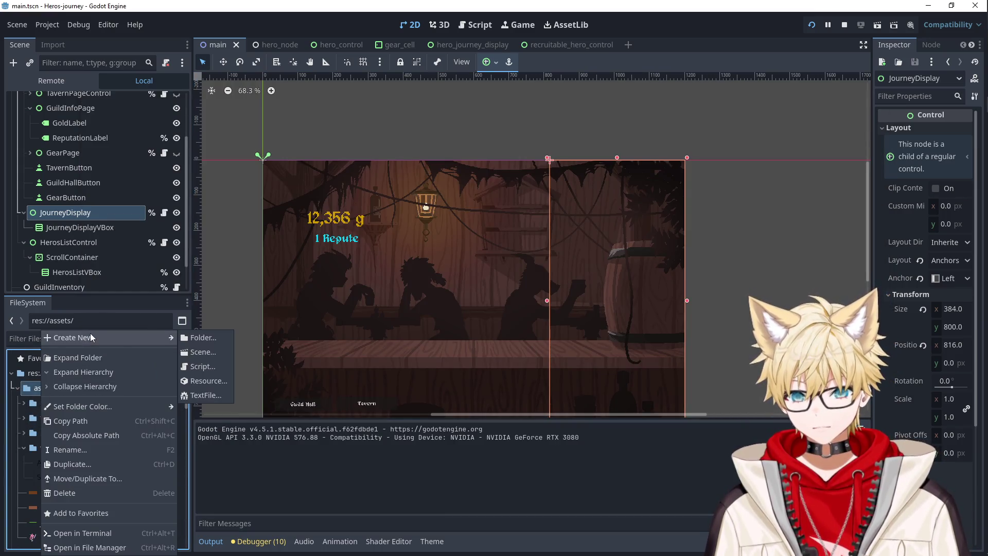
click(204, 343)
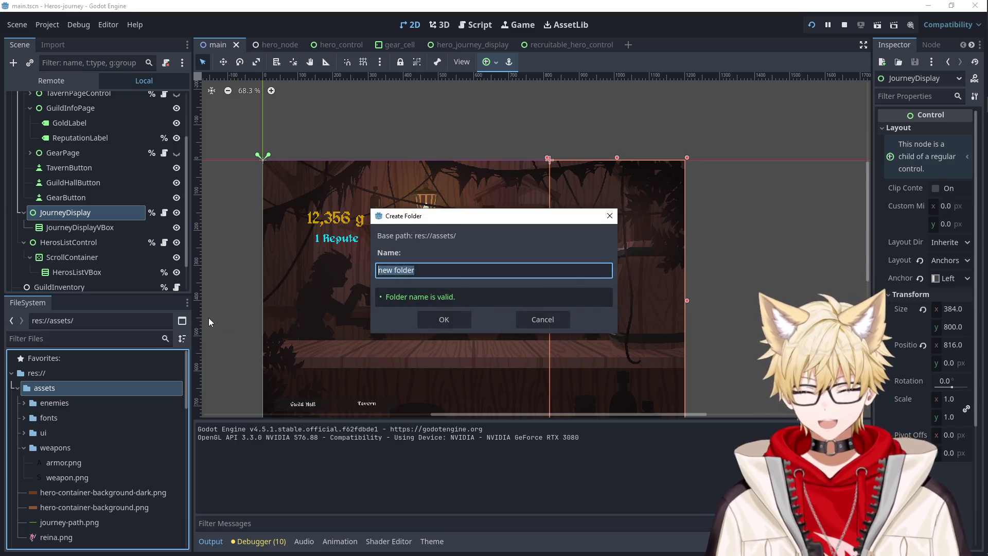
text(heros)
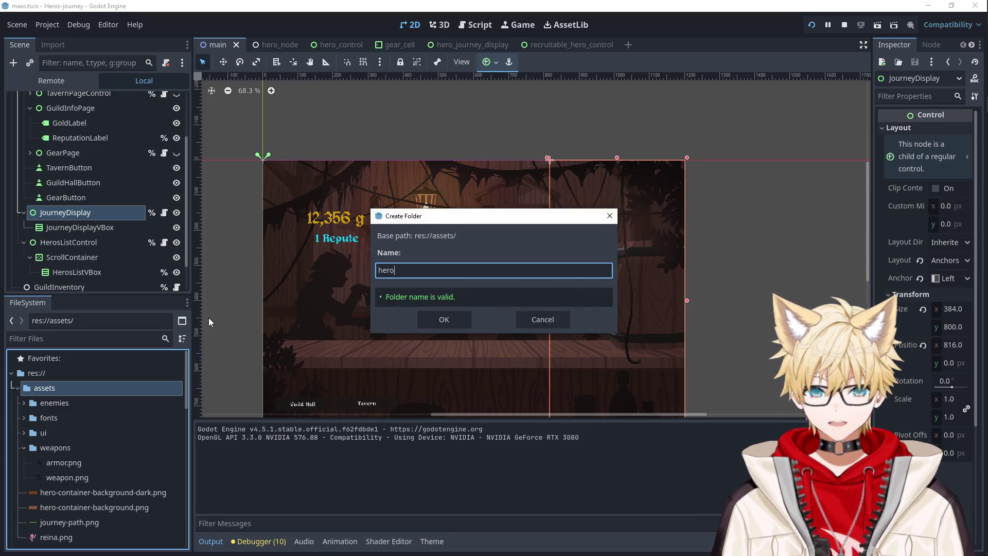
key(Return)
click(108, 431)
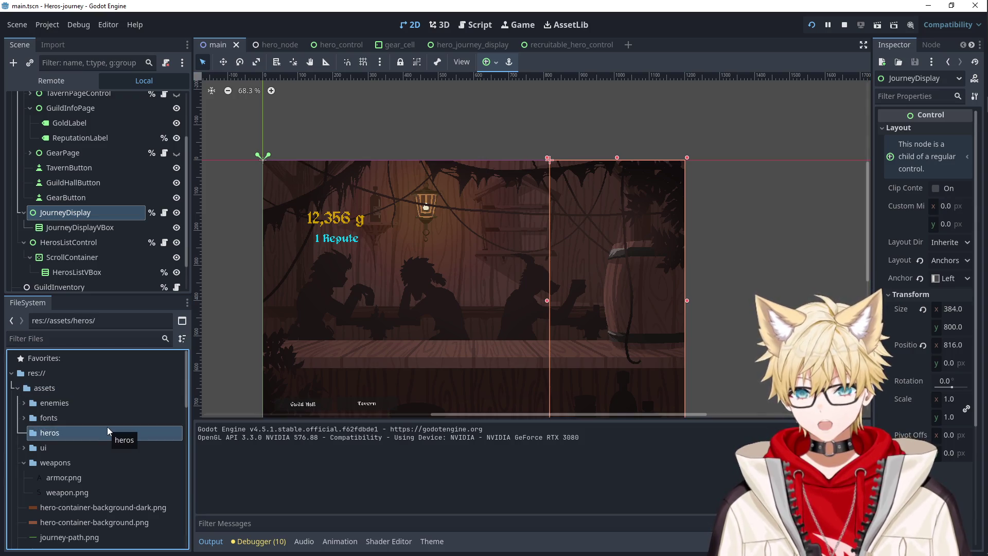
key(alt+Tab)
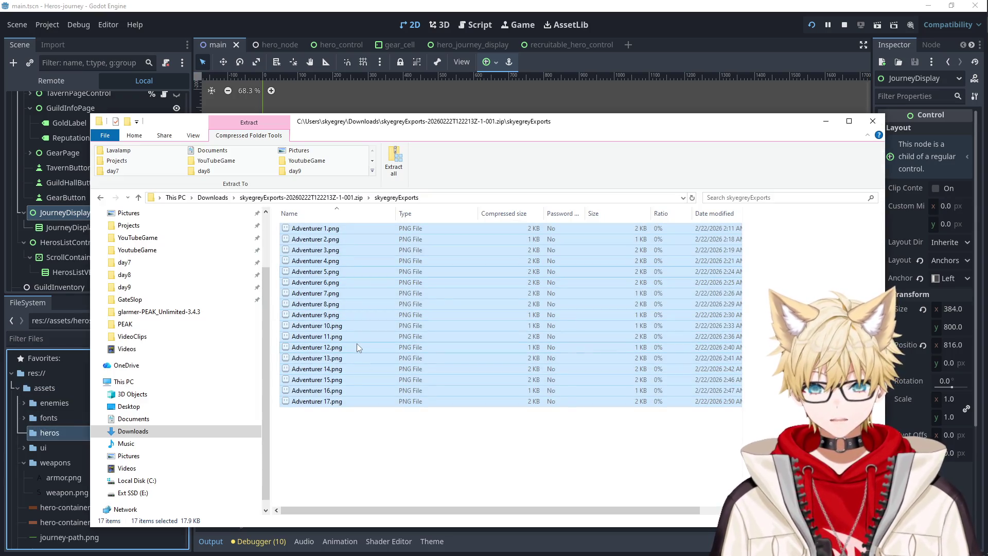
- Extract the downloaded sprites zip into the Downloads folder
click(355, 447)
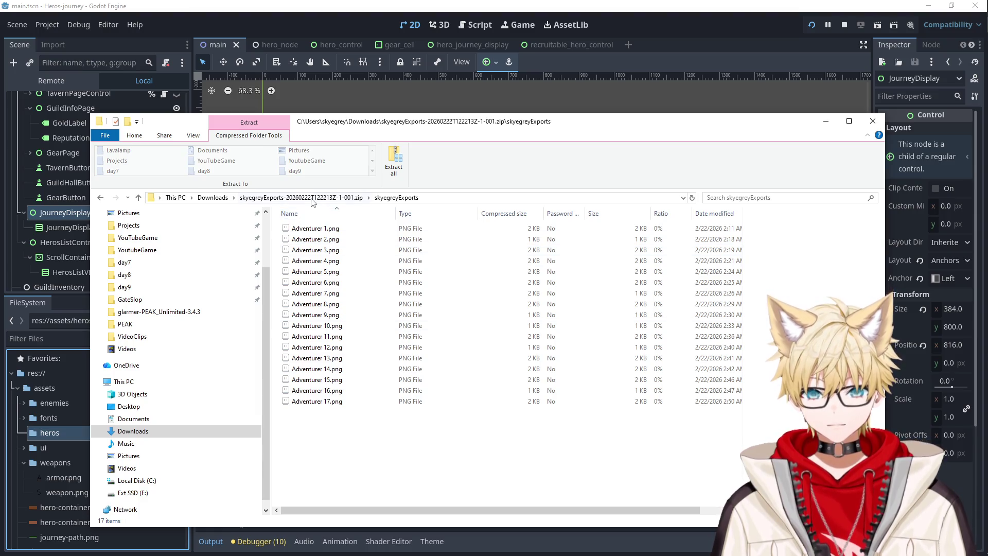
key(alt+Up)
click(212, 197)
right_click(320, 240)
click(350, 266)
click(587, 382)
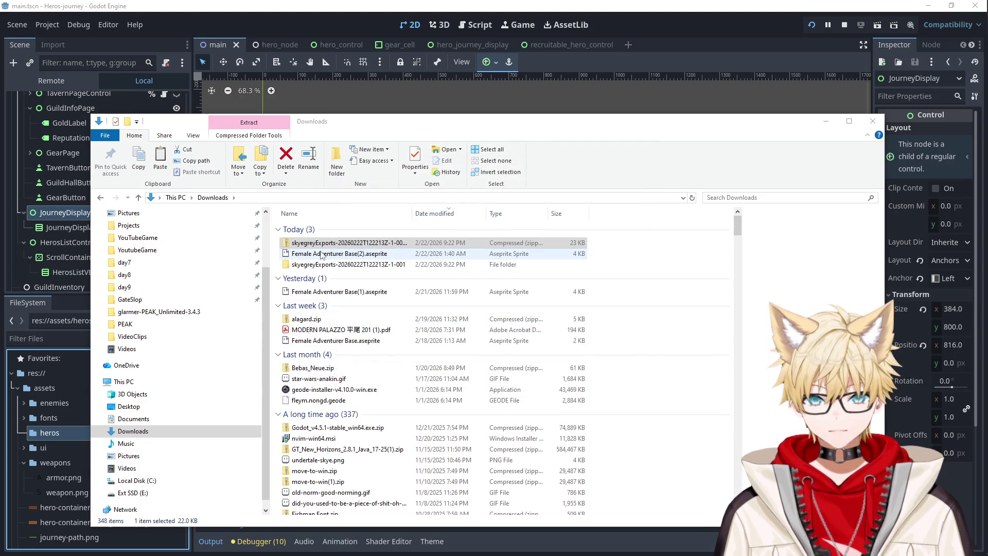
- Drag all 17 Adventurer PNGs from the extracted folder into Godot's heros folder
double_click(315, 232)
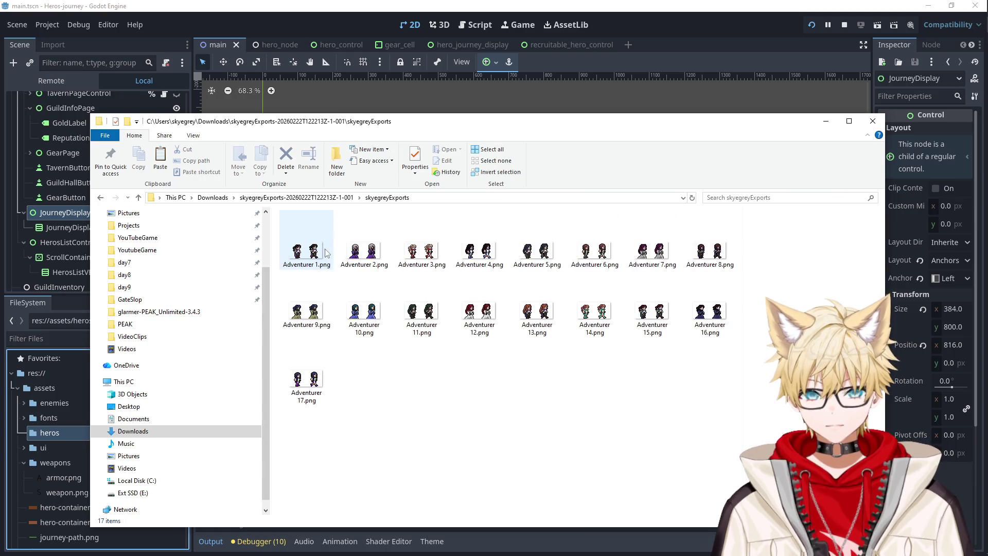
click(310, 378)
key(ctrl+a)
drag(310, 378, 50, 433)
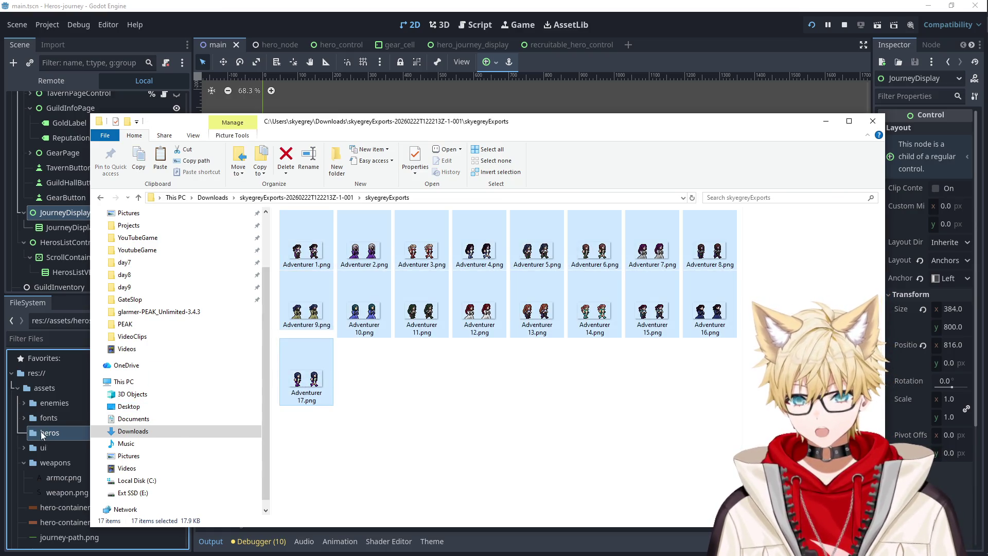
click(826, 121)
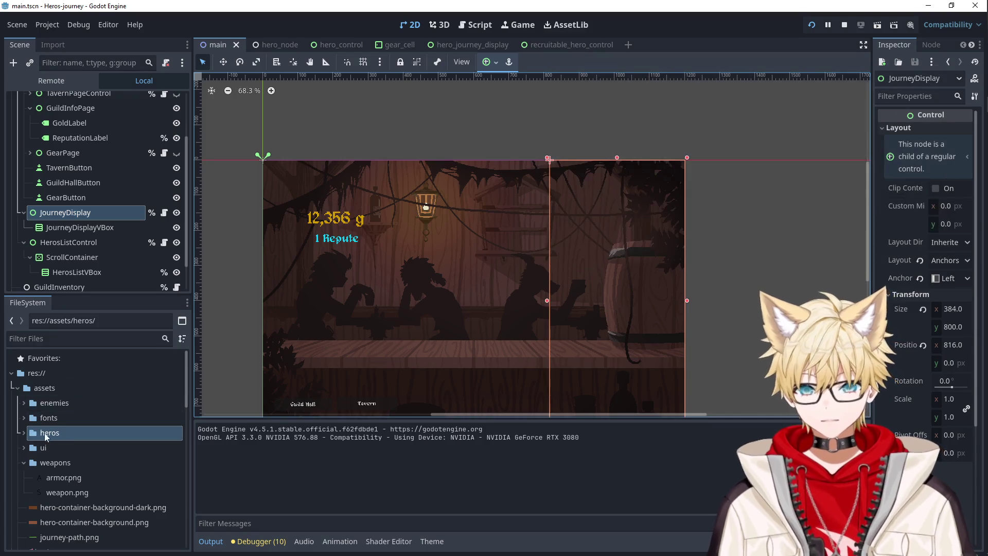
- Expand the heros folder and preview Adventurer 1 through Adventurer 8 in the Inspector
click(25, 433)
click(68, 448)
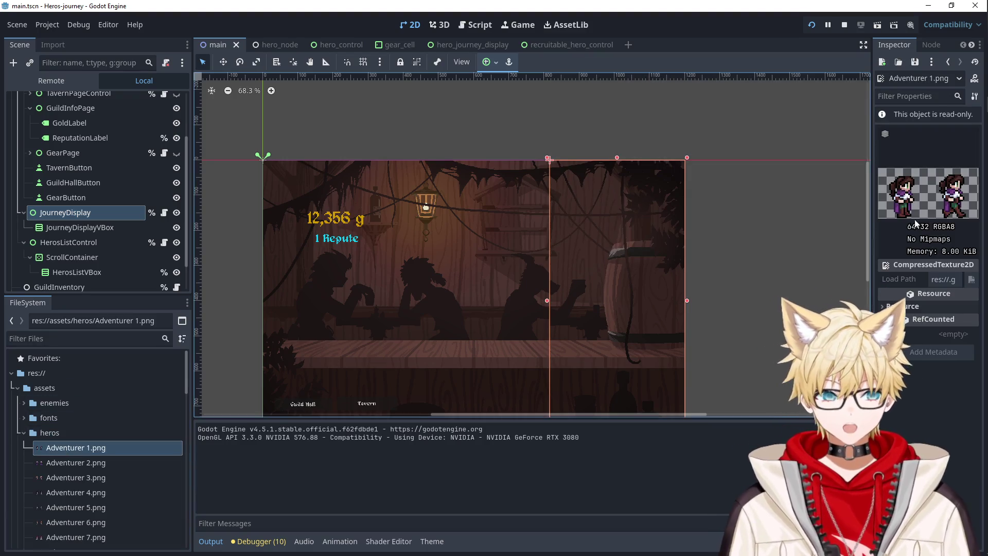
key(Down)
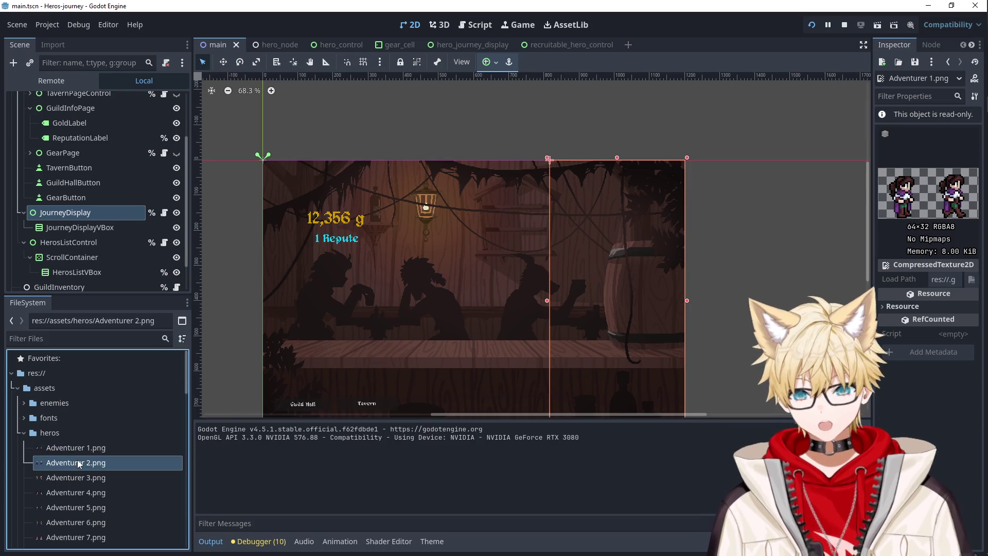
click(154, 474)
click(149, 490)
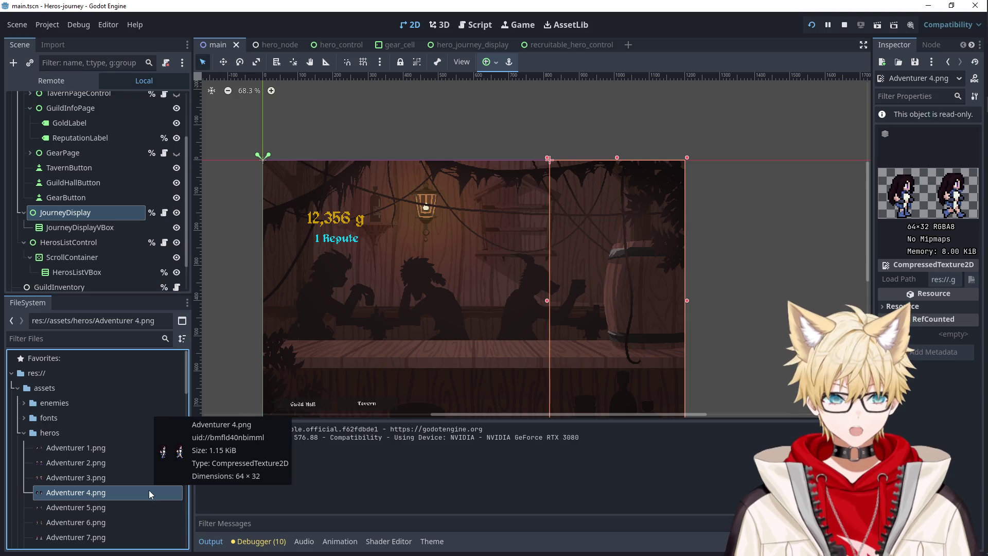
scroll(147, 500, down, 2)
click(143, 472)
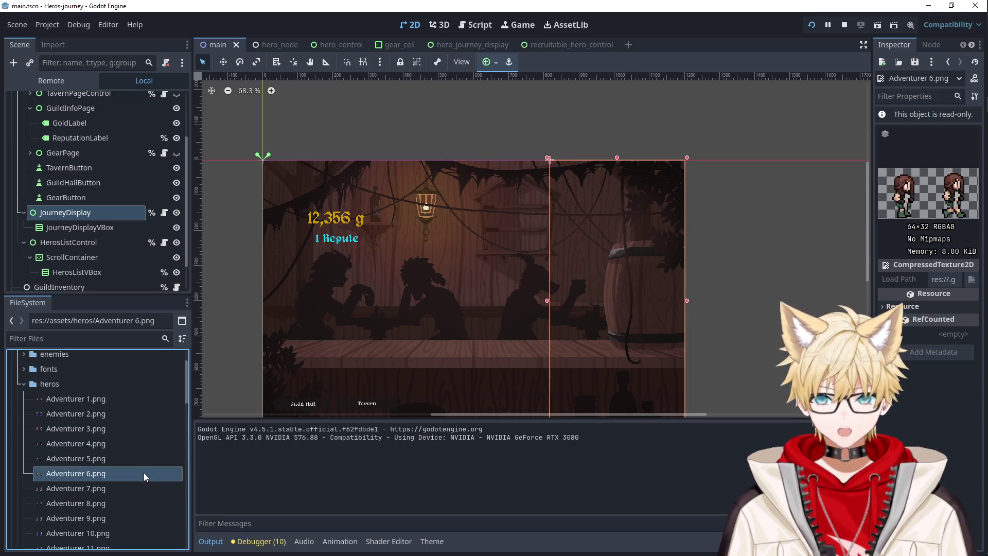
click(130, 494)
scroll(129, 458, up, 1)
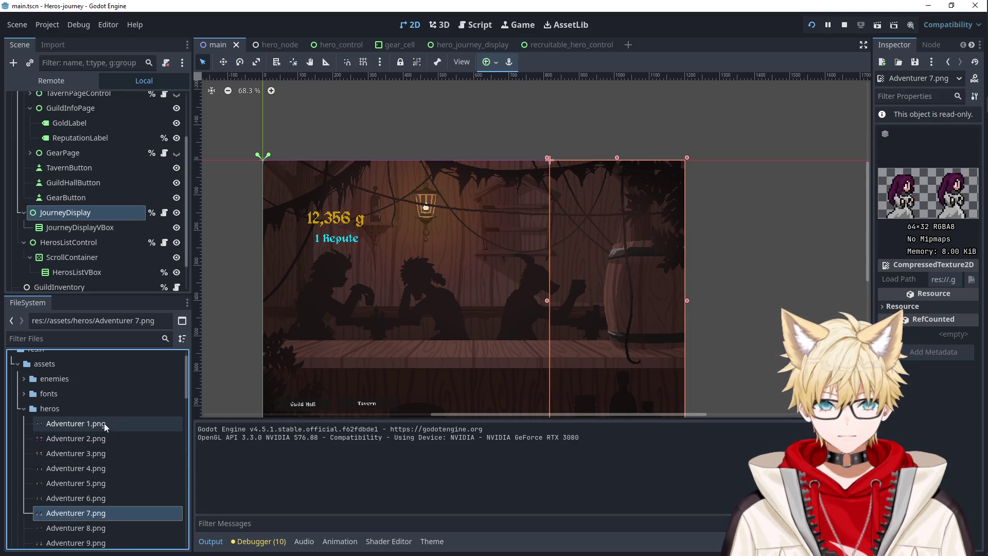
click(104, 423)
scroll(109, 456, down, 3)
click(109, 456)
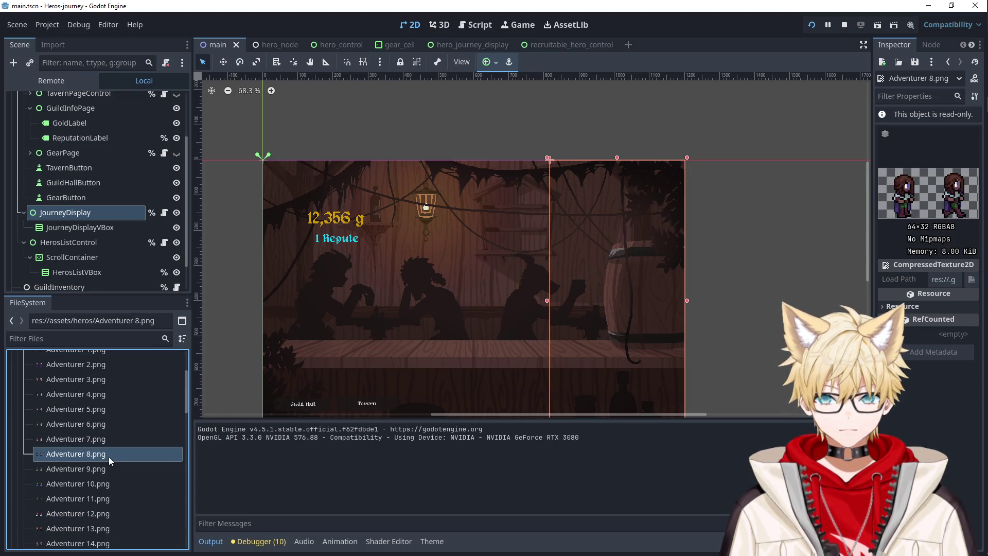
- Preview the remaining sprites, Adventurer 10 through Adventurer 17
scroll(110, 453, down, 1)
click(111, 454)
click(109, 474)
click(109, 490)
click(107, 504)
scroll(105, 499, down, 2)
click(104, 491)
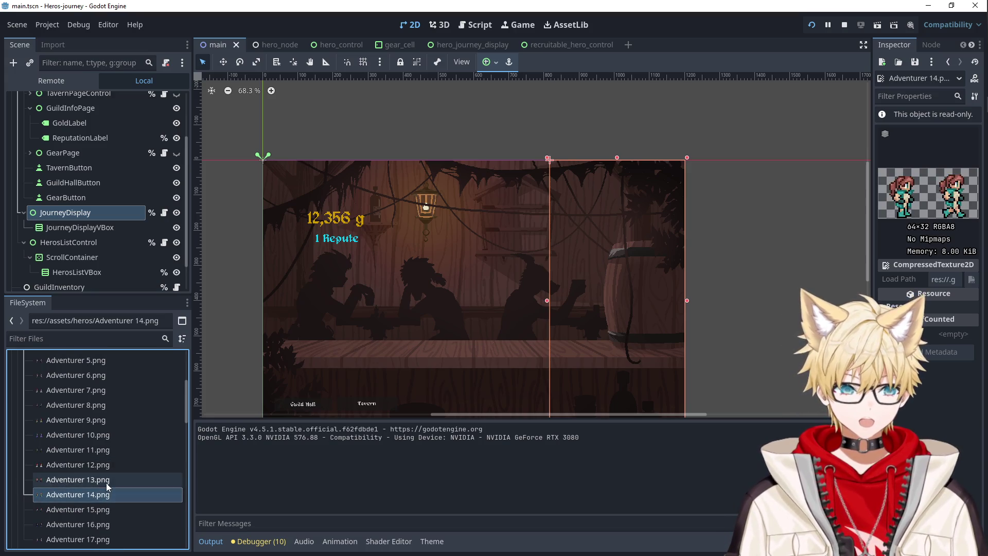
scroll(105, 487, down, 1)
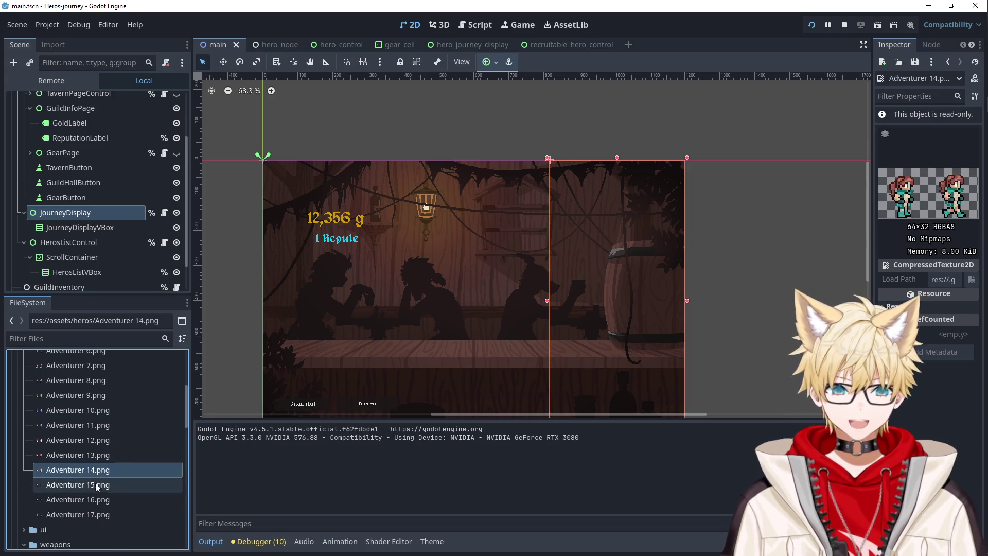
click(94, 483)
click(93, 496)
click(89, 510)
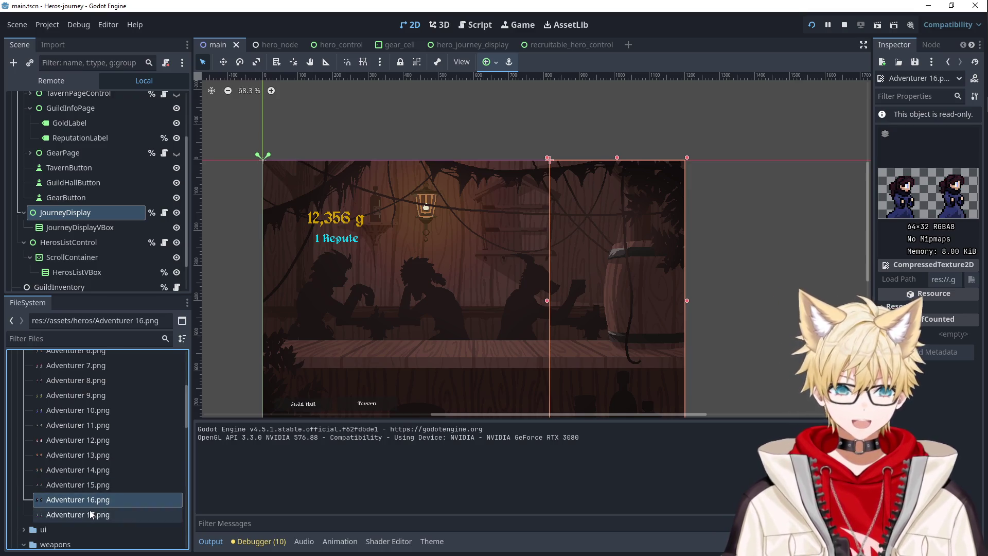
scroll(94, 460, up, 10)
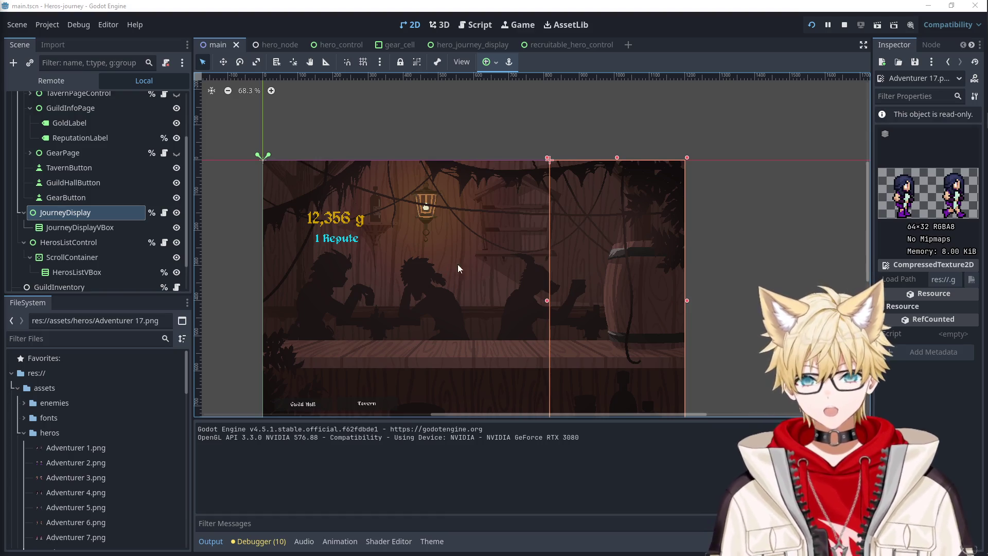
- Select the ScrollContainer on the canvas, then clear the node selection
click(780, 238)
click(656, 248)
click(720, 233)
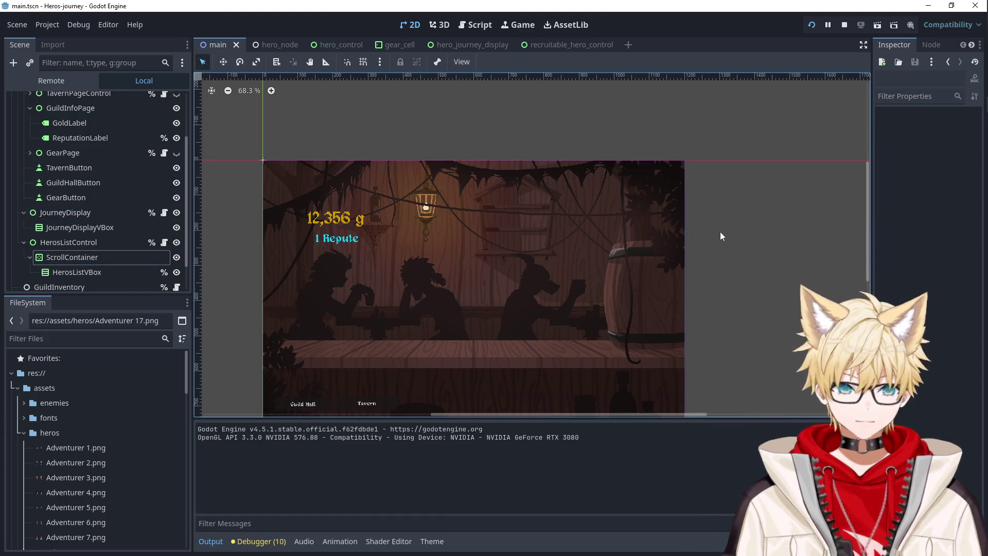
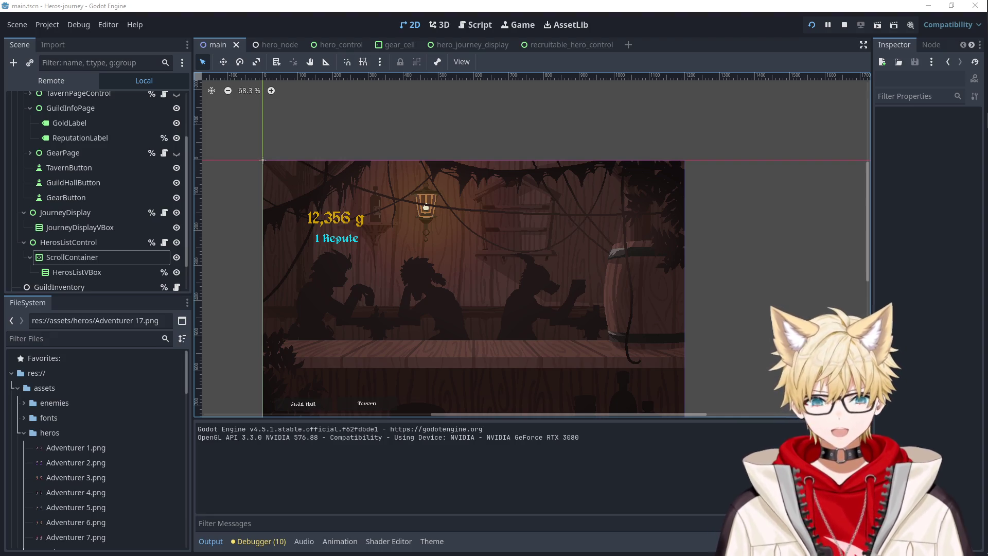
- Select the GuildMenu node in the scene and briefly check the Hero(s) Journey notes
scroll(89, 225, up, 3)
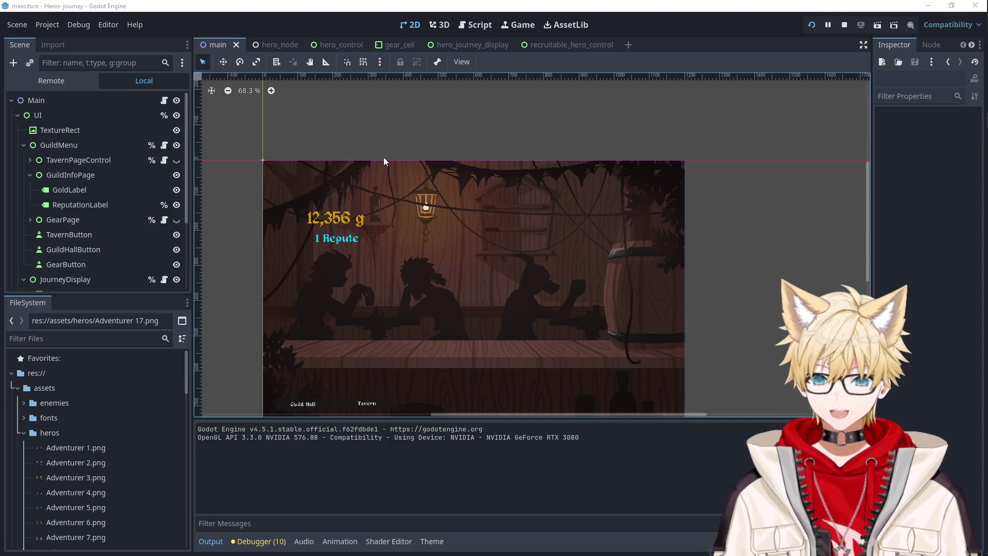
mouse_move(982, 113)
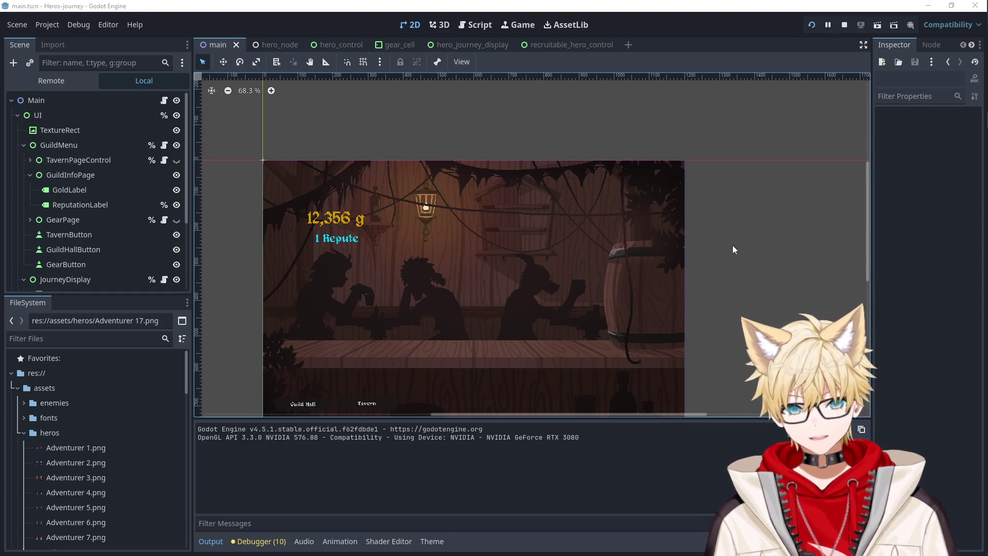
click(475, 283)
click(379, 281)
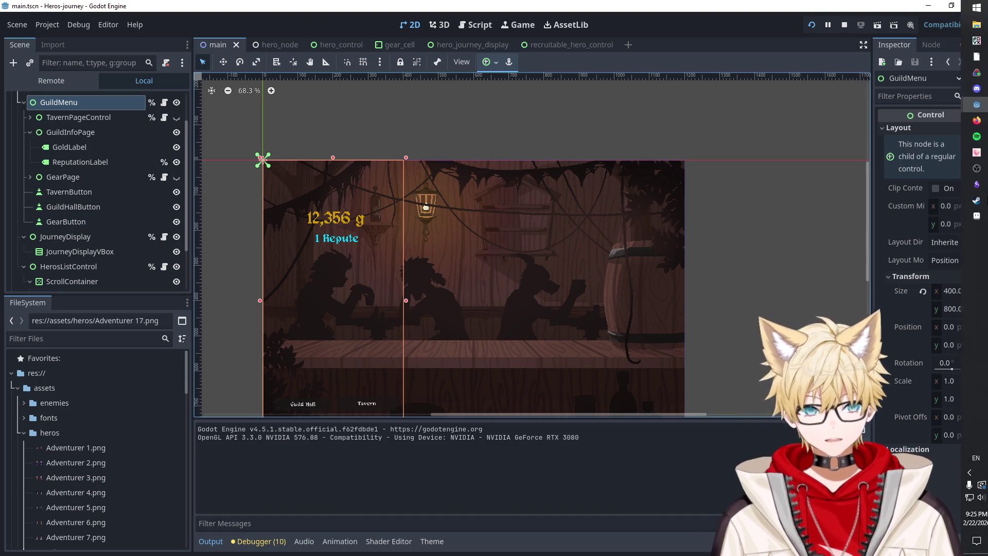
key(alt+Tab)
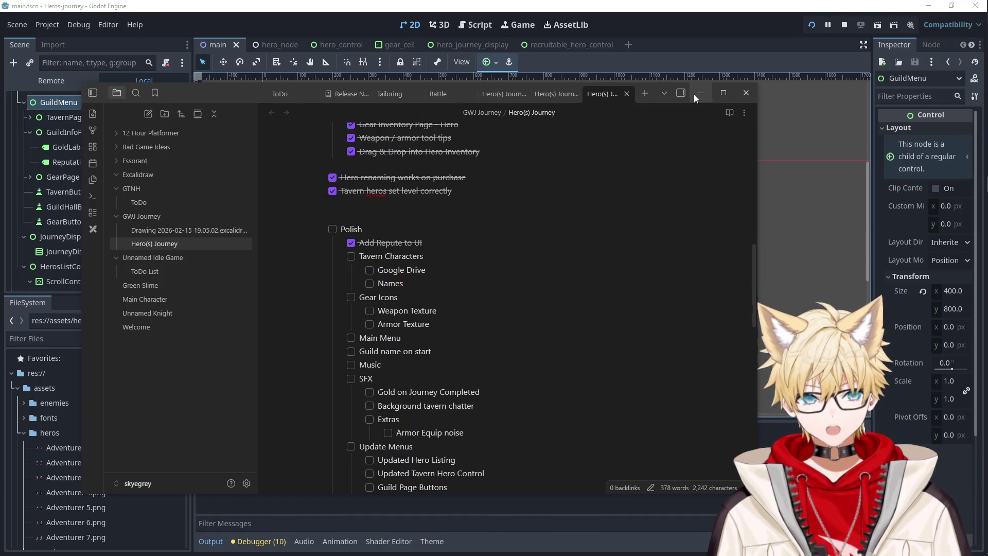
click(699, 93)
- Select Adventurer 1.png in FileSystem and bring the Hero(s) Journey checklist back up
scroll(97, 221, down, 3)
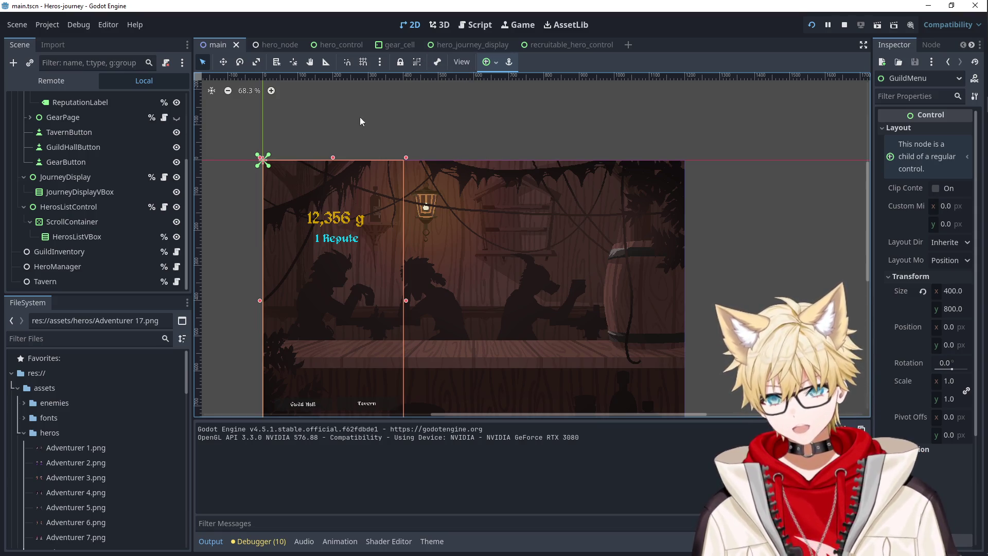
click(69, 449)
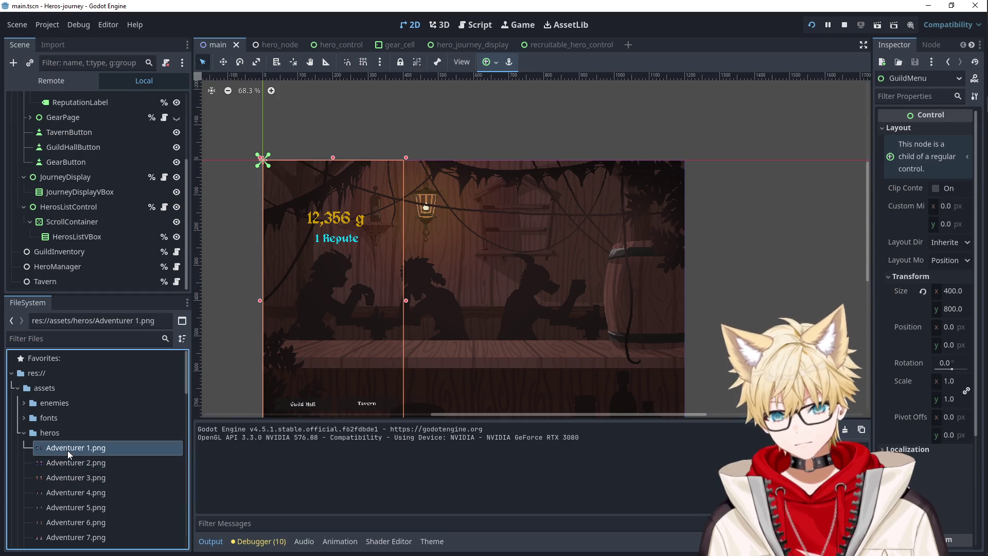
scroll(96, 235, up, 5)
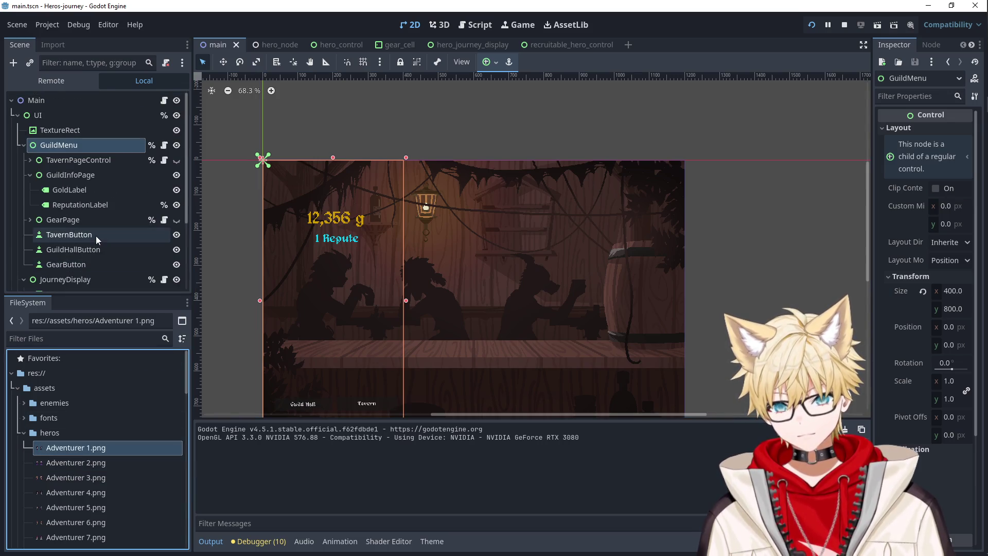
scroll(96, 236, down, 5)
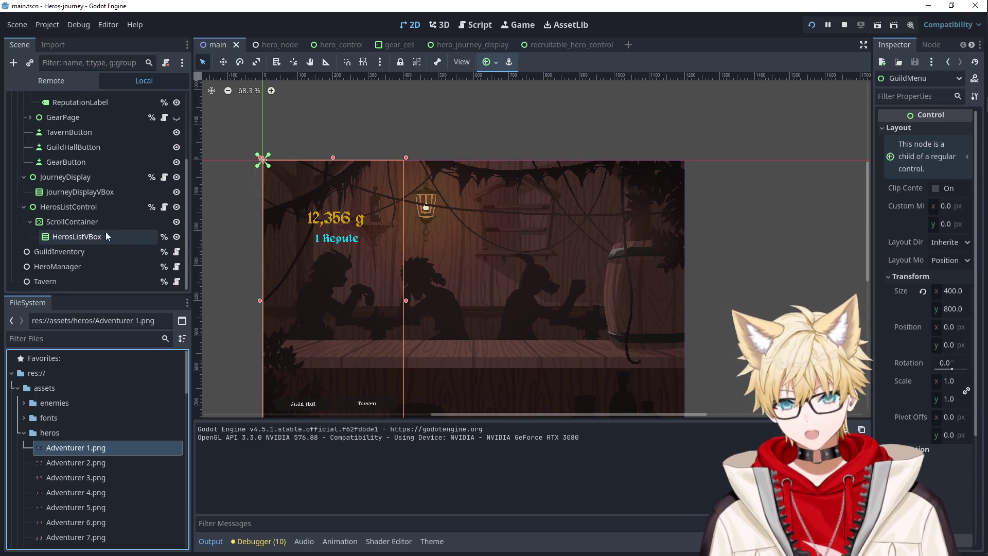
key(alt+Tab)
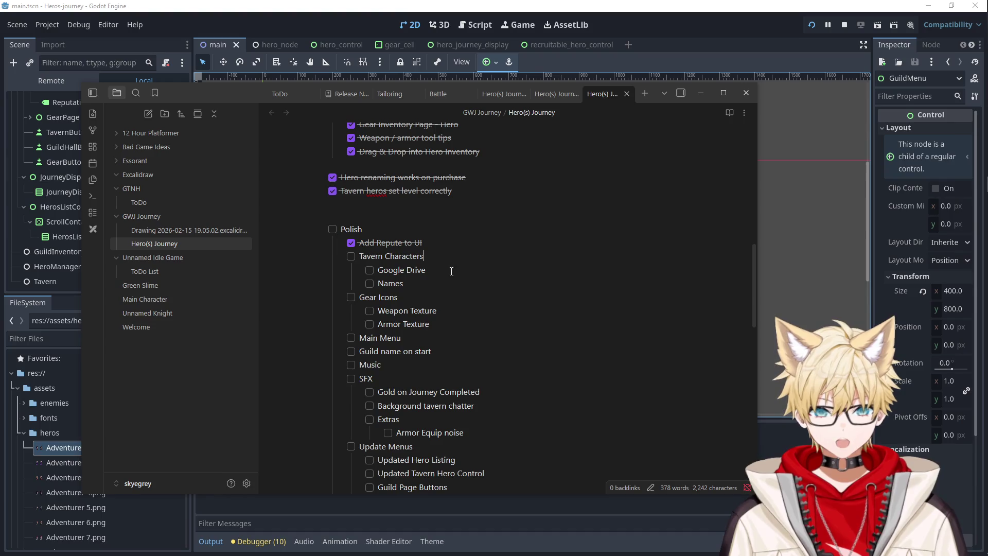
- Add, then remove, an empty checklist line under Tavern Characters
click(451, 264)
key(Return)
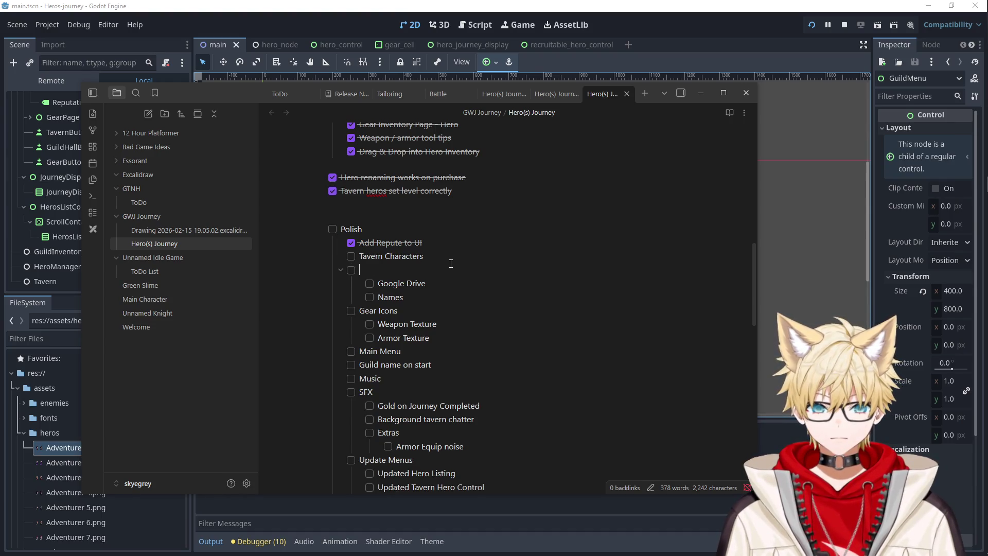
key(BackSpace)
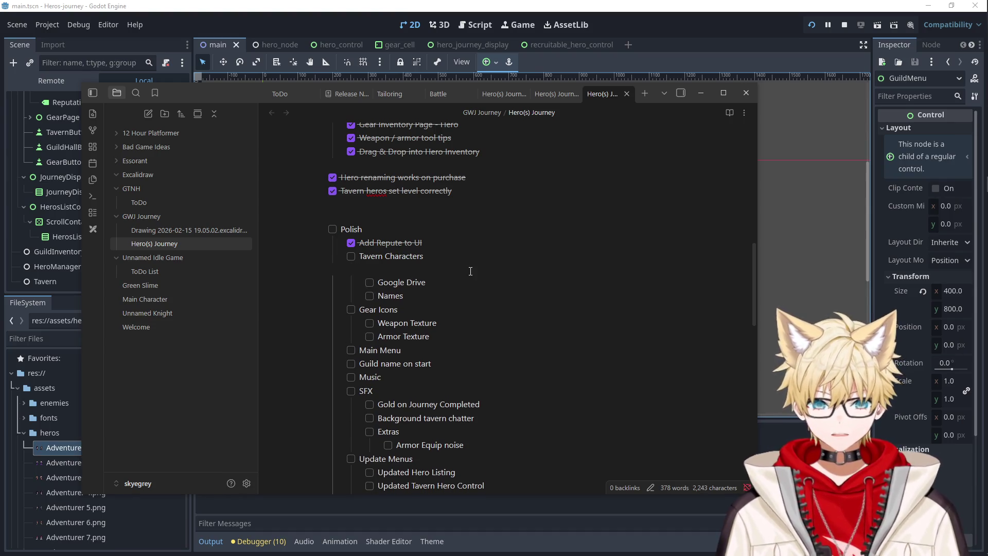
key(BackSpace)
- Add to-dos under Names: update icon in listing, in tavern, and in journey display
click(414, 285)
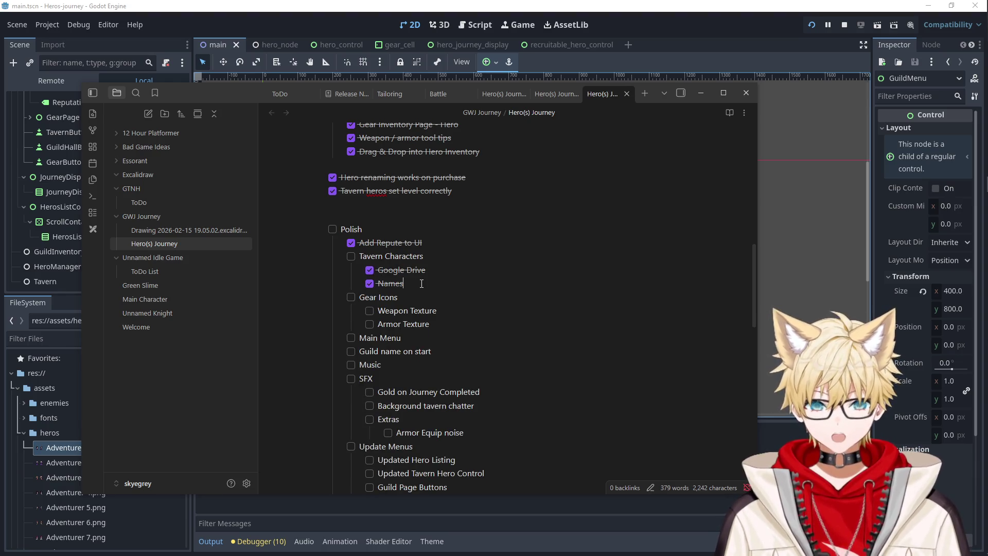
key(Return)
text(Update)
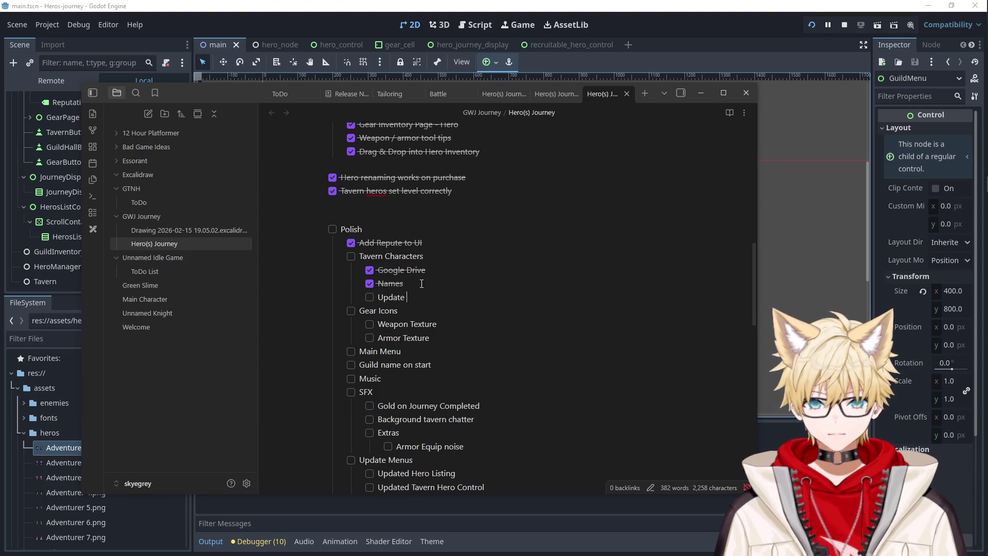
text( Icon in listing)
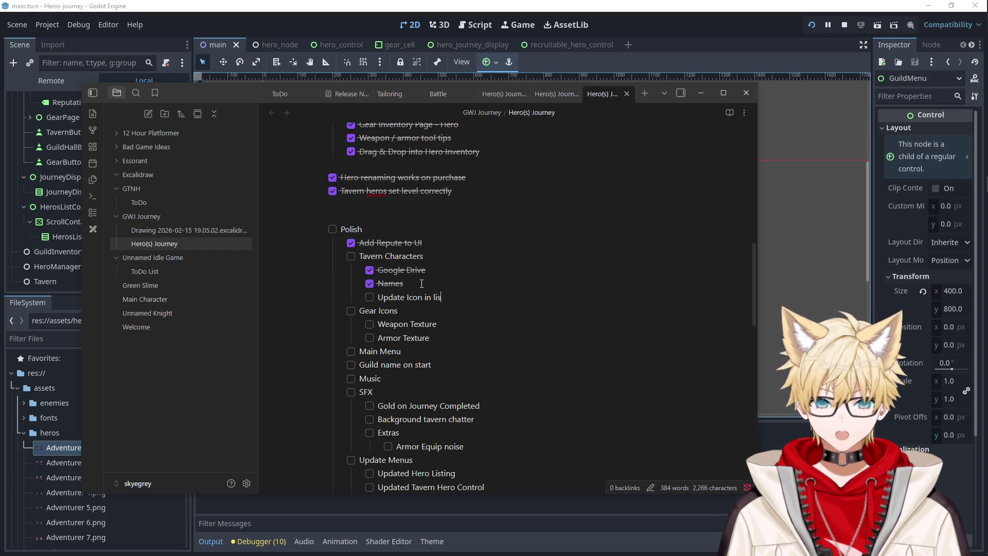
key(Return)
text(Update icon in tavern)
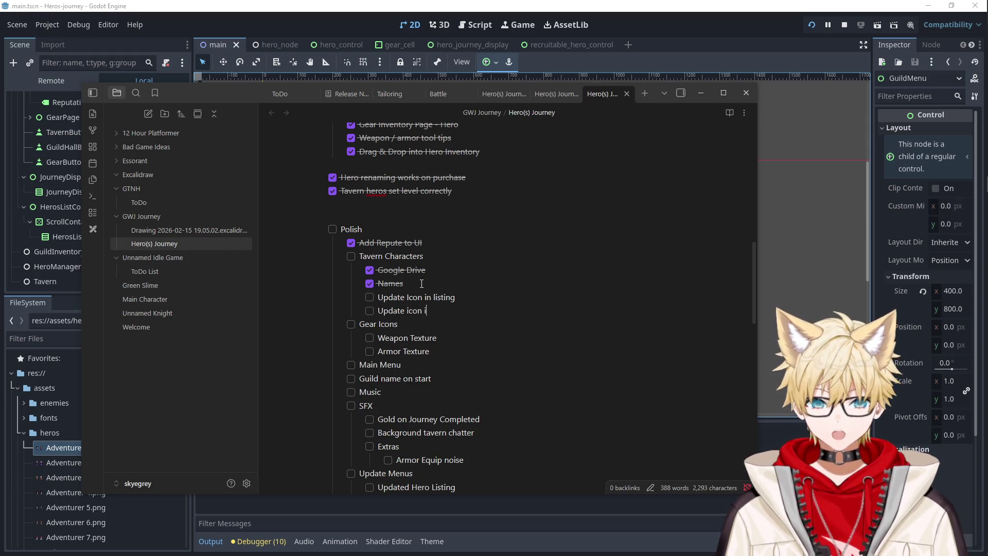
key(Return)
text(mated icon in )
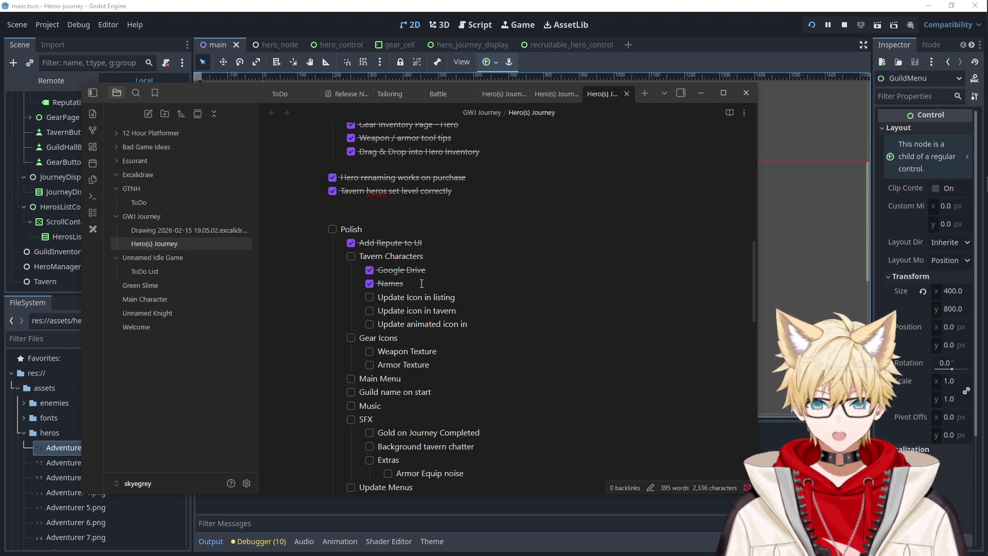
text(journey display)
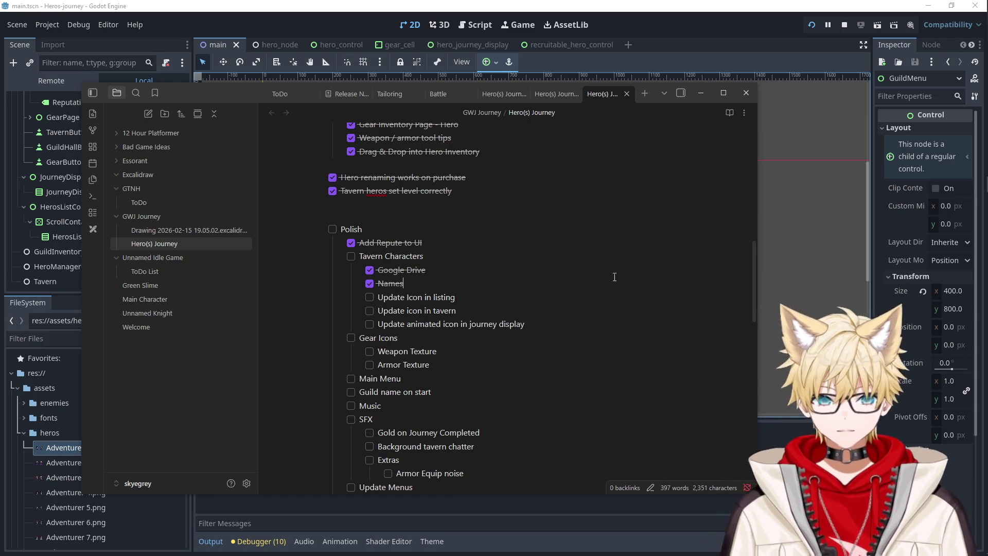
click(775, 240)
scroll(79, 221, up, 5)
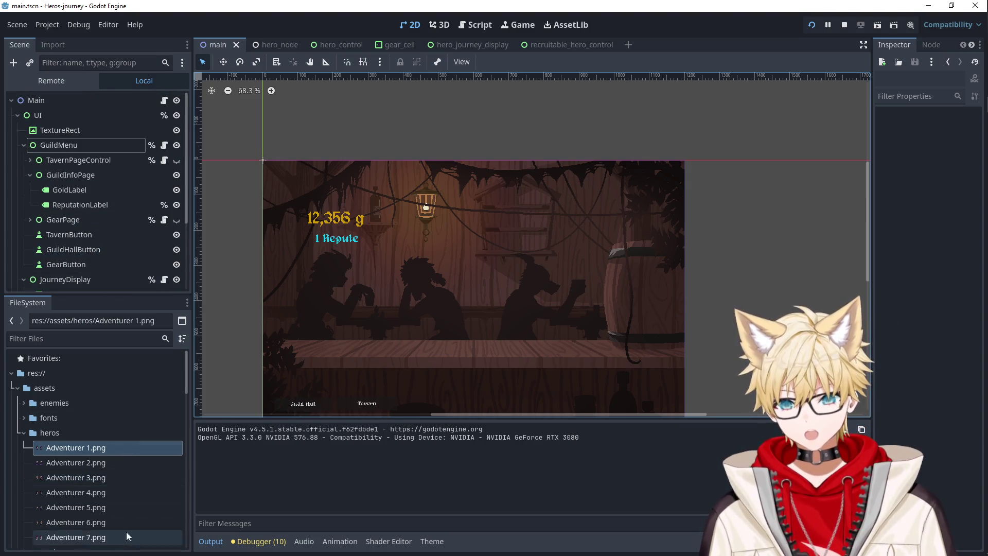
- Open the tavern.gd script in the script editor
scroll(125, 515, down, 5)
scroll(103, 456, up, 3)
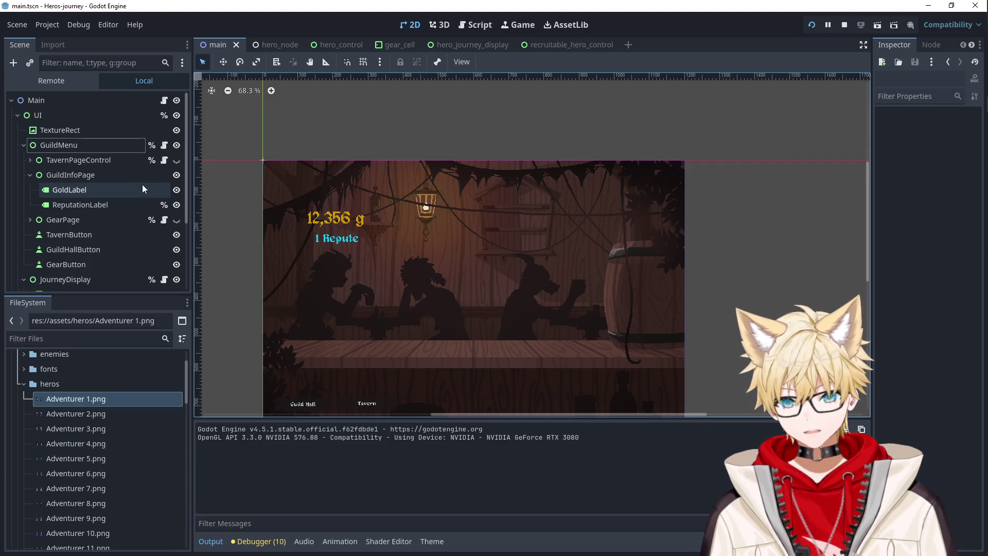
scroll(116, 233, down, 5)
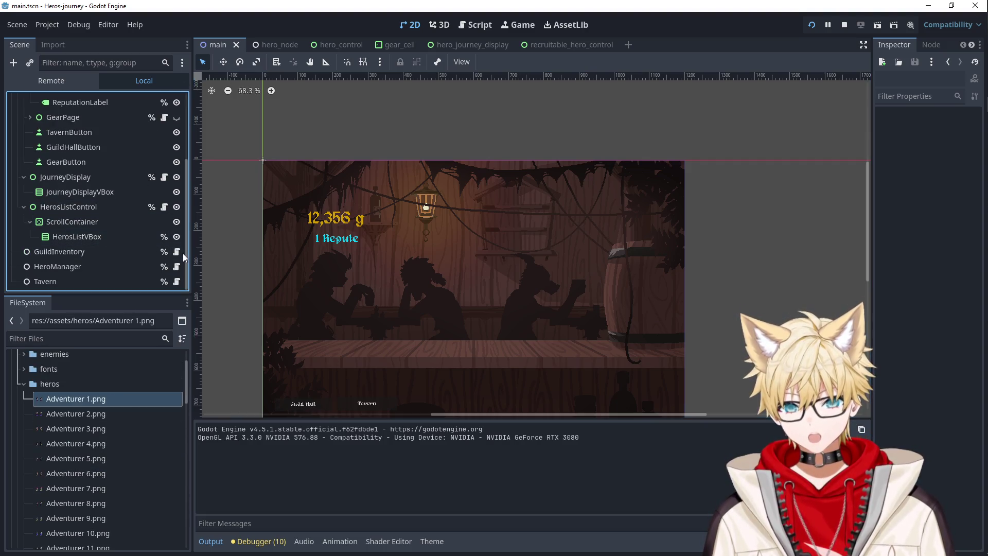
click(176, 252)
scroll(531, 244, up, 4)
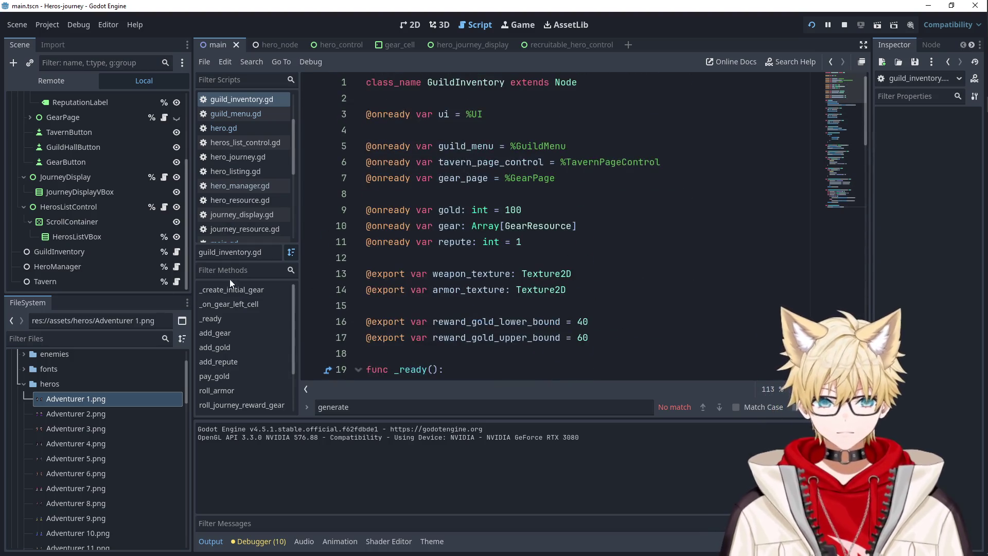
click(176, 282)
scroll(515, 298, up, 6)
scroll(515, 299, down, 2)
- Insert the res:// paths of all 17 Adventurer PNGs below the character_names array
click(422, 225)
key(Return)
key(Return)
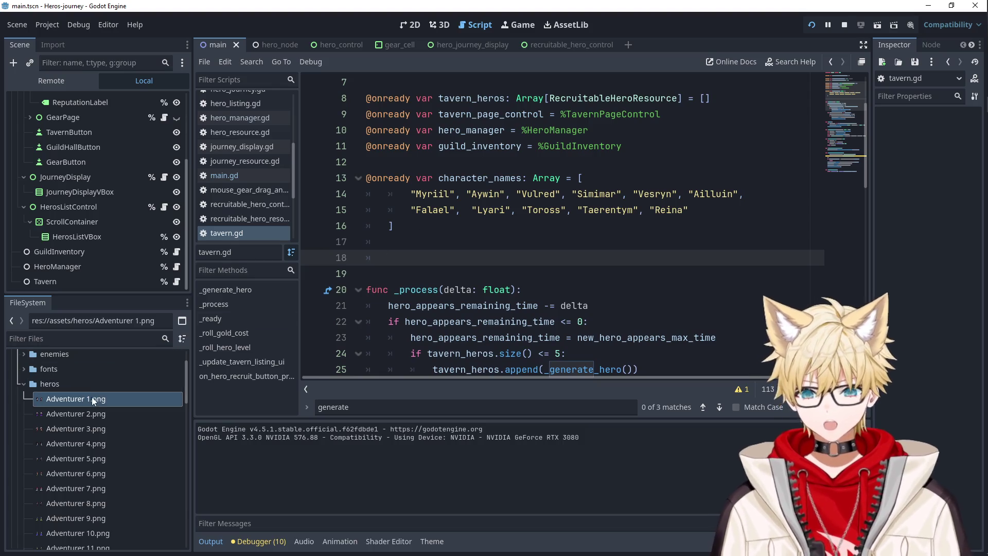
scroll(100, 474, down, 4)
scroll(103, 522, down, 1)
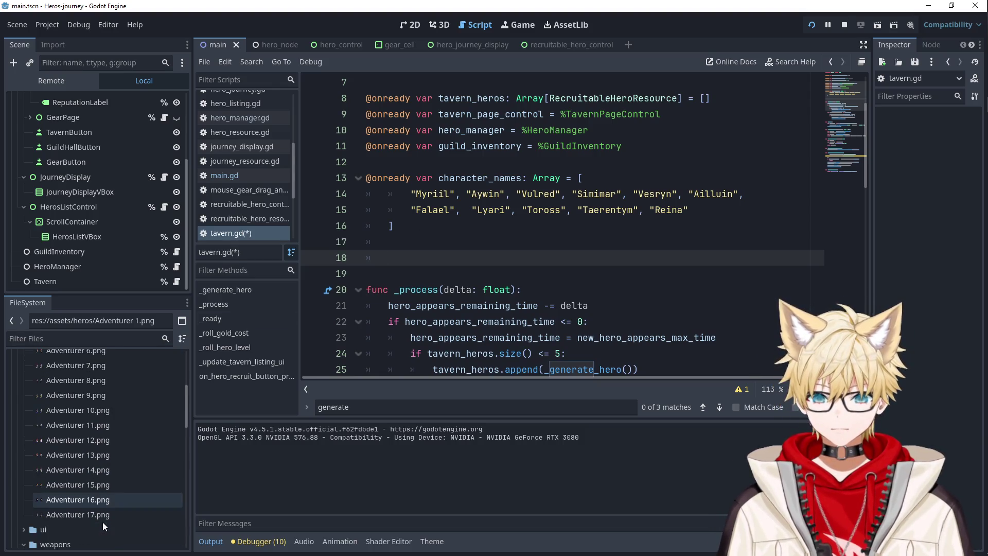
shift+click(90, 512)
mouse_move(90, 512)
mouse_down()
mouse_move(91, 493)
mouse_move(396, 257)
mouse_up()
scroll(546, 252, down, 3)
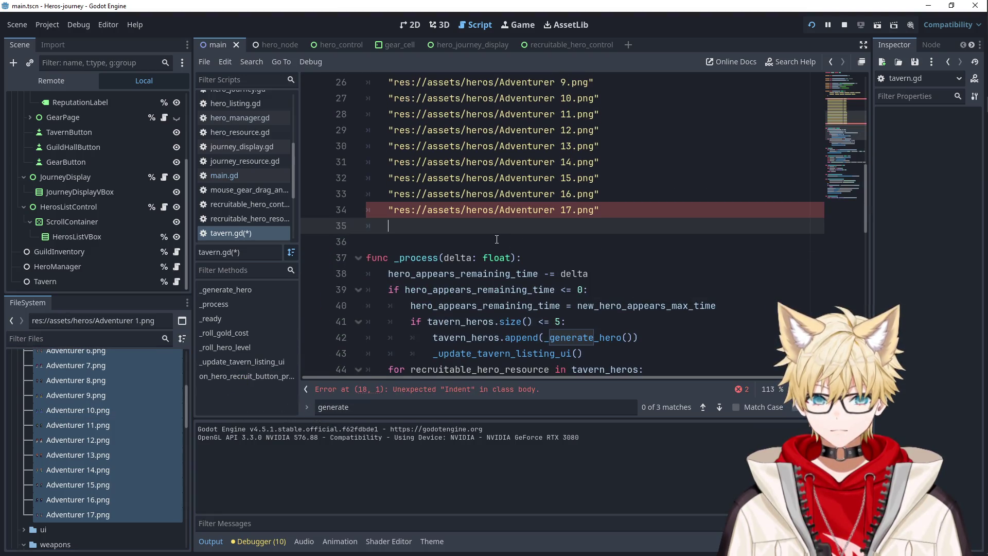
scroll(546, 252, up, 5)
click(396, 175)
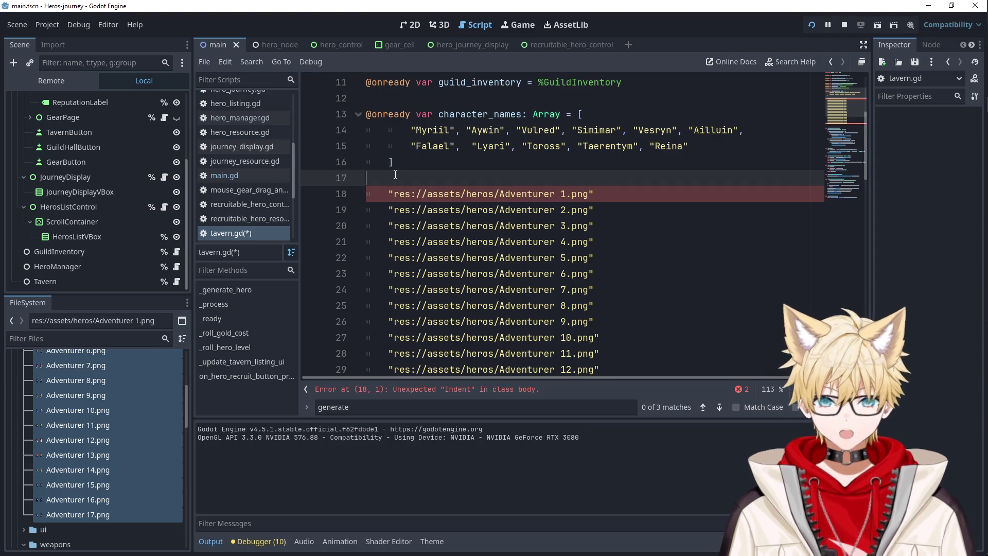
key(Return)
text(@onready var character_sprites =)
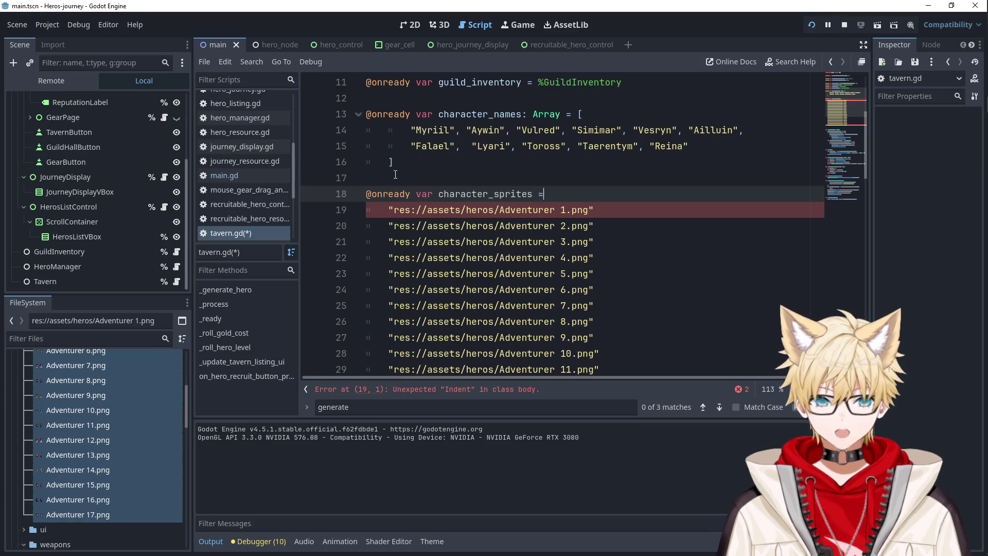
key(ctrl+space)
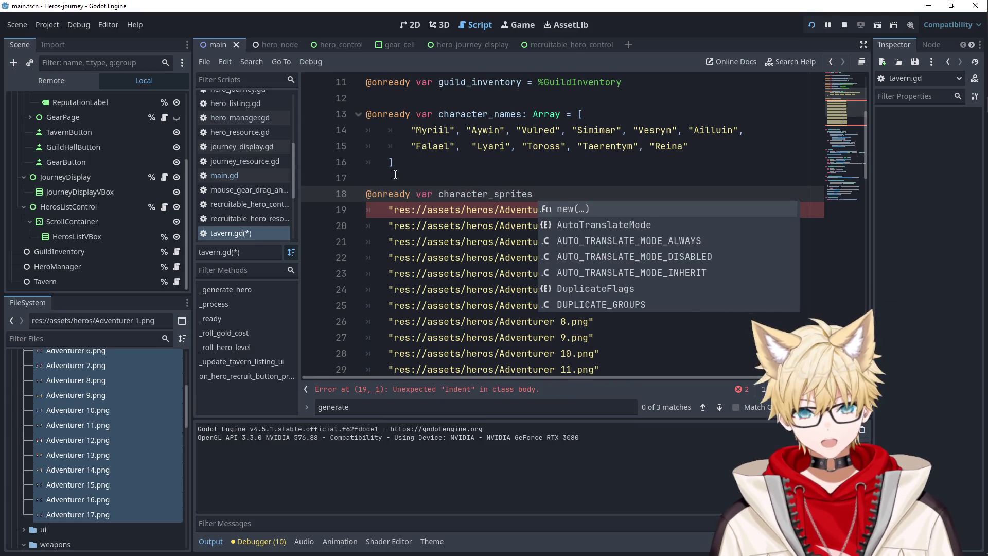
key(Escape)
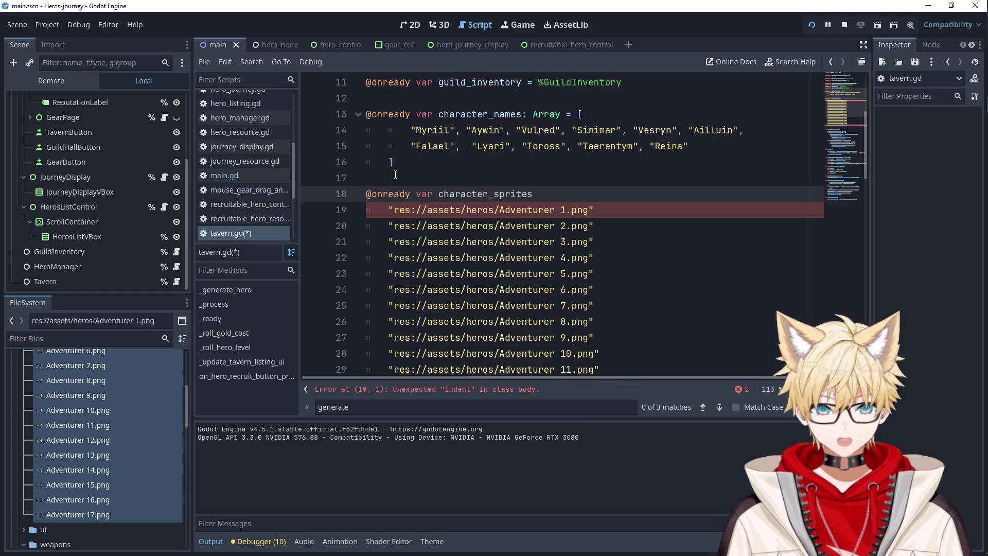
- Place column carets at the start of every Adventurer path line
click(397, 212)
key(alt+Down)
key(alt+Down)
key(Up)
key(Up)
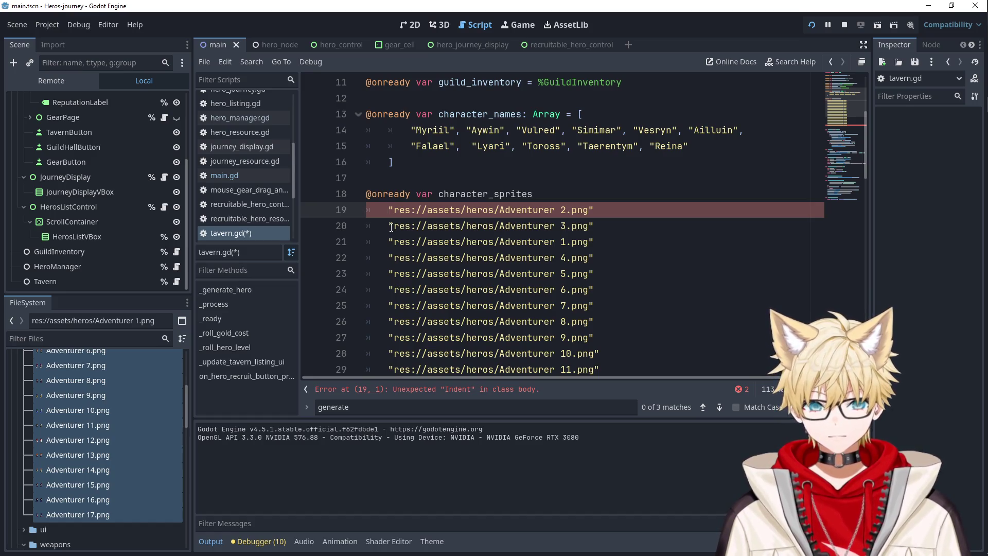
drag(390, 227, 387, 287)
scroll(390, 322, down, 2)
drag(387, 210, 387, 353)
scroll(406, 341, down, 2)
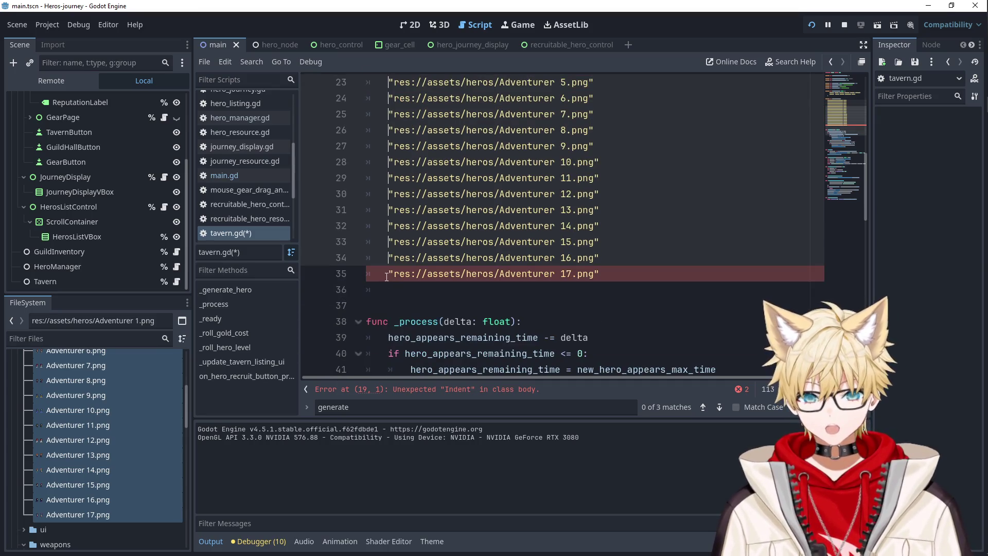
- Prefix every path with preload and end each line with '),'
text(preload()
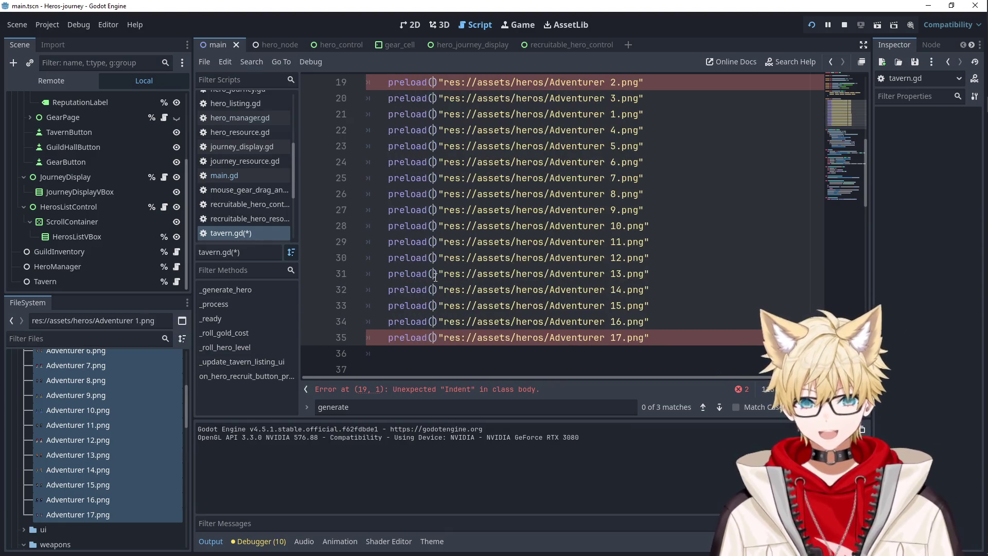
key(Return)
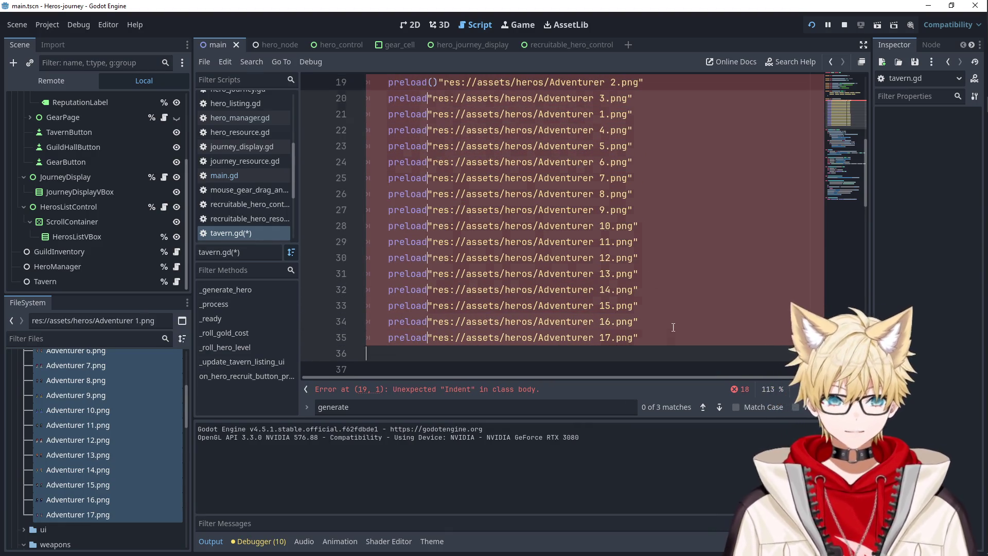
click(661, 336)
drag(657, 331, 656, 133)
scroll(649, 155, up, 1)
text(),)
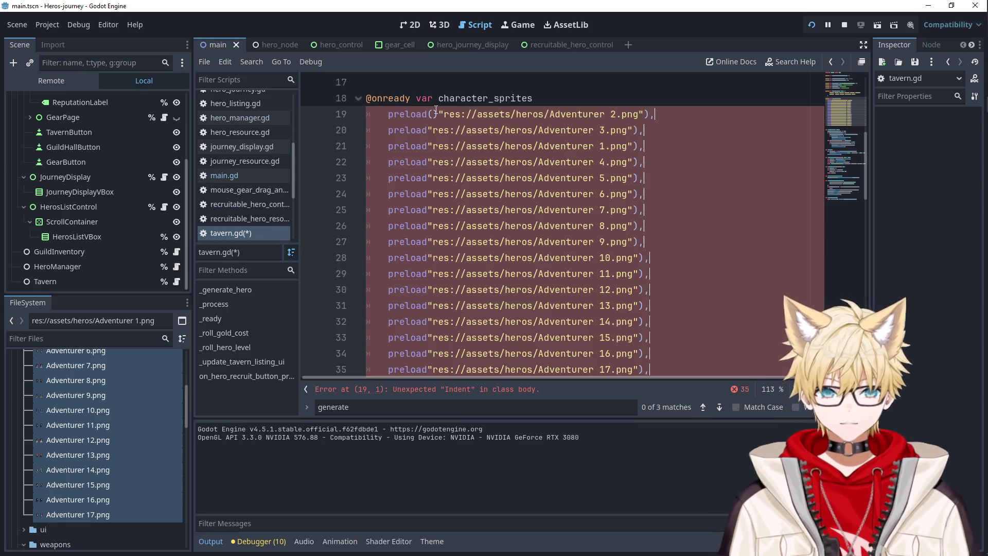
click(436, 110)
- Insert the opening parenthesis after preload on each path line
scroll(435, 154, down, 2)
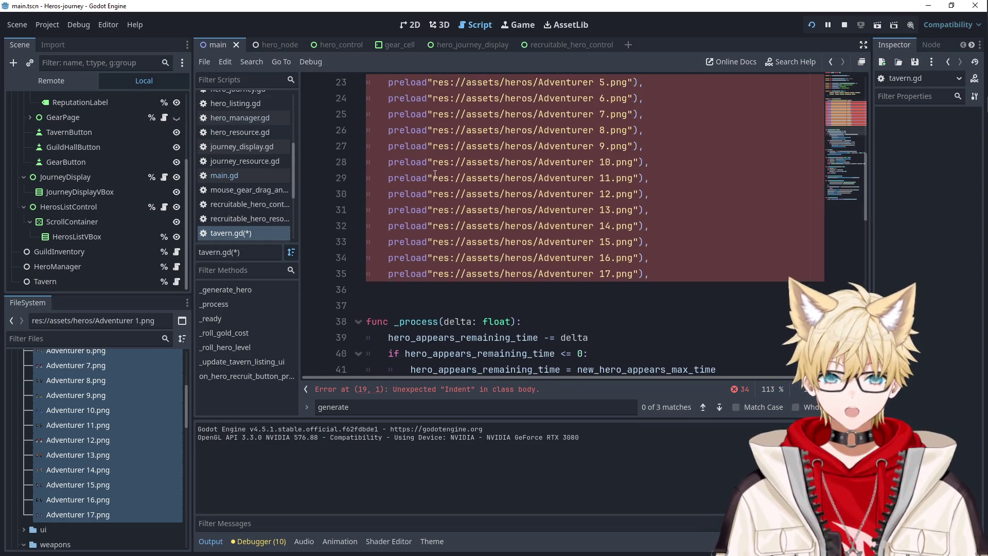
scroll(435, 175, up, 2)
click(429, 130)
mouse_move(428, 148)
mouse_down()
mouse_move(430, 290)
mouse_move(428, 194)
mouse_up()
scroll(432, 288, down, 2)
text(()
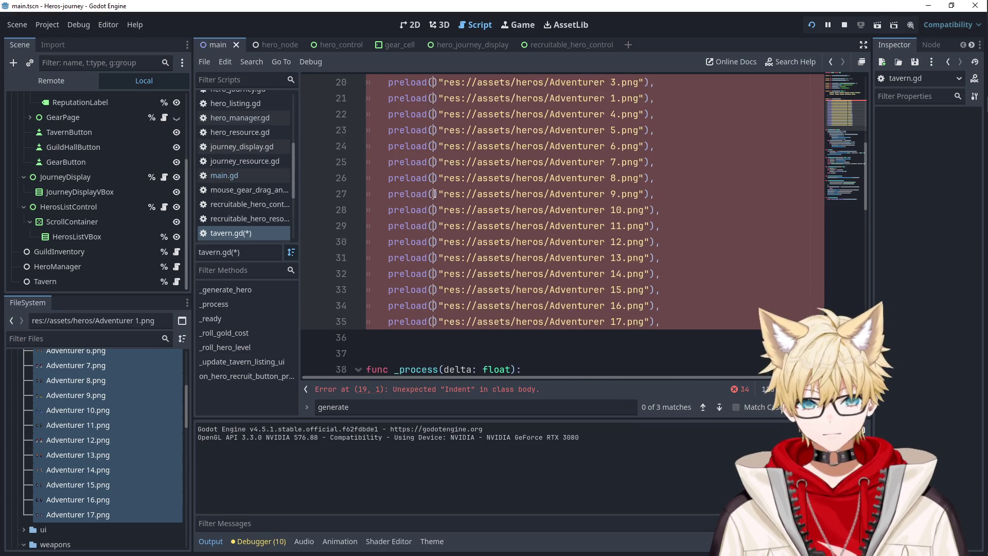
key(Delete)
- Wrap the preload lines in '[' … ']' after character_sprites = and save tavern.gd
click(686, 325)
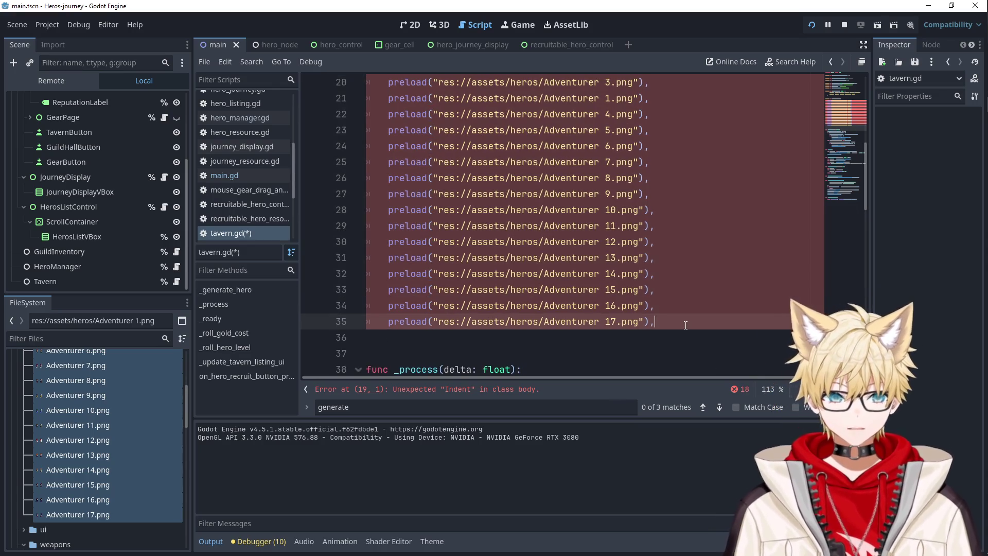
key(Return)
text(])
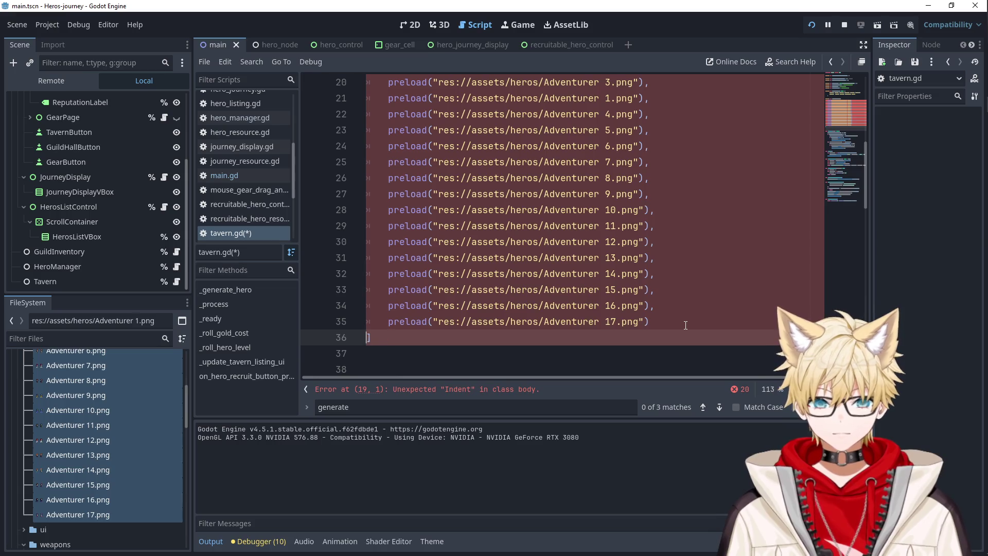
scroll(670, 317, up, 3)
scroll(667, 308, up, 2)
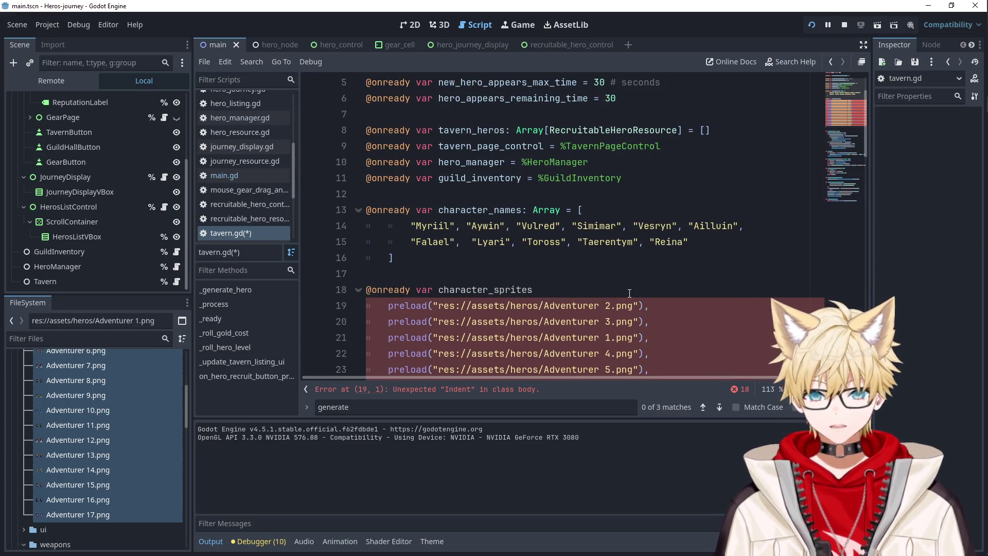
click(564, 291)
text([)
key(BackSpace)
key(BackSpace)
key(BackSpace)
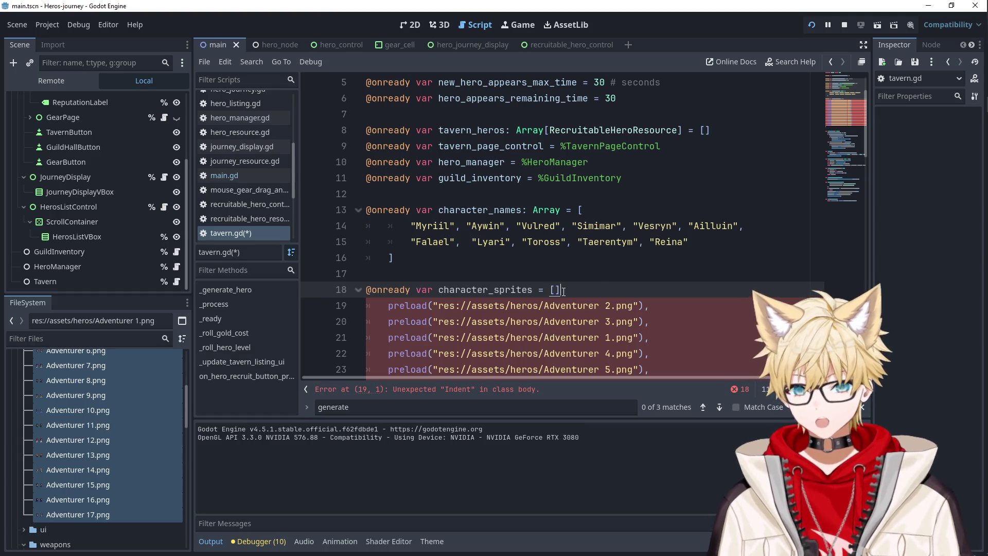
key(BackSpace)
key(ctrl+s)
- Inspect character_sprites, hero_manager.add_hero and _generate_hero, ending at the hero_name line
scroll(553, 247, down, 3)
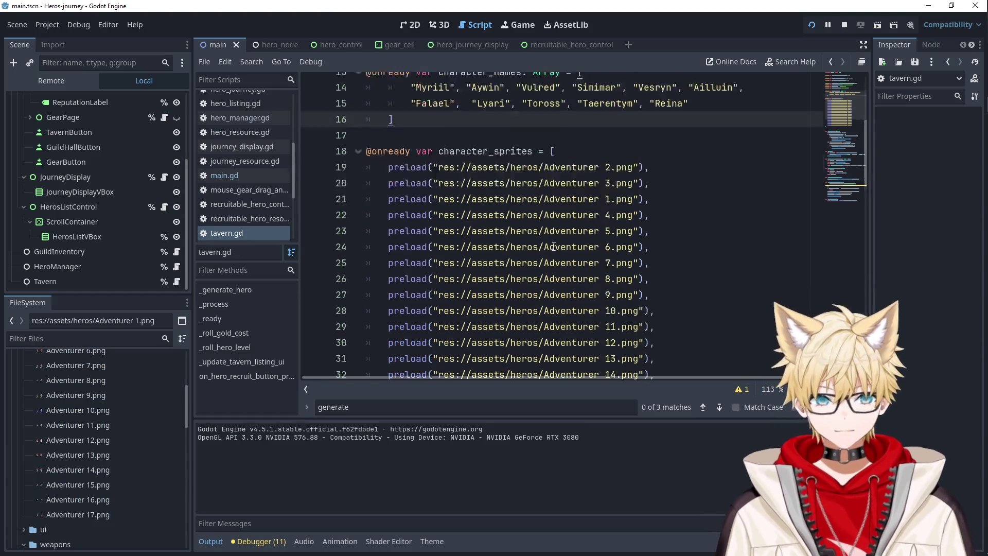
scroll(535, 237, down, 3)
scroll(503, 233, up, 3)
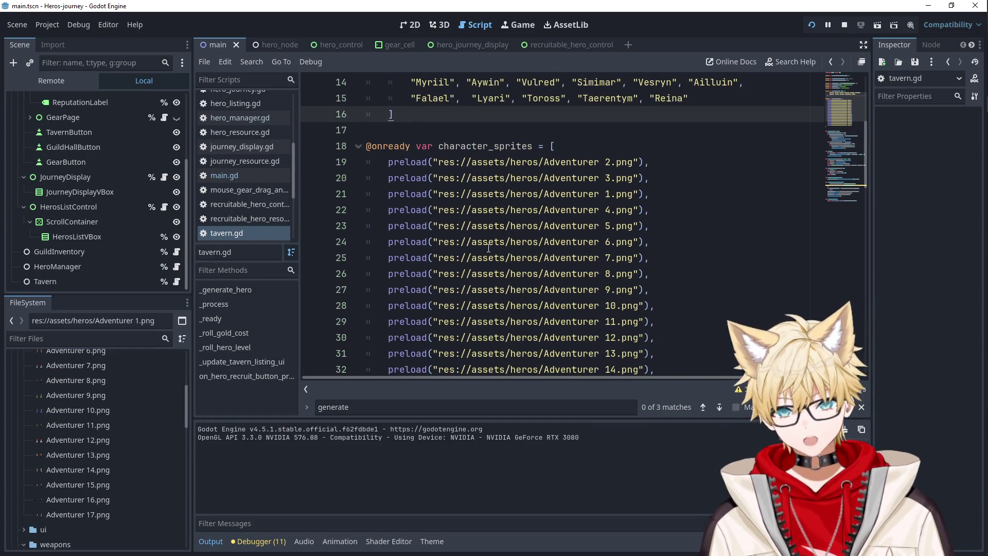
scroll(488, 247, up, 3)
double_click(492, 192)
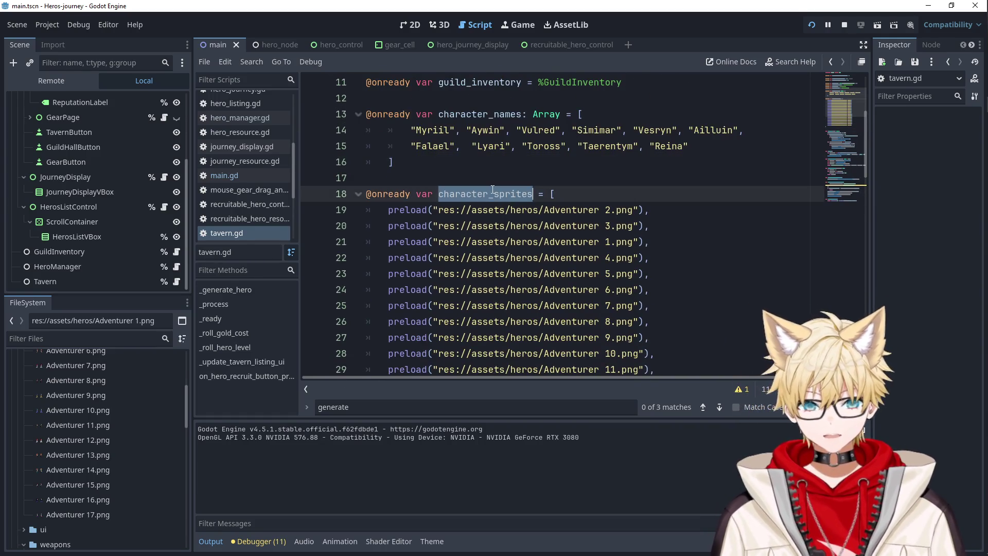
click(492, 163)
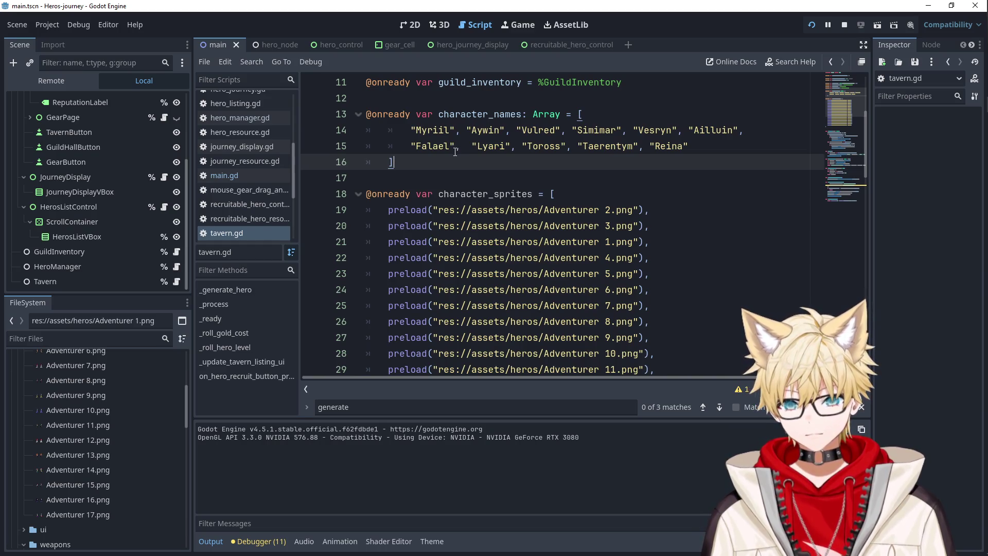
double_click(471, 195)
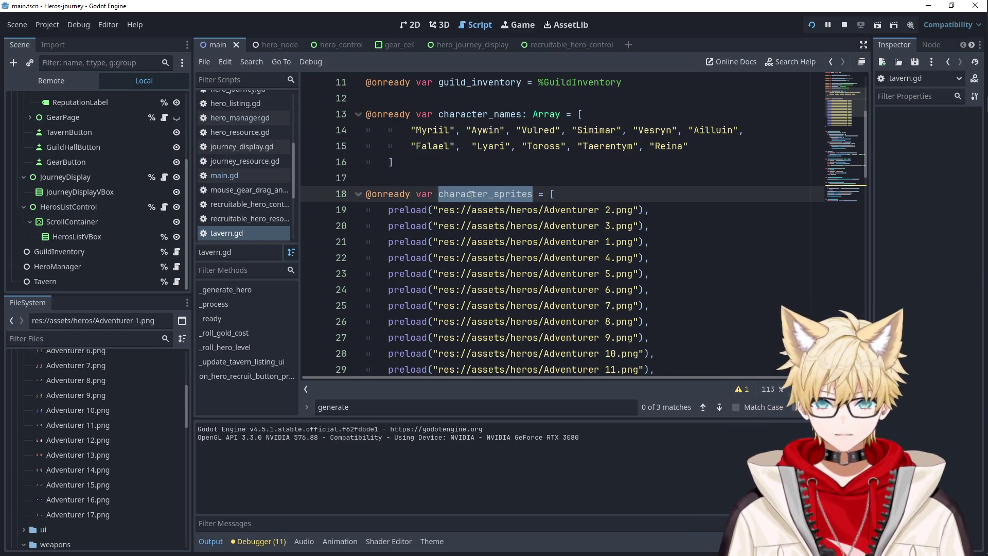
scroll(488, 265, down, 18)
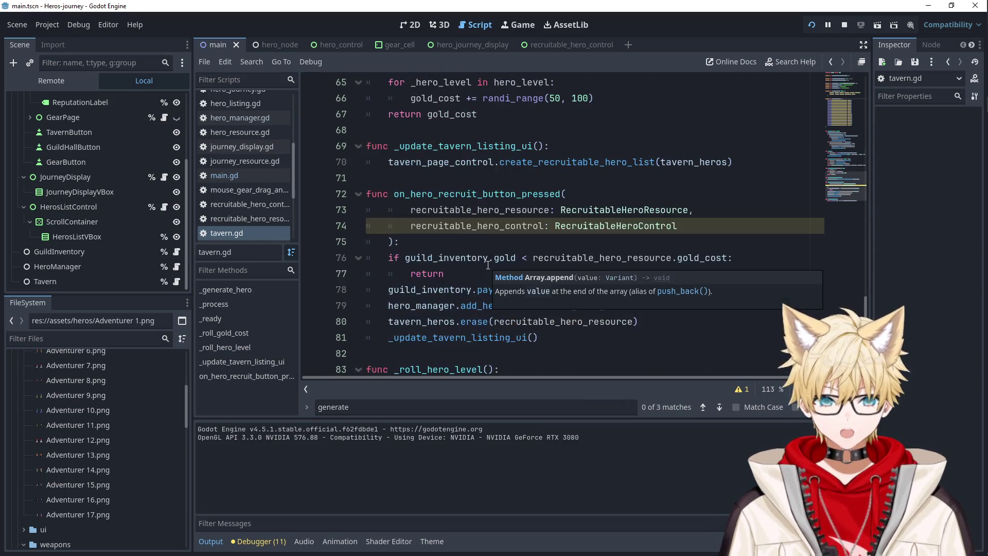
scroll(488, 265, down, 1)
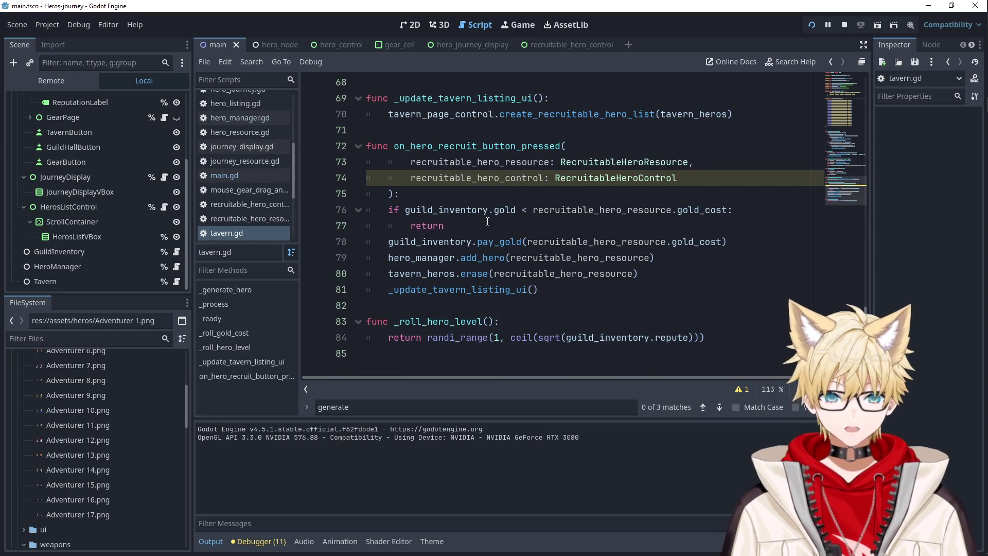
double_click(411, 257)
double_click(463, 258)
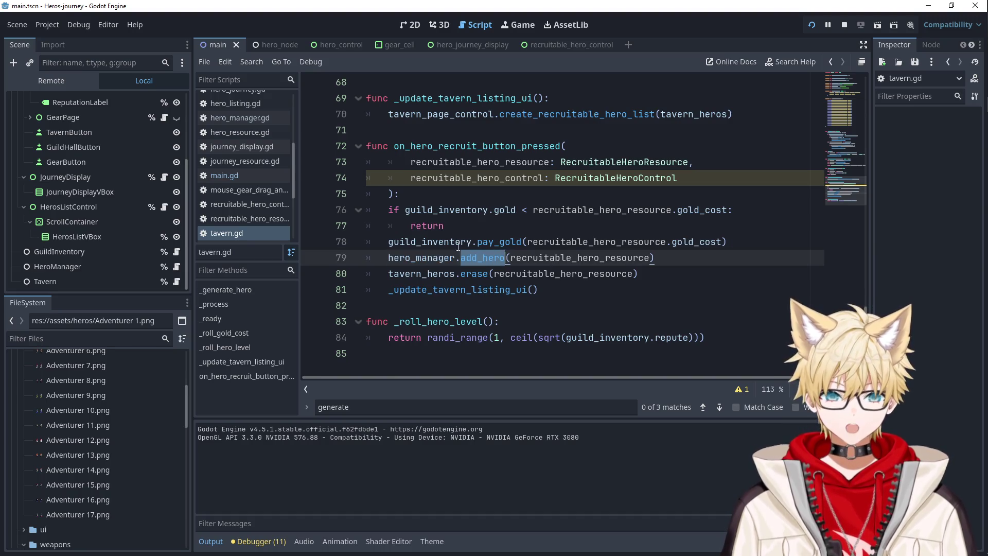
scroll(447, 225, up, 6)
double_click(433, 193)
click(659, 213)
- Add 'var hero_texture = character_sprites.pick_random()' below the hero_name line
key(Return)
text(var hero_)
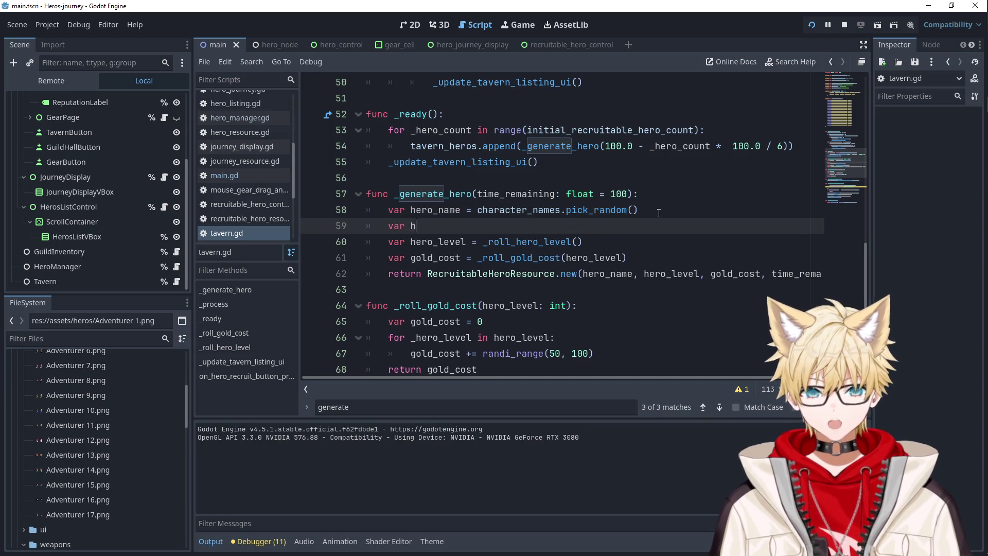
text(sprit)
key(BackSpace)
key(BackSpace)
key(BackSpace)
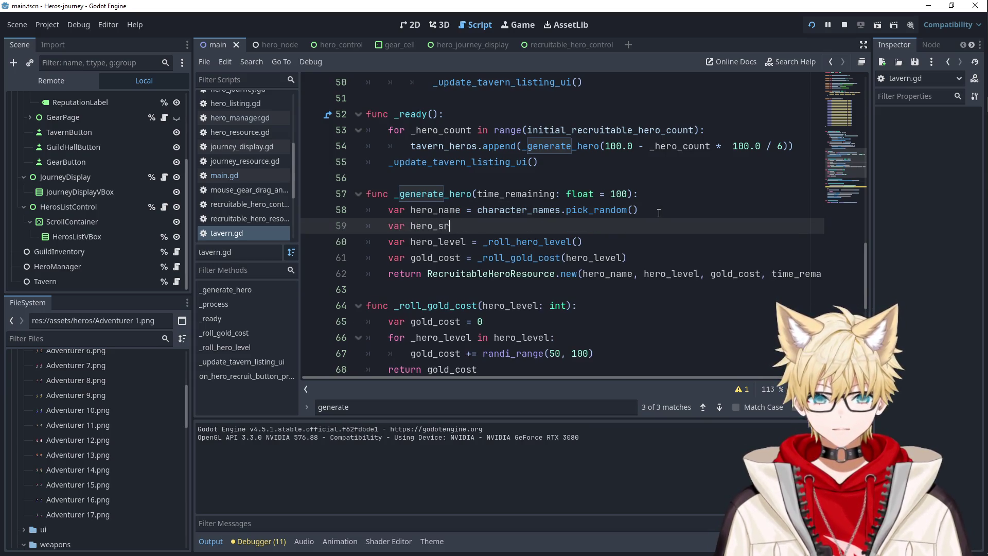
text(sprite = character_sprites)
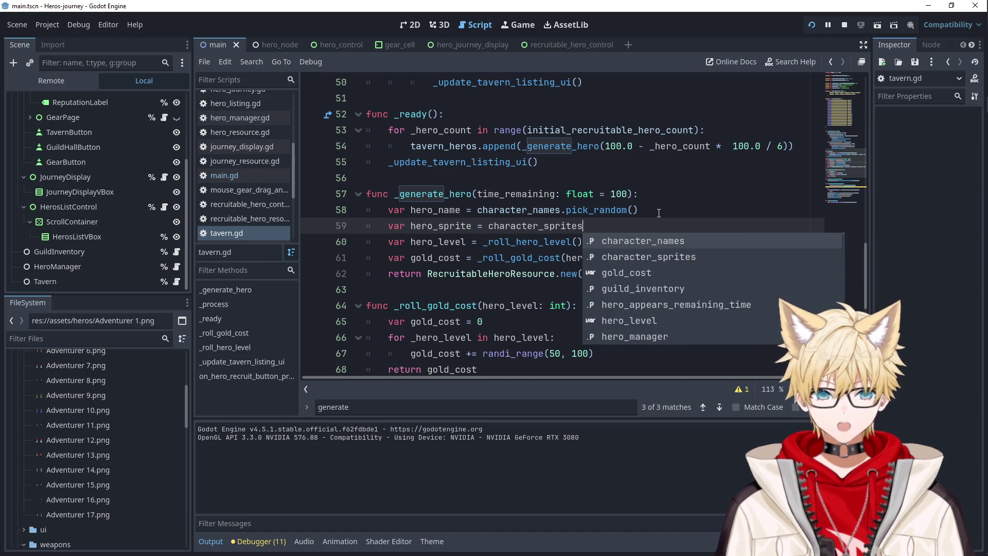
text(.pi)
key(Return)
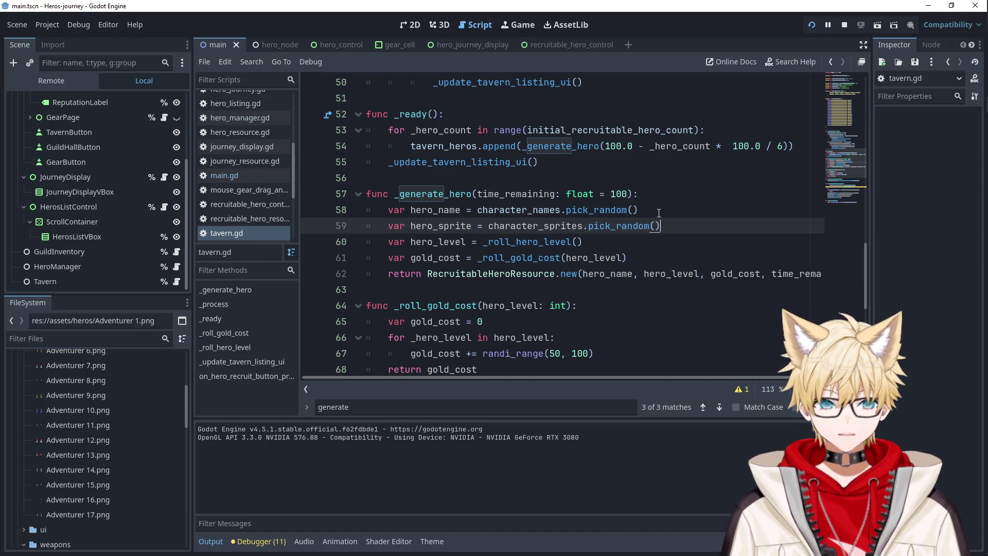
double_click(535, 225)
double_click(455, 225)
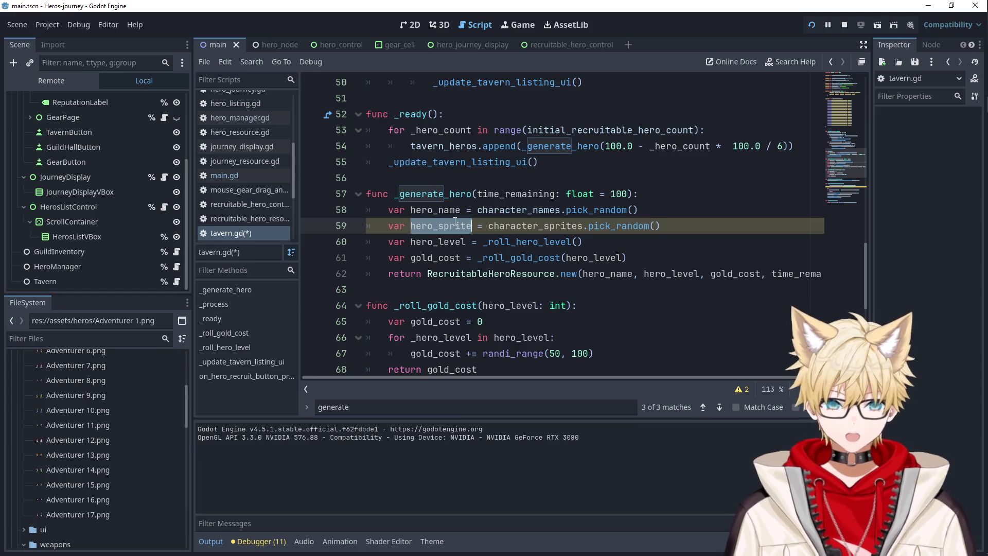
text(hero_texture)
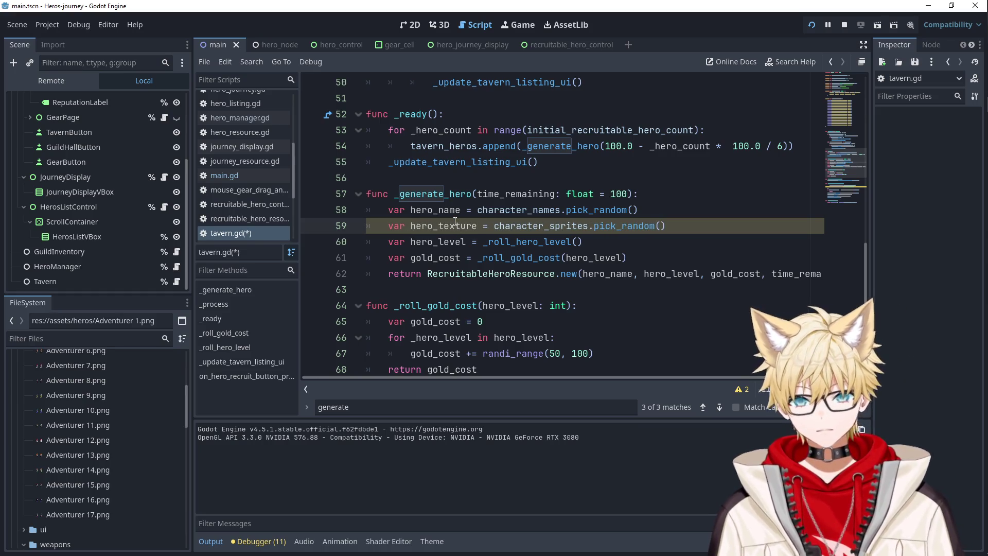
double_click(455, 230)
click(527, 179)
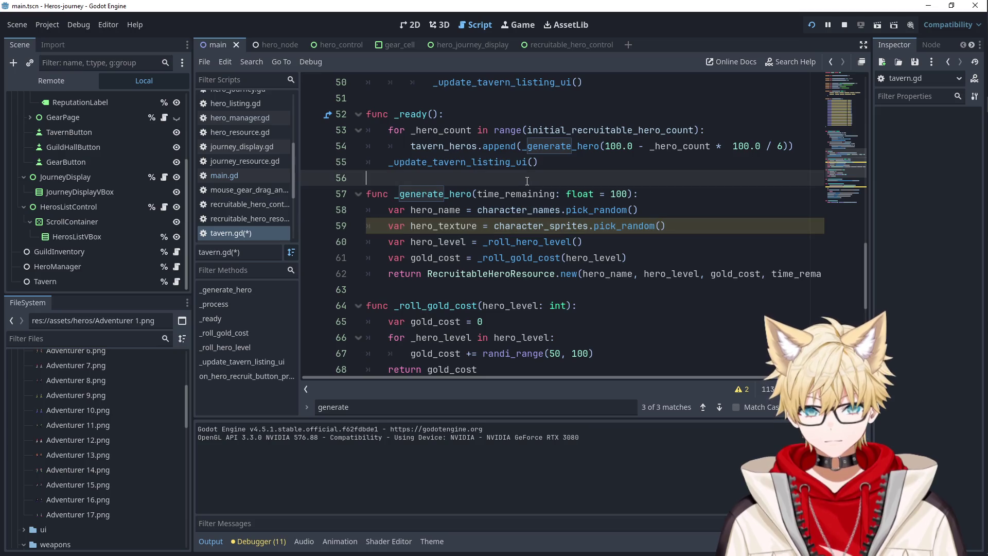
double_click(453, 226)
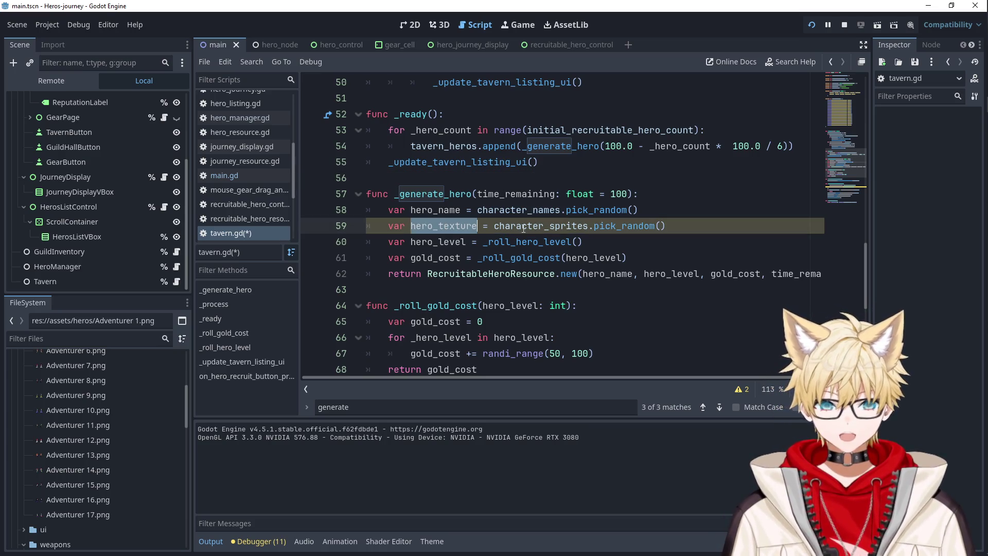
- Split the RecruitableHeroResource.new() arguments onto lines and insert hero_texture after hero_level
click(583, 273)
key(Return)
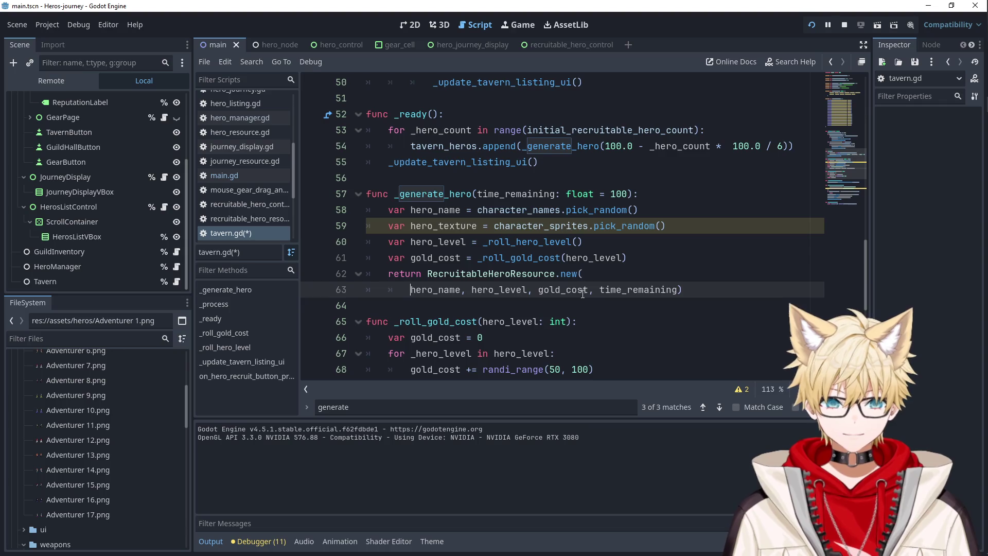
click(471, 290)
key(Return)
click(472, 306)
key(Return)
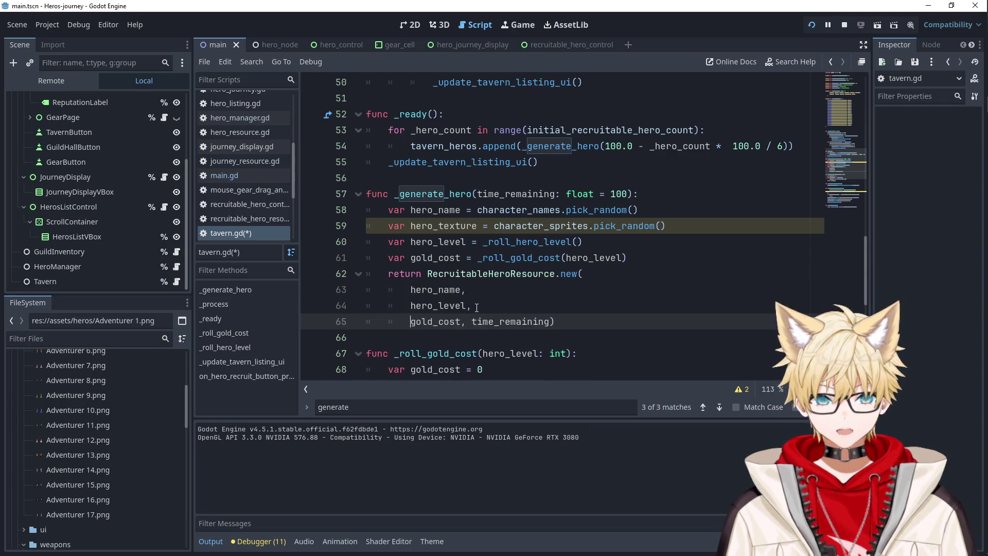
text(hero_texture,)
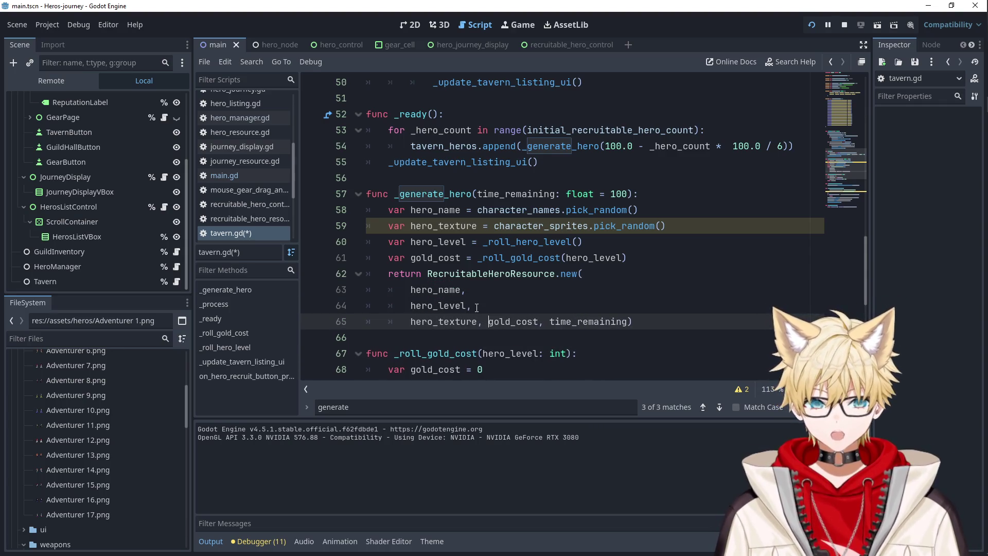
- Put gold_cost, time_remaining and the closing parenthesis on their own lines, then save
key(Return)
click(469, 337)
key(Return)
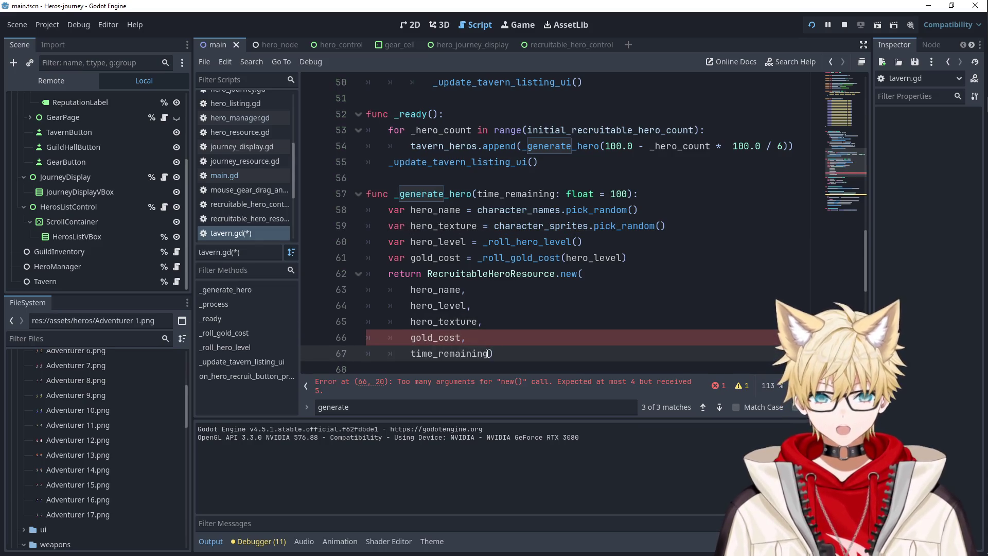
click(488, 353)
key(Return)
click(509, 326)
key(ctrl+s)
- Jump to the RecruitableHeroResource definition and start a line for a hero_texture property
click(474, 290)
scroll(501, 292, down, 1)
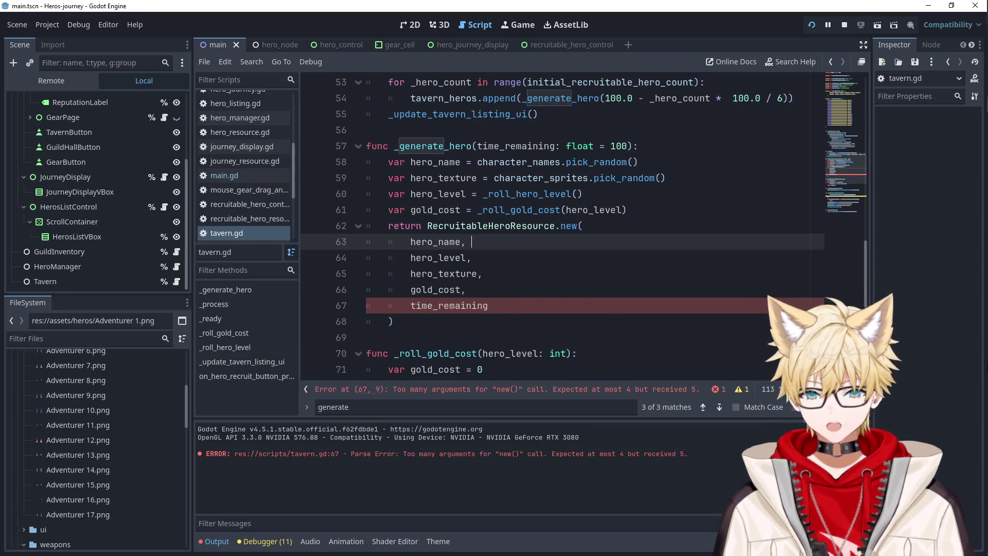
click(500, 304)
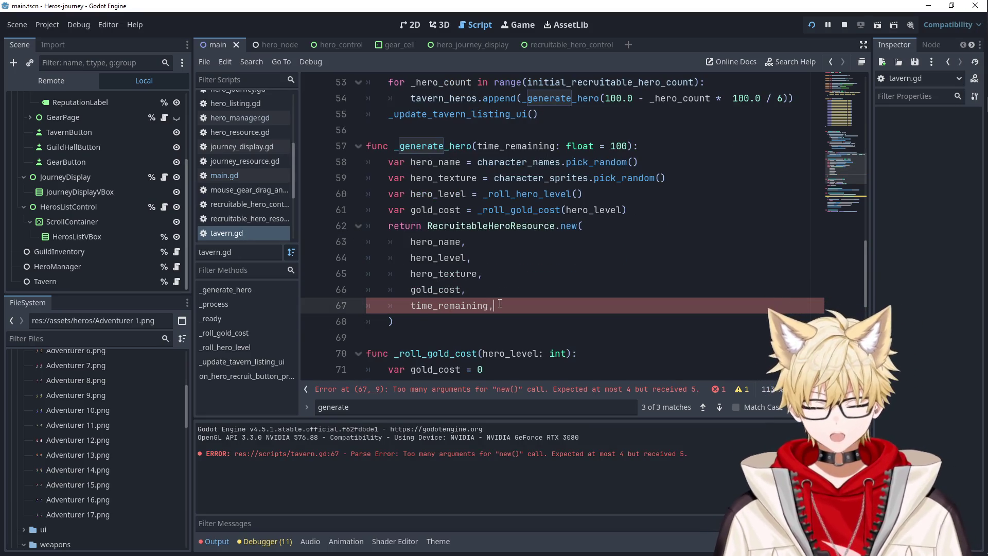
click(523, 292)
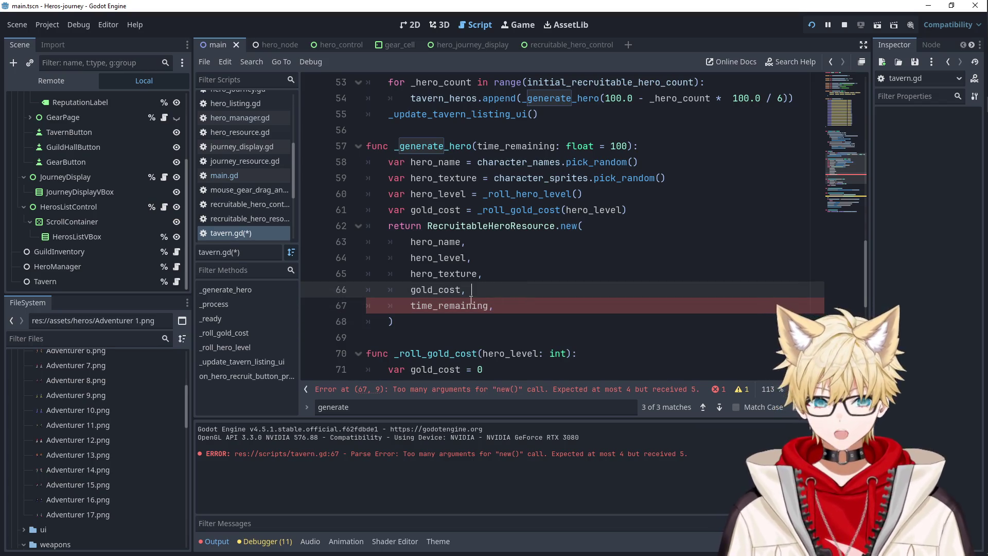
click(508, 309)
ctrl+click(495, 232)
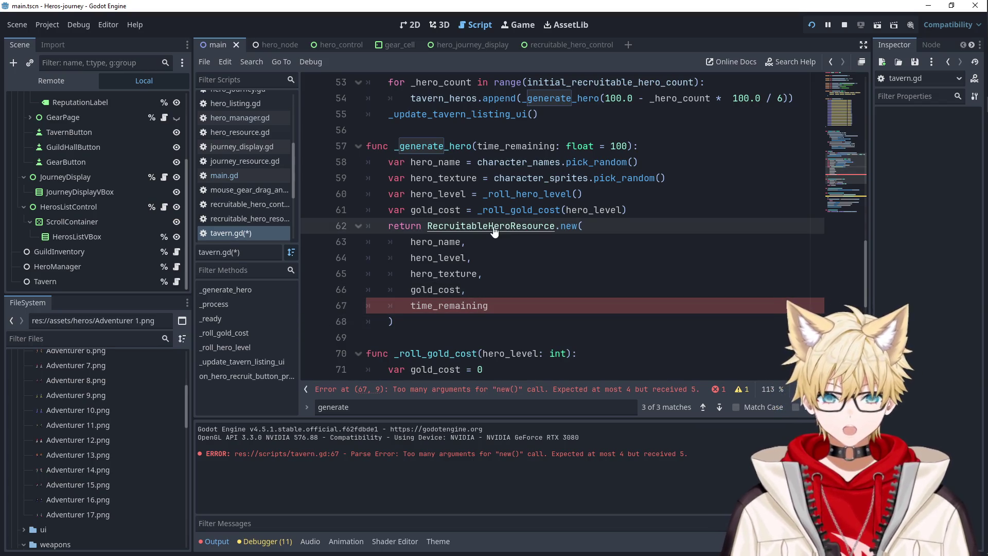
key(Return)
- Declare the exported hero_texture property as Texture2D, fixing the misspelled type
text(@export var hero_texture: )
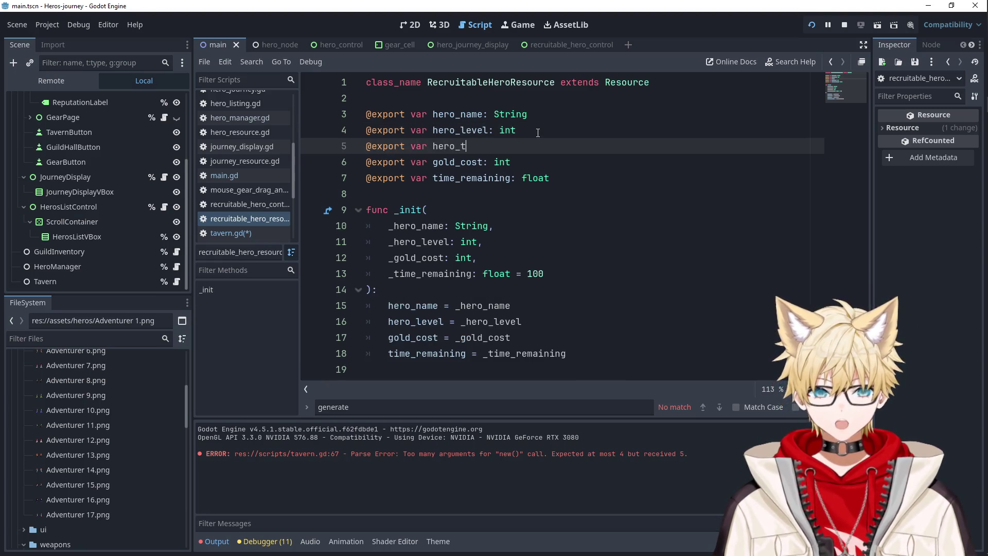
text(Texutre)
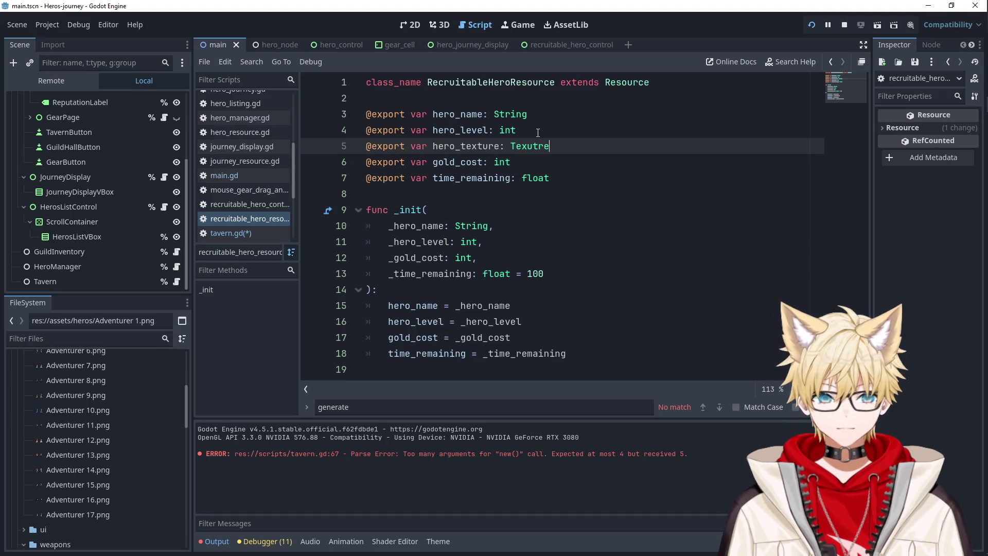
text(2)
key(ctrl+BackSpace)
text(xture2D)
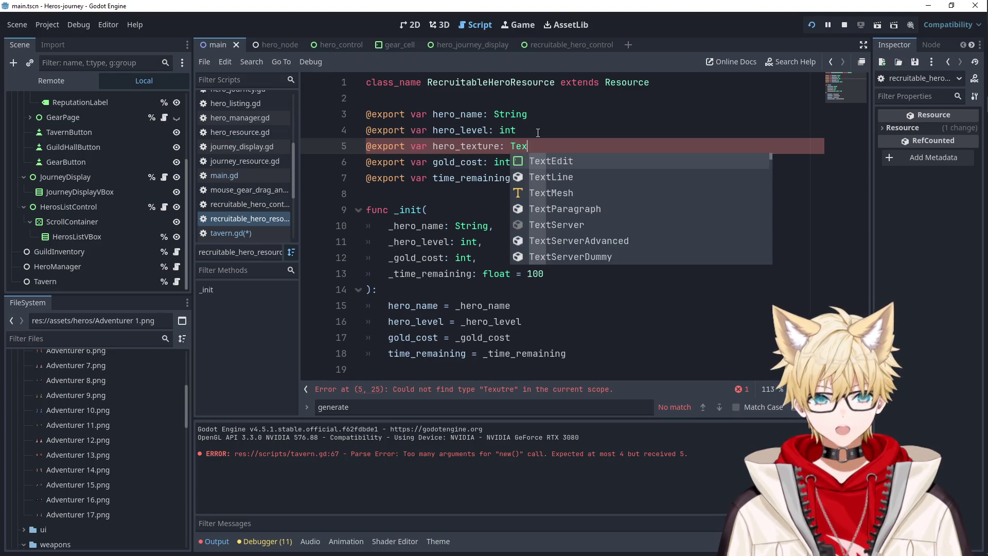
- Add a _hero_texture: Texture2D parameter to the _init constructor
double_click(466, 146)
key(ctrl+c)
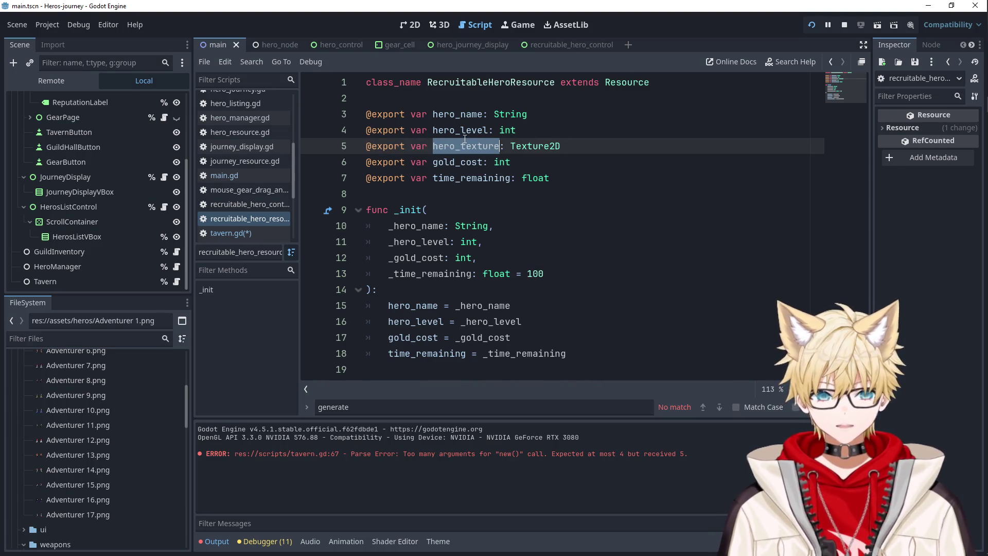
click(507, 241)
key(Return)
text(_)
key(ctrl+v)
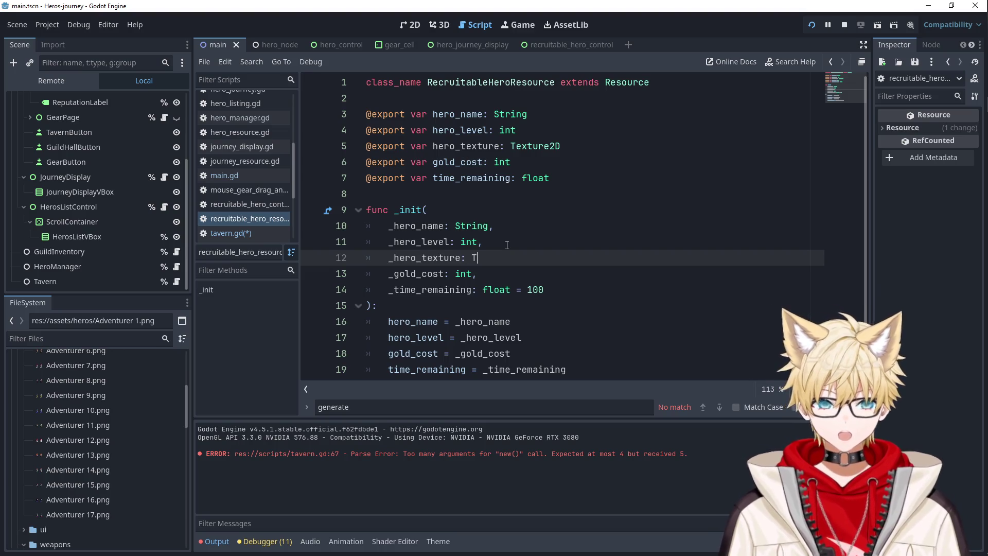
text(exture)
key(Return)
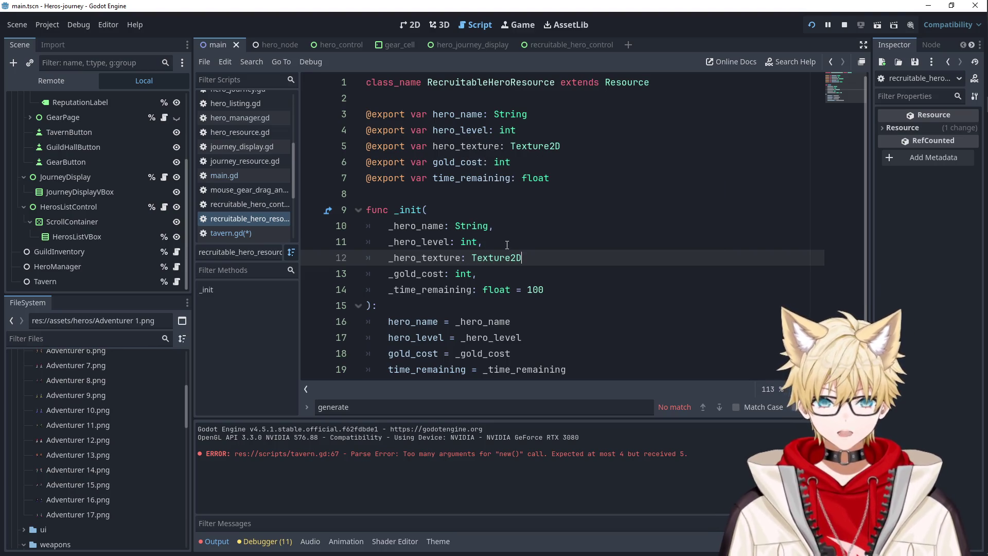
- Assign hero_texture = _hero_texture in the constructor and save the scripts
click(535, 338)
key(Return)
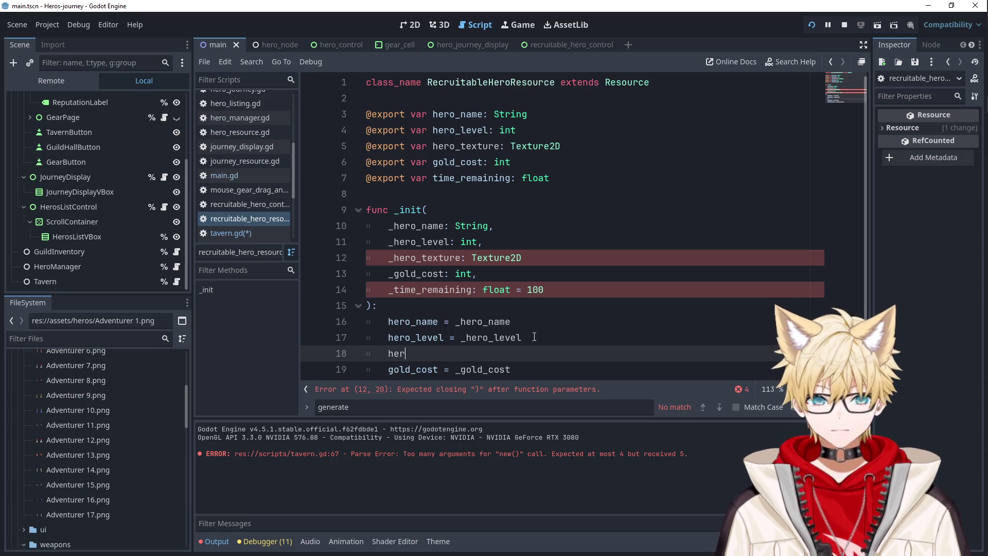
text(hero_texture = _)
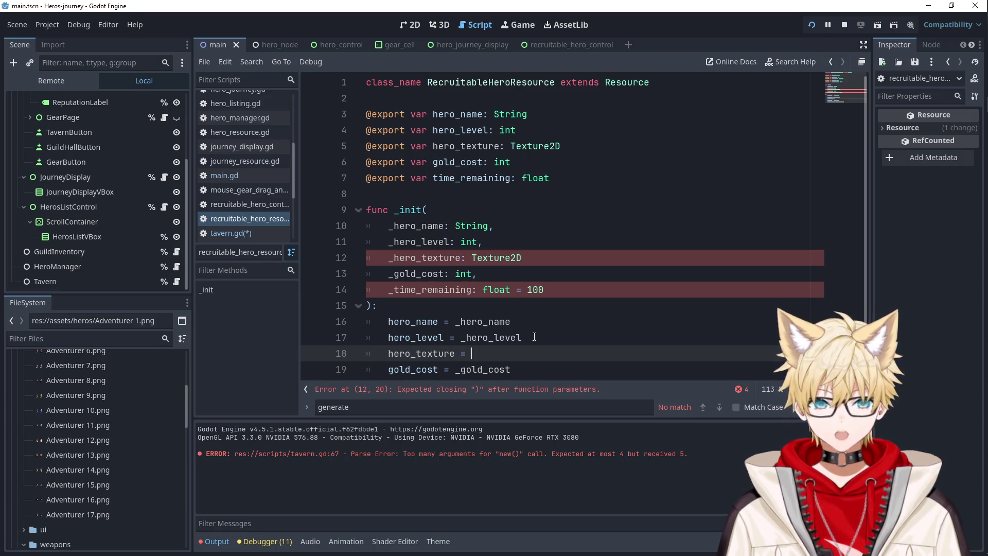
text(hero)
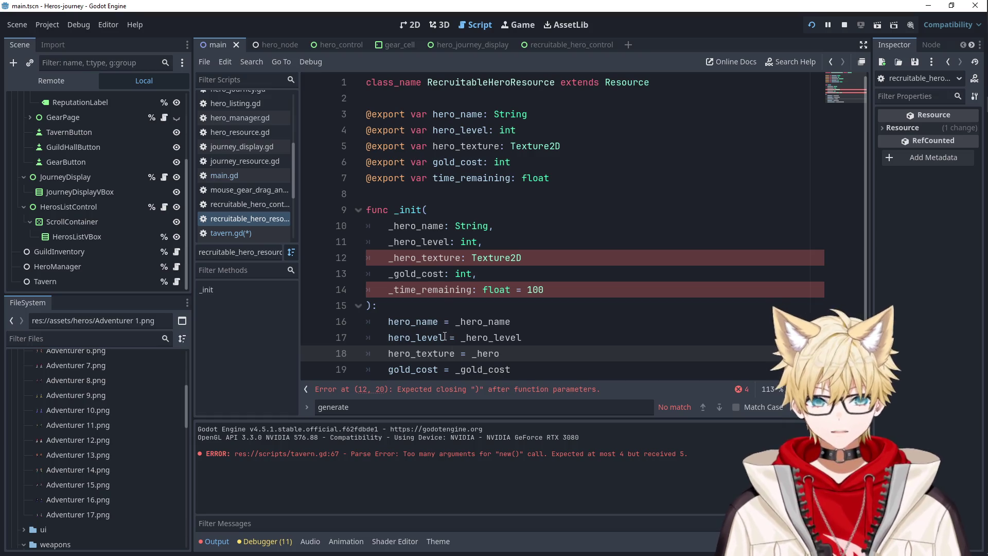
text(_texture)
click(536, 263)
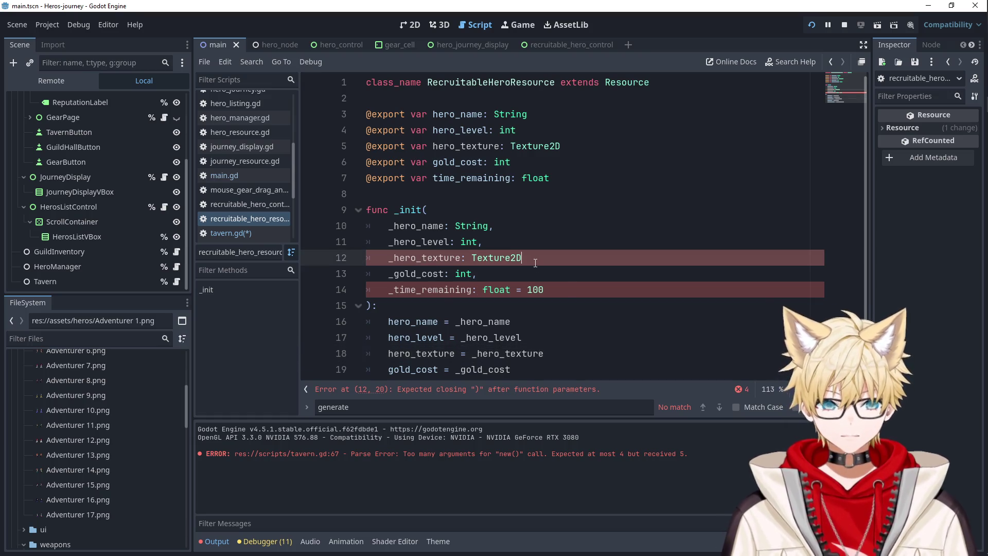
key(ctrl+s)
- Review the new hero_texture assignment and the RecruitableHeroResource class name
click(562, 238)
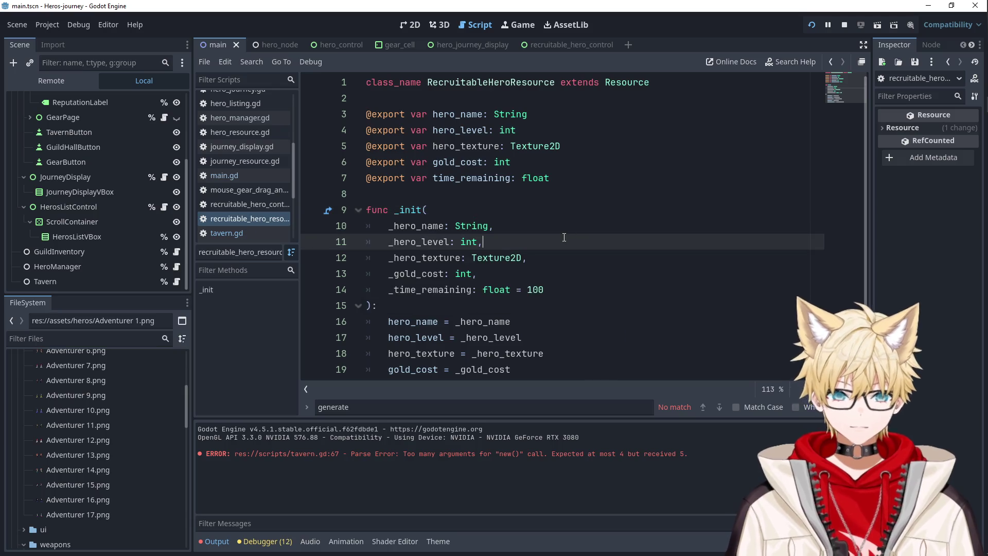
scroll(561, 236, down, 1)
click(466, 306)
double_click(457, 319)
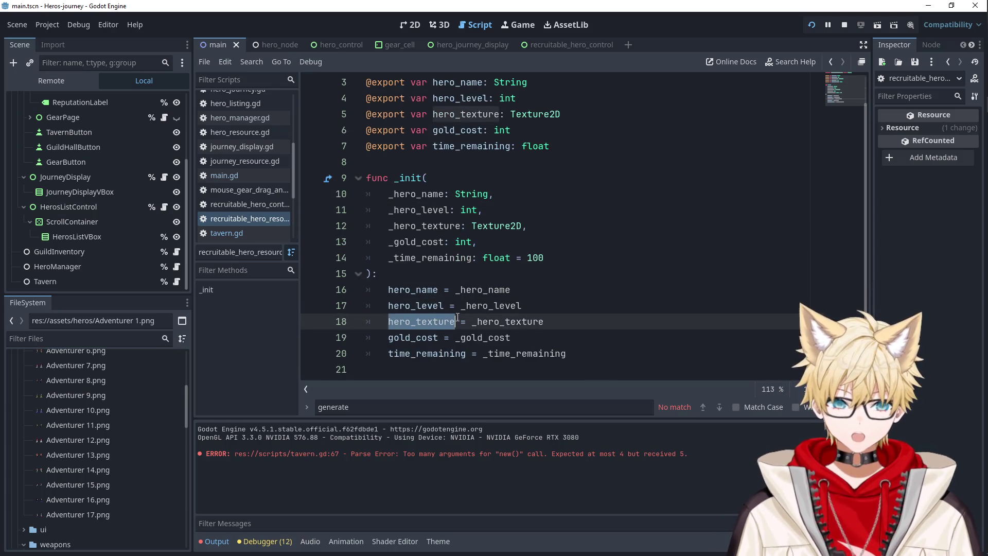
scroll(566, 230, up, 2)
double_click(491, 82)
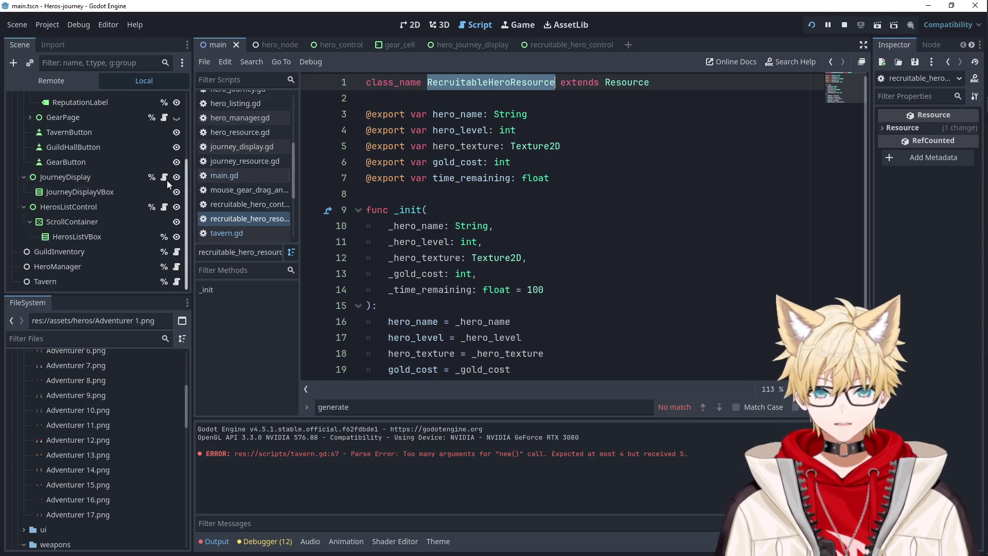
click(95, 339)
scroll(100, 220, up, 5)
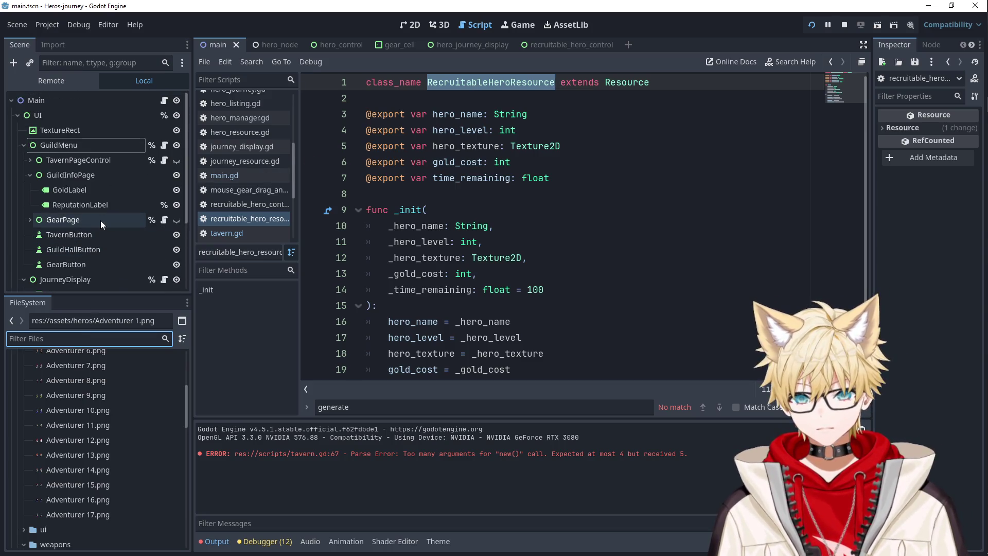
- Stop the game run that crashed in tavern.gd
scroll(90, 199, down, 3)
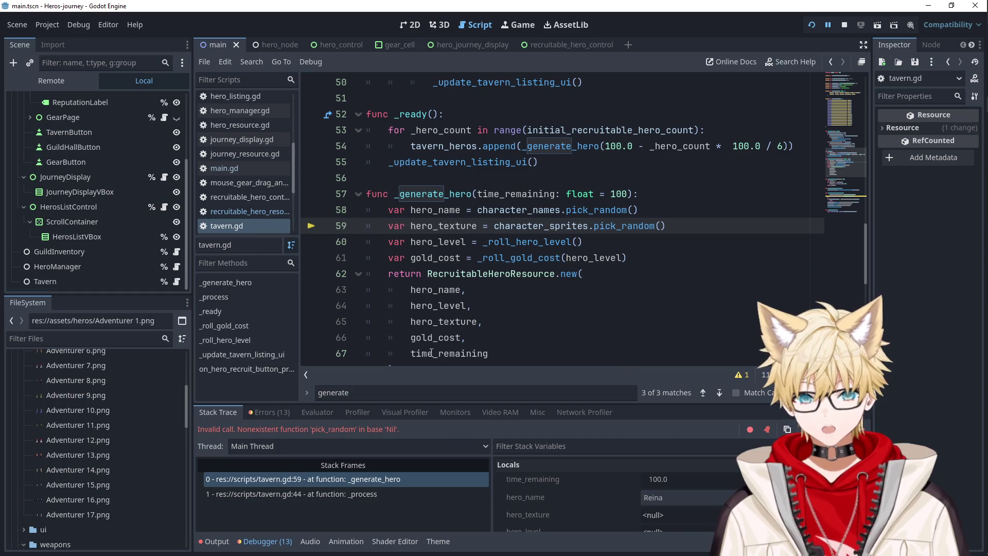
key(F8)
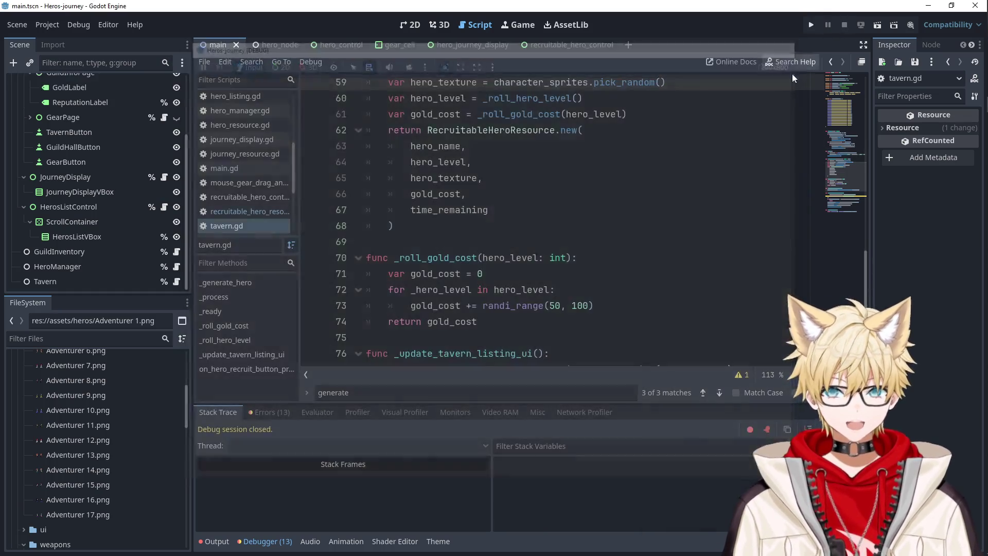
scroll(486, 287, up, 2)
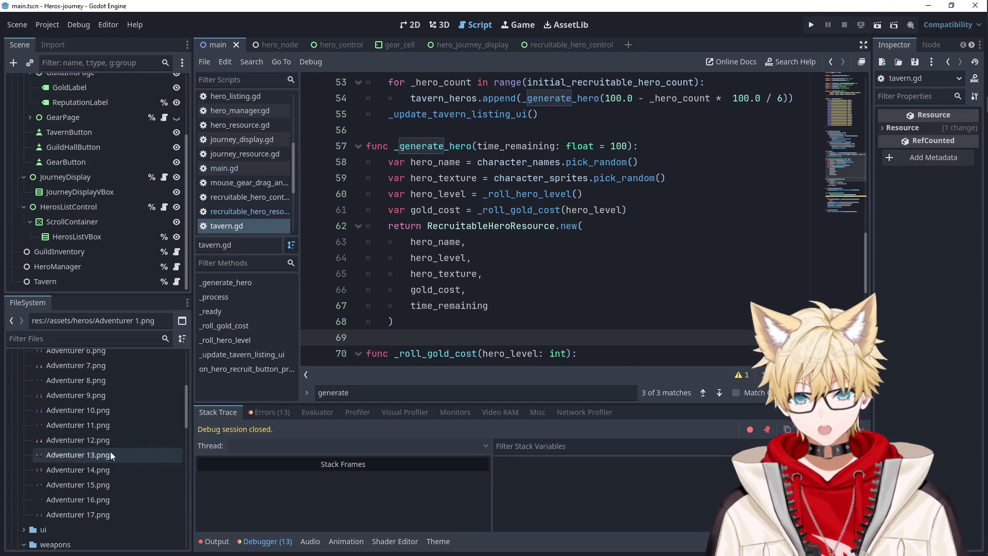
- Filter the FileSystem for 'recruitable' and open recruitable_hero_control.tscn
scroll(76, 452, down, 3)
click(74, 337)
text(recruitable)
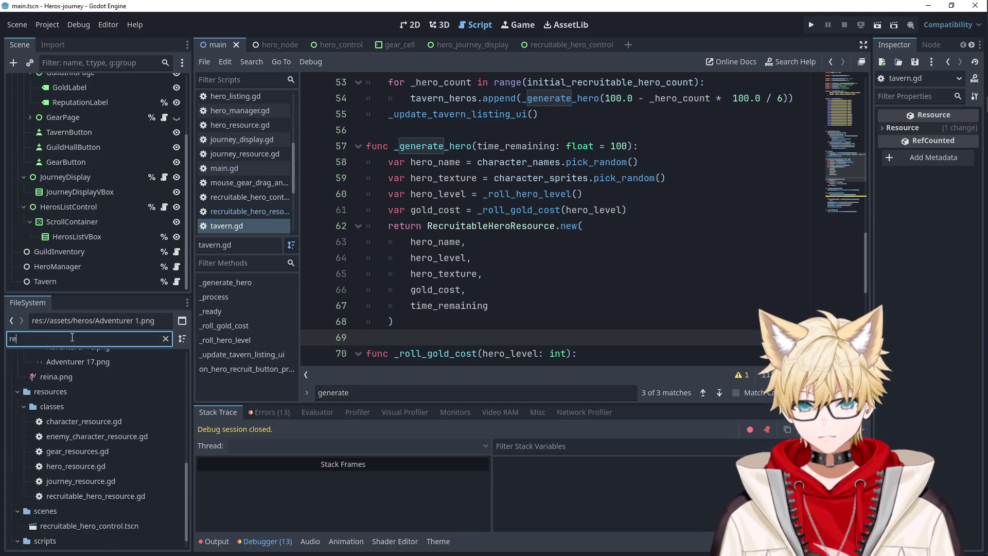
double_click(95, 448)
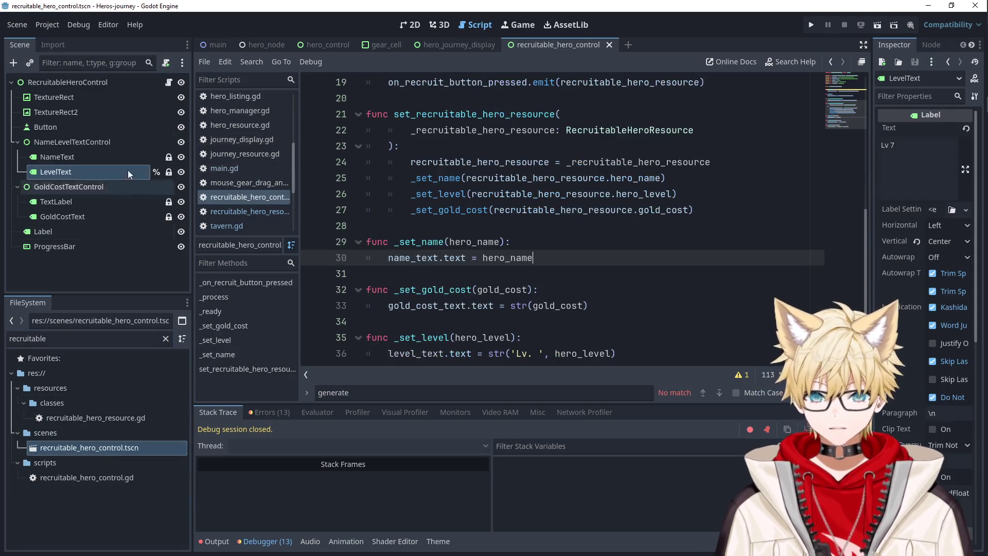
- Rename the TextureRect2 portrait node to HeroSprite
click(402, 27)
click(304, 206)
right_click(98, 113)
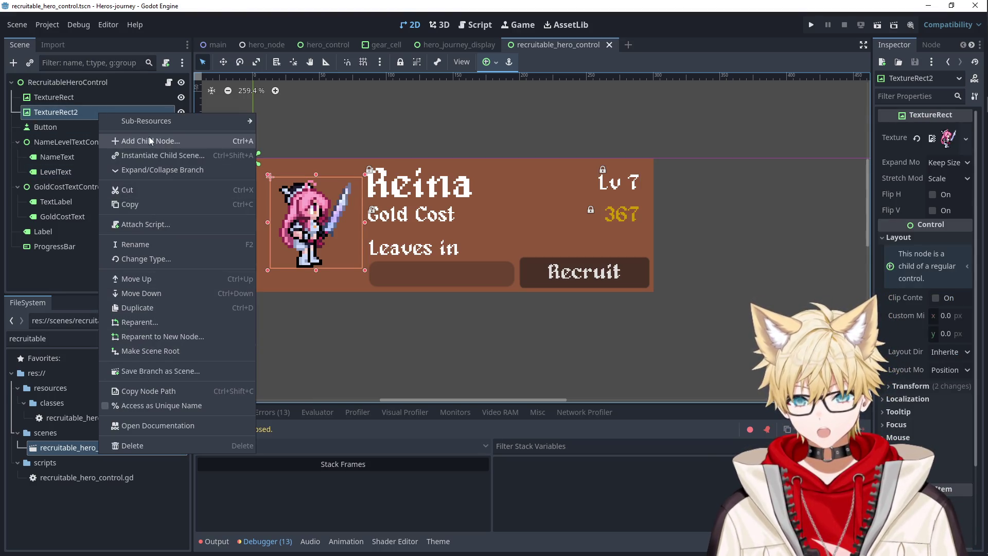
click(144, 245)
text(Ch)
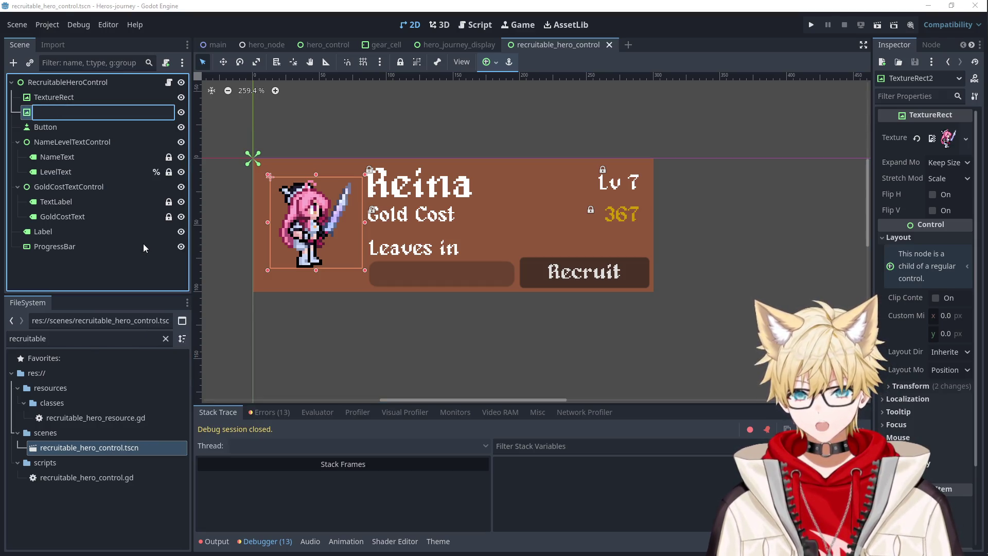
text(HeroSprite)
key(Return)
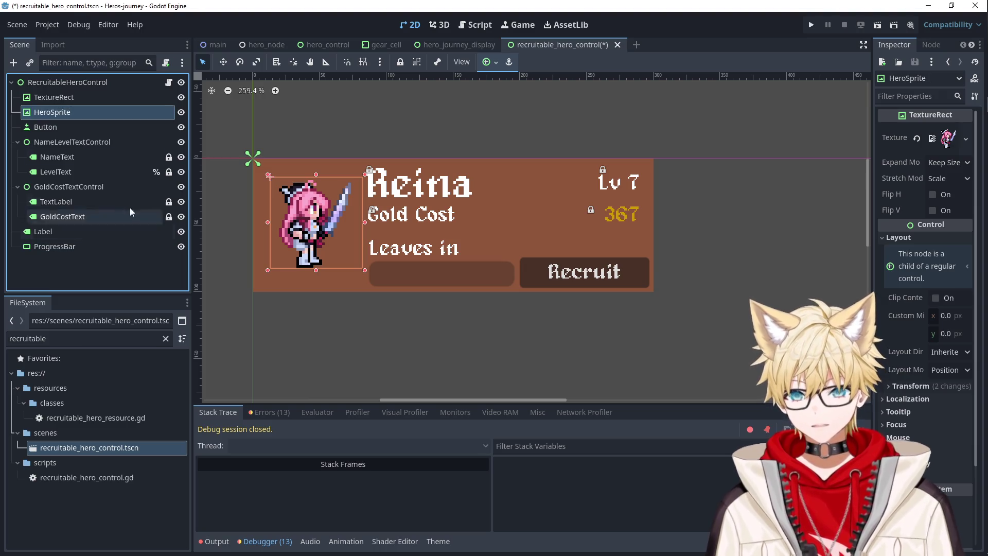
- Drag HeroSprite into the card script as an onready variable on line 9
click(168, 82)
click(213, 297)
drag(103, 112, 415, 204)
- Write the signature func _set_hero_sprite(hero_texture: Texture2D): at the end of the card script
scroll(452, 257, down, 7)
click(452, 355)
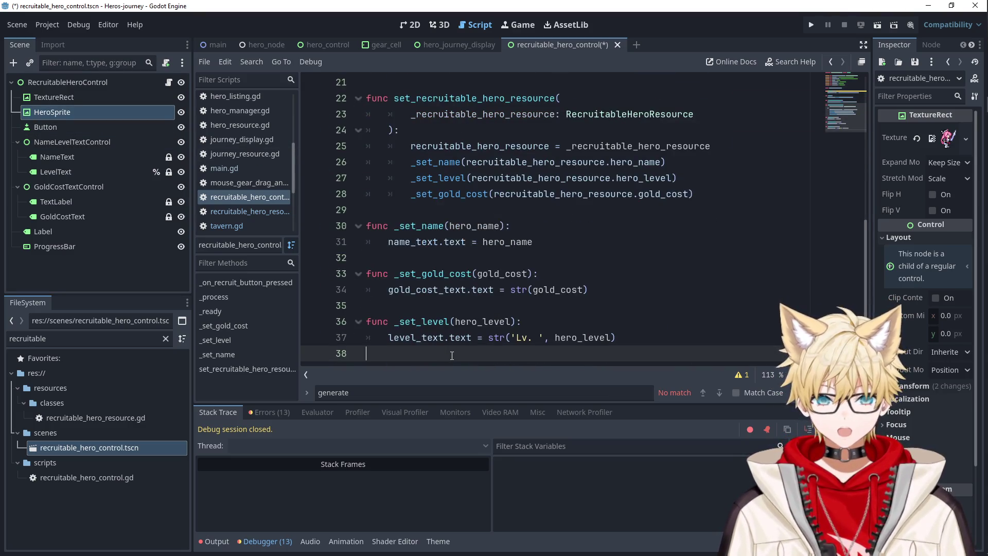
key(Return)
text(func _set_her)
text(o_sprite(T)
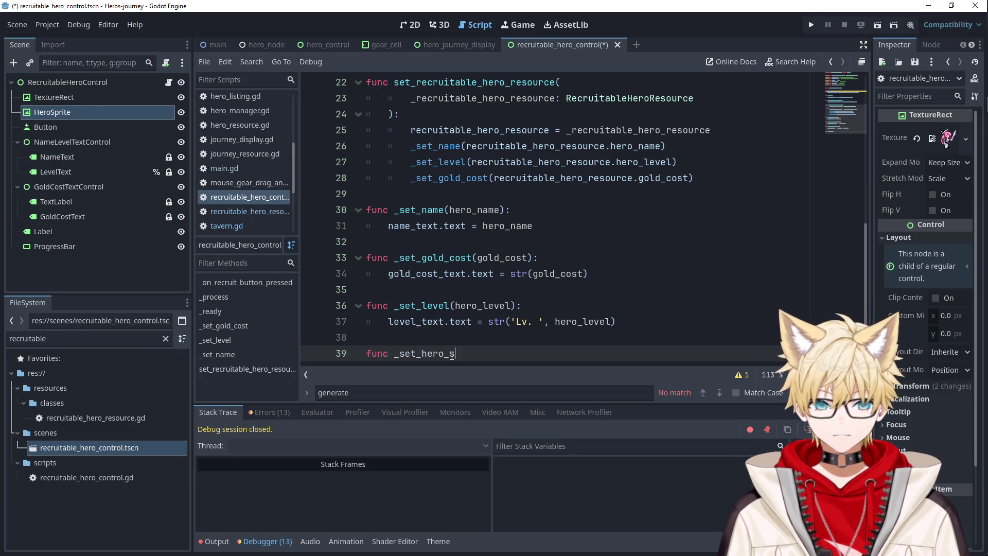
key(BackSpace)
text(hero_texture: )
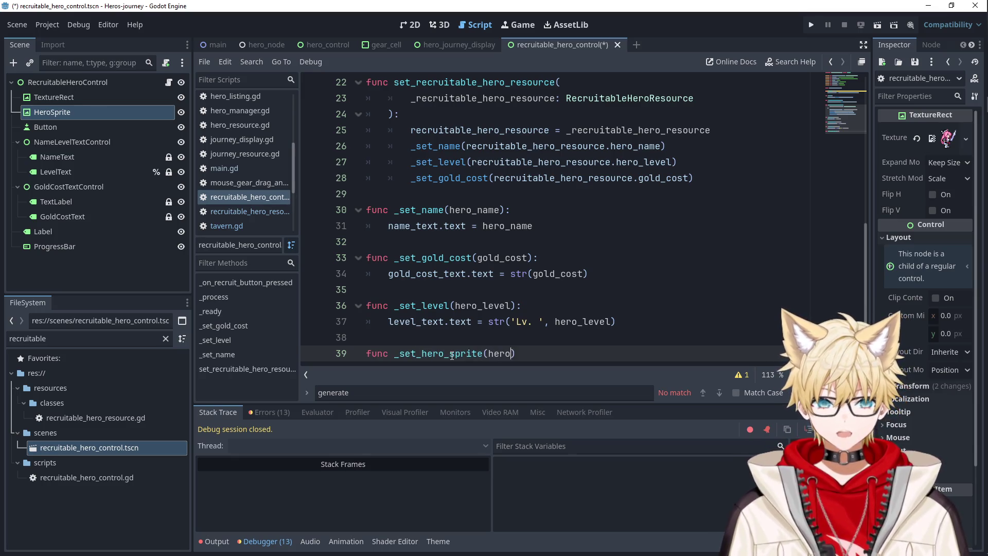
text(Tex)
text(ture2D())
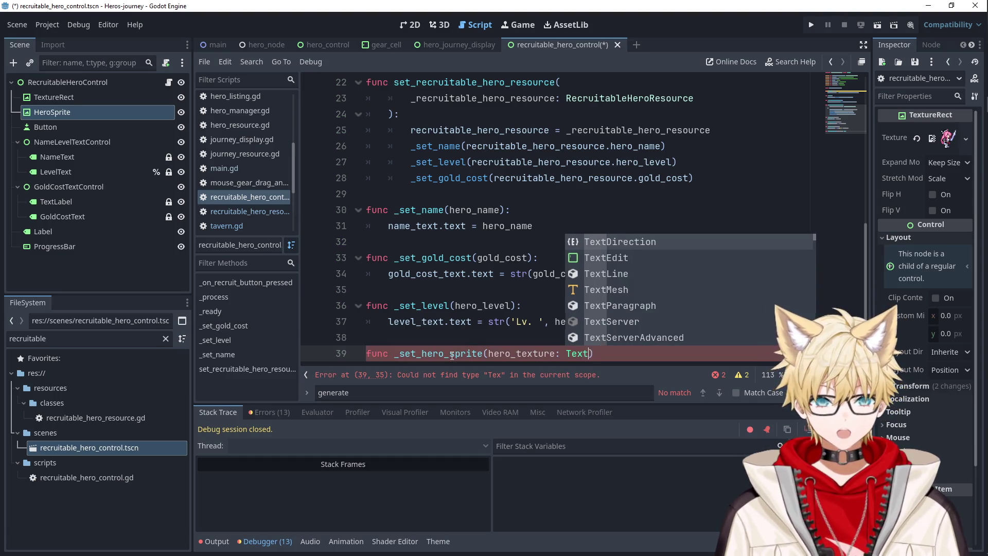
key(BackSpace)
key(BackSpace)
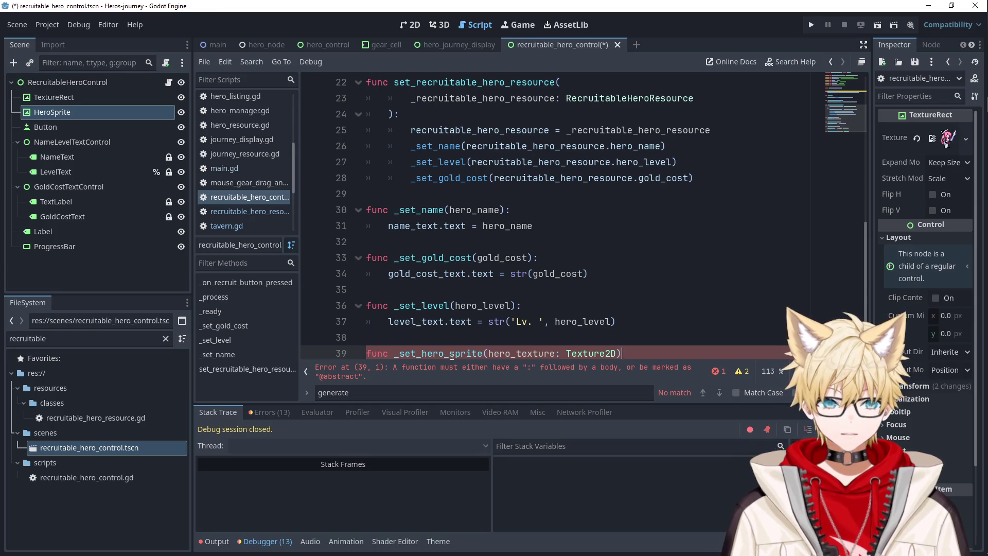
key(End)
text(:)
key(Return)
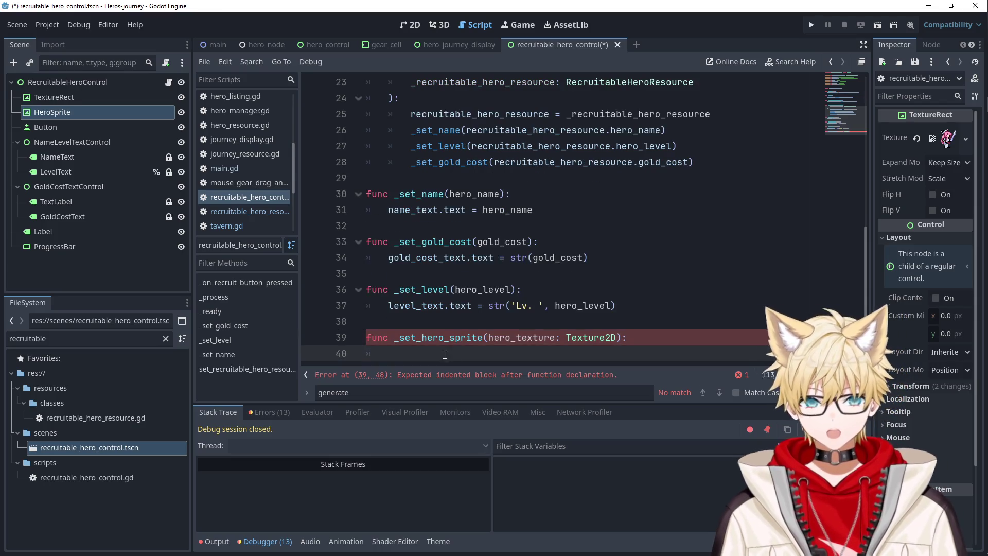
- Start the body with hero_sprite.texture = Te and check HeroSprite's texture in the Inspector
text(hero)
key(Down)
key(Up)
key(Return)
text(.te)
key(Return)
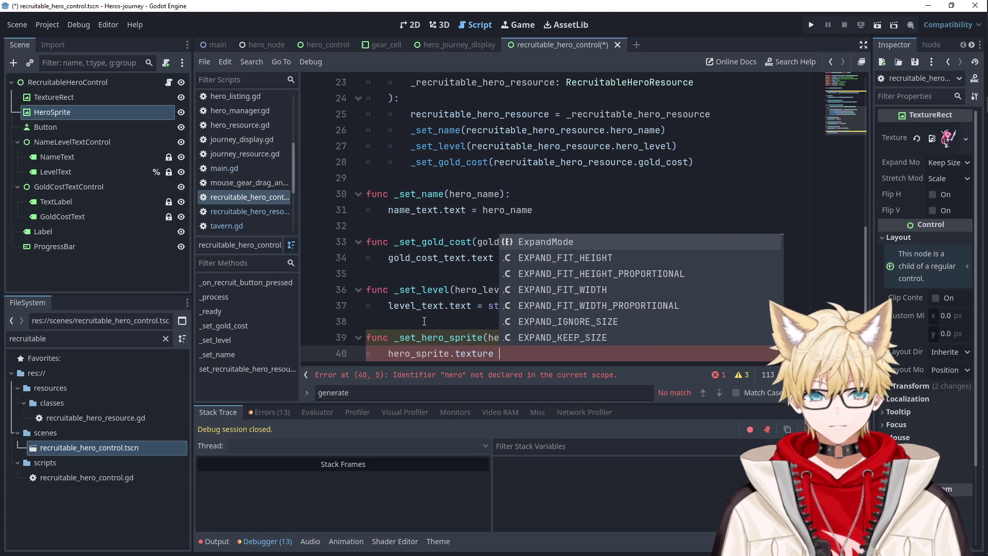
text(= Te)
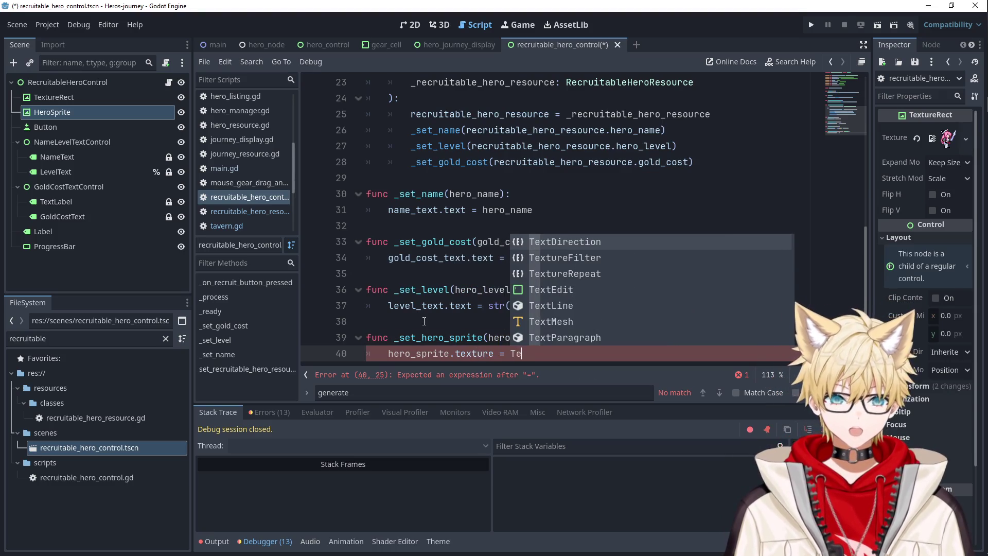
click(554, 215)
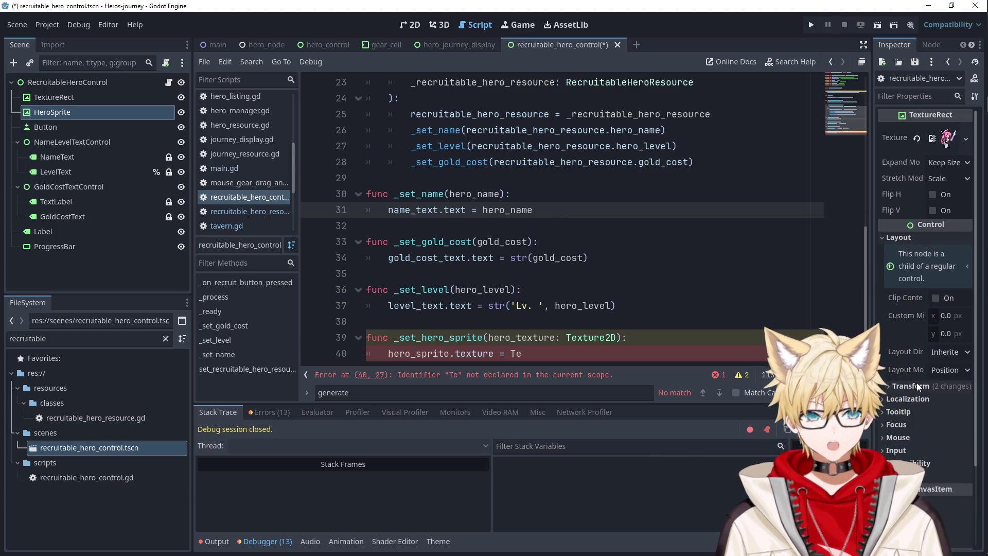
click(948, 144)
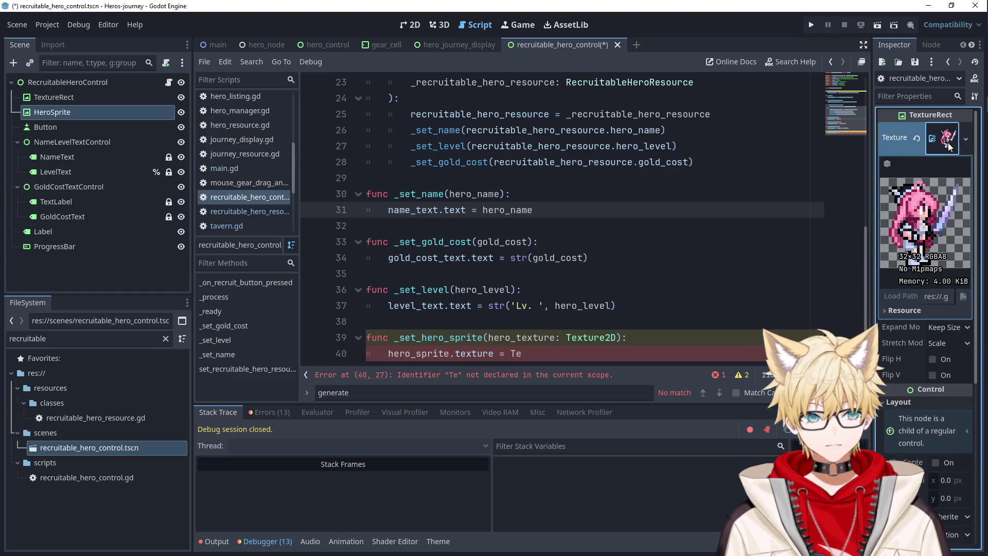
- Expand HeroSprite's texture details and Layout Transform to see its 69 × 68 size and 13, 14 position
click(910, 310)
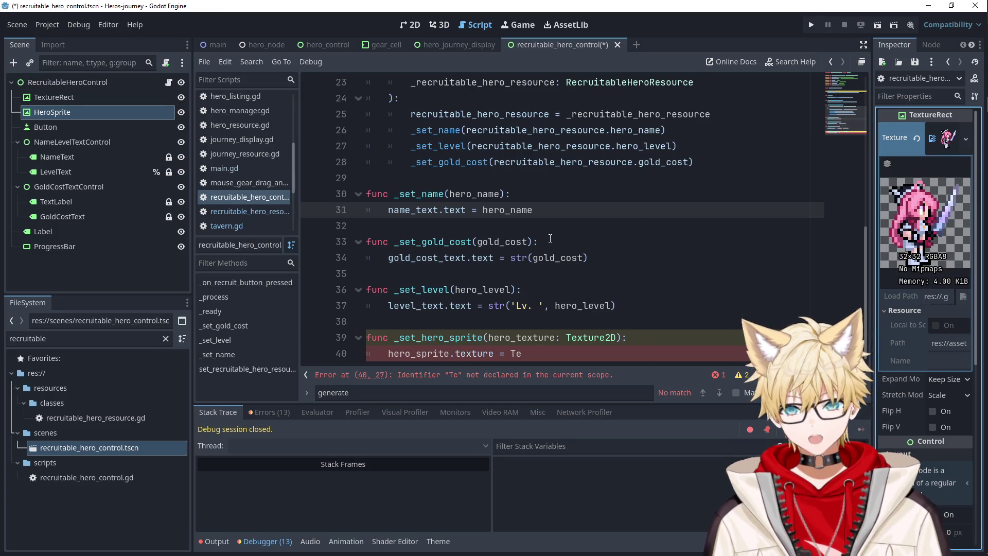
scroll(921, 299, down, 5)
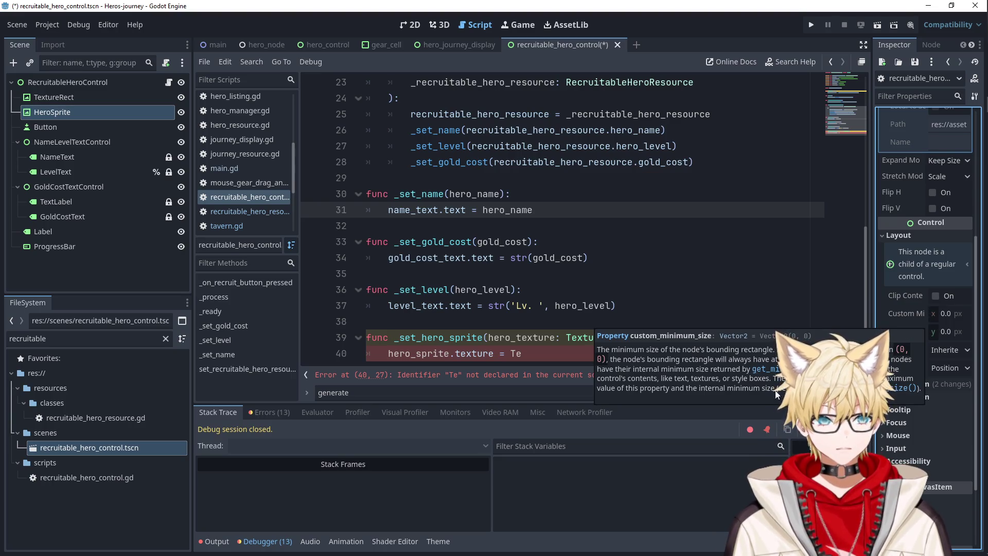
scroll(921, 327, down, 2)
click(910, 287)
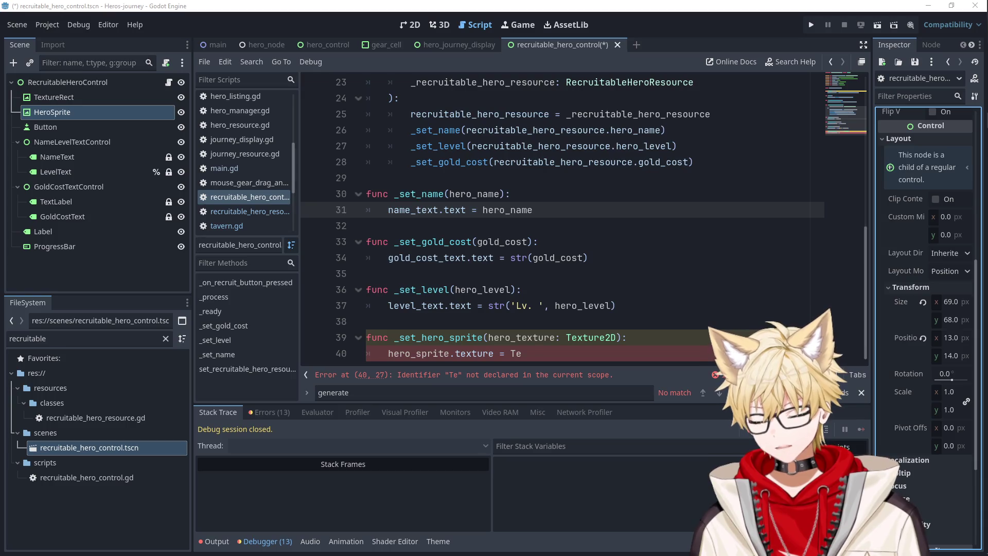
click(548, 356)
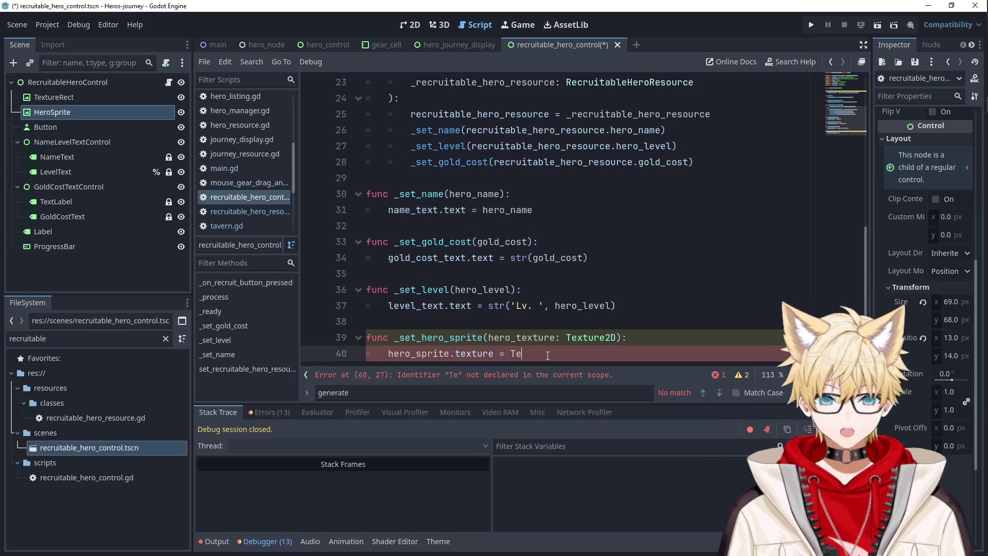
- Paste the get_left_32x32 crop helper inside _set_hero_sprite, then delete it again
click(643, 335)
key(Return)
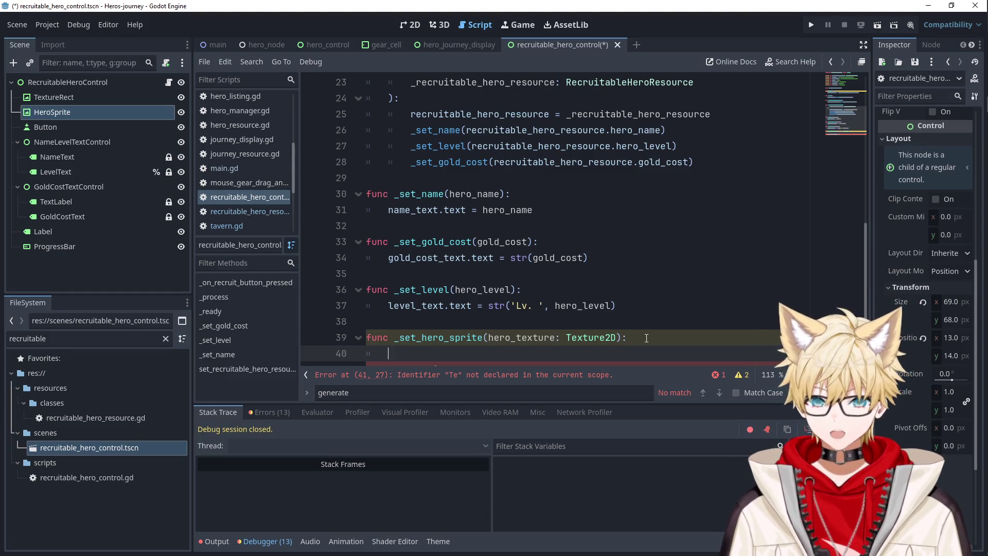
key(Down)
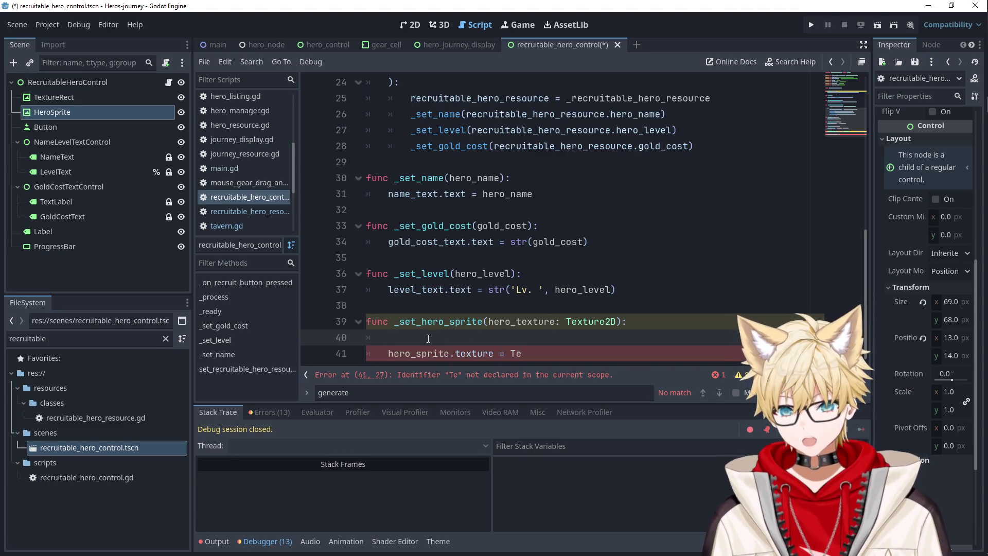
click(311, 321)
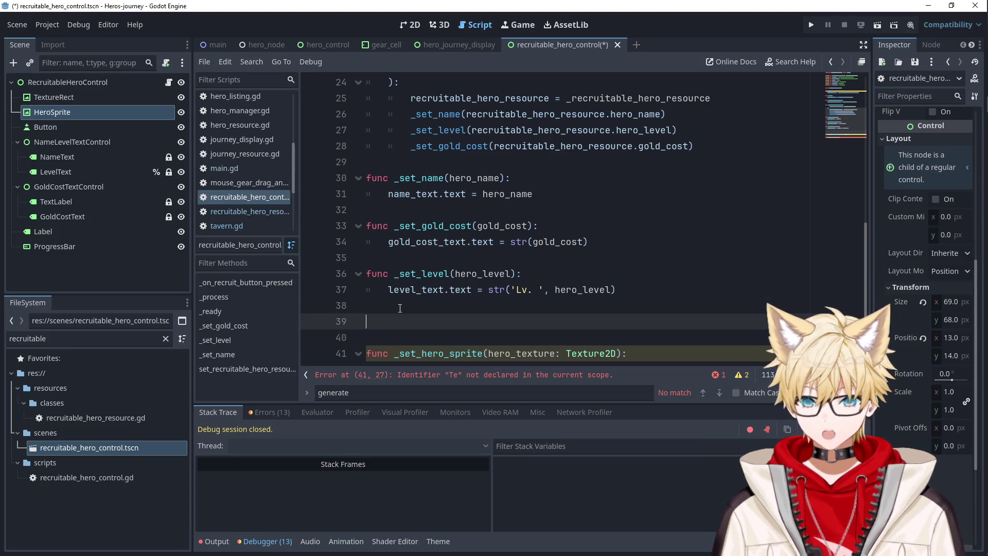
text(func get_left_32x32(texture: Texture2D) -> Texture2D: 	var image := texture.get_image() 	 	# Crop to left 32x32 (x, y, width, height) 	image = image.get_region(Rect2i(0, 0, 32, 32)) 	 	return ImageTexture.create_from_image(image))
scroll(400, 308, down, 2)
shift+click(367, 194)
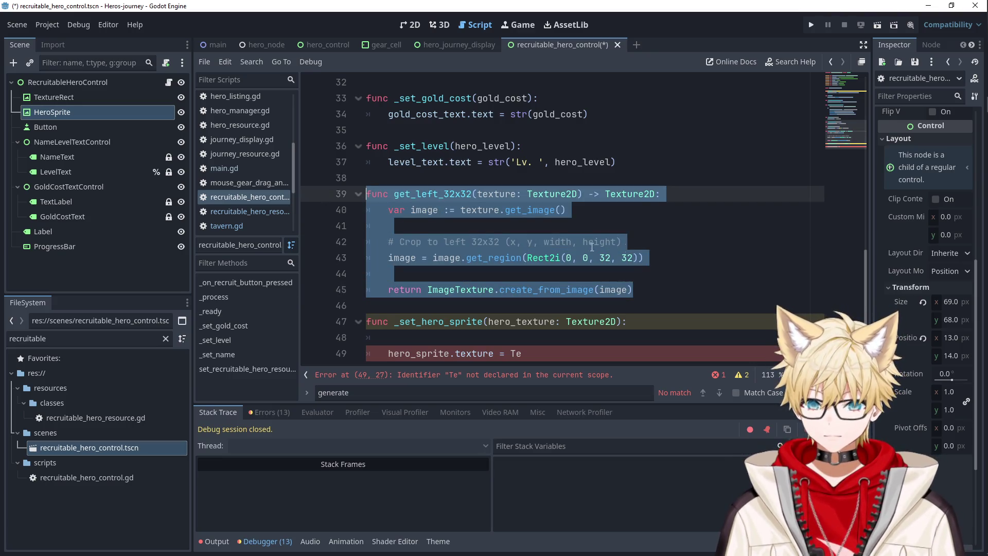
click(633, 273)
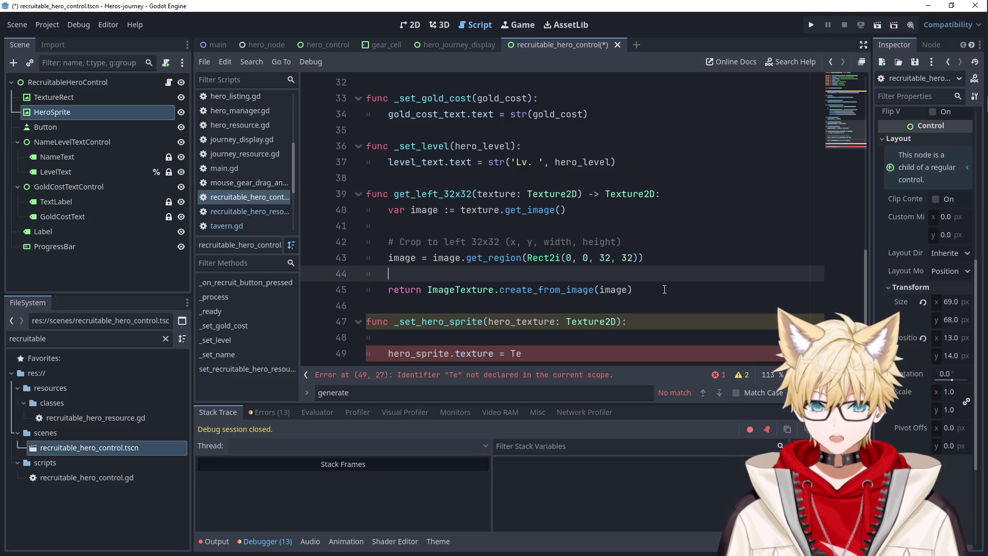
double_click(503, 258)
mouse_move(634, 290)
mouse_down()
mouse_move(366, 287)
mouse_move(323, 193)
mouse_up()
key(ctrl+c)
key(BackSpace)
key(BackSpace)
key(BackSpace)
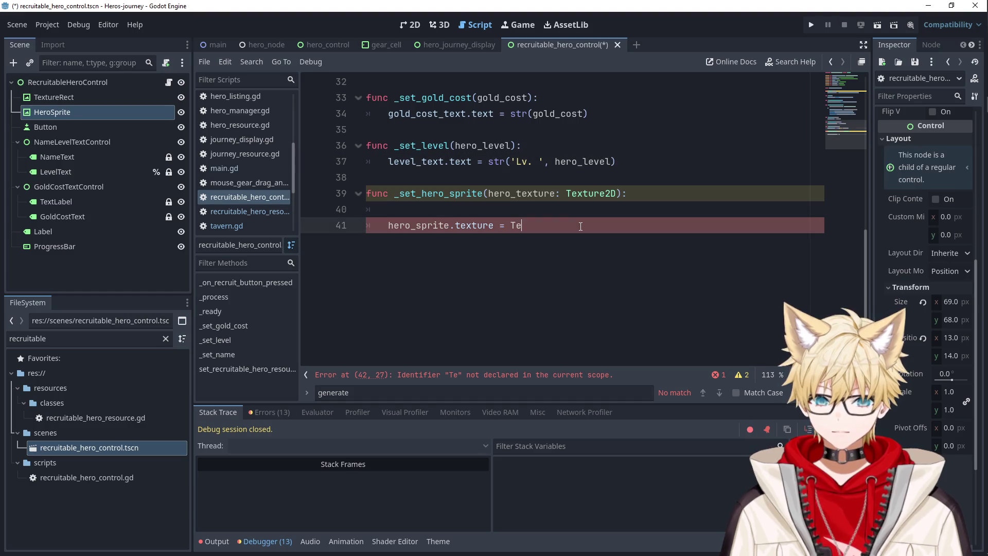
- Paste get_left_32x32 above _set_hero_sprite, headed by a '# Vibe code puke' comment
click(665, 193)
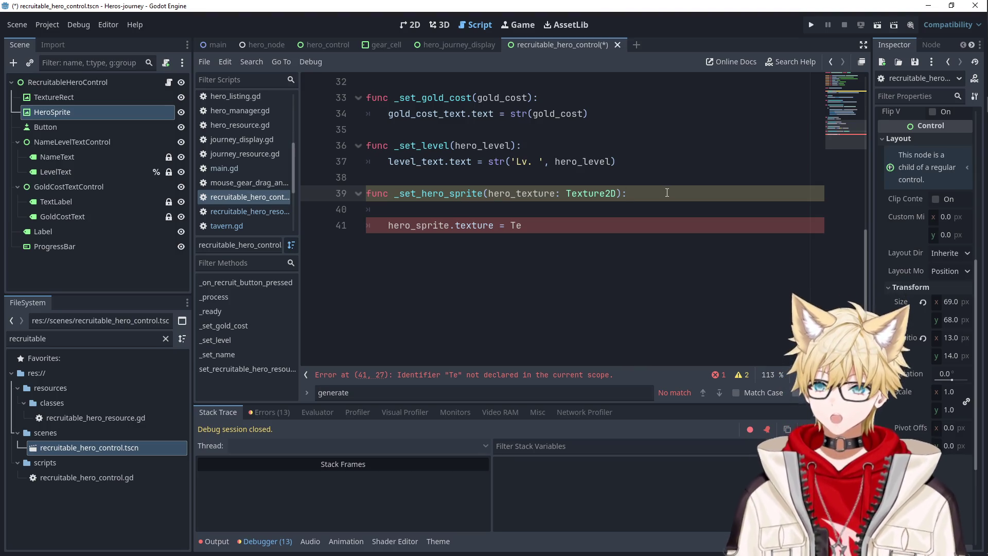
click(521, 177)
key(Return)
key(ctrl+v)
scroll(511, 206, up, 2)
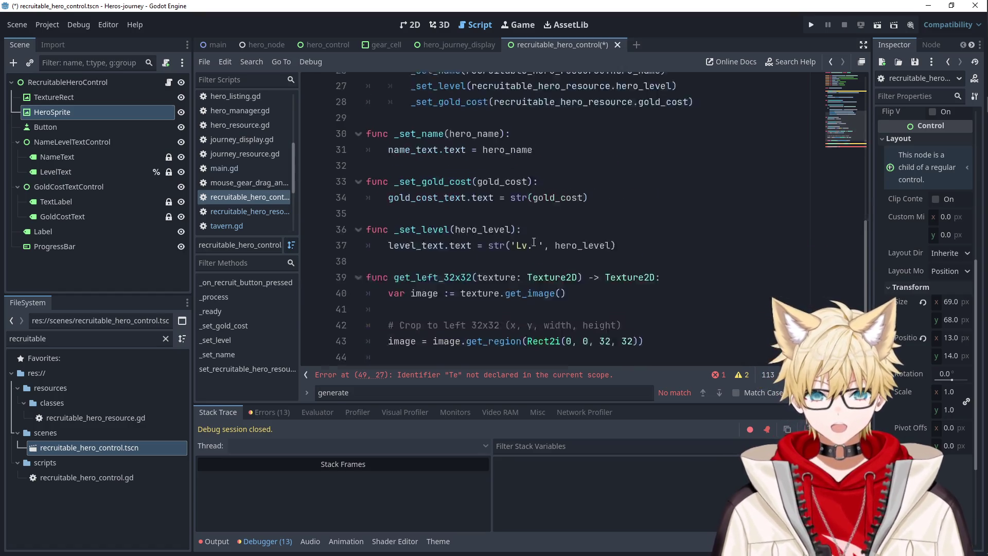
scroll(510, 206, down, 2)
click(432, 183)
key(Return)
text(# Vibe code )
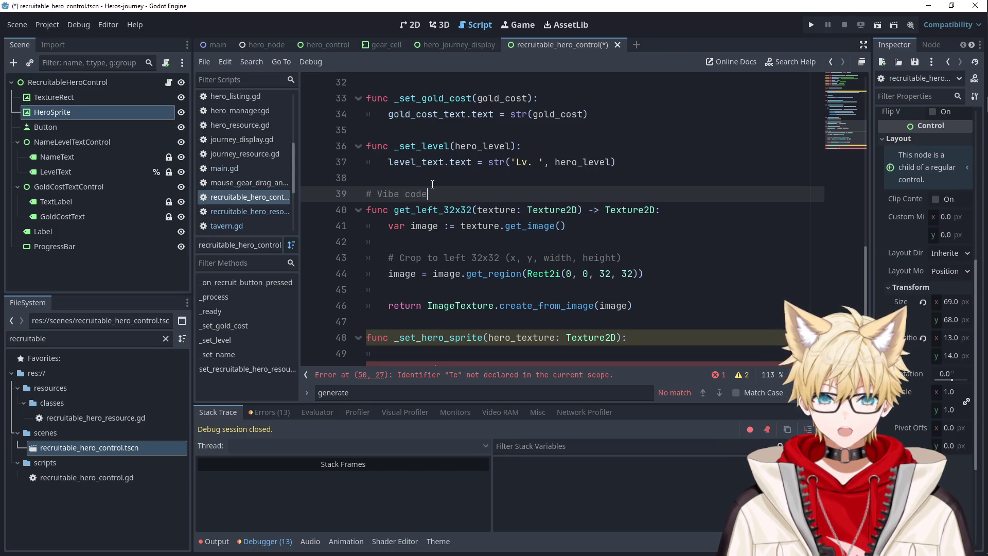
text(puke)
- Select texture.get_image() in the helper for reference
scroll(482, 342, down, 1)
click(481, 341)
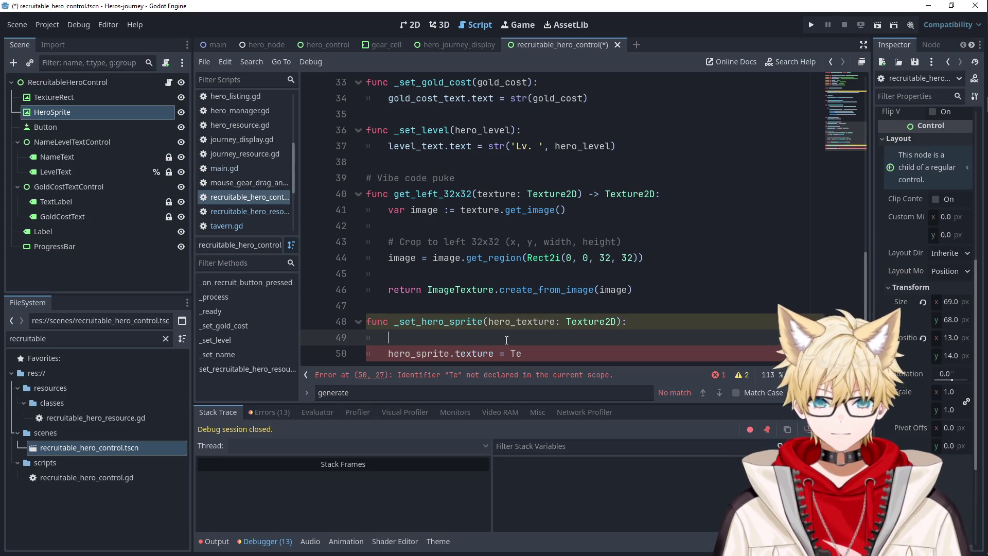
click(442, 206)
drag(566, 210, 463, 210)
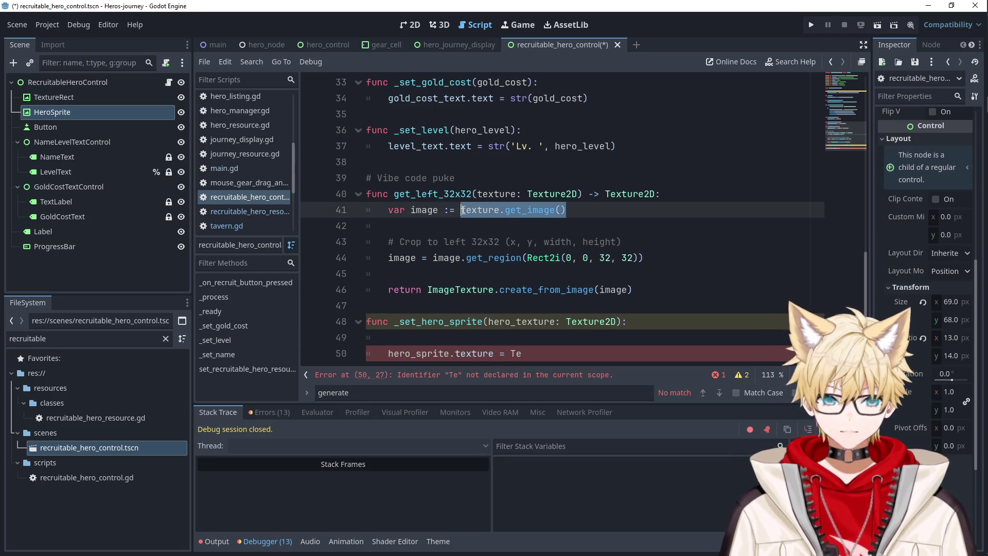
- Type hero_texture.get_image().get_region on the blank line of _set_hero_sprite
click(530, 323)
click(513, 337)
text(hero_texture.get)
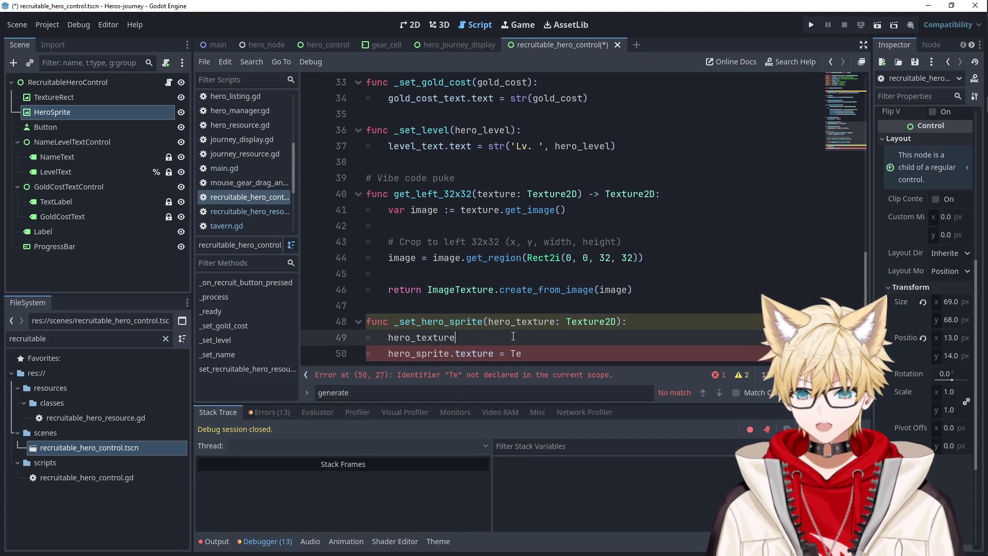
key(Down)
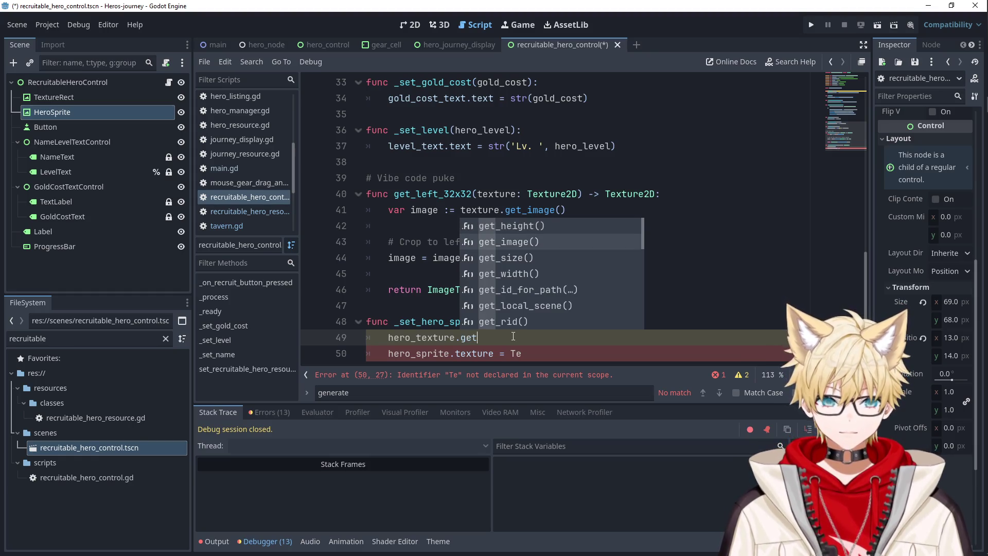
key(Return)
key(BackSpace)
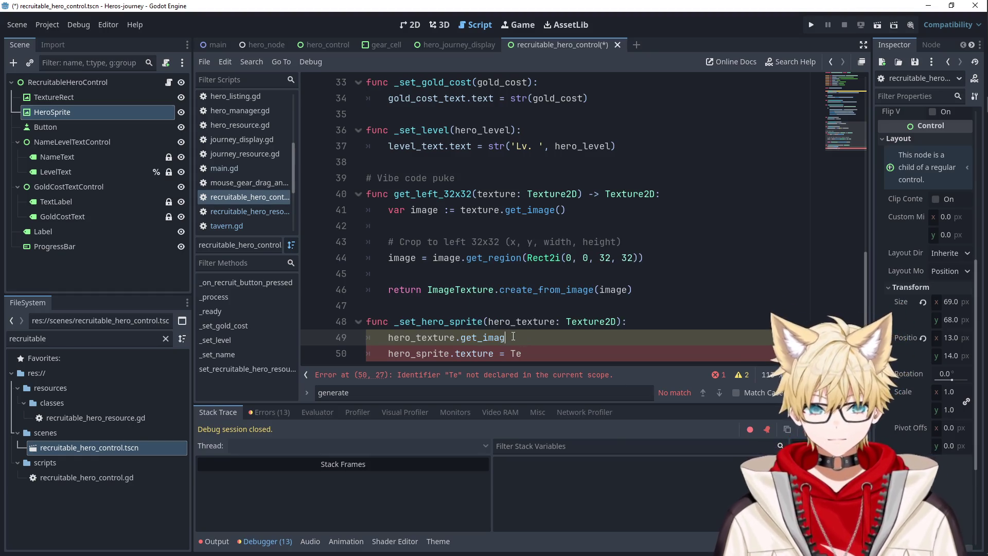
text(().get_reg)
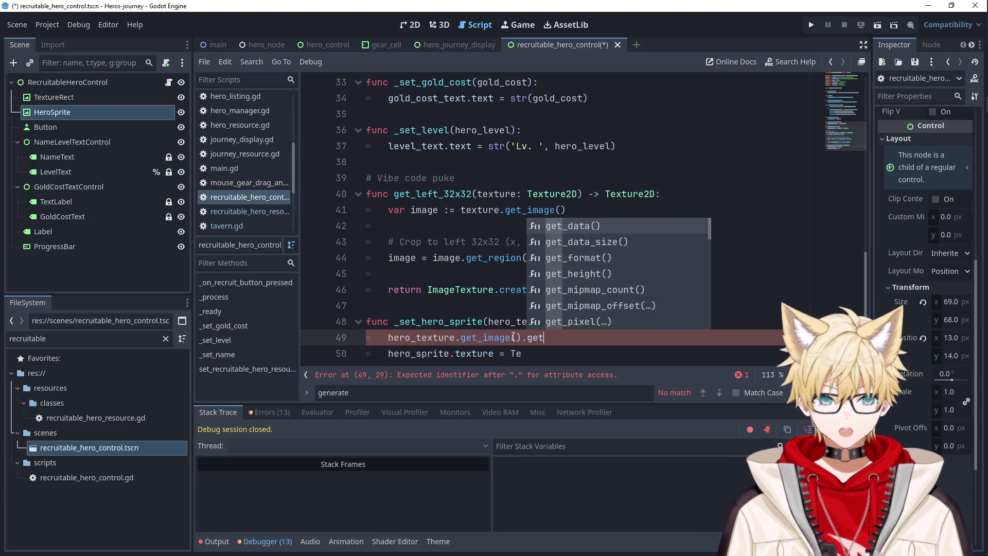
key(Return)
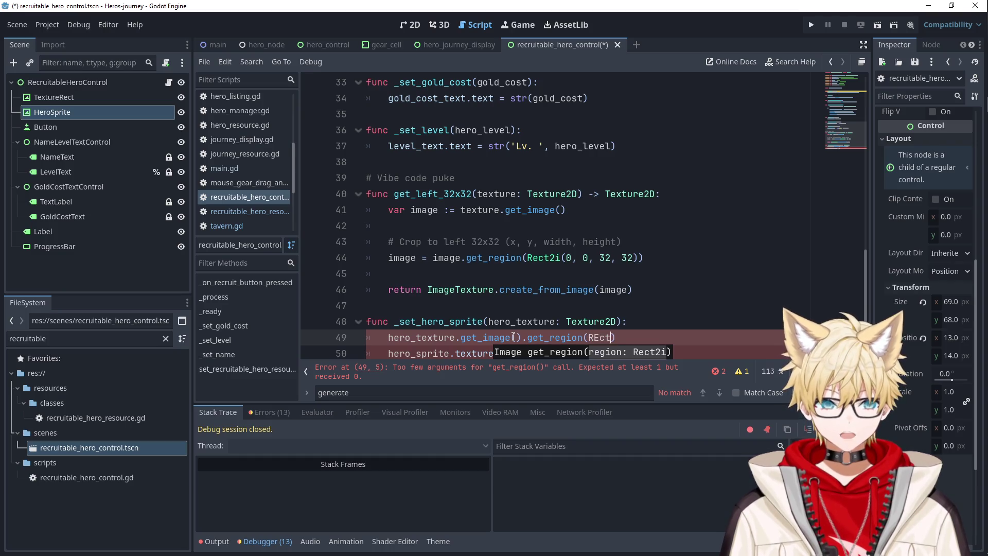
- Give get_region a Rect2i( argument using autocomplete
key(BackSpace)
key(BackSpace)
key(BackSpace)
text(ectt)
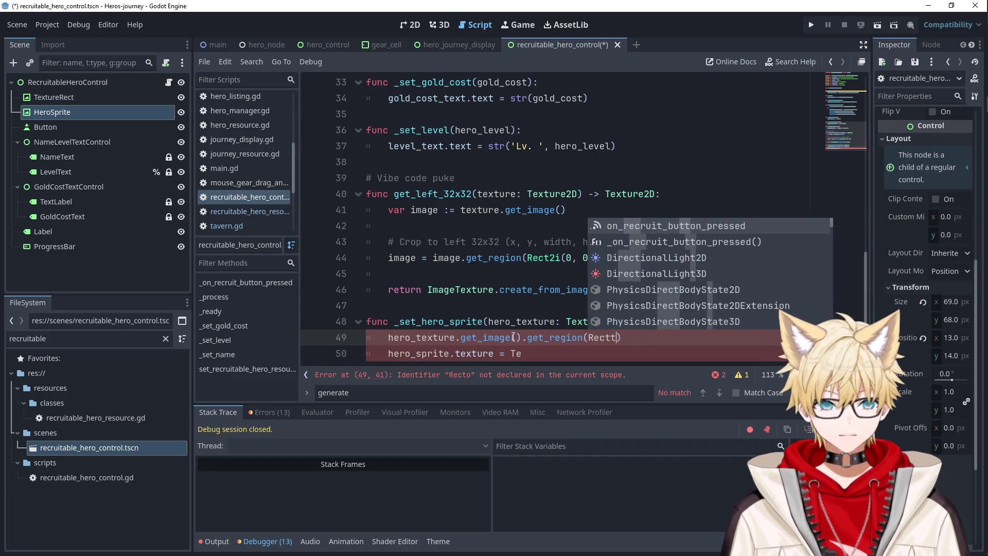
key(BackSpace)
key(Down)
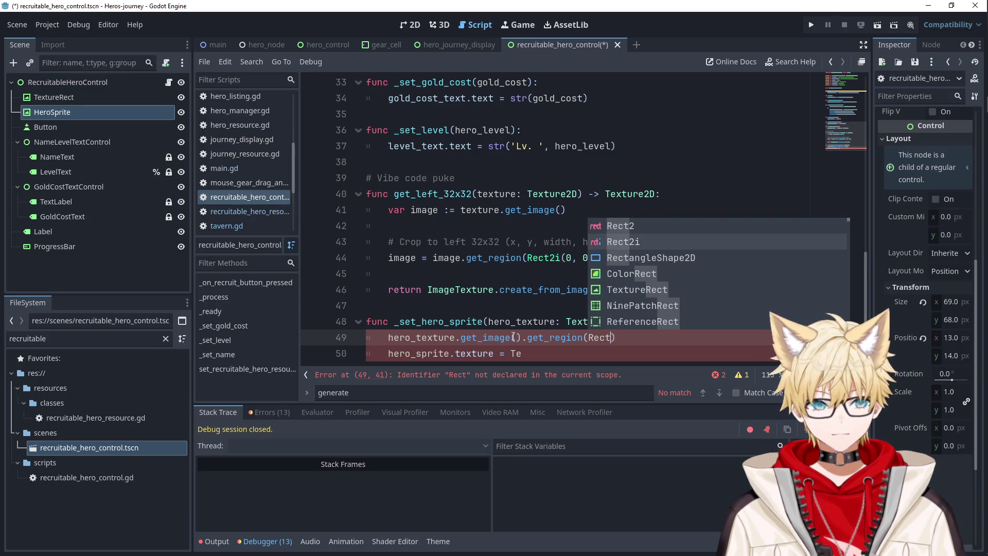
key(Return)
text(()
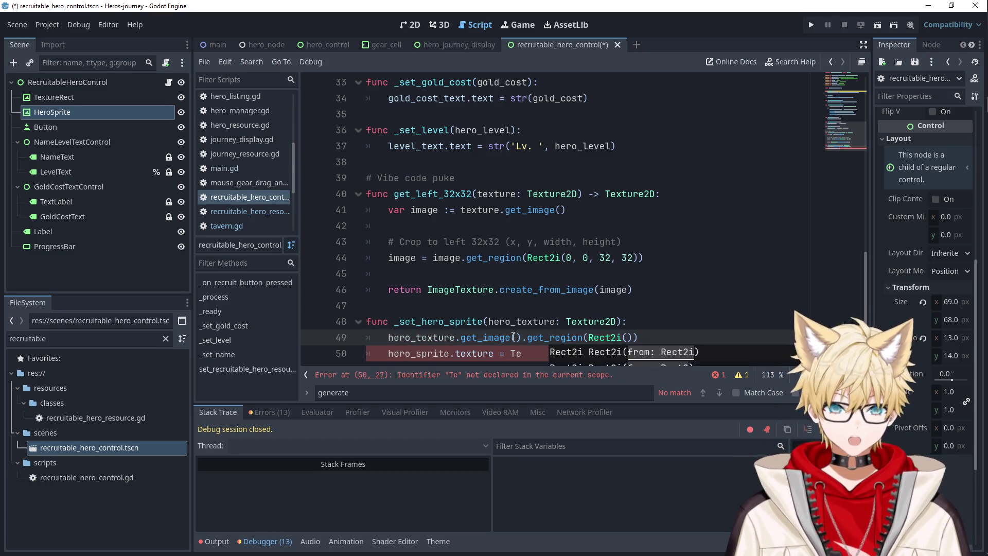
mouse_move(972, 216)
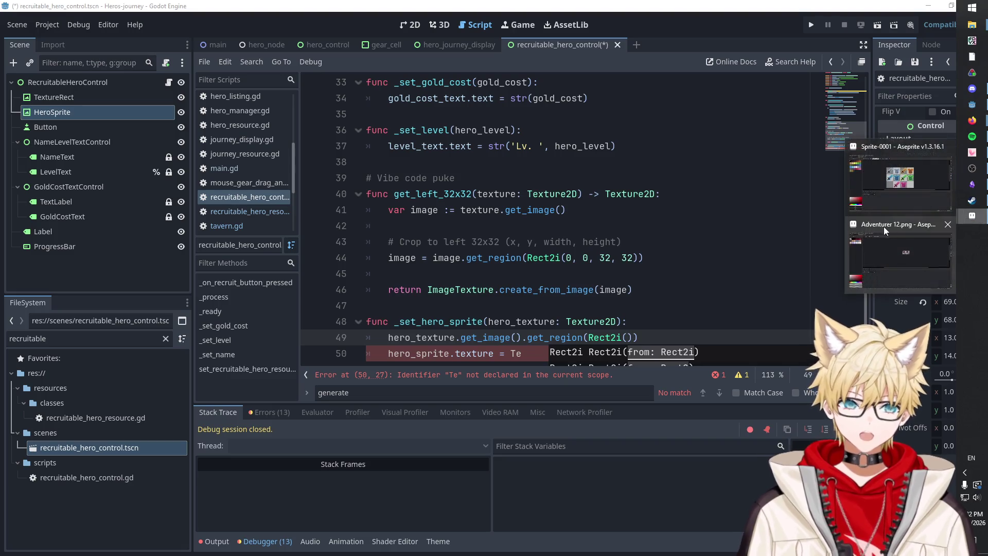
click(921, 249)
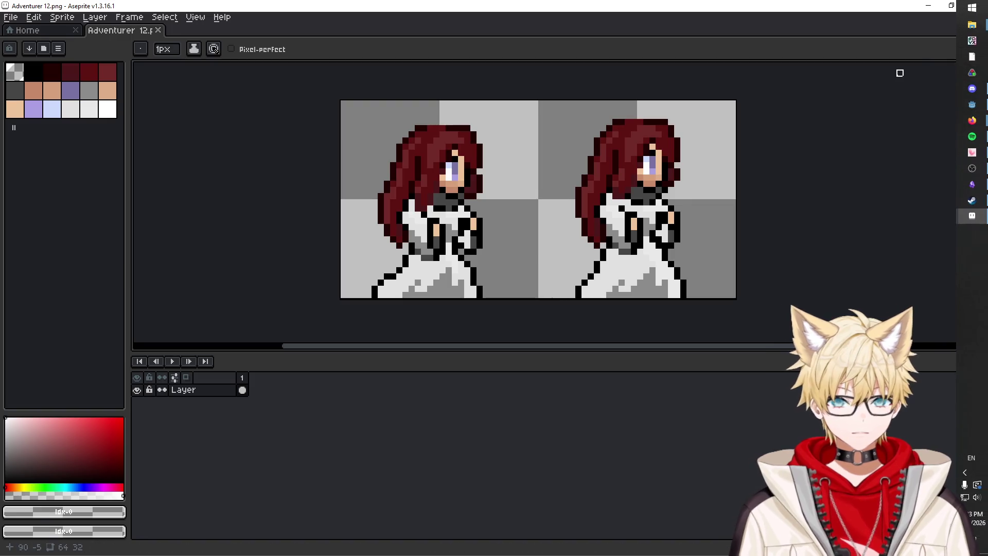
- Marquee-select the left 32×32 frame of the Adventurer 12 sheet in Aseprite, then return to Godot
click(978, 68)
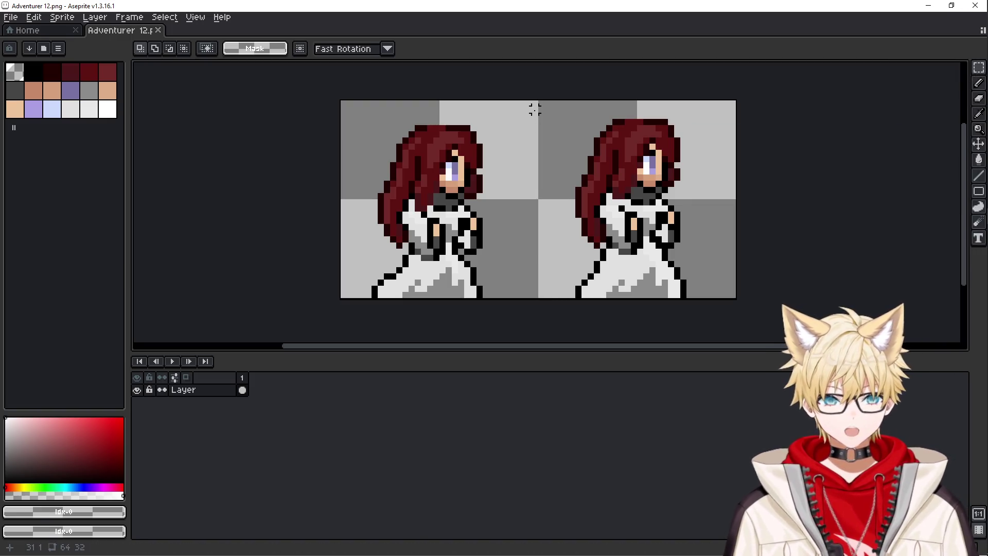
drag(535, 103, 340, 300)
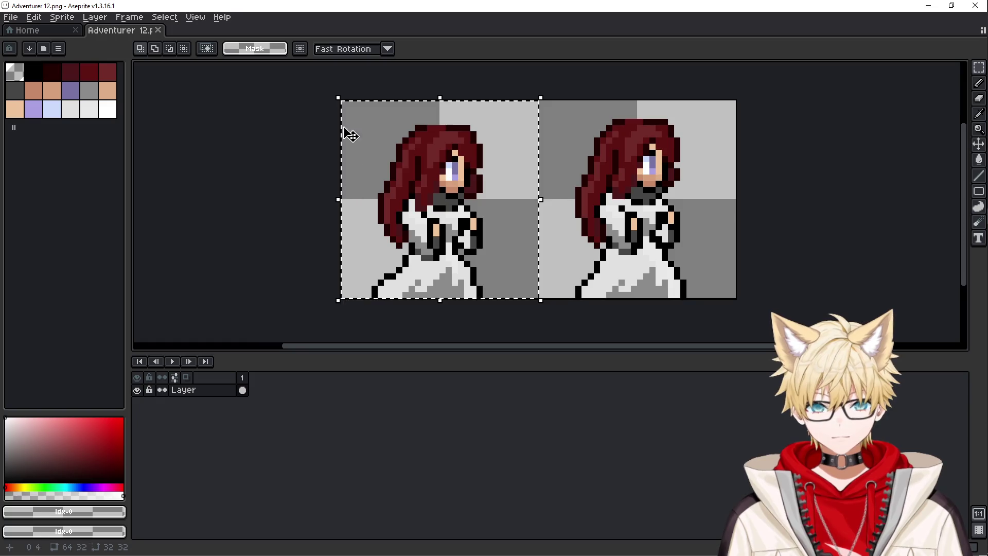
key(alt+Tab)
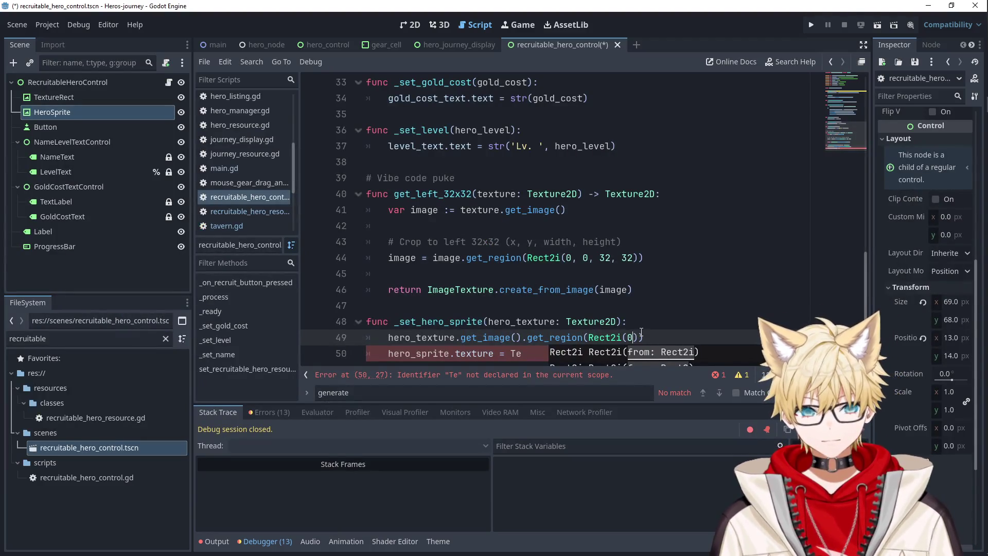
- Make the region line read hero_sprite.texture = hero_texture.get_image().get_region(...)
key(ctrl+x)
mouse_move(388, 354)
mouse_down()
mouse_move(482, 354)
mouse_move(366, 353)
mouse_up()
click(388, 337)
key(ctrl+v)
key(BackSpace)
- Delete the get_left_32x32 helper and its comment, then run the project
key(BackSpace)
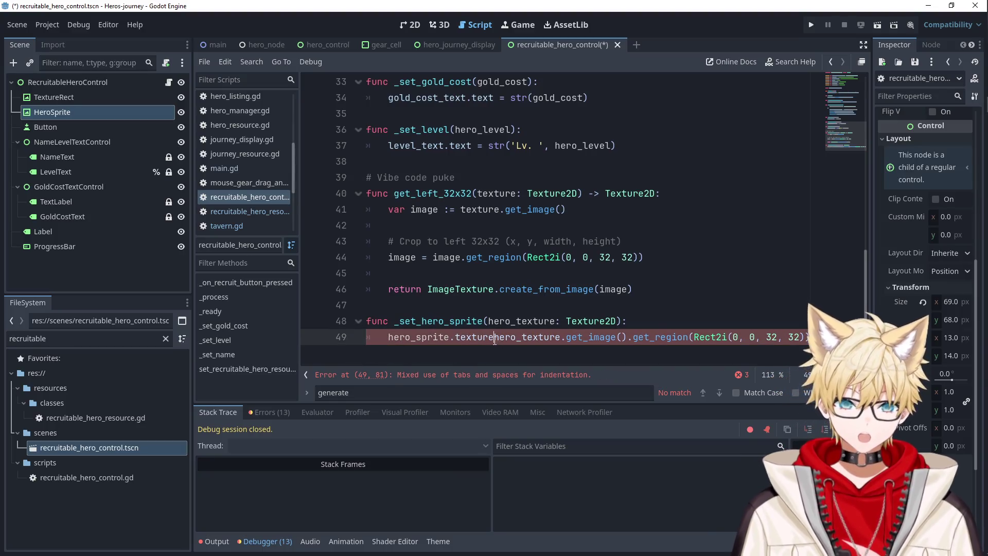
click(493, 338)
text(=)
key(Escape)
mouse_move(634, 284)
mouse_down()
mouse_move(371, 235)
mouse_move(284, 177)
mouse_up()
key(BackSpace)
key(BackSpace)
key(BackSpace)
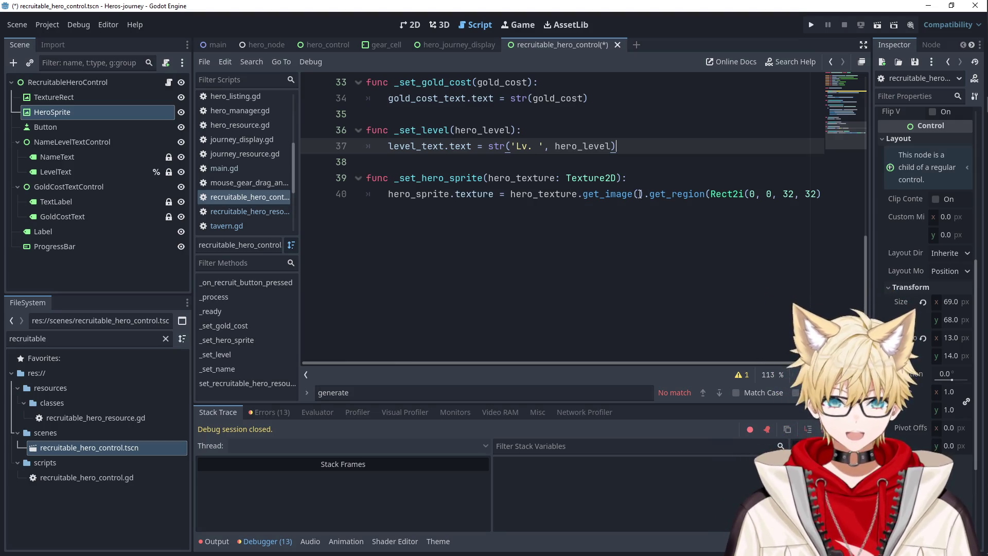
click(643, 194)
click(808, 29)
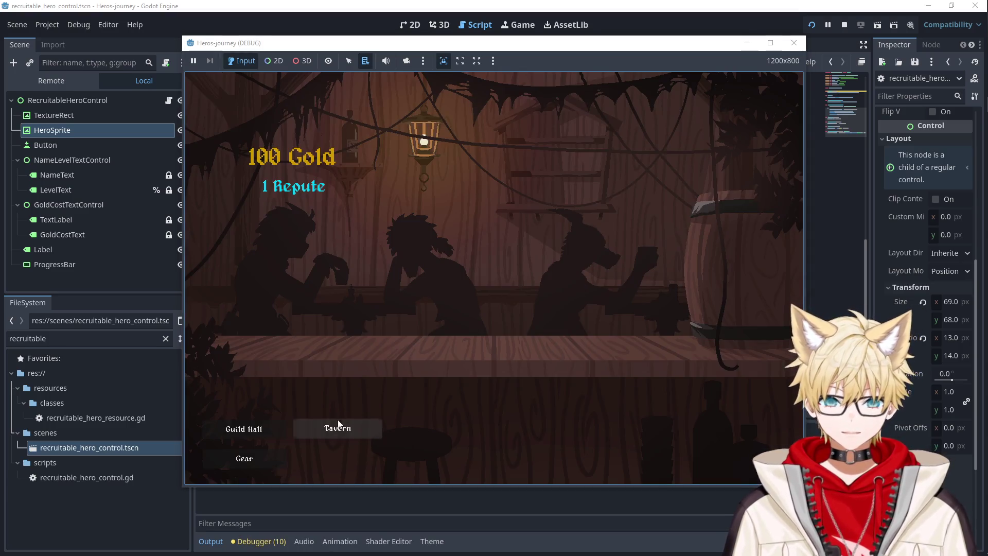
- Check the tavern recruit list, close the game, and paste a _set_hero_sprite call on line 29
click(338, 425)
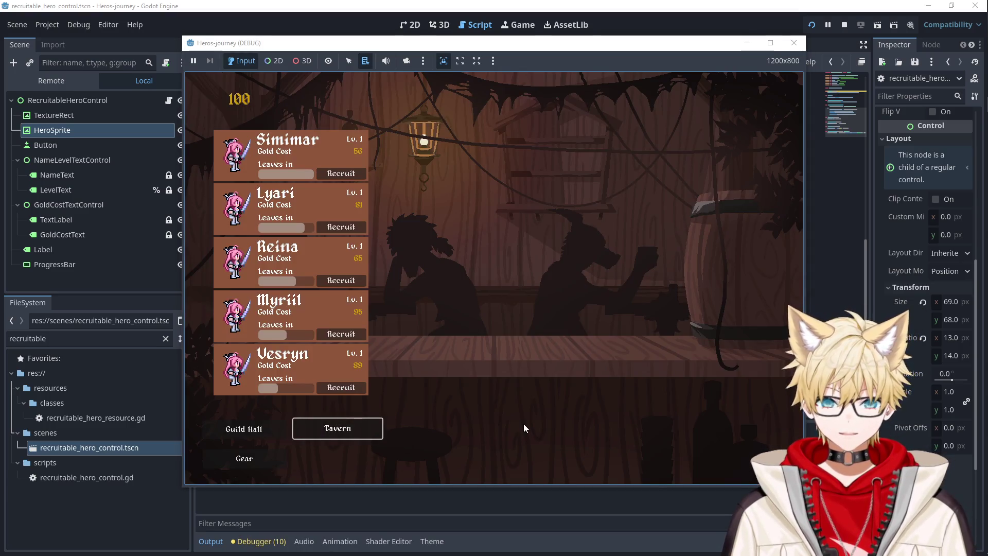
click(794, 43)
scroll(596, 209, down, 1)
double_click(437, 322)
key(ctrl+c)
click(709, 146)
key(Return)
key(ctrl+v)
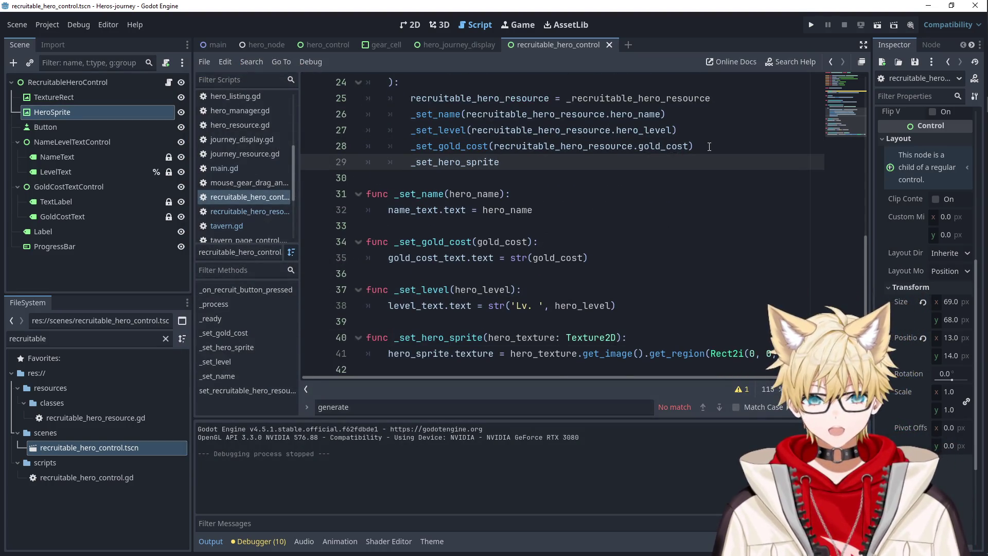
- Pass recruitable_hero_resource.hero_texture as the _set_hero_sprite argument
text((re)
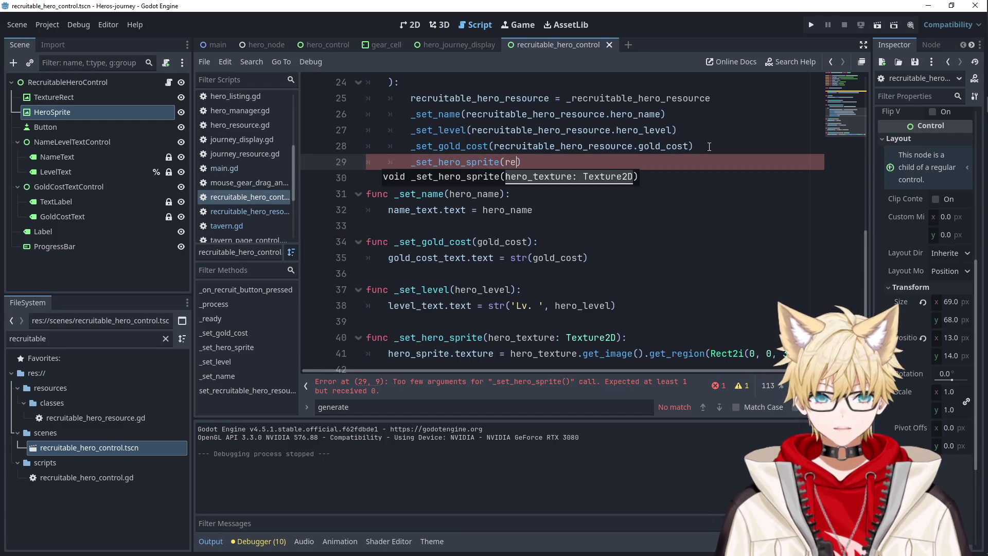
key(Return)
text(,.)
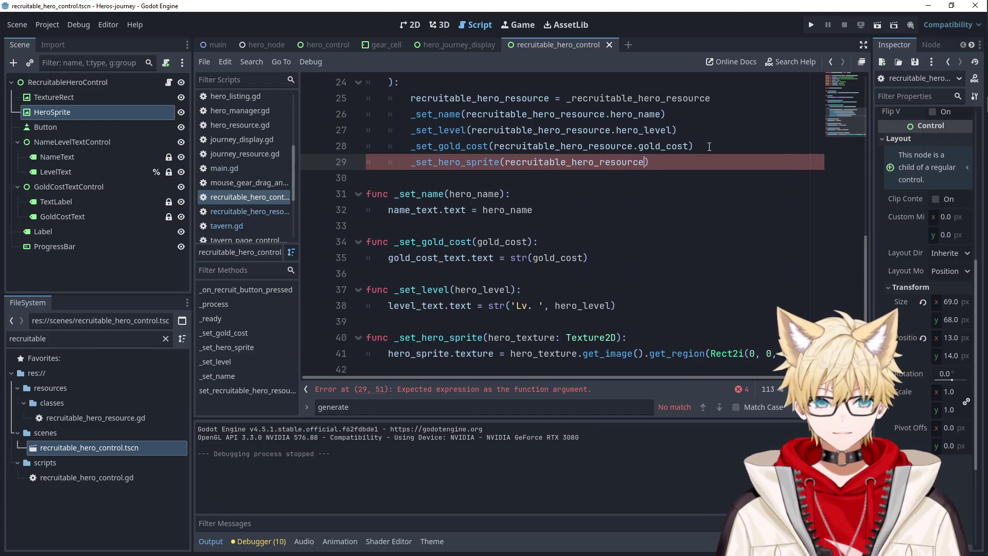
key(BackSpace)
text(.her)
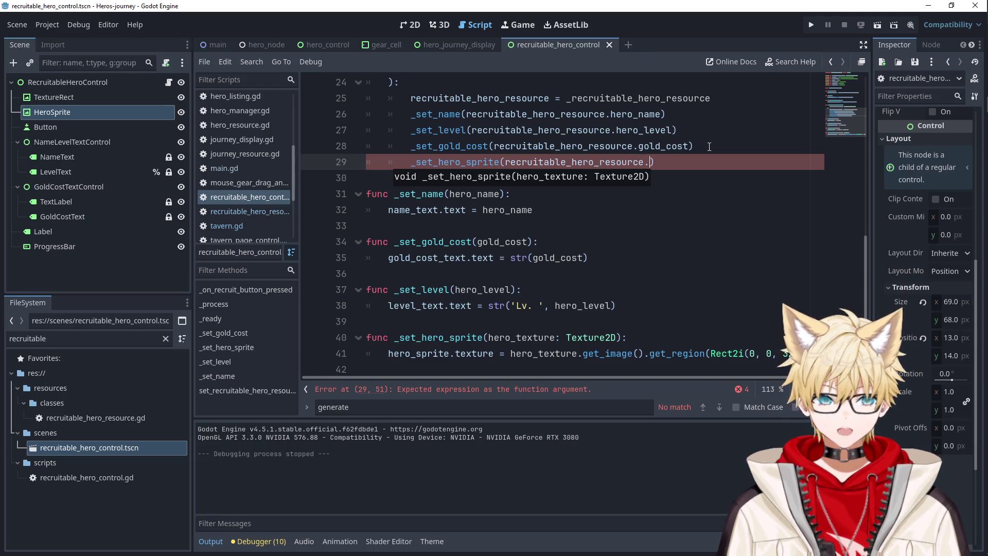
key(Down)
key(Return)
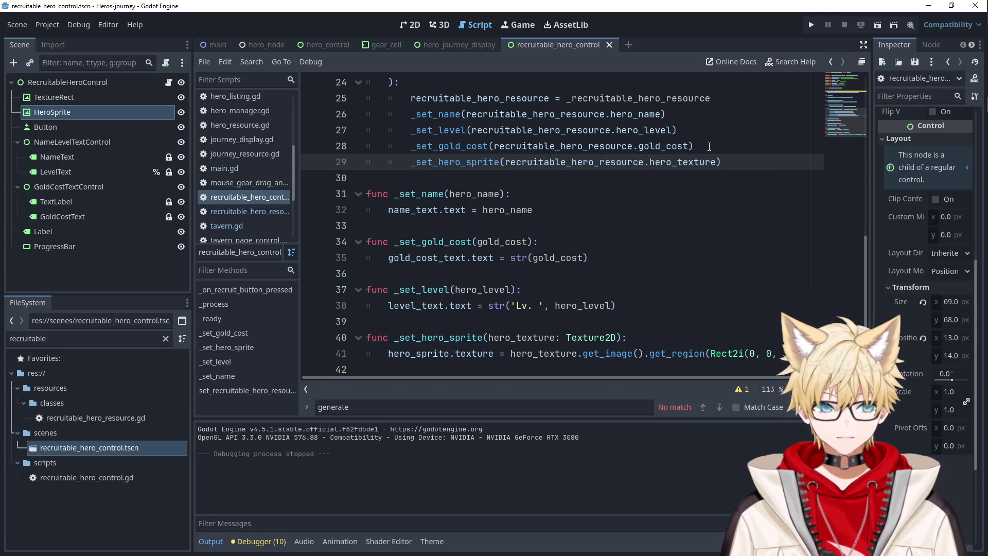
- Test-run the game, then begin a var crop line inside _set_hero_sprite
click(811, 25)
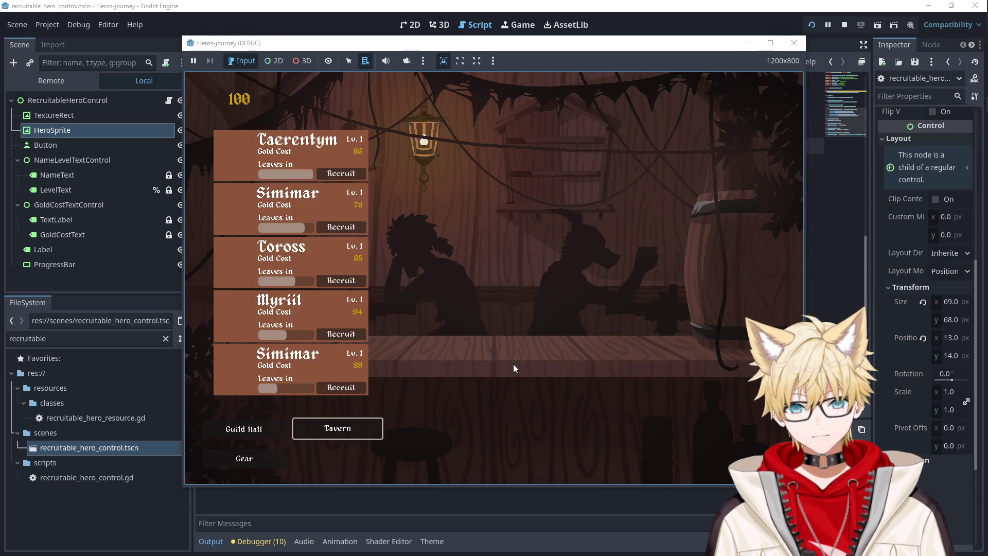
click(794, 43)
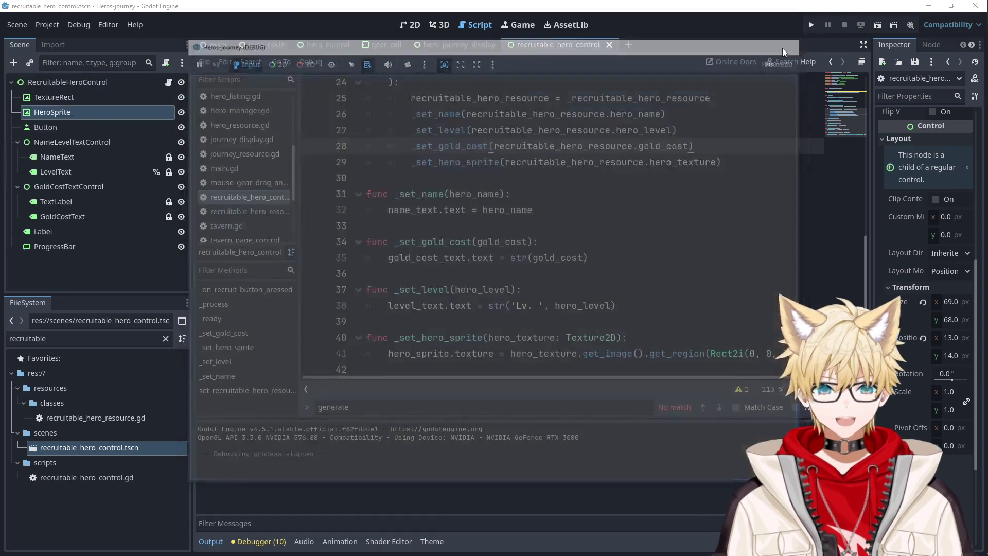
click(646, 321)
key(Return)
text(var)
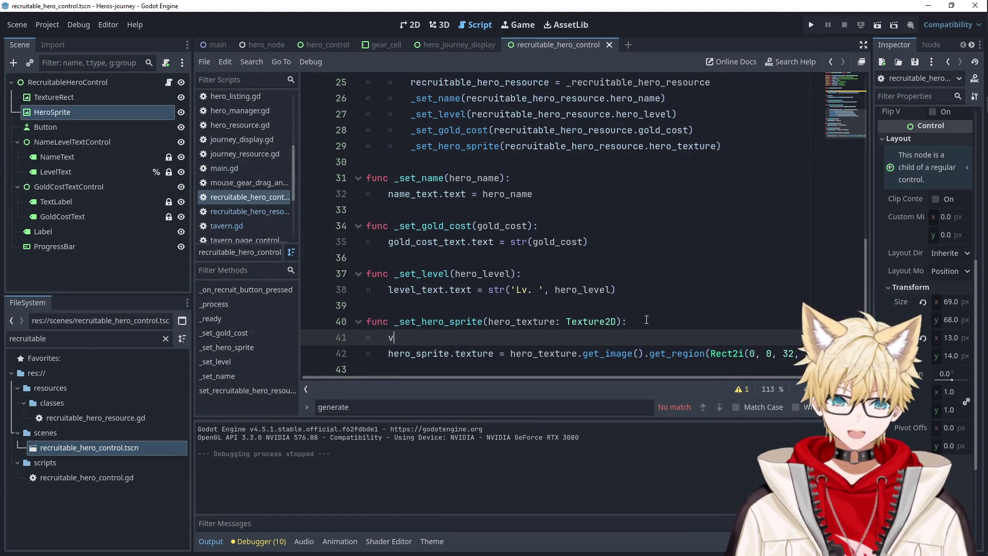
text( cropped_texture =)
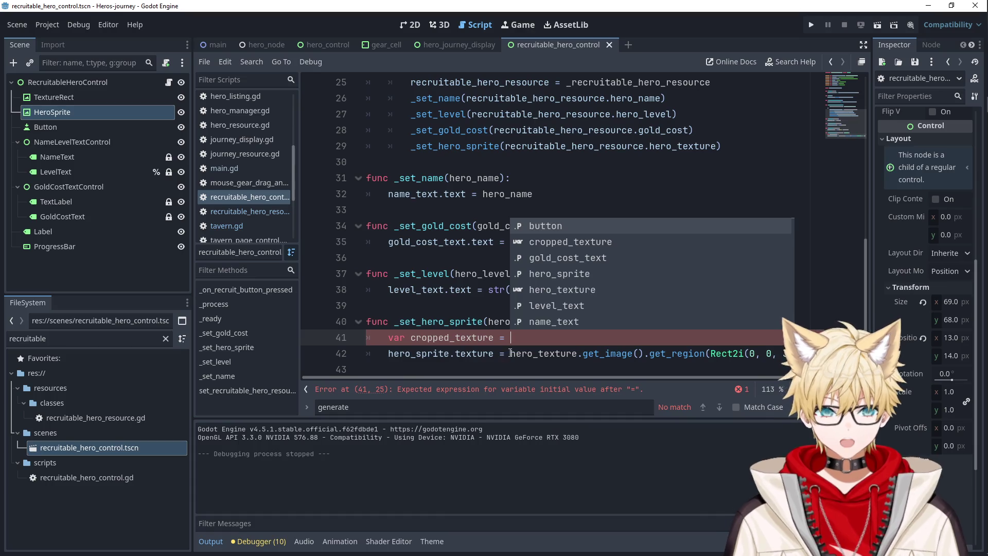
- Move the get_image().get_region(...) crop into a cropped_texture variable and assign it to hero_sprite.texture
drag(508, 353, 795, 354)
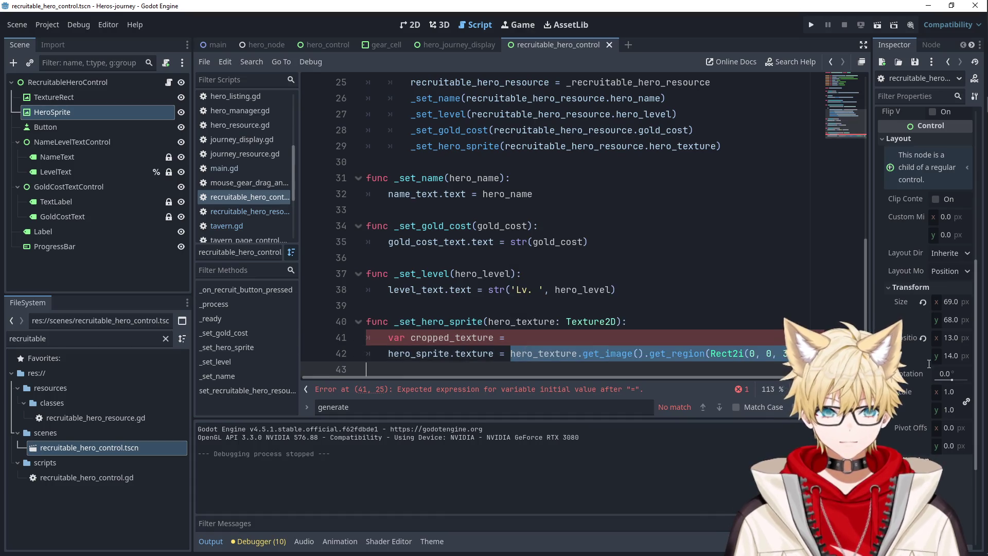
key(ctrl+x)
click(510, 337)
key(ctrl+v)
double_click(448, 331)
key(ctrl+c)
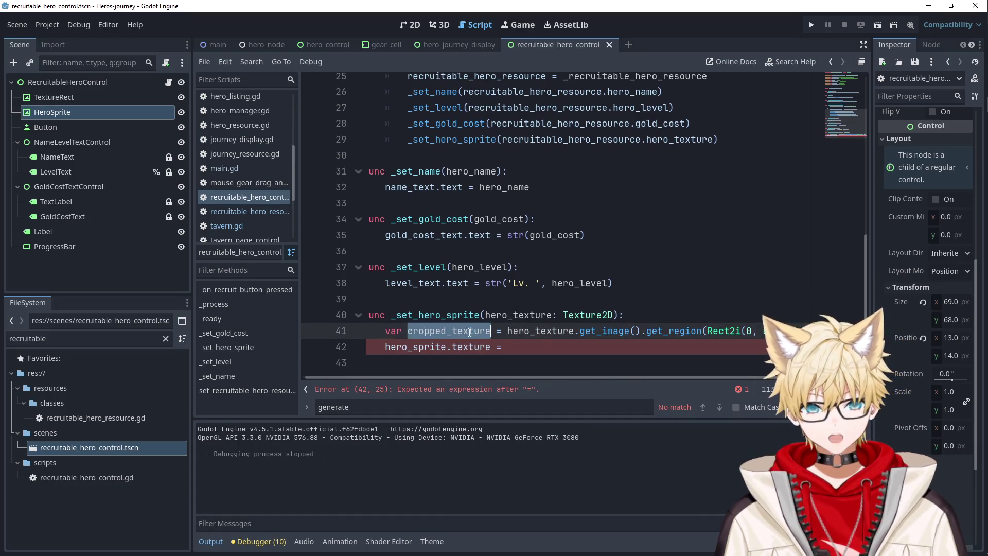
click(576, 347)
key(ctrl+v)
- Save the script and run the game until it halts at the line 42 breakpoint
click(543, 268)
key(ctrl+s)
key(Down)
key(Down)
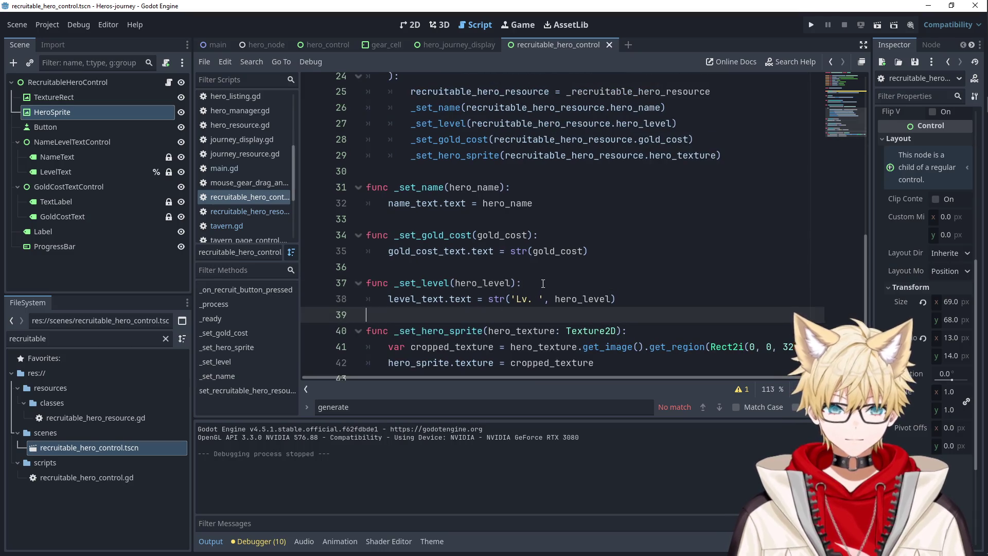
click(811, 25)
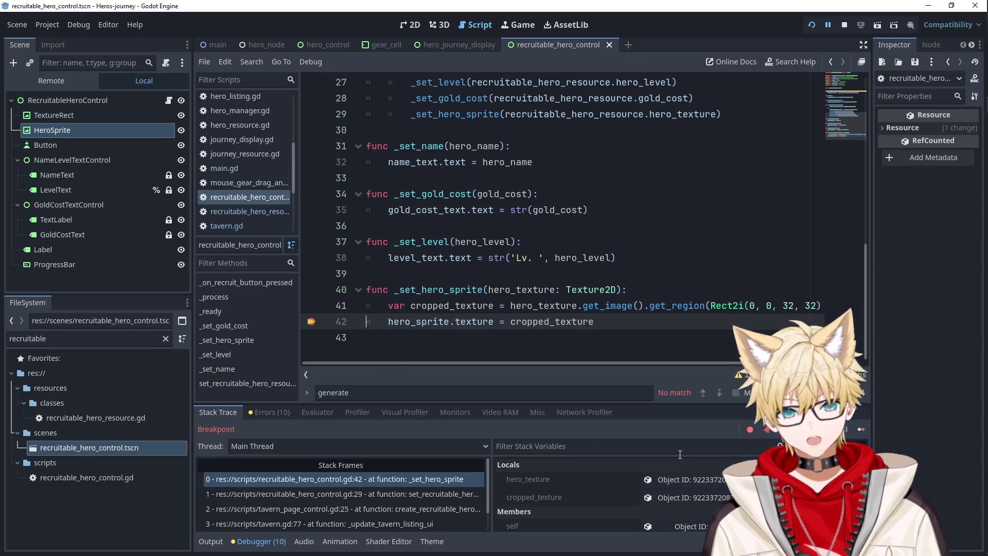
- Inspect the paused hero_texture and cropped_texture values in a widened Inspector
click(666, 485)
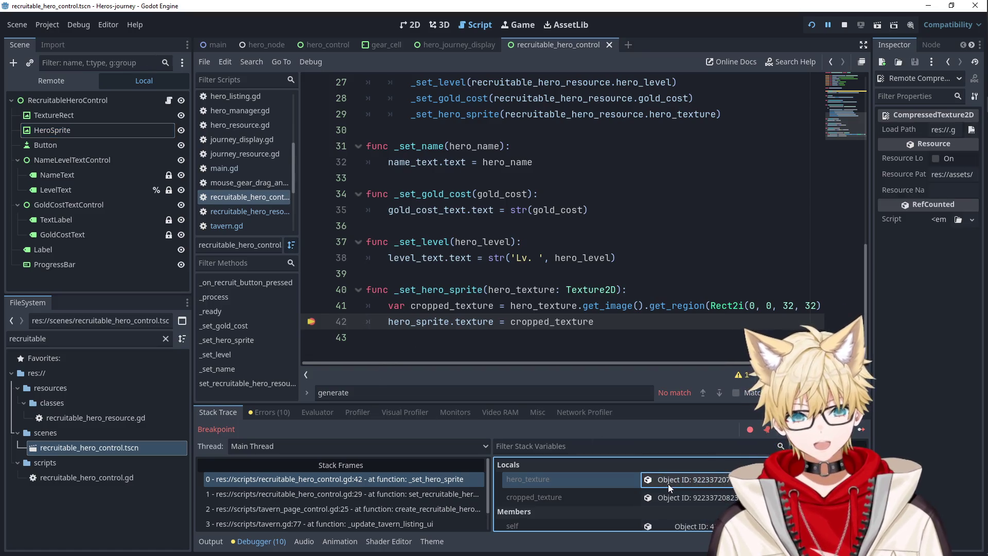
click(960, 130)
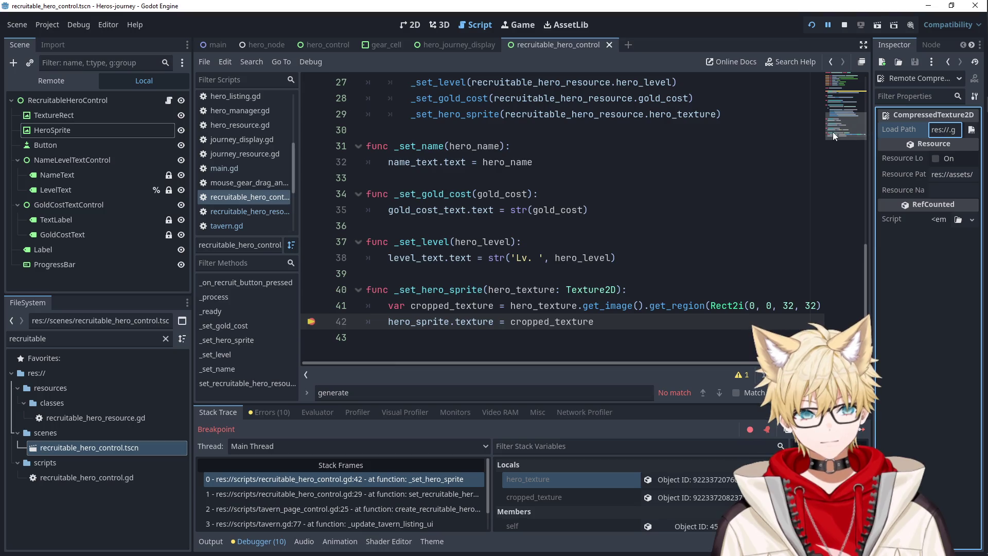
mouse_move(871, 136)
mouse_down()
mouse_move(726, 162)
mouse_move(767, 161)
mouse_up()
click(681, 493)
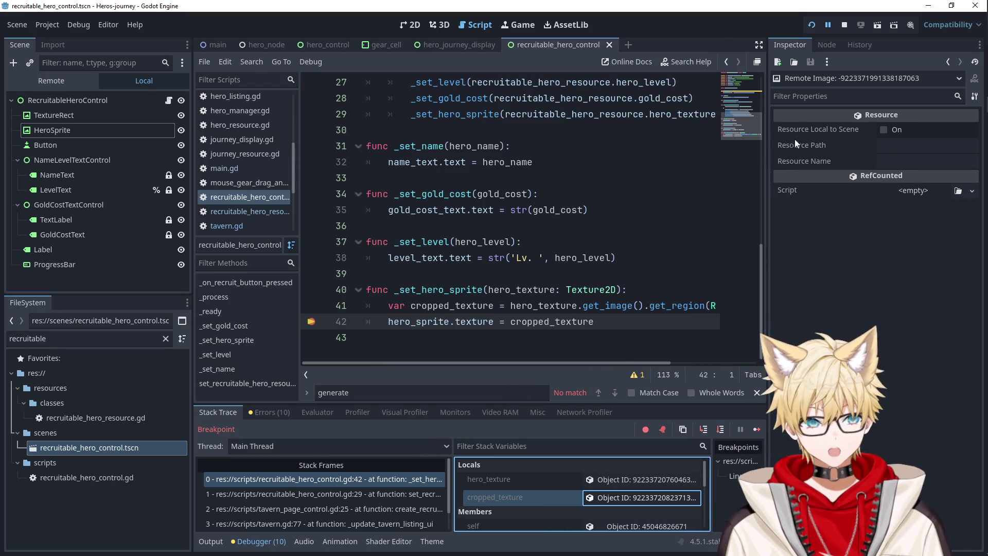
click(844, 85)
- Look up get_image in the Texture2D documentation
scroll(627, 362, right, 3)
scroll(541, 492, down, 1)
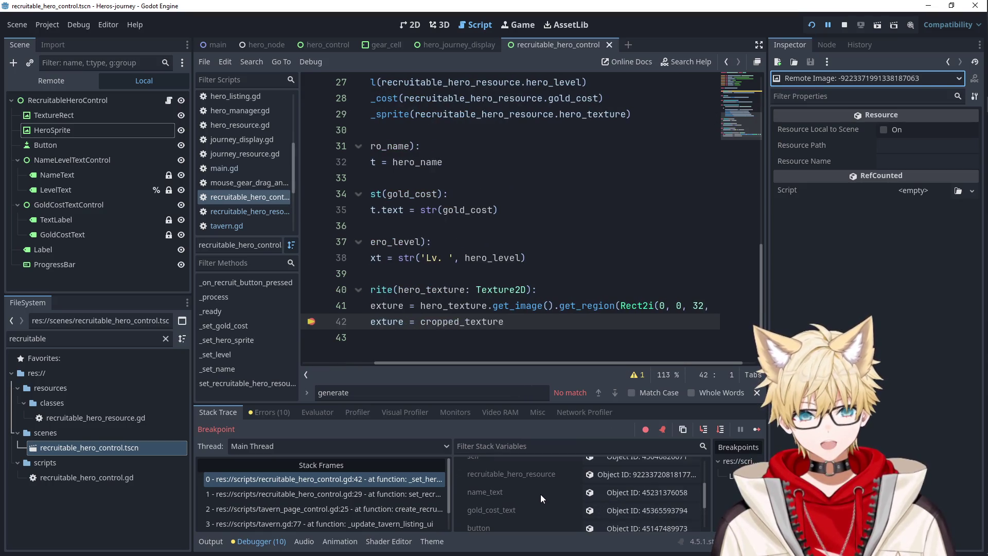
mouse_move(545, 364)
mouse_down()
mouse_move(433, 370)
mouse_move(554, 370)
mouse_move(526, 366)
mouse_up()
double_click(541, 306)
ctrl+click(530, 307)
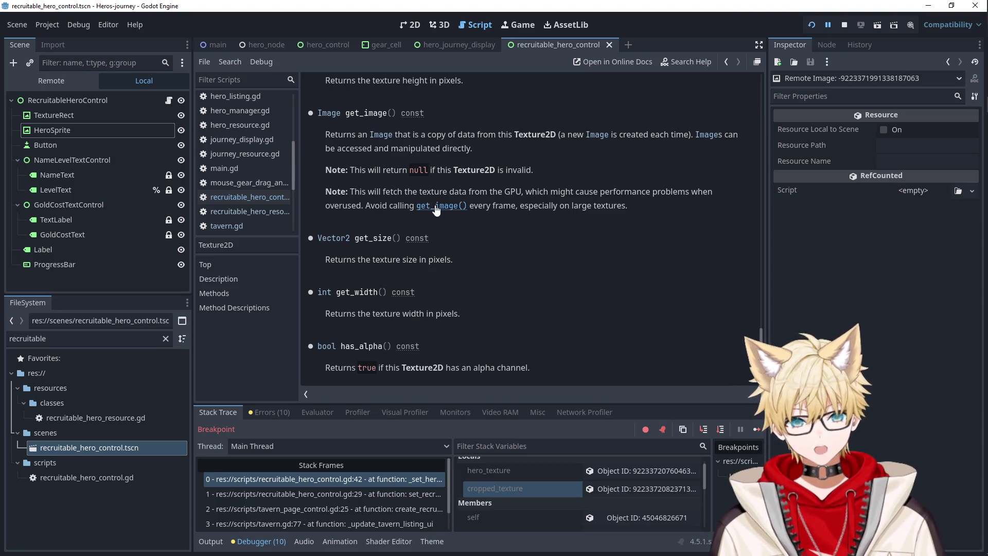
- Open the get_region documentation and search the Image page for 'texture'
click(728, 61)
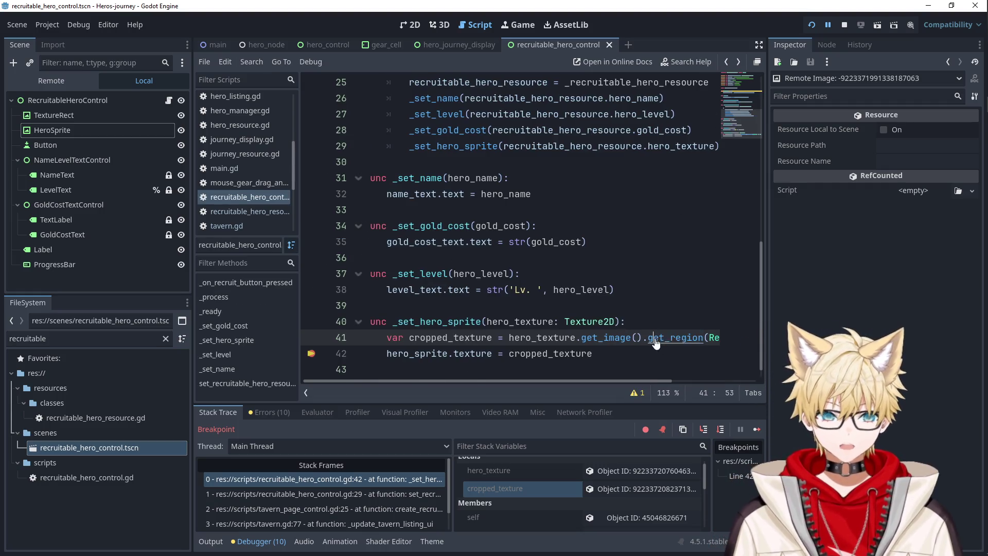
ctrl+click(664, 338)
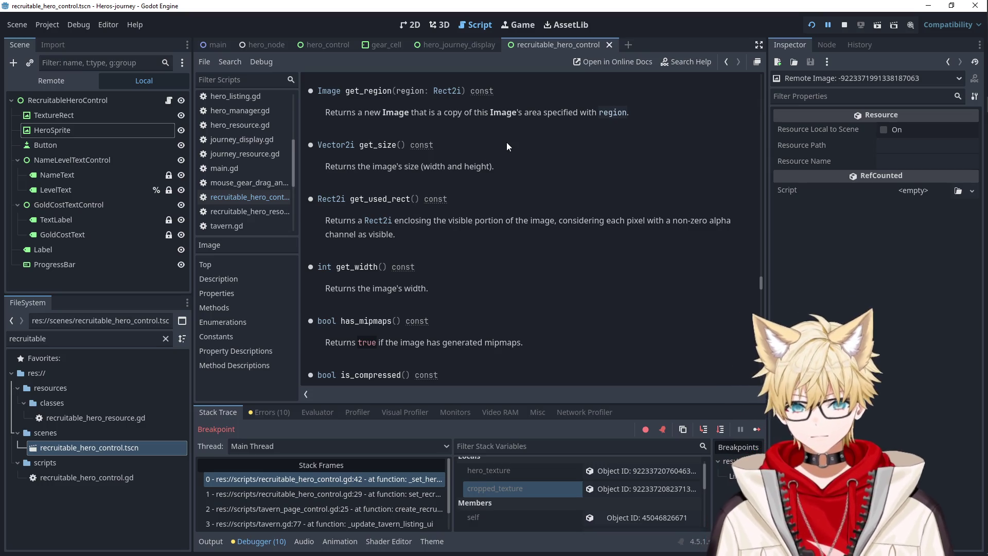
key(ctrl+f)
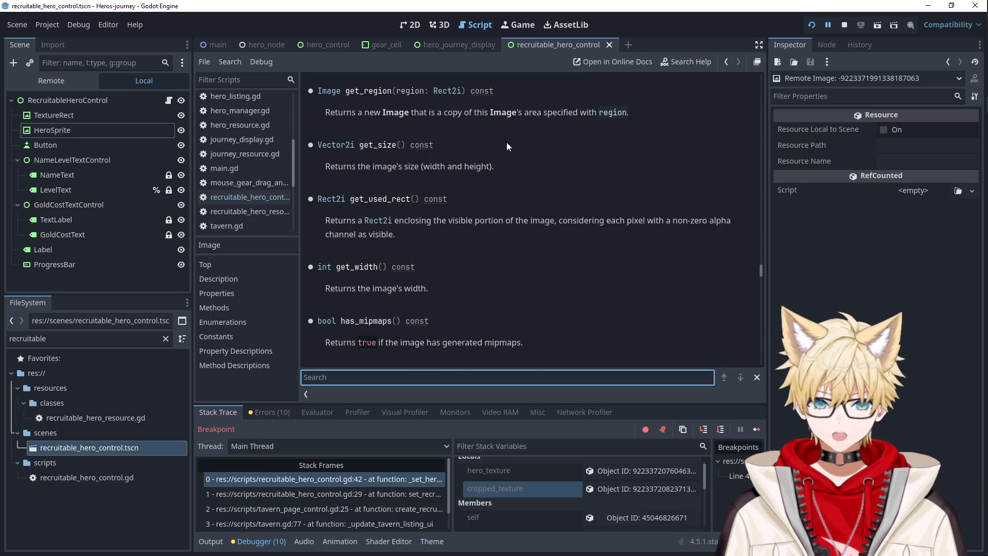
text(texture)
key(Return)
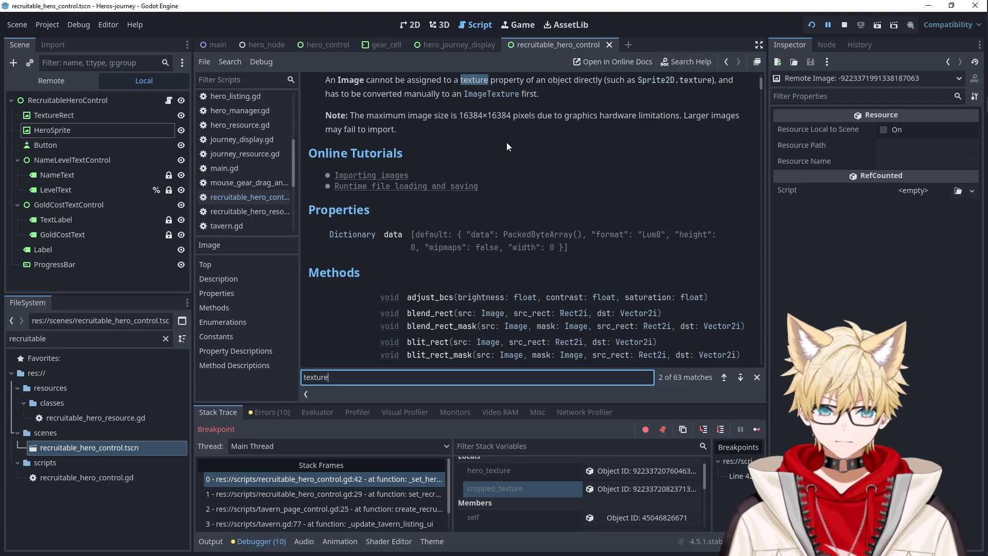
- Read the ImageTexture class documentation, then go back to the script
scroll(533, 155, up, 3)
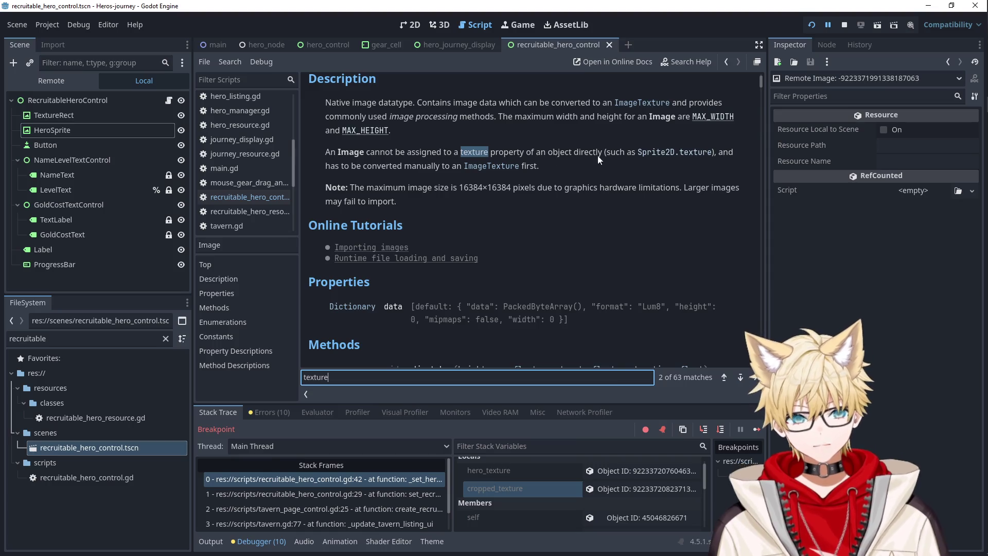
click(488, 166)
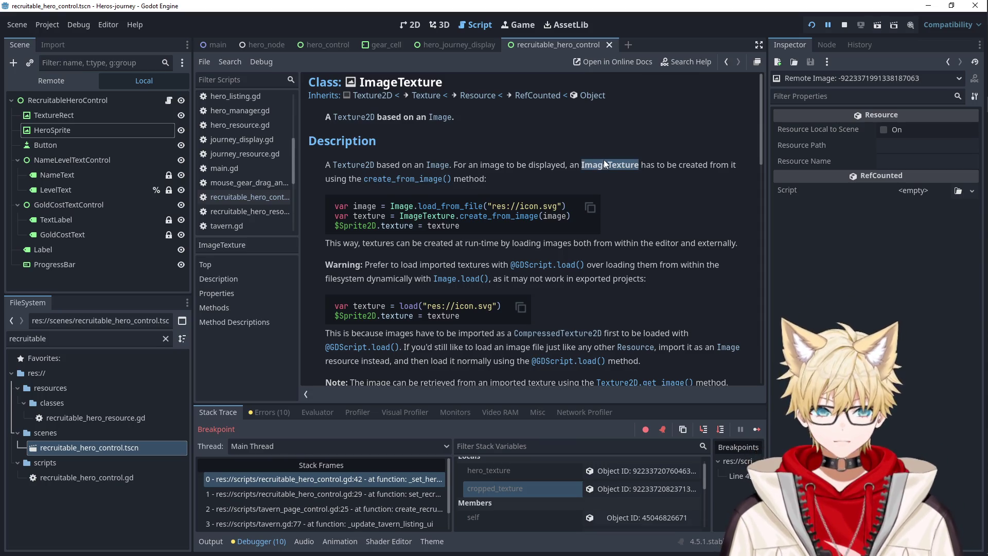
click(729, 62)
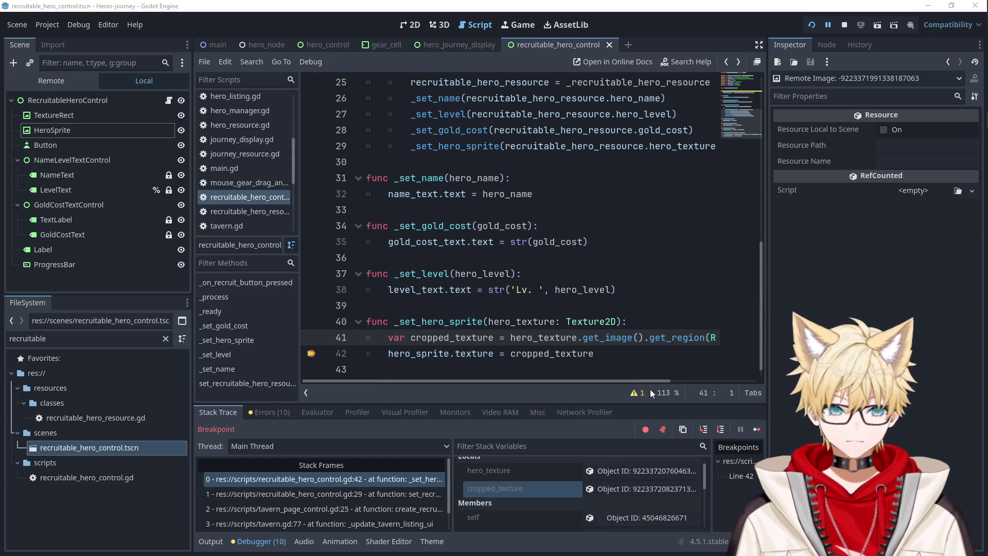
- Change line 42 to hero_sprite.texture = ImageTexture.create_from_image(cropped_texture)
double_click(505, 359)
text(ImageTexture)
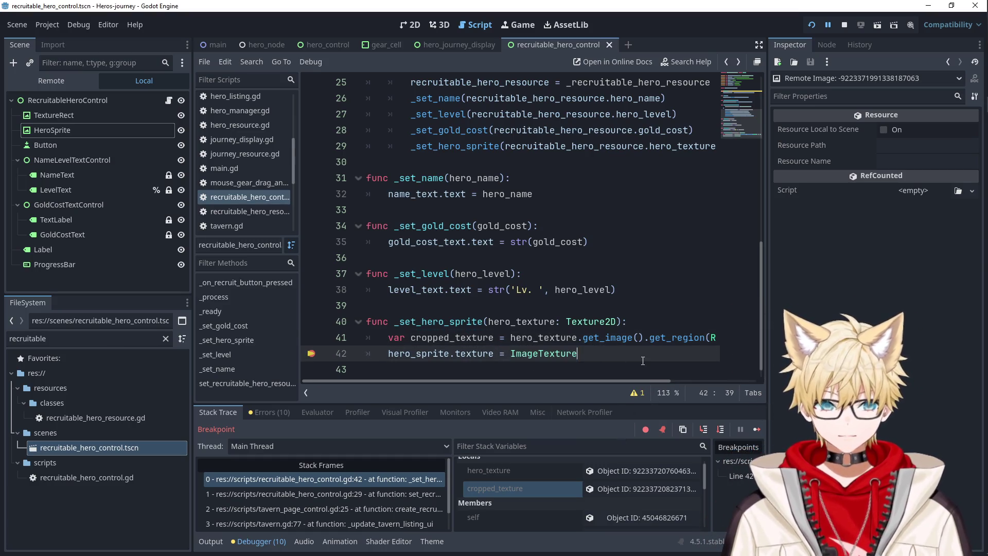
text(.create)
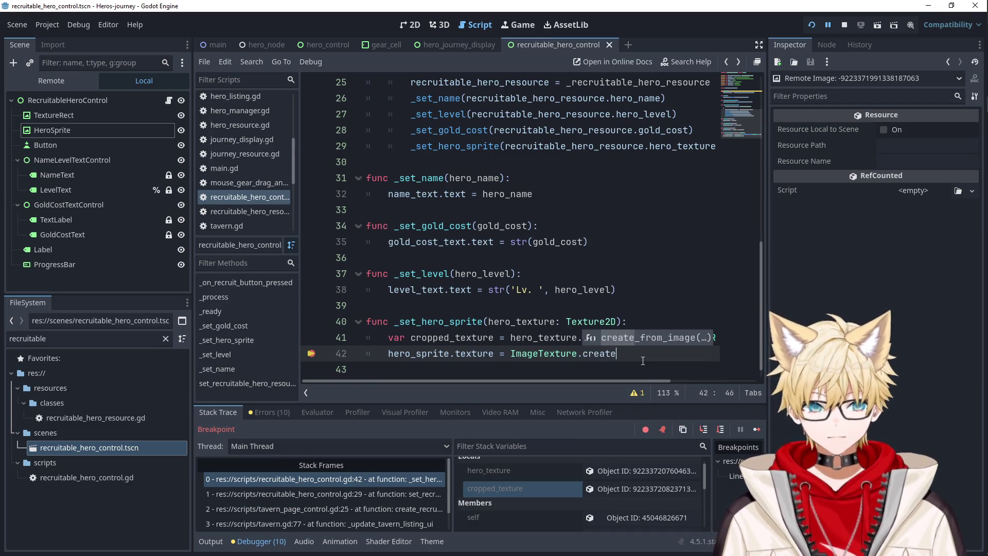
key(Return)
double_click(485, 337)
key(ctrl+c)
click(684, 353)
key(ctrl+v)
- Save, run the game, open the Tavern, recruit a hero for 100 gold, then stop with F8
click(619, 379)
click(640, 286)
key(ctrl+s)
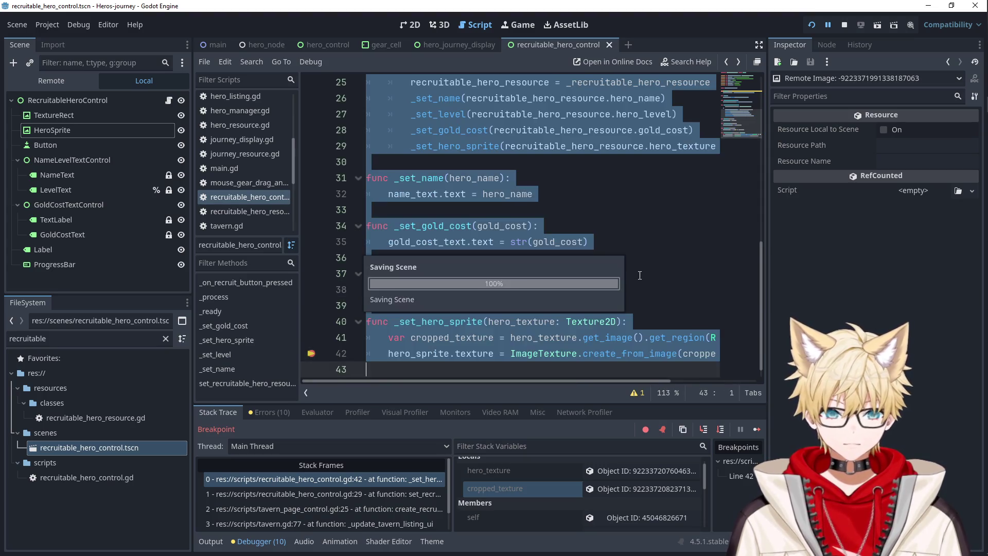
click(811, 24)
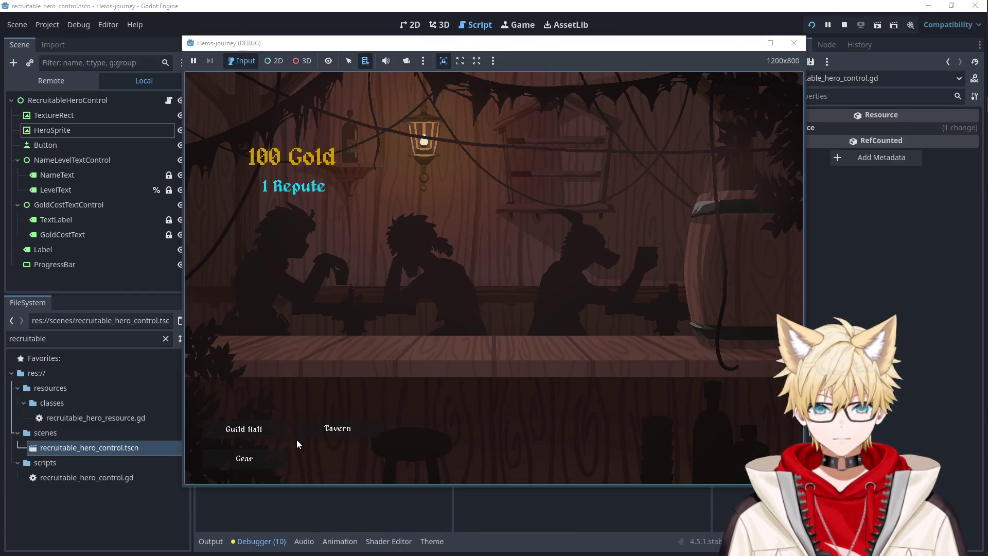
click(324, 430)
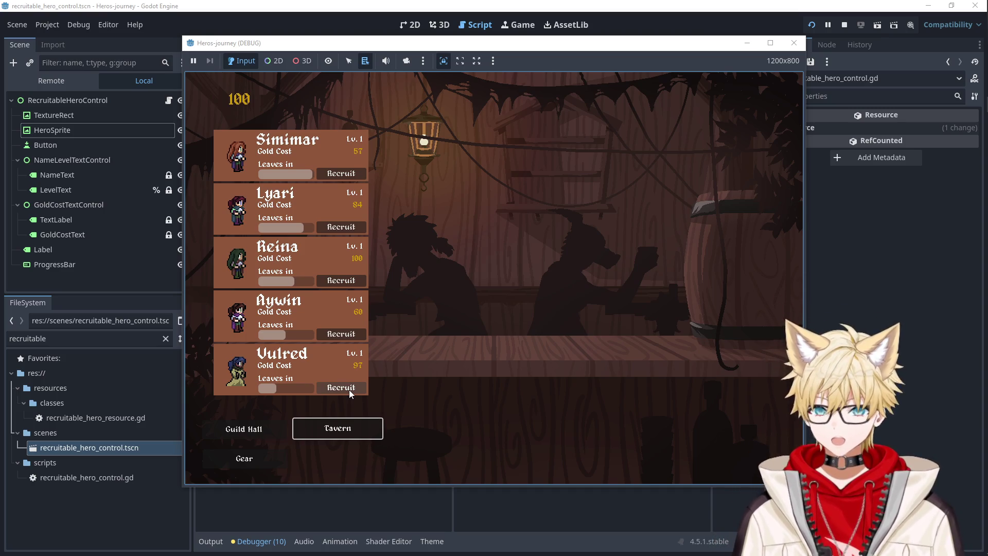
click(354, 280)
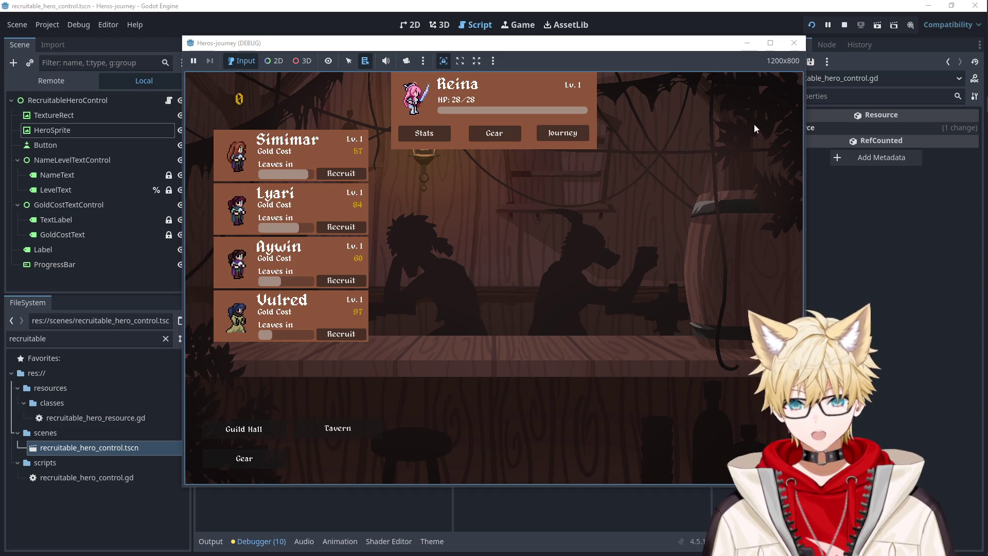
key(F8)
mouse_move(477, 381)
mouse_down()
mouse_move(696, 384)
mouse_move(594, 381)
mouse_up()
click(582, 322)
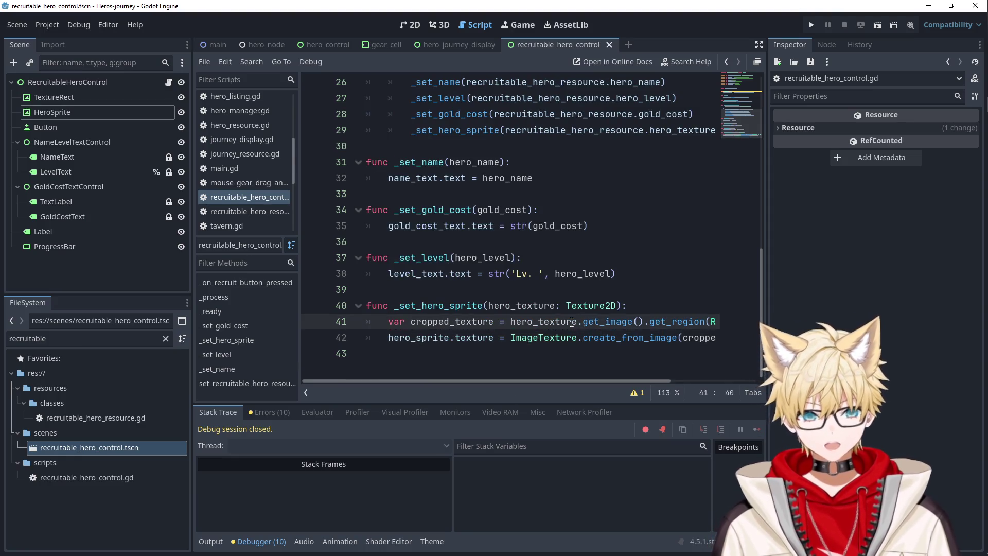
- Remove the cropped_texture variable line, restoring the original texture assignment
mouse_move(573, 320)
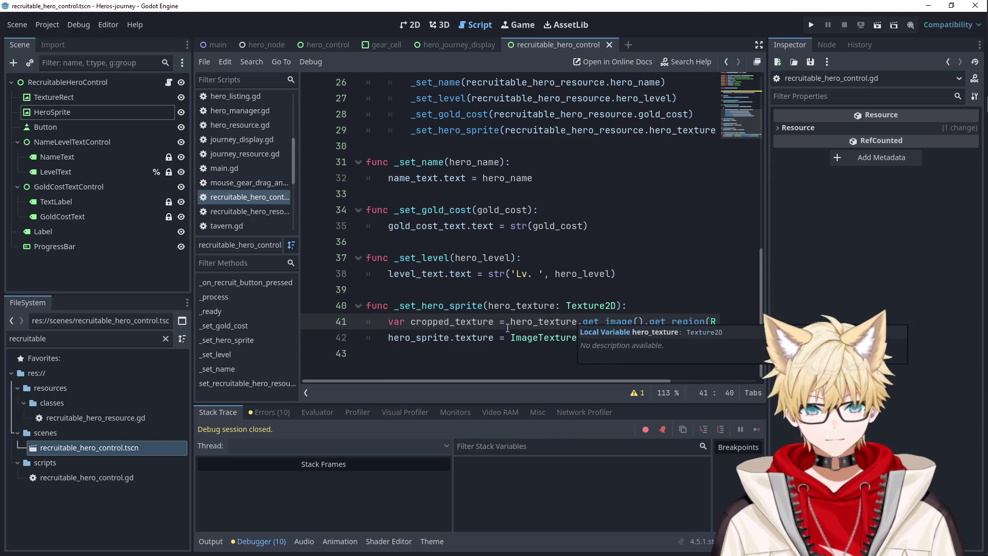
drag(509, 322, 726, 332)
key(BackSpace)
key(ctrl+z)
key(ctrl+z)
key(ctrl+z)
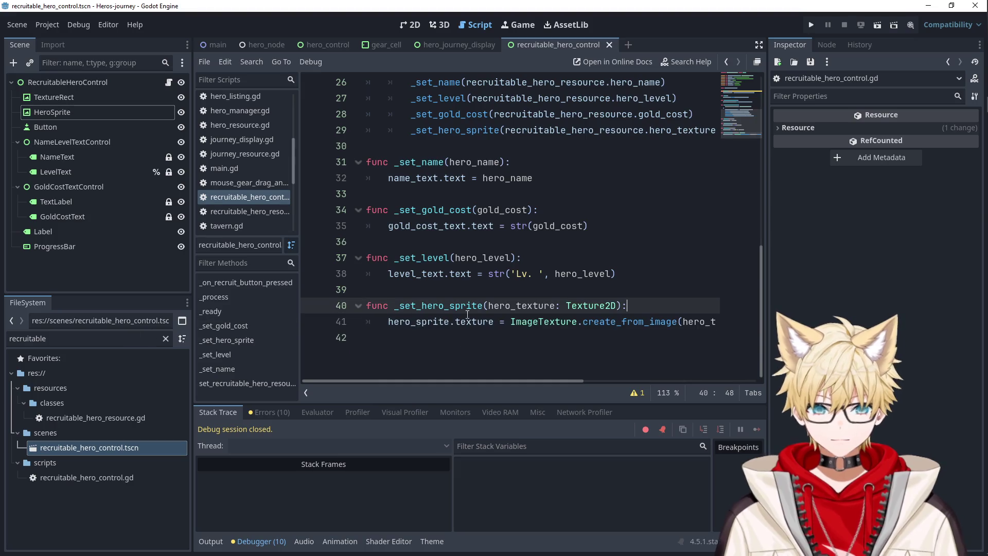
key(Up)
scroll(588, 366, right, 5)
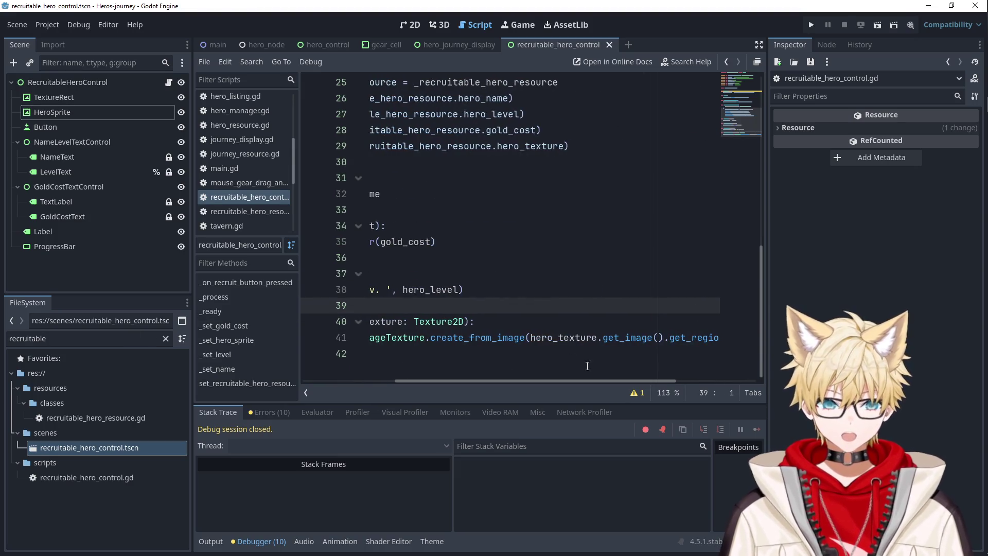
- Split the create_from_image call over indented lines, with Rect2i(0, 0, 32, 32) on its own line, and save
click(528, 338)
key(Return)
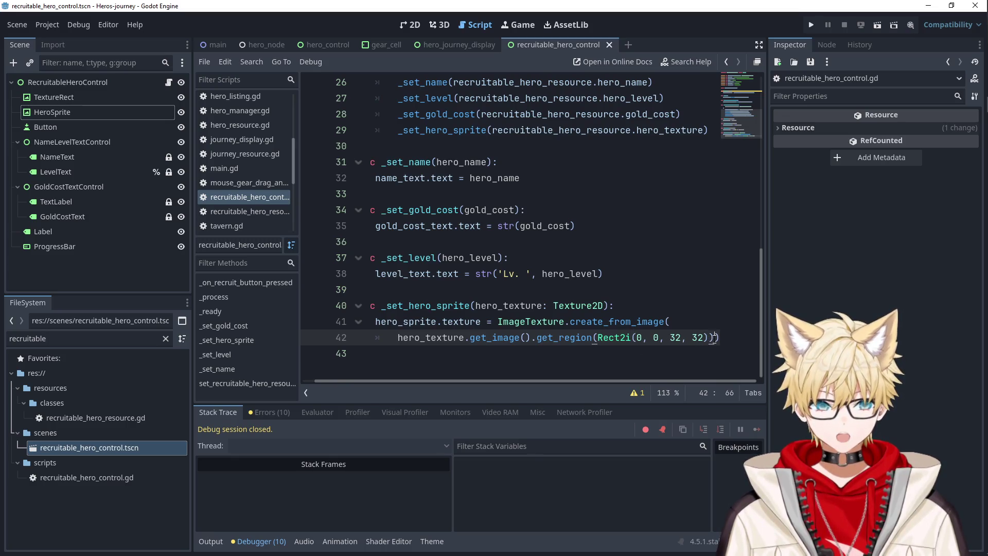
key(Return)
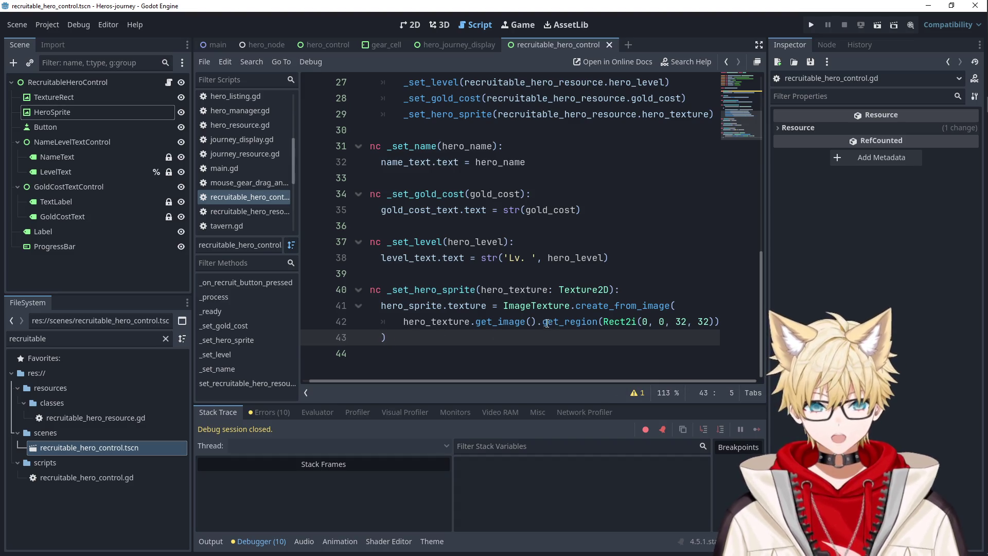
double_click(446, 324)
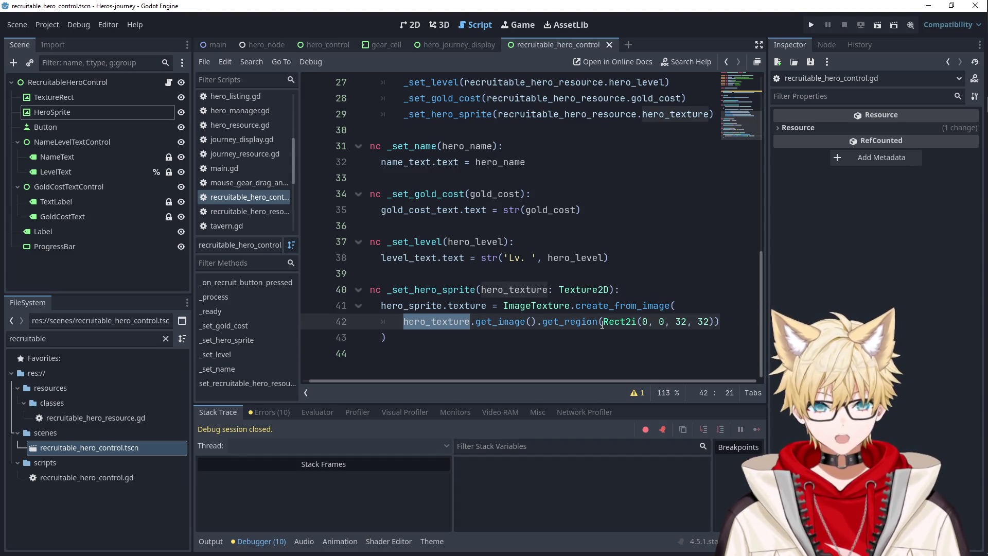
click(602, 324)
key(Return)
click(535, 338)
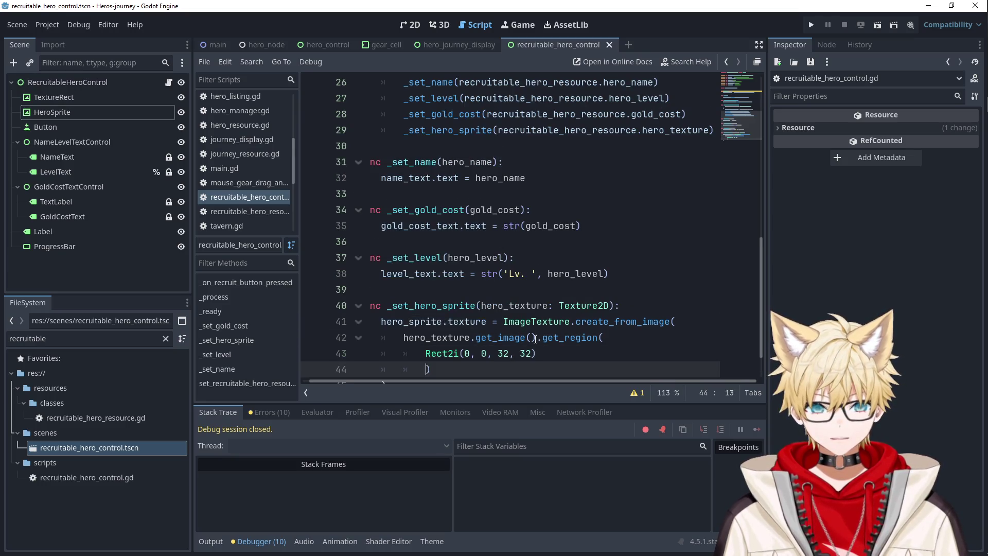
key(Return)
key(ctrl+s)
ctrl+click(580, 227)
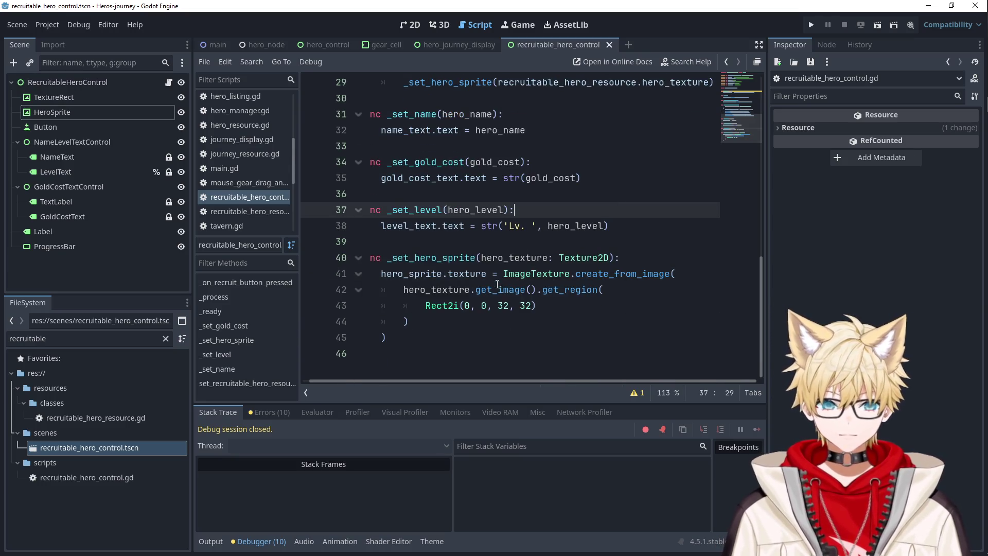
mouse_move(440, 335)
mouse_down()
mouse_move(422, 309)
mouse_move(321, 266)
mouse_up()
key(ctrl+c)
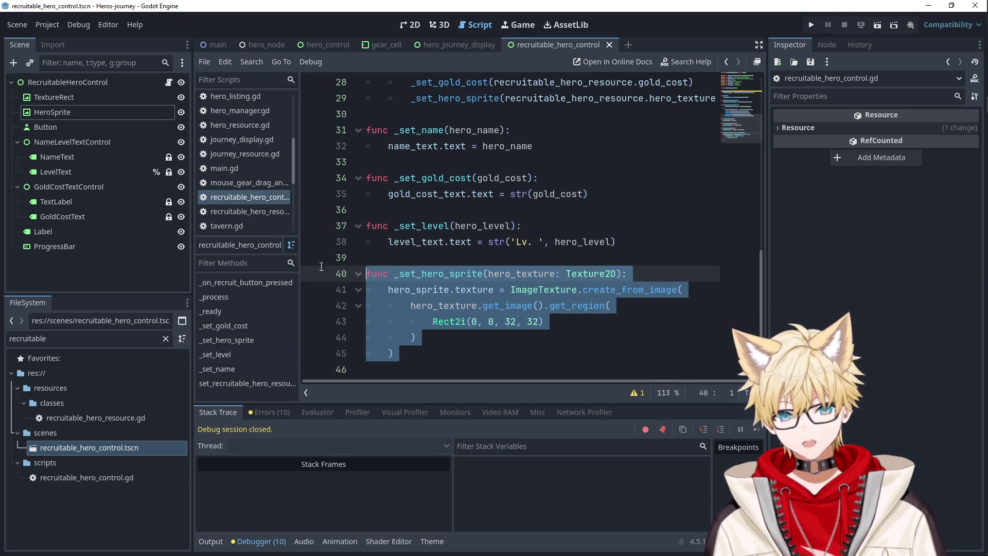
click(494, 257)
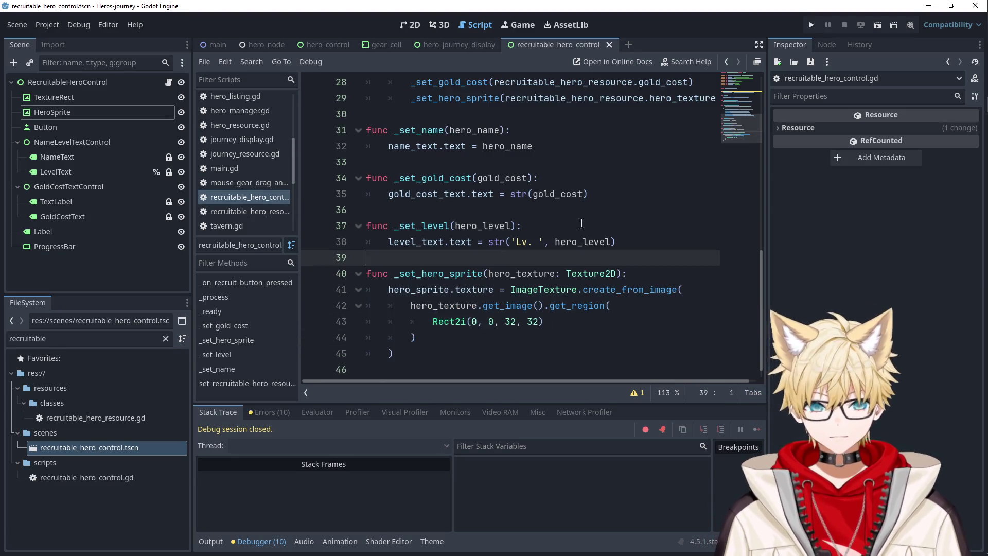
scroll(463, 231, up, 9)
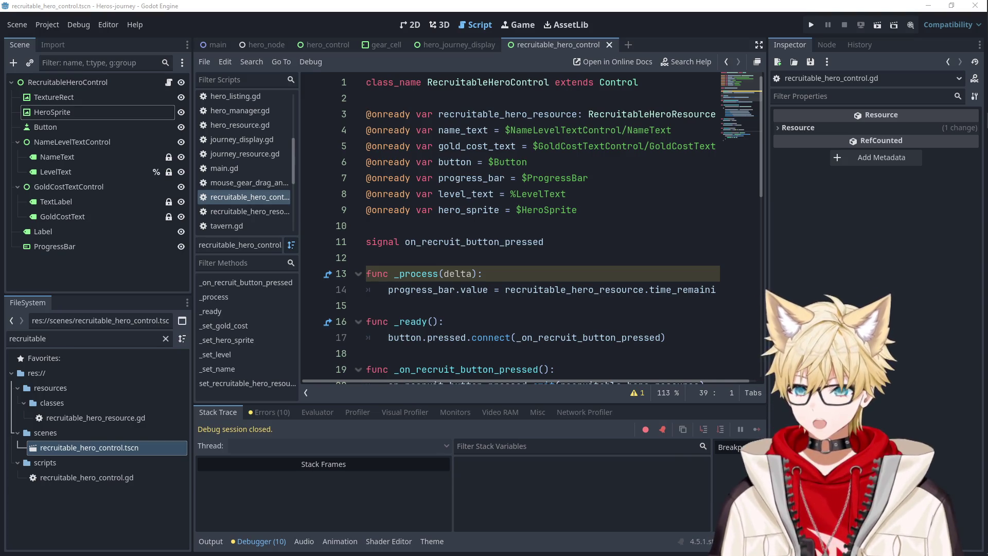
click(577, 210)
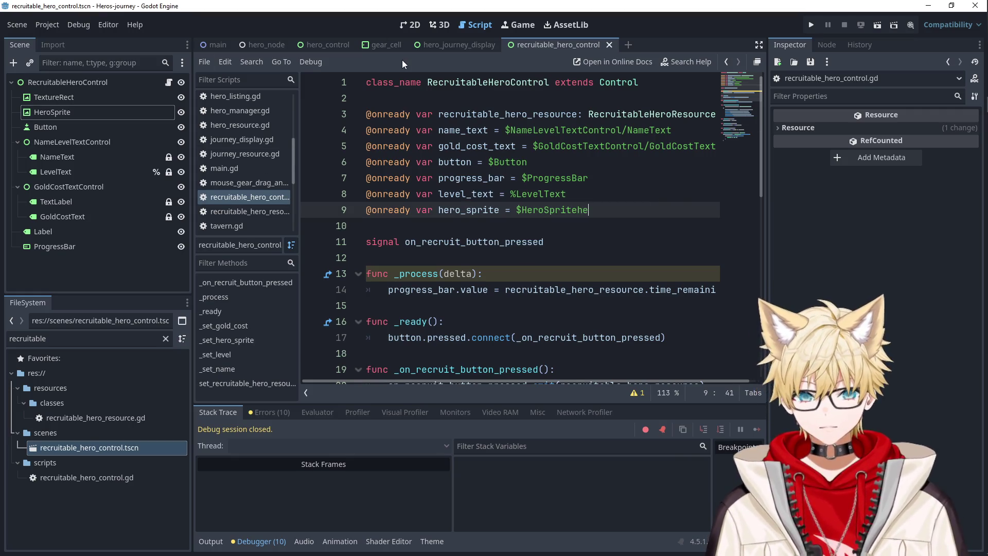
- Filter the FileSystem to open hero_listing.gd and the RecruitableHeroControl script
click(84, 339)
text(herolist)
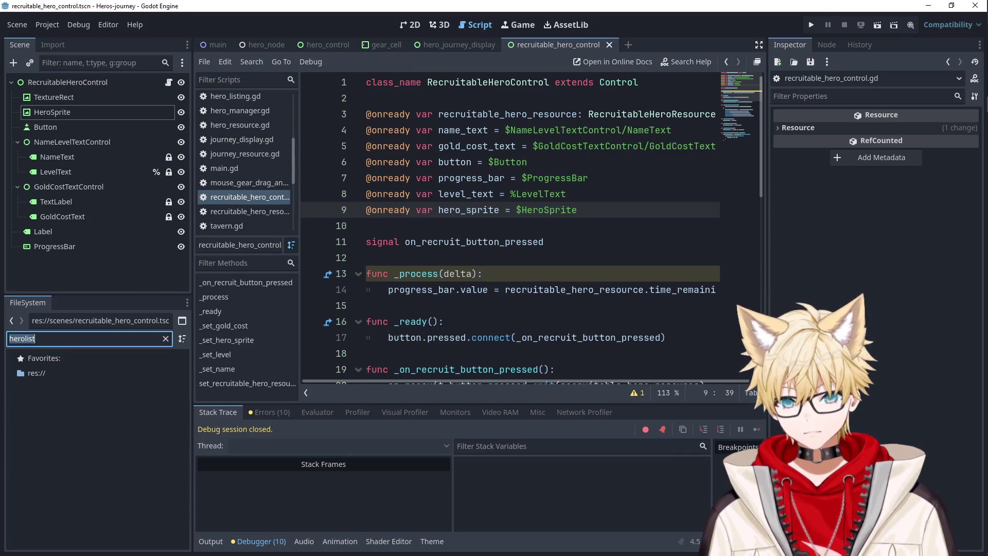
key(BackSpace)
key(BackSpace)
key(BackSpace)
text(_lis)
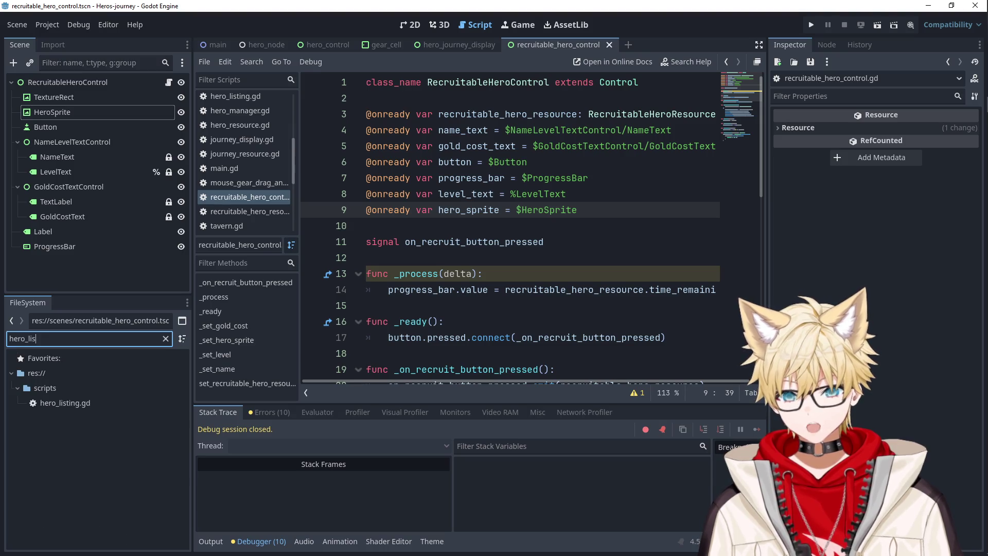
double_click(59, 403)
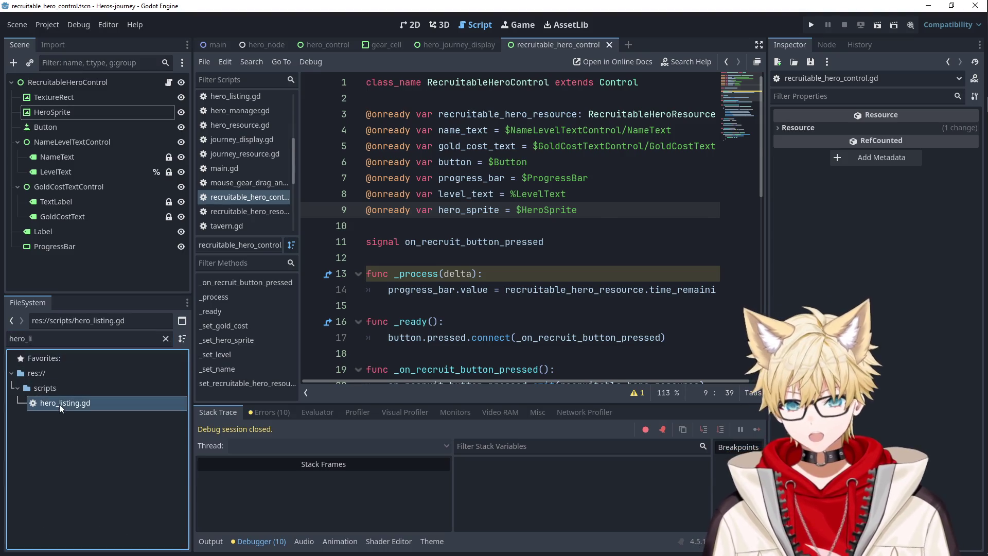
triple_click(81, 335)
text(recruit)
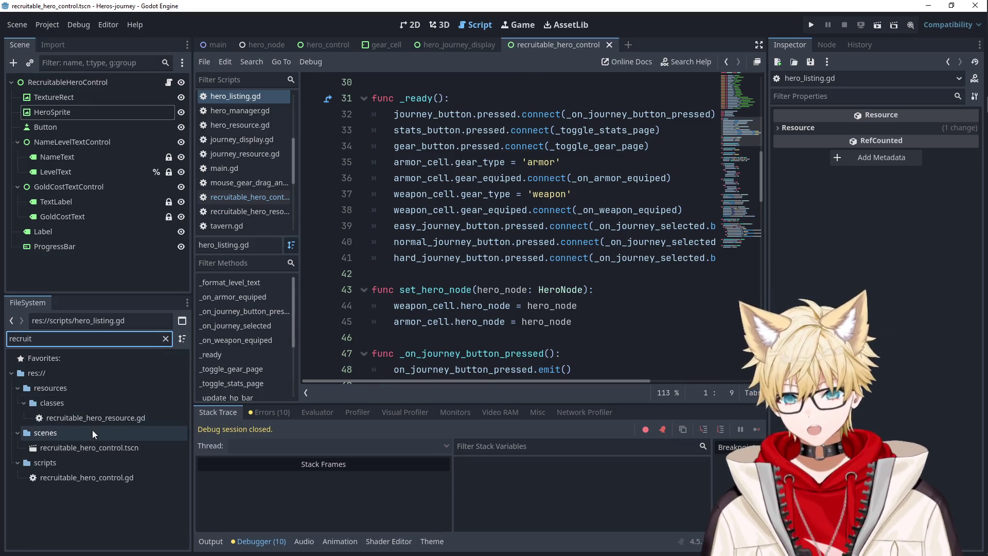
click(90, 443)
click(169, 83)
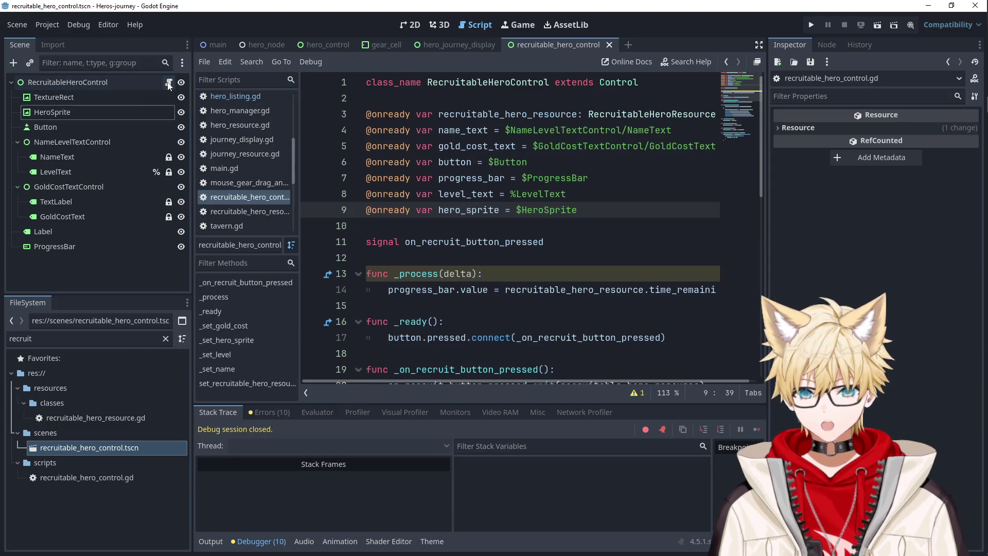
- Open hero_control.tscn and set its CharacterPortrait node to Access as Unique Name
double_click(10, 339)
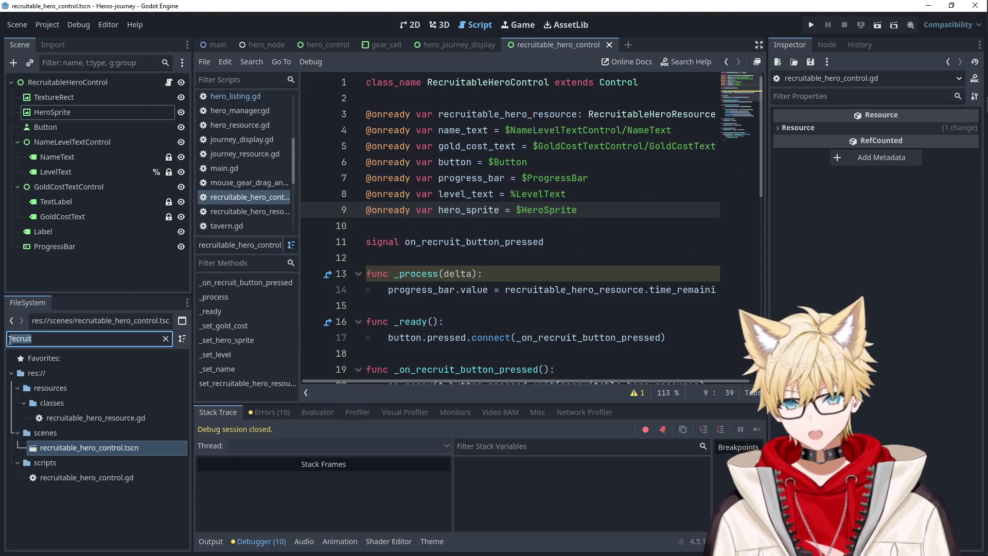
text(hero_)
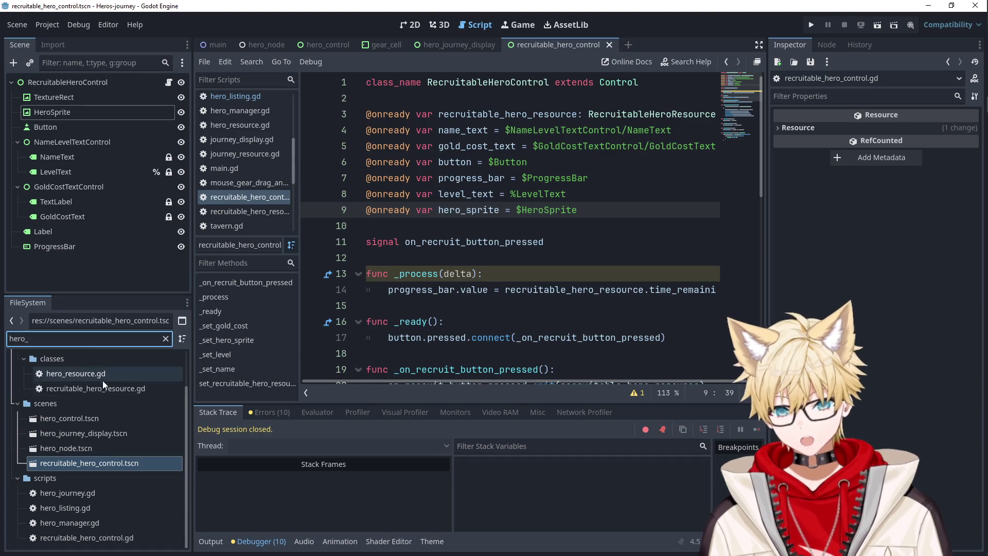
double_click(66, 419)
click(410, 25)
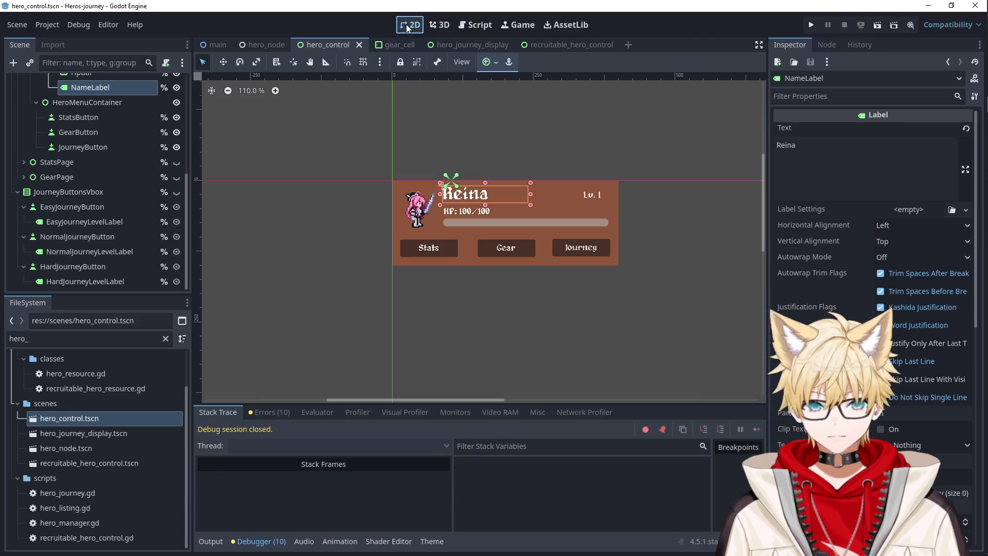
click(428, 214)
scroll(428, 214, up, 3)
scroll(100, 126, up, 3)
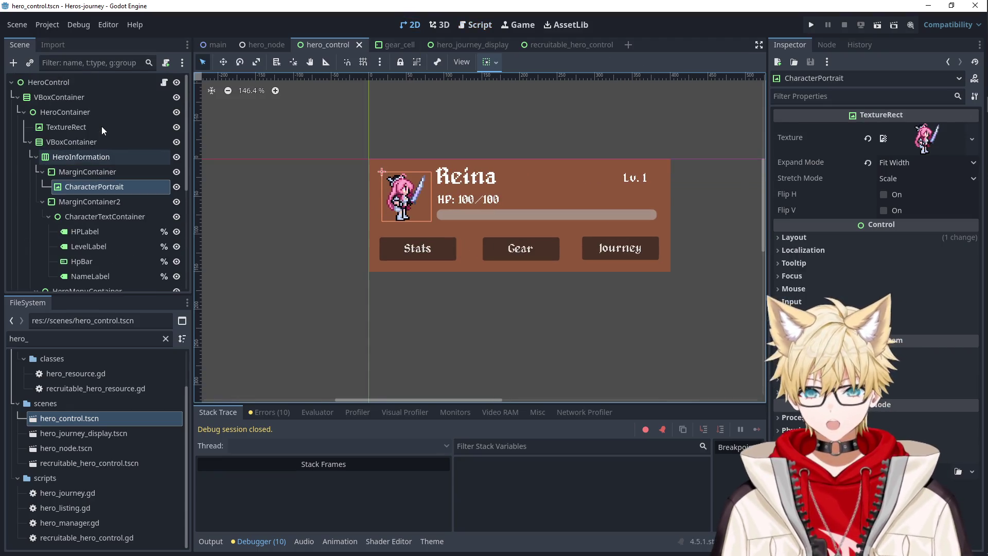
right_click(85, 187)
click(138, 481)
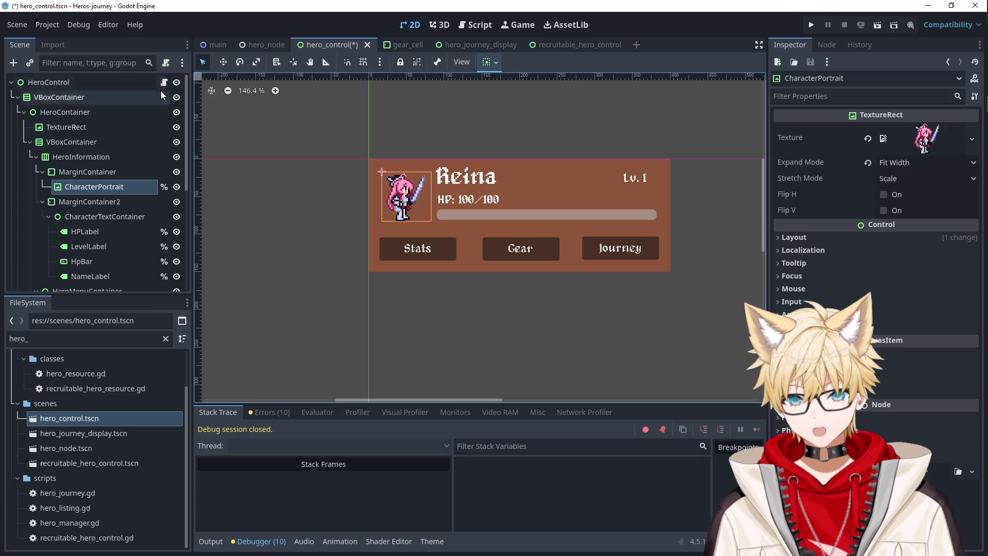
- Return to hero_listing.gd with the caret after set_hero_name
click(164, 82)
scroll(444, 335, down, 15)
click(431, 354)
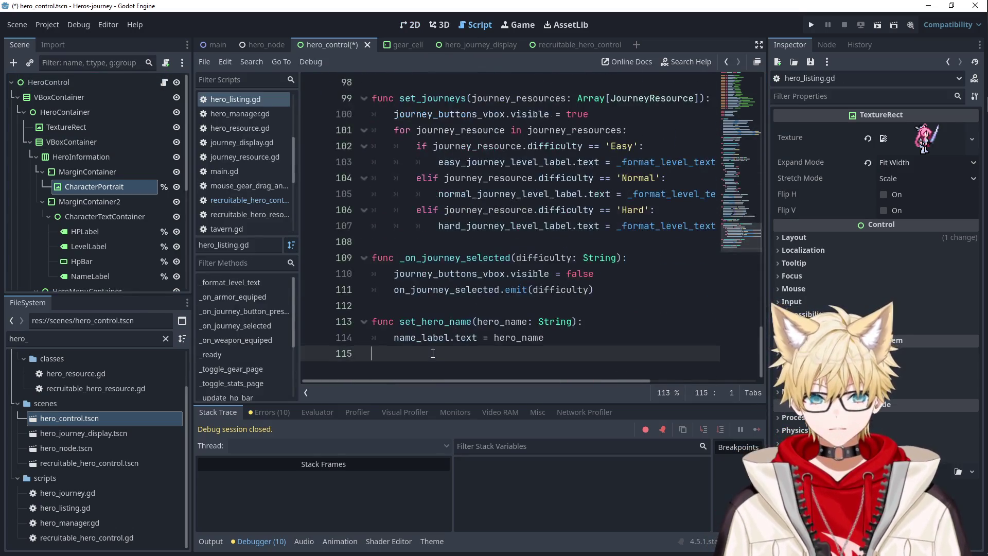
- Paste _set_hero_sprite below set_hero_name, rename hero_sprite to character_portrait, and drop the duplicate func
key(Return)
text(func)
key(ctrl+v)
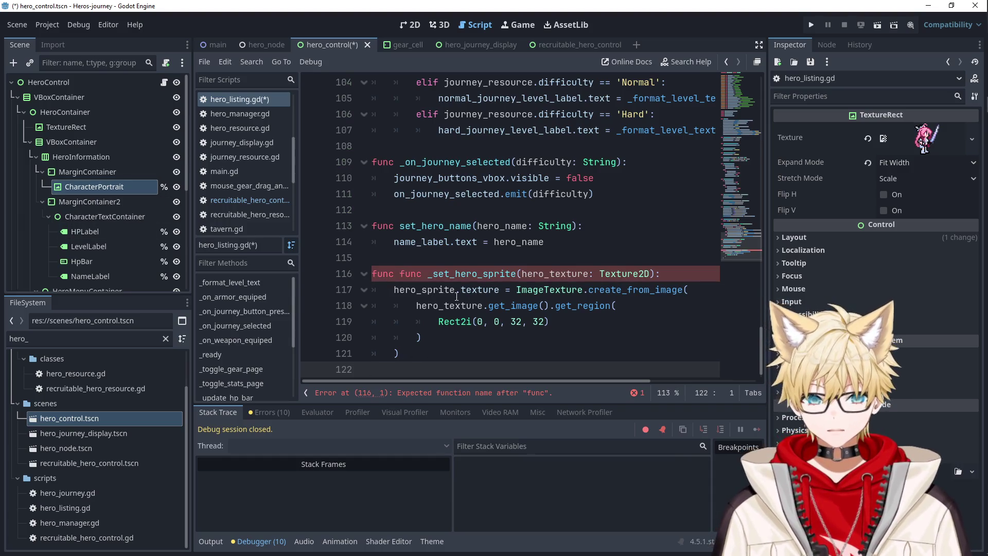
double_click(425, 290)
text(character_portr)
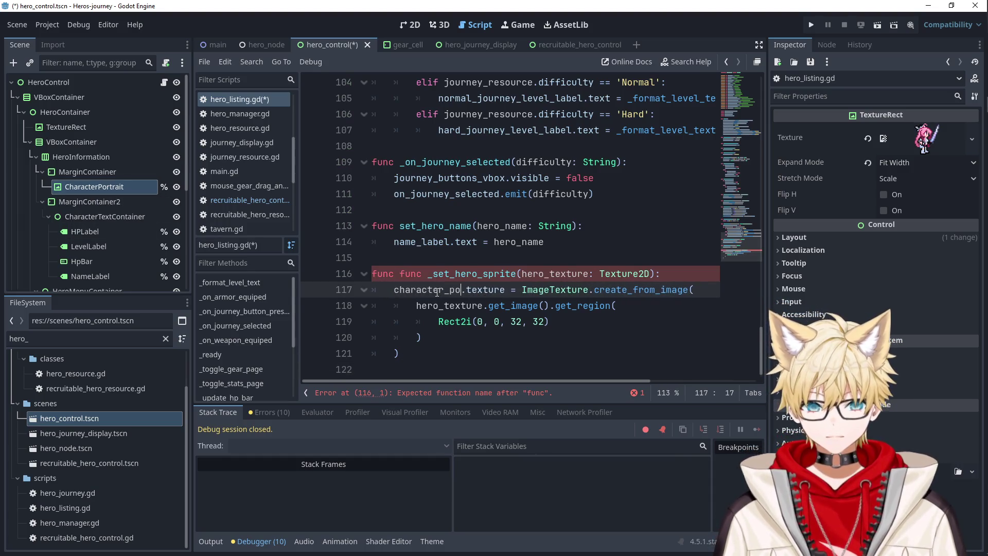
text(ait)
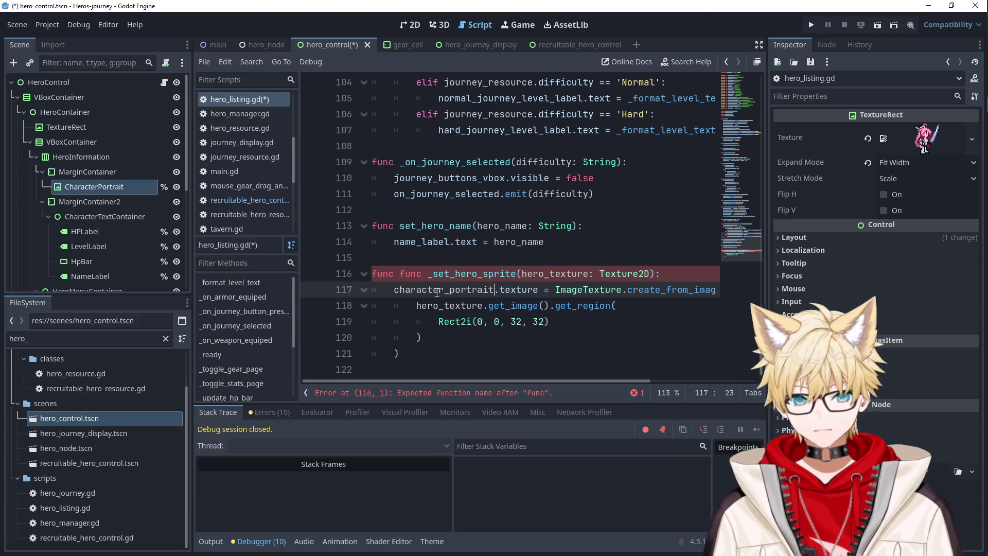
click(445, 289)
double_click(446, 289)
double_click(555, 274)
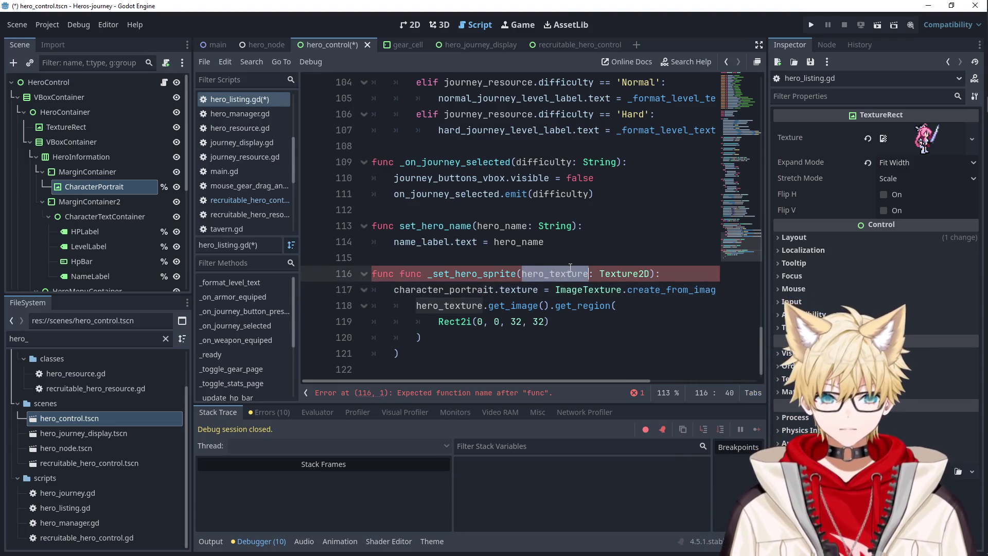
double_click(472, 273)
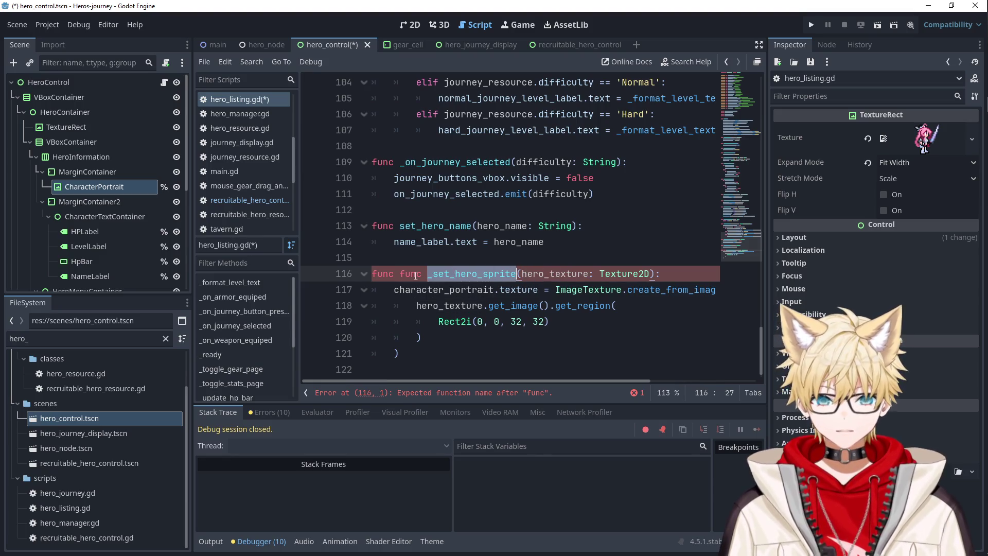
key(Home)
key(ctrl+Delete)
double_click(430, 290)
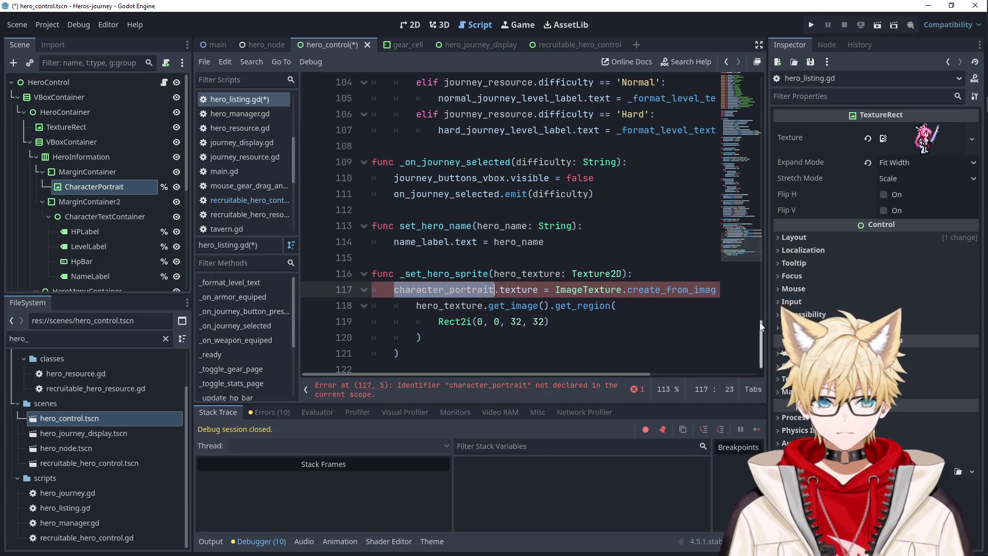
scroll(580, 227, up, 20)
scroll(581, 227, down, 2)
scroll(581, 227, down, 1)
mouse_move(118, 189)
mouse_down()
mouse_move(408, 319)
mouse_move(479, 322)
mouse_up()
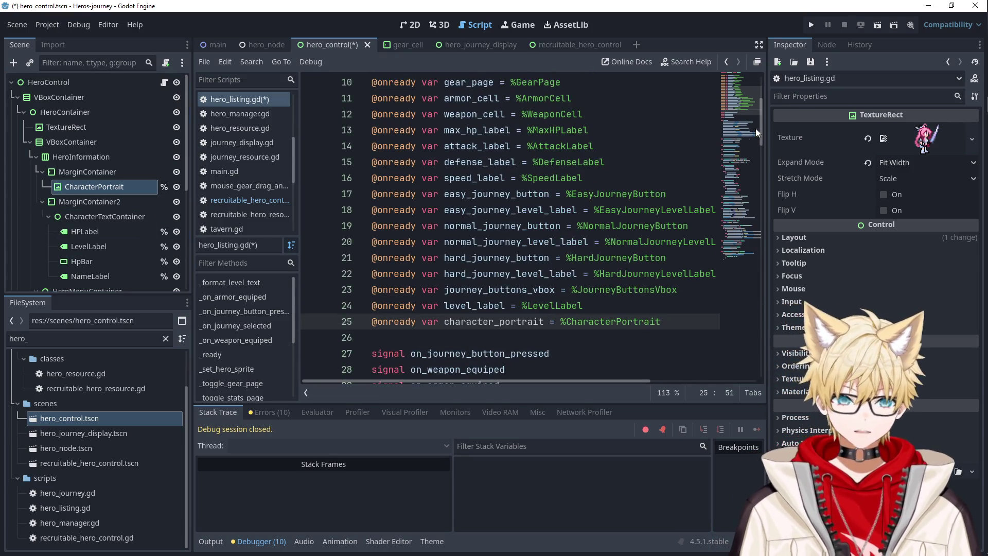
key(ctrl+s)
drag(756, 128, 746, 368)
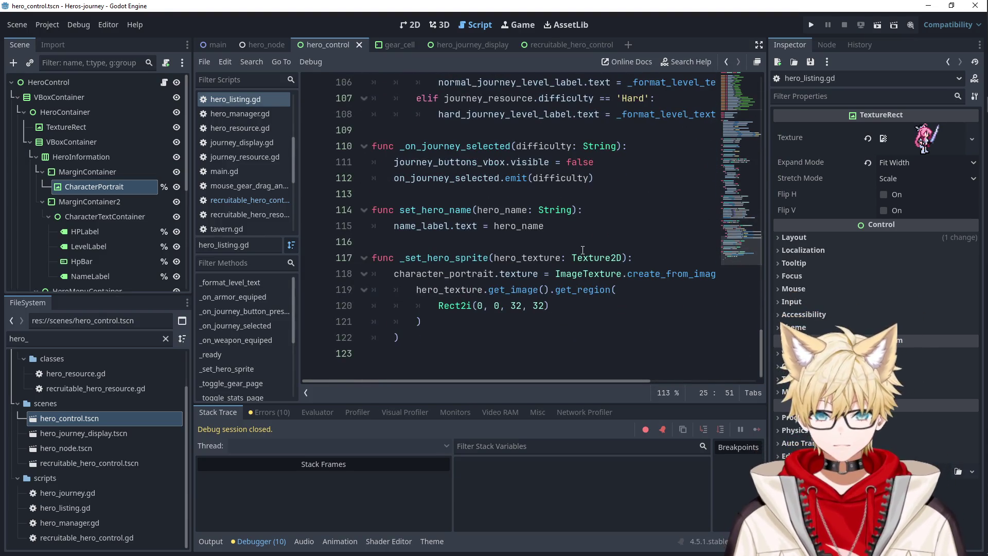
- Select _set_hero_sprite and search the script for its occurrences
click(496, 242)
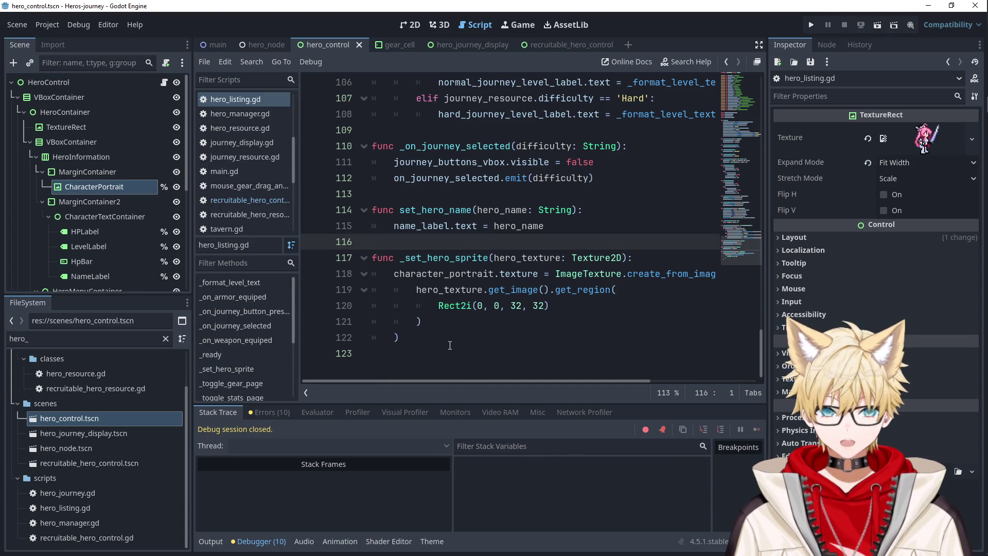
click(444, 258)
double_click(444, 257)
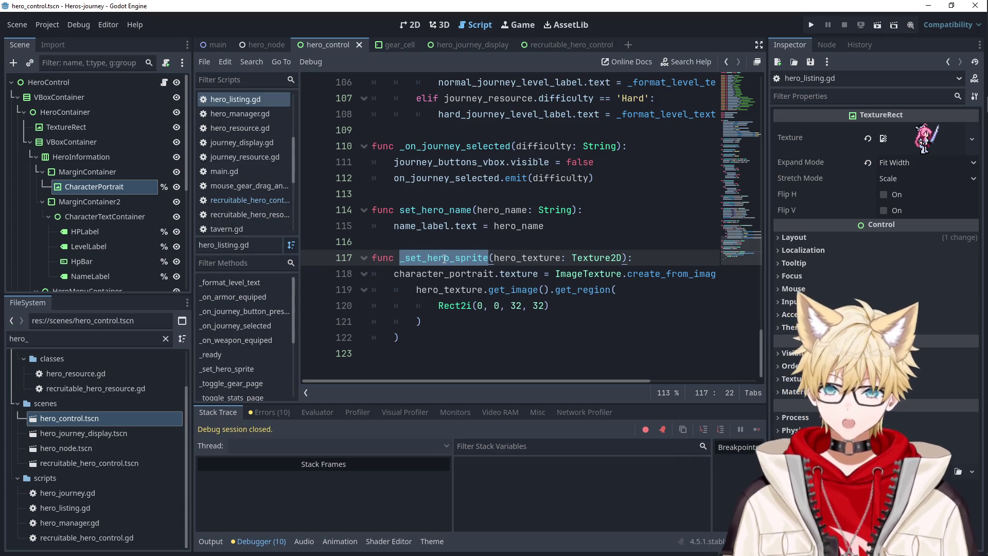
click(445, 244)
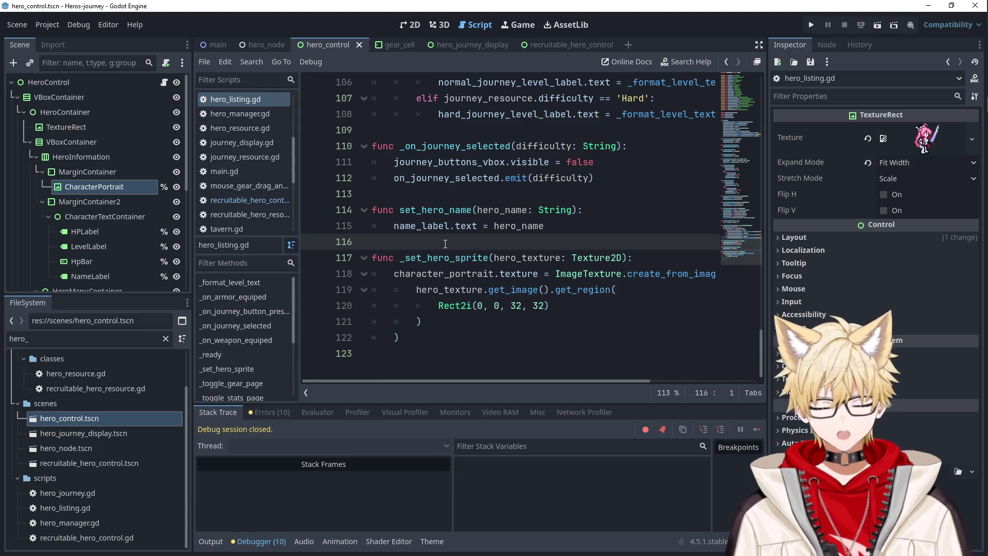
double_click(440, 257)
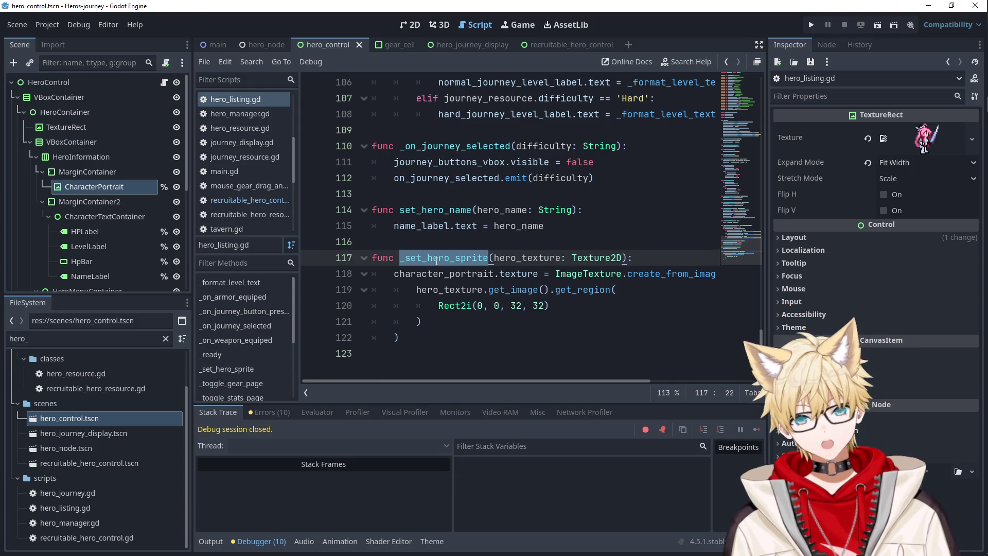
key(ctrl+f)
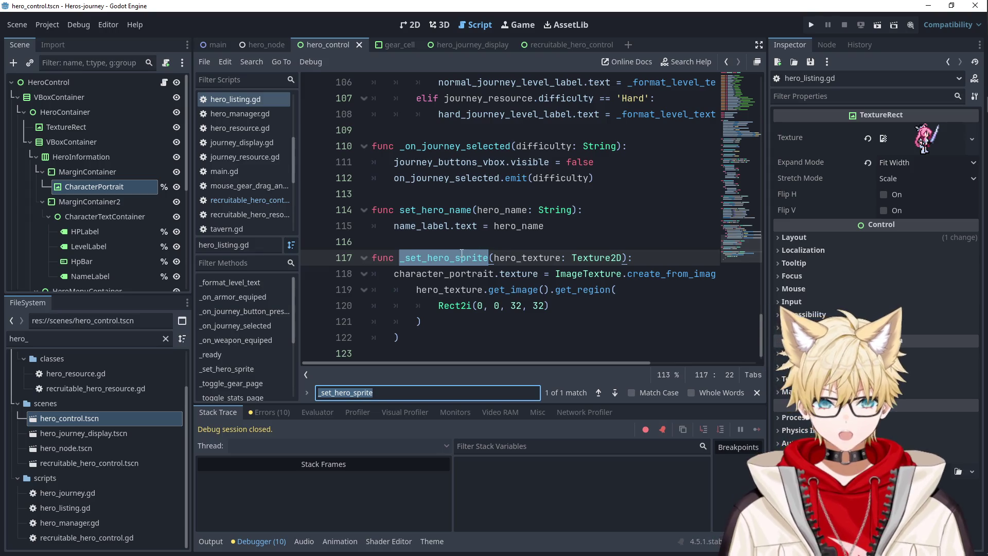
mouse_move(754, 280)
mouse_down()
mouse_move(766, 128)
mouse_move(768, 147)
mouse_up()
scroll(513, 220, down, 2)
scroll(531, 348, up, 1)
scroll(531, 349, down, 6)
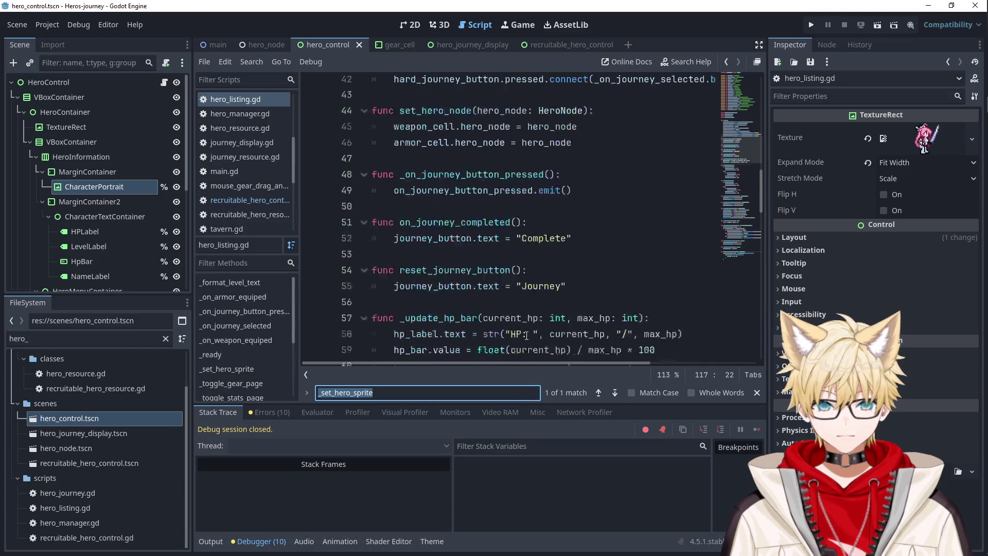
- Rename the function to set_hero_sprite by deleting its leading underscore, then filter files with 're'
text(set_name)
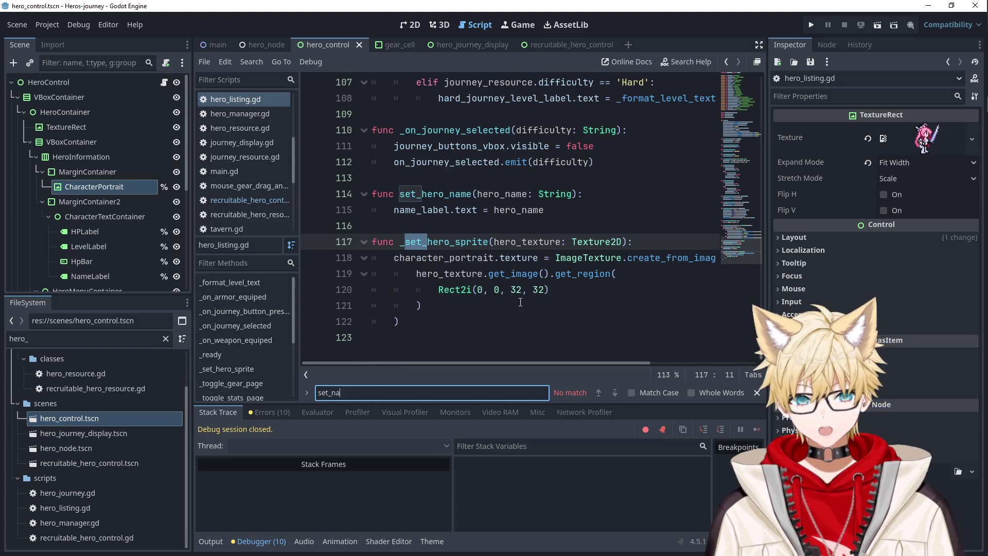
click(405, 241)
key(BackSpace)
double_click(441, 242)
click(459, 216)
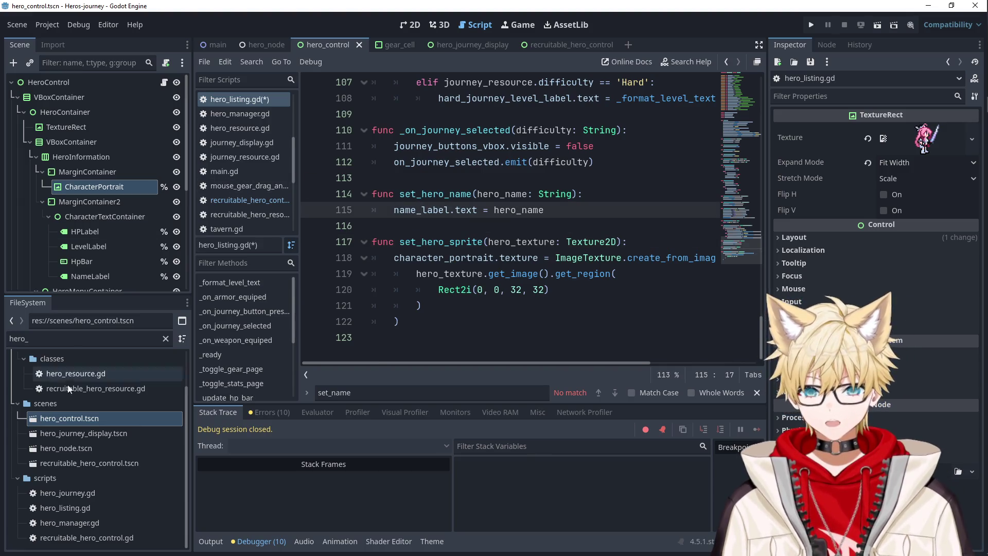
click(9, 339)
text(r)
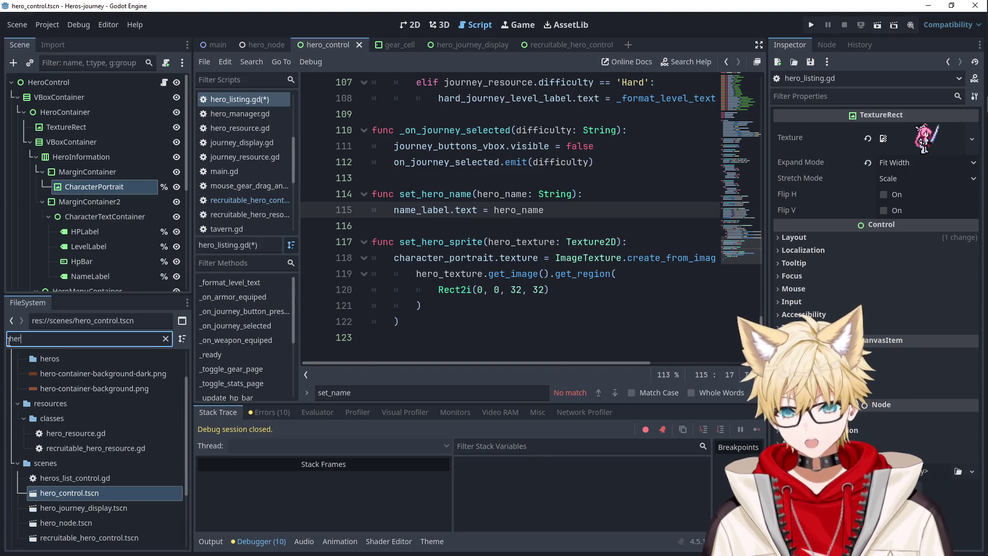
text(esource)
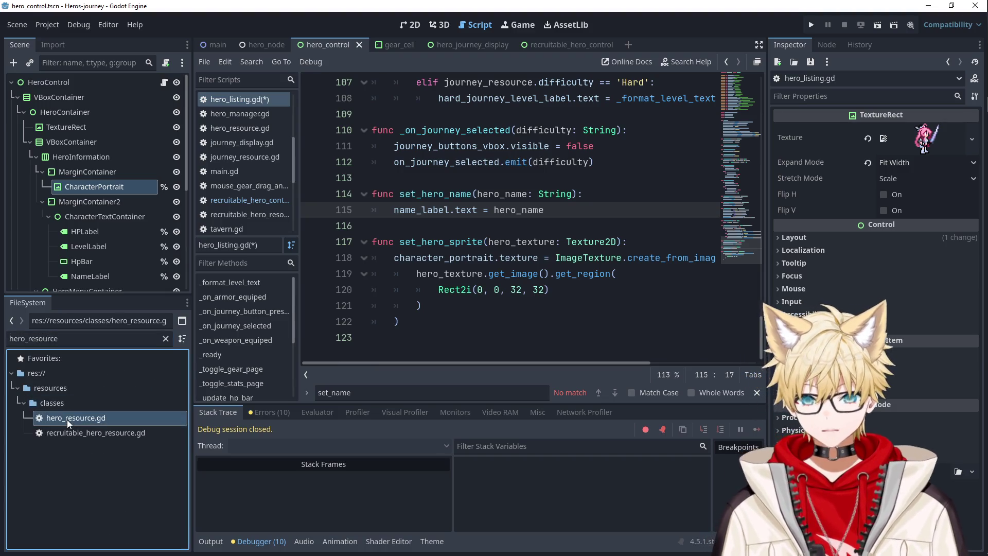
- Open hero_resource.gd and review the exported stats in the CharacterResource class
double_click(67, 419)
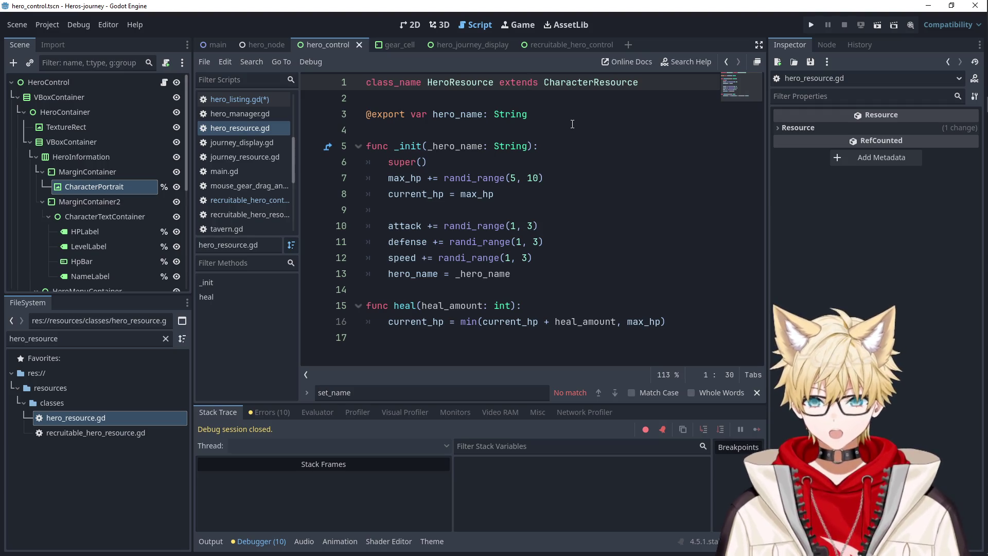
ctrl+click(572, 91)
scroll(495, 211, up, 5)
click(451, 136)
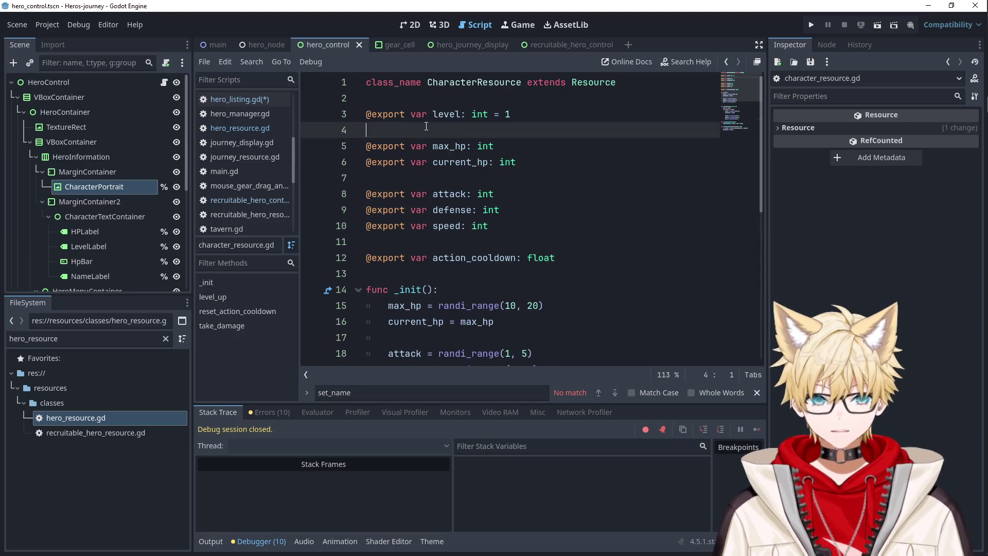
click(608, 247)
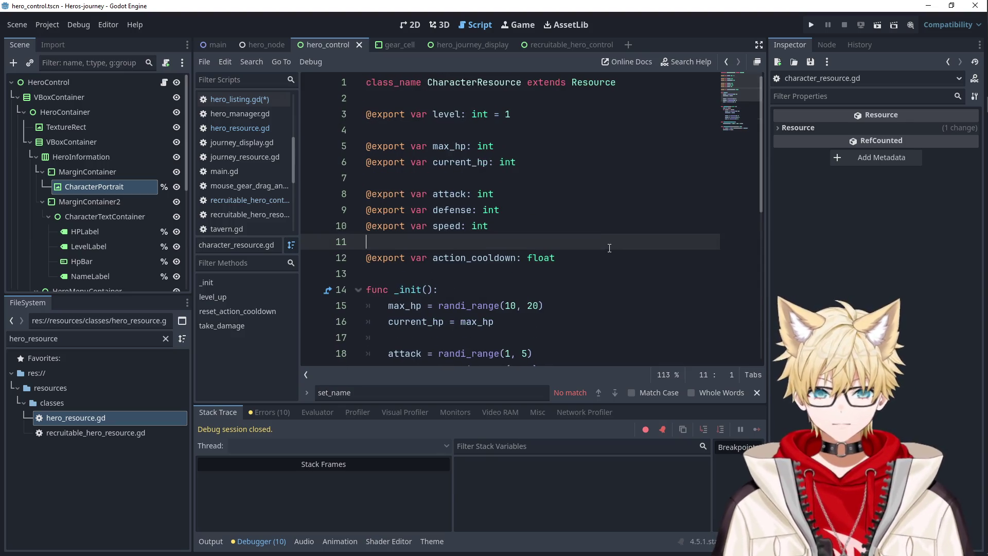
- Start and discard an export line below action_cooldown, then reopen hero_resource.gd
click(601, 257)
key(Return)
key(Return)
text(@ex)
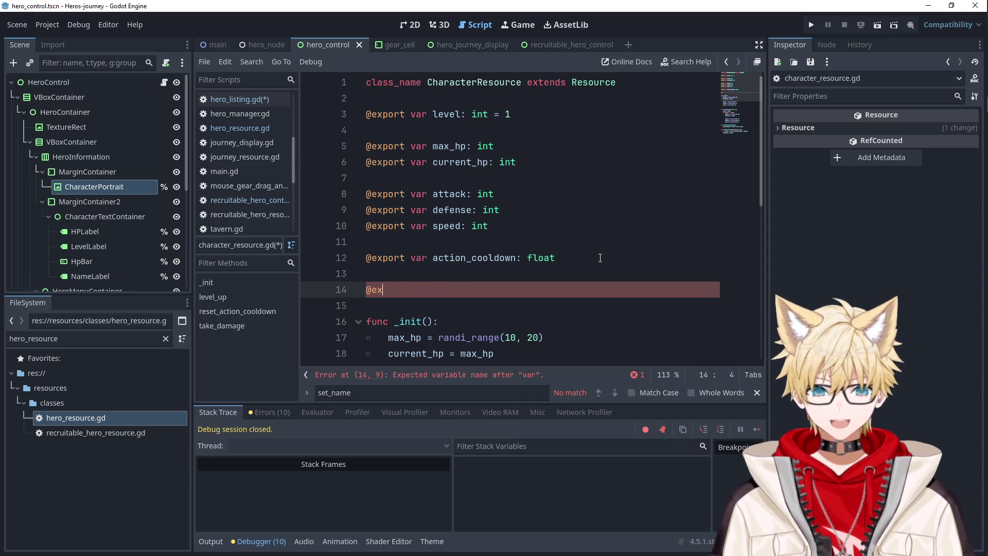
key(BackSpace)
key(BackSpace)
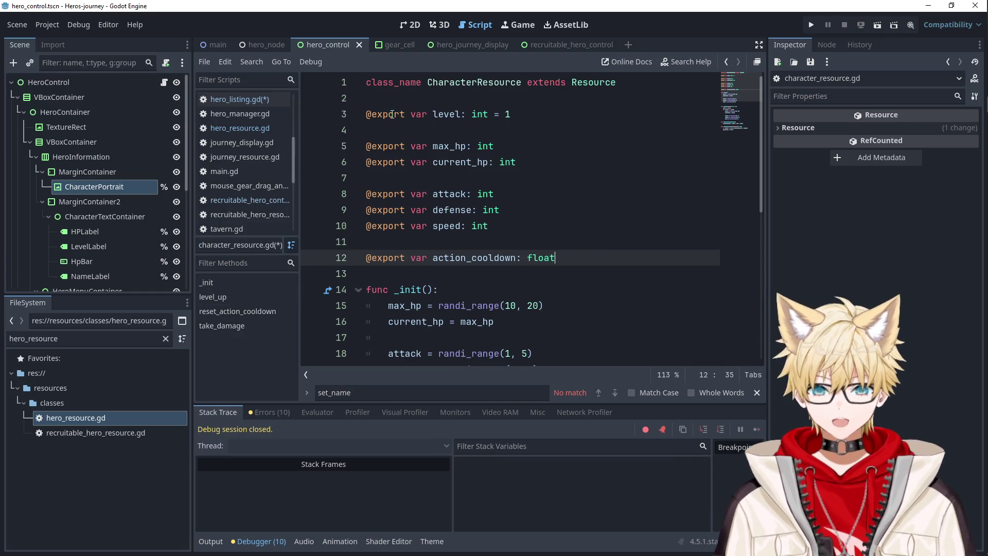
double_click(475, 82)
double_click(98, 414)
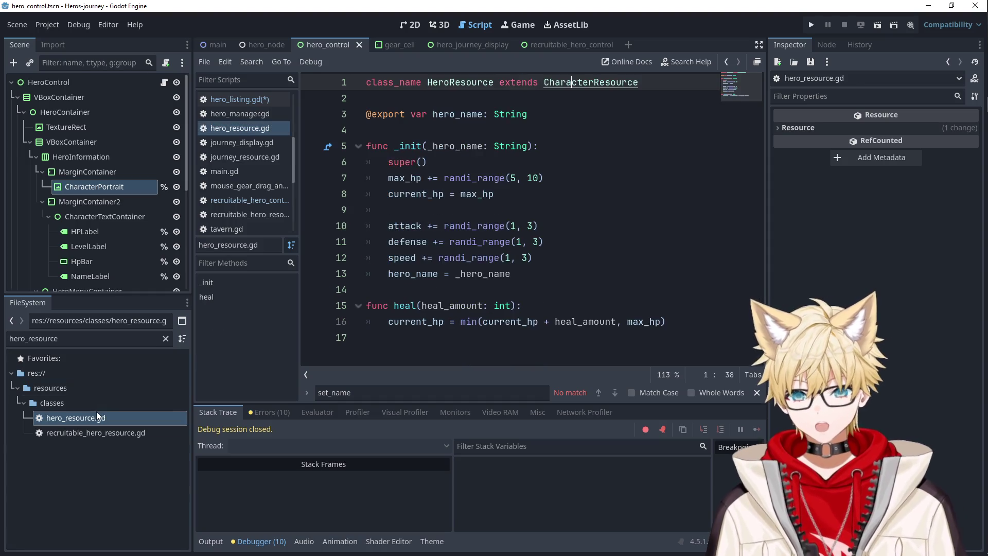
click(412, 130)
key(Return)
key(Return)
key(Up)
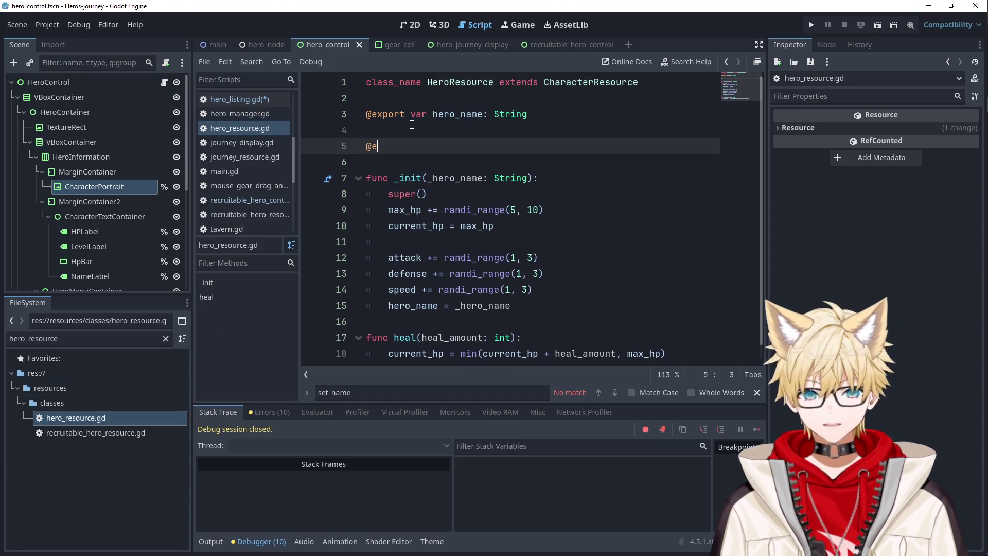
text(xport var hero_portrait: Texture2)
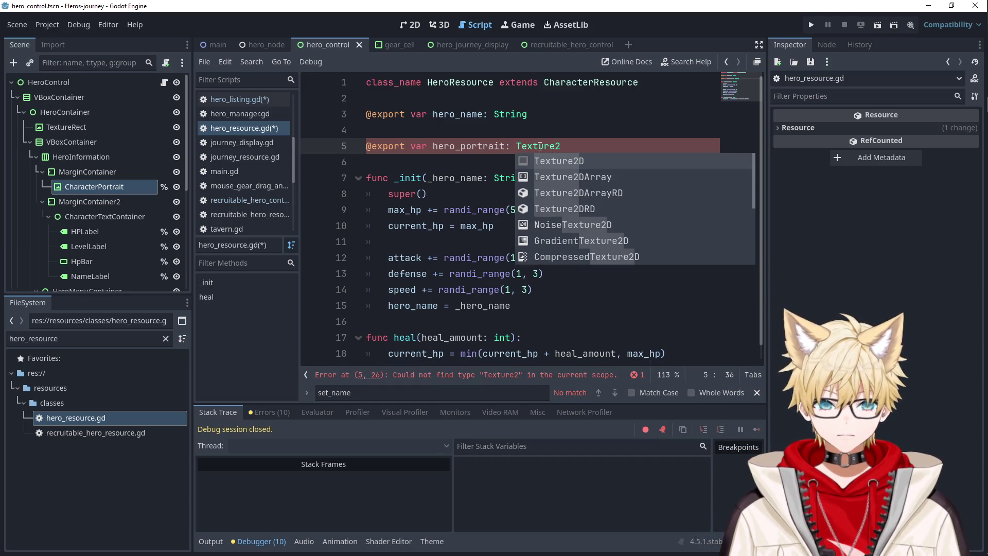
key(Return)
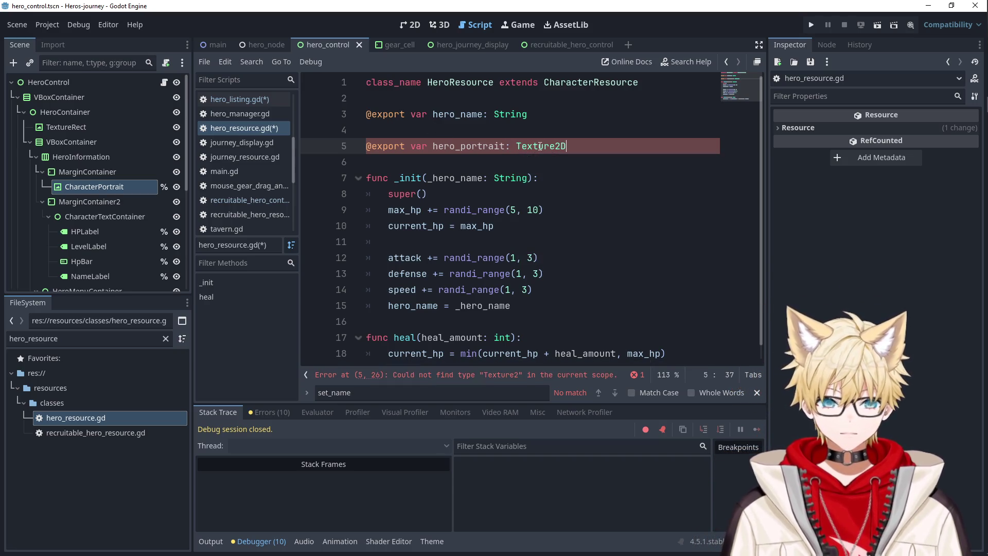
double_click(463, 147)
scroll(545, 198, down, 2)
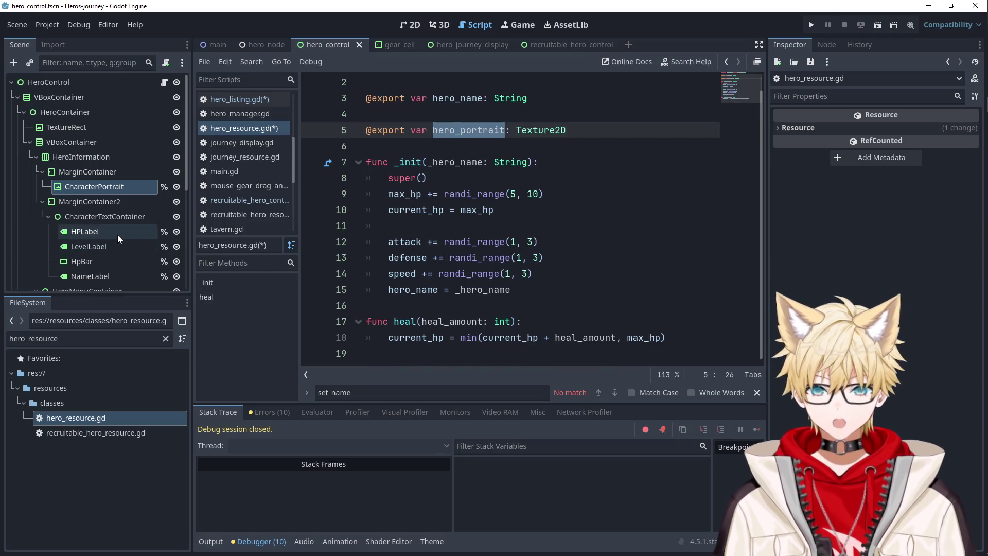
click(214, 47)
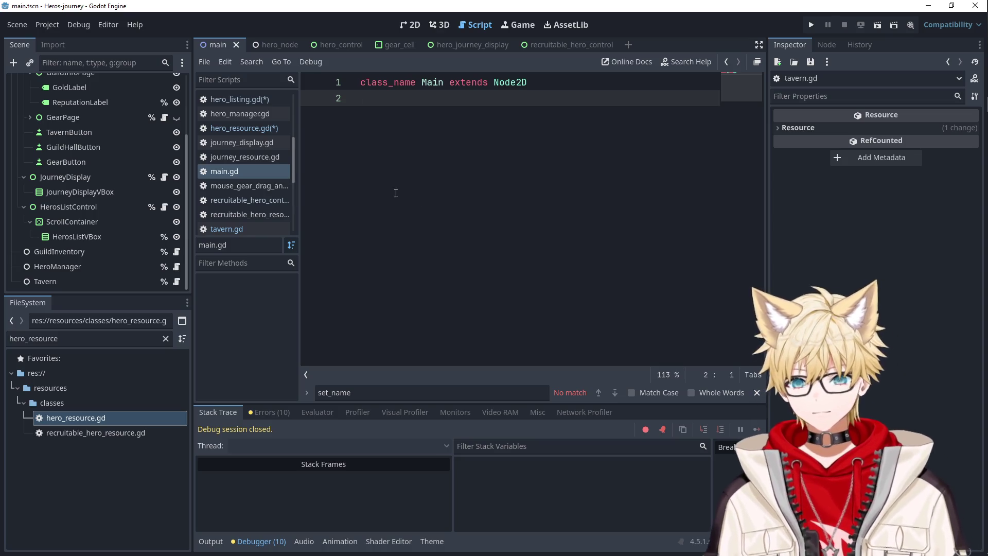
- Inspect how hero.gd's set_hero_resource assigns the _hero_resource parameter
scroll(122, 238, up, 5)
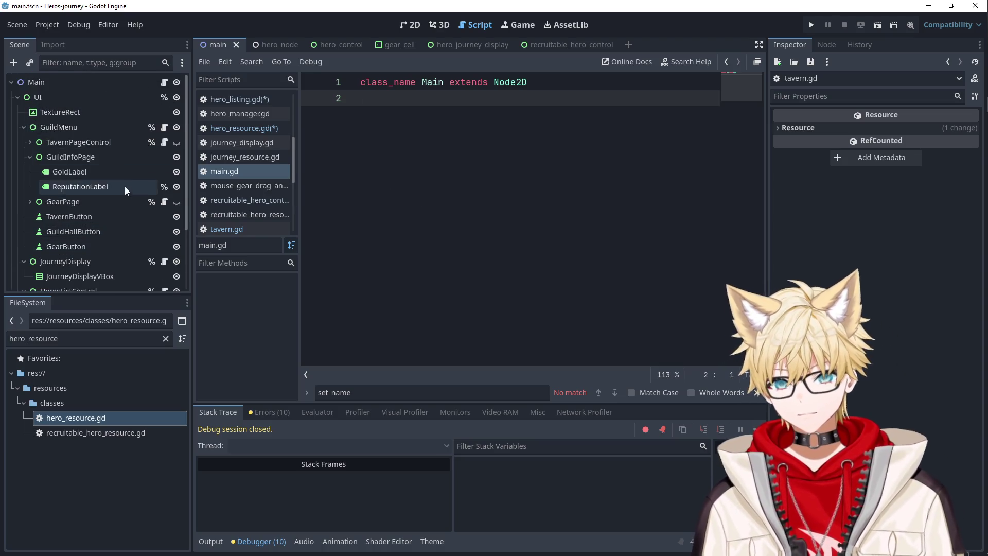
scroll(126, 221, down, 4)
click(176, 266)
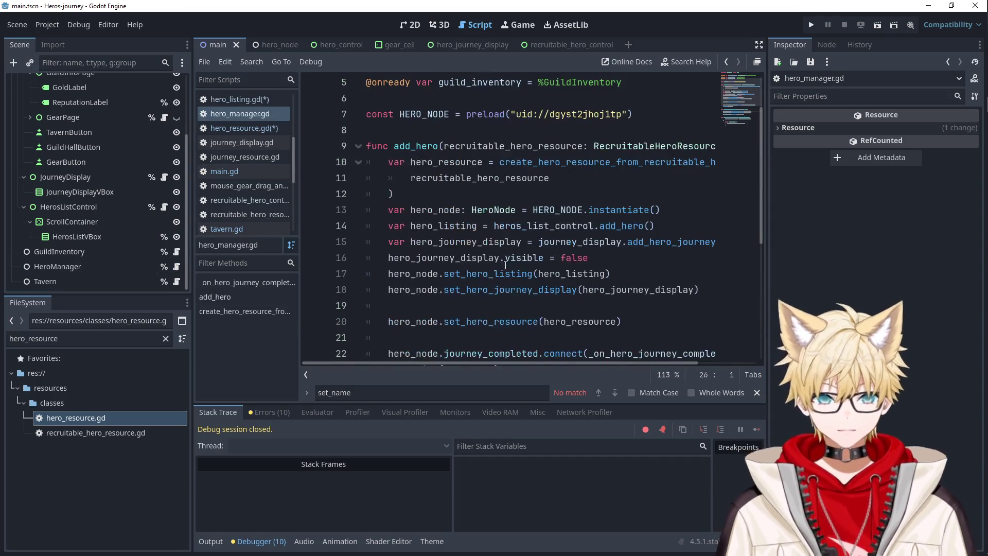
scroll(491, 260, down, 2)
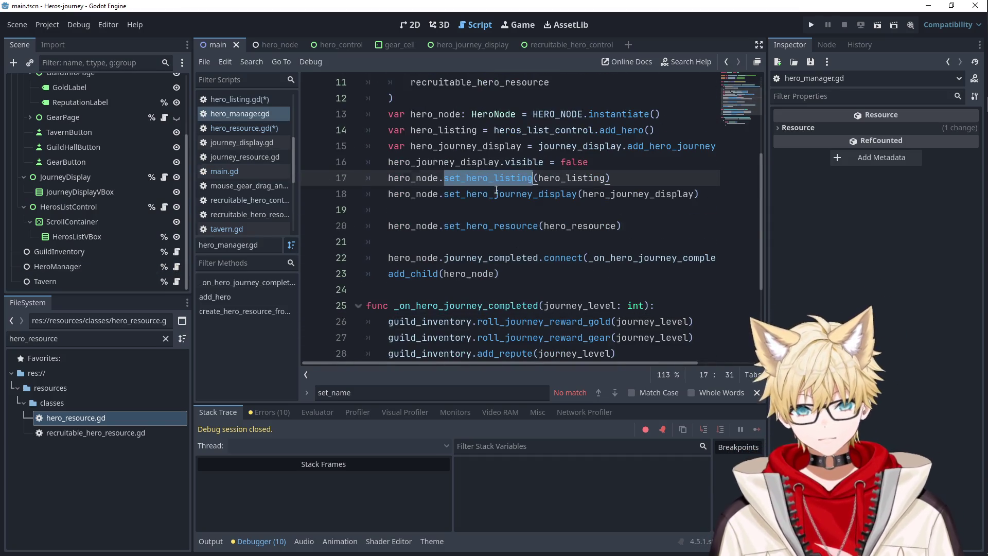
ctrl+click(479, 227)
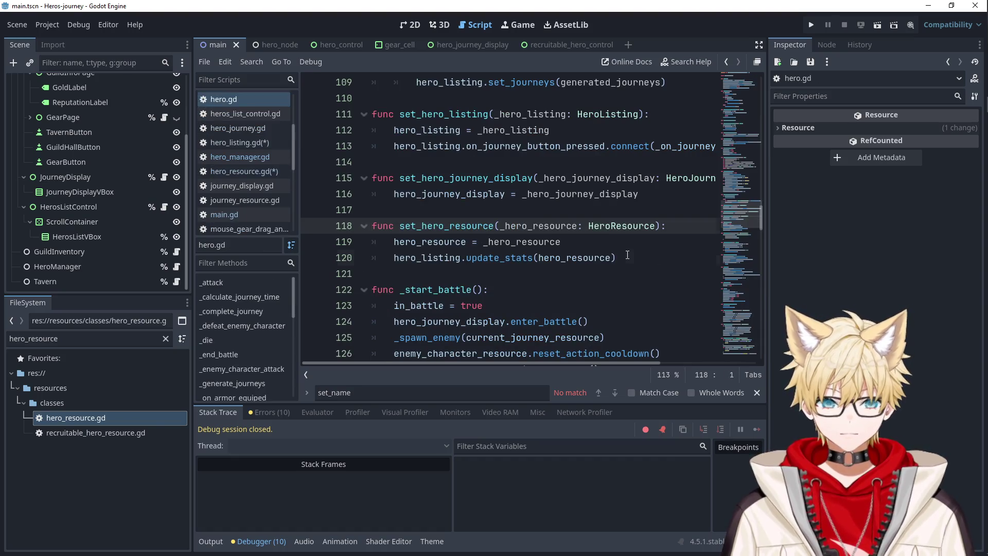
click(572, 239)
double_click(517, 246)
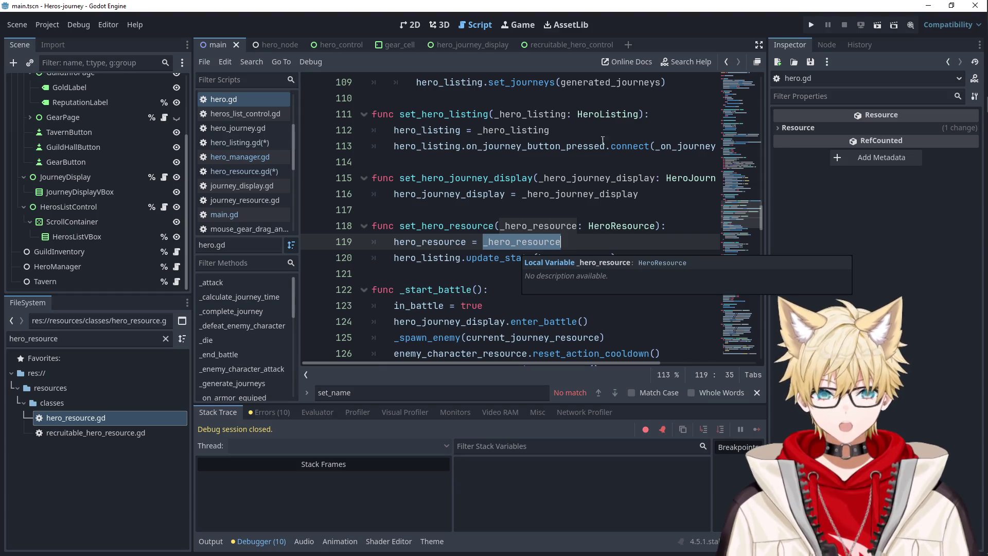
click(726, 61)
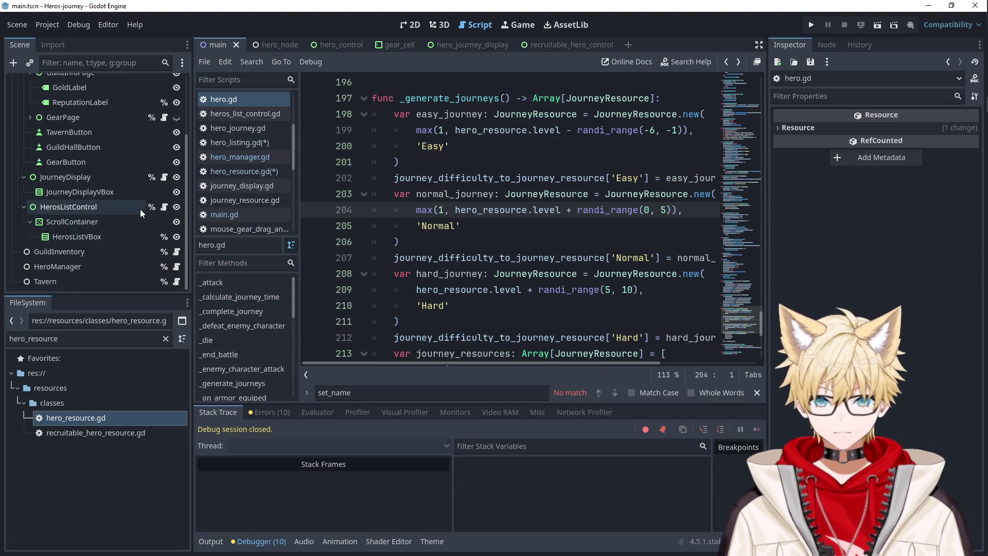
- Find where recruitable_hero_resource is used in hero_manager.gd
click(177, 266)
click(501, 195)
double_click(501, 194)
scroll(502, 170, up, 2)
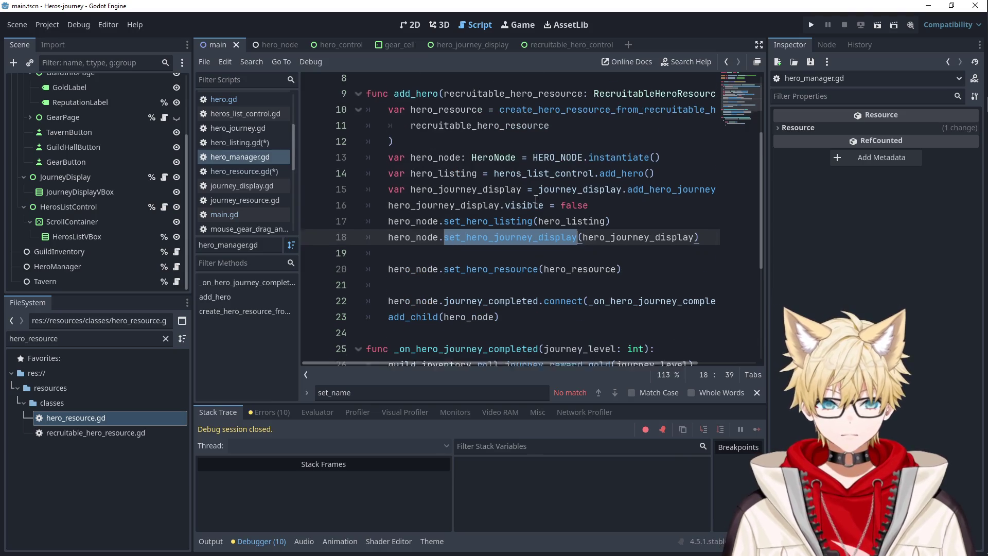
double_click(507, 131)
key(ctrl+f)
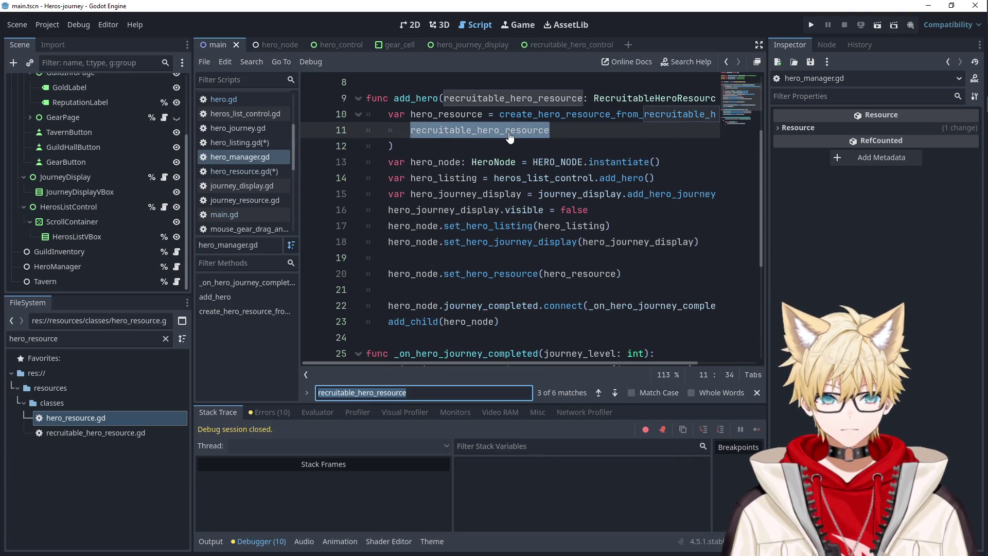
key(Return)
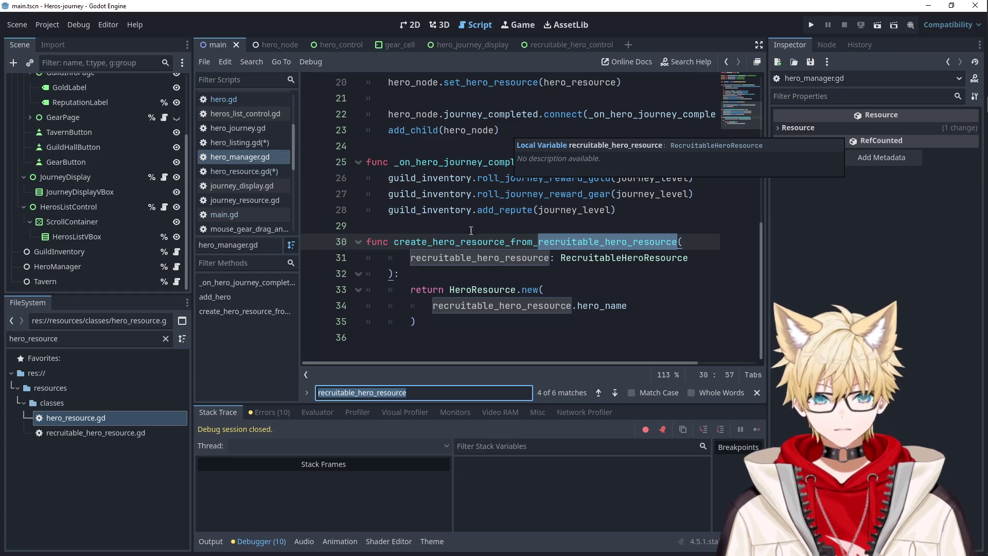
double_click(499, 260)
- Add recruitable_hero_resource.hero_texture as HeroResource.new()'s second argument, then open hero_resource.gd
click(577, 295)
click(654, 306)
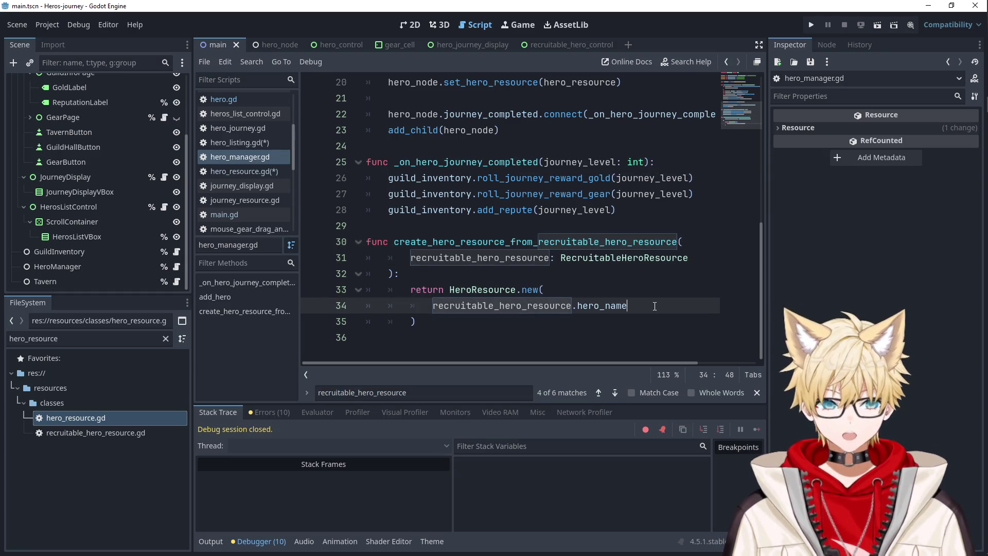
key(BackSpace)
text(heal()
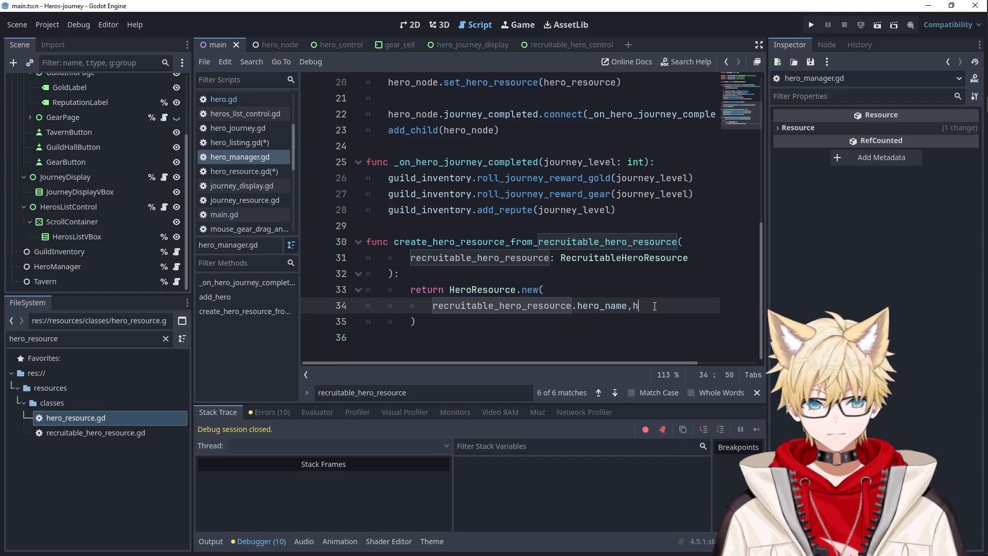
key(BackSpace)
key(Return)
text(re)
key(Return)
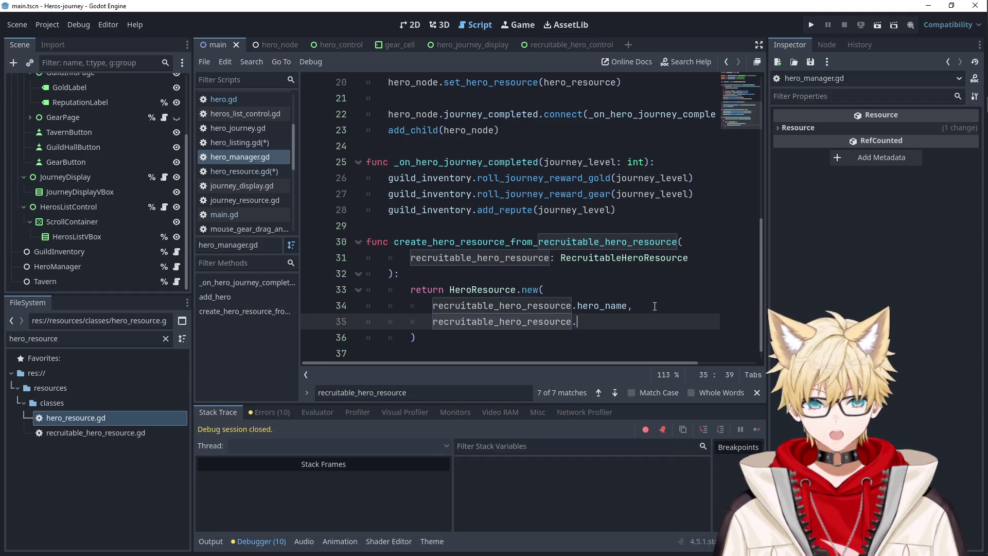
text(tex)
key(Return)
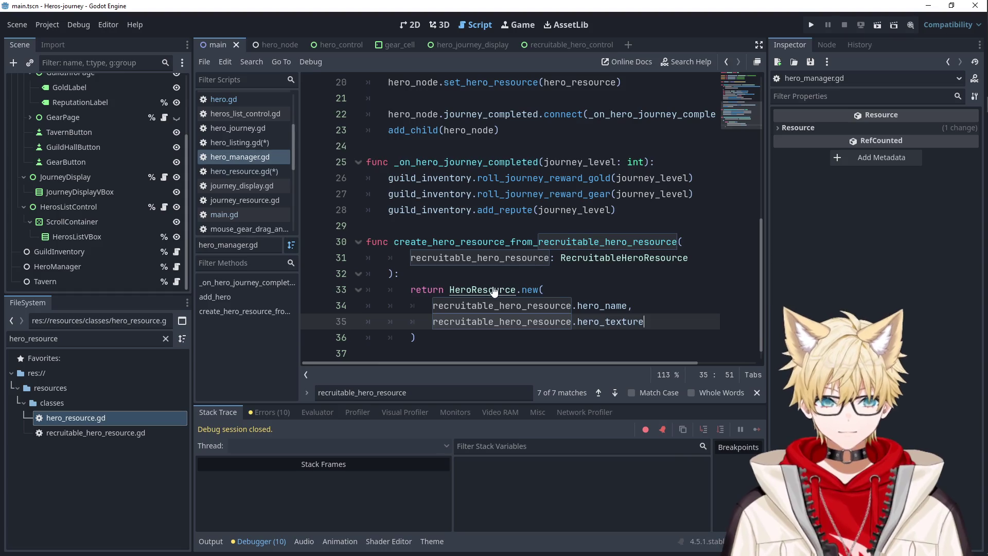
ctrl+click(494, 292)
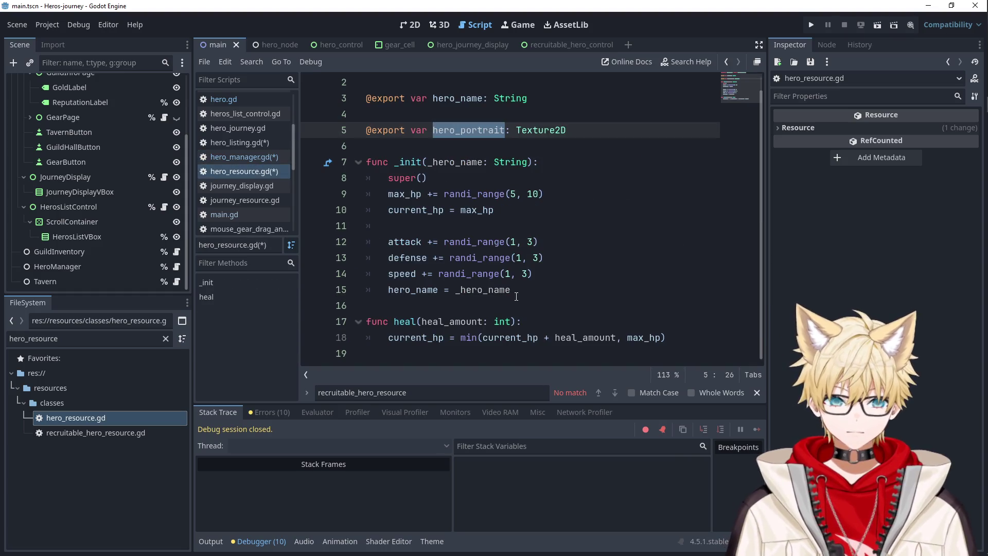
- Give _init a second parameter _hero_texture: Texture2D, with each parameter on its own line
click(410, 161)
click(528, 161)
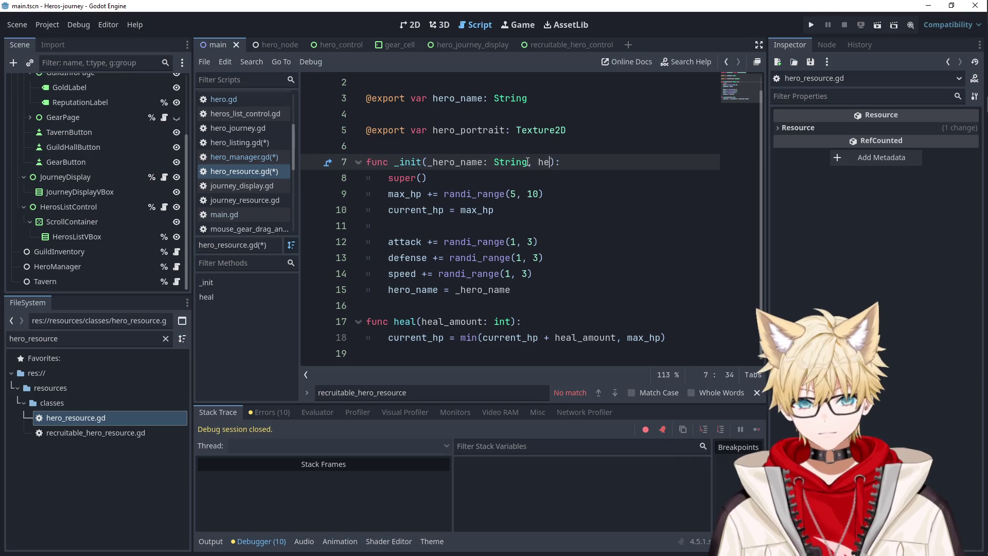
text(xture: Te)
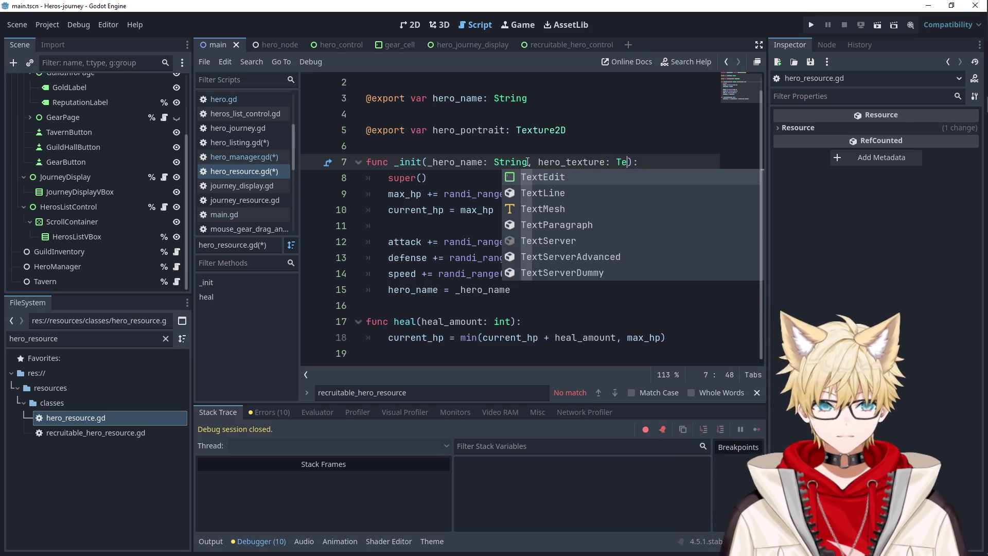
text(xture)
key(Return)
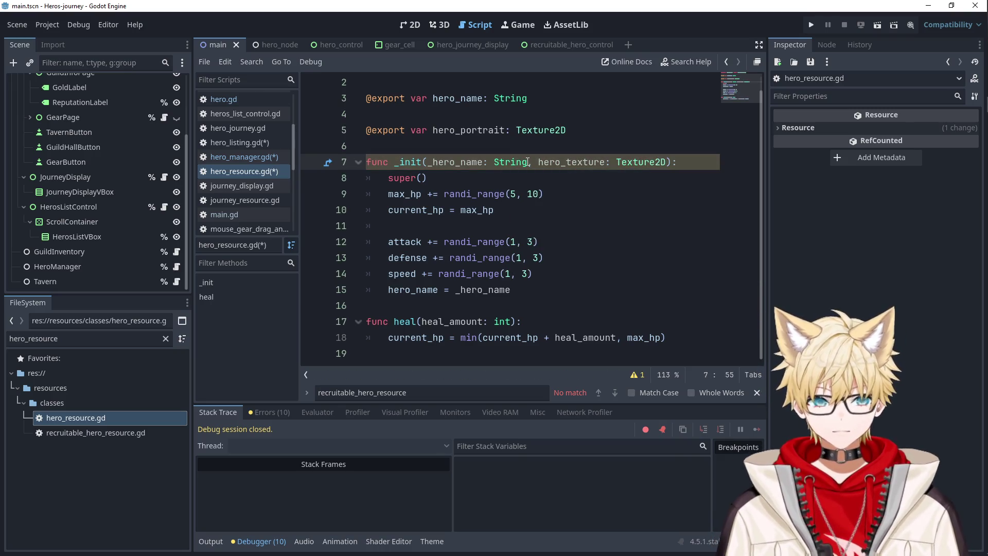
click(429, 163)
key(Return)
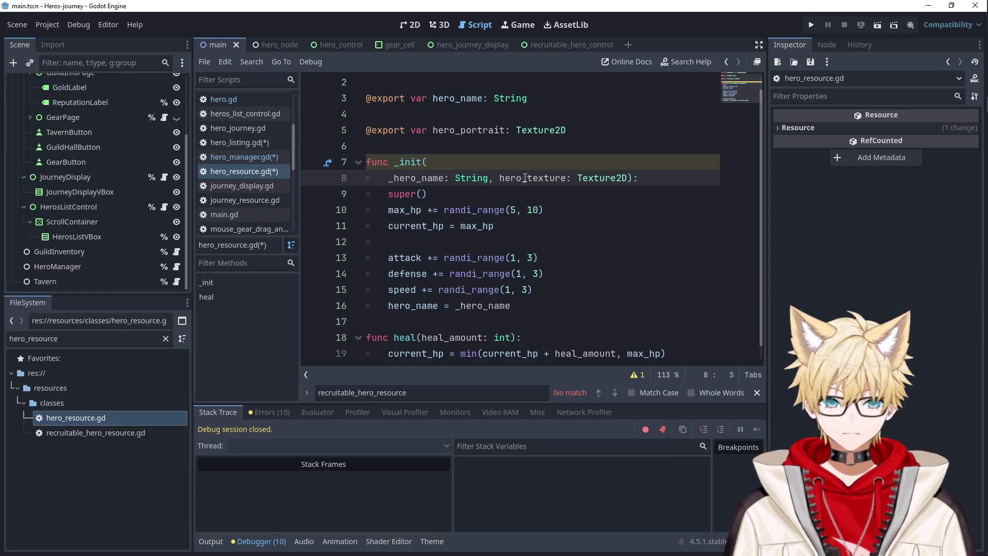
click(499, 178)
key(Return)
key(Return)
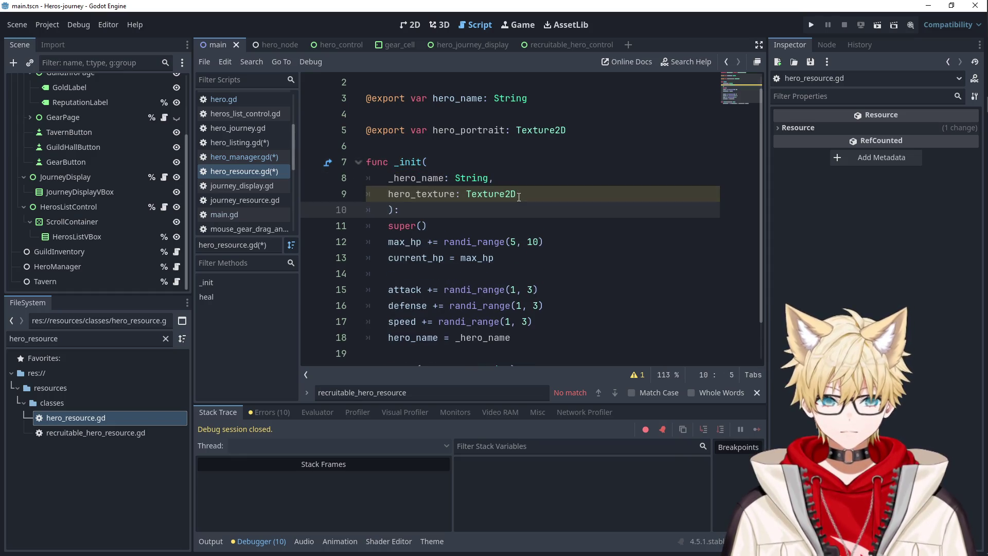
double_click(423, 193)
scroll(474, 156, up, 1)
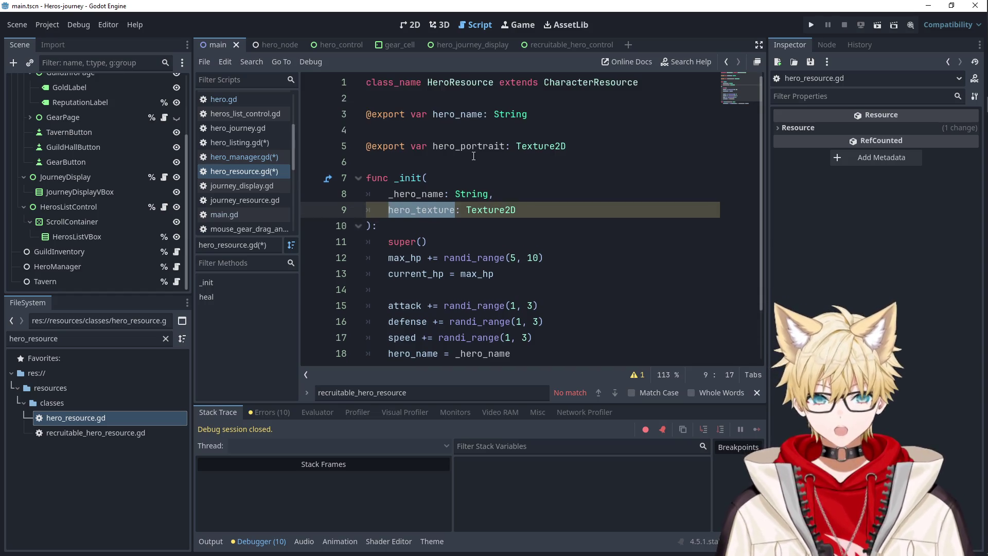
click(394, 210)
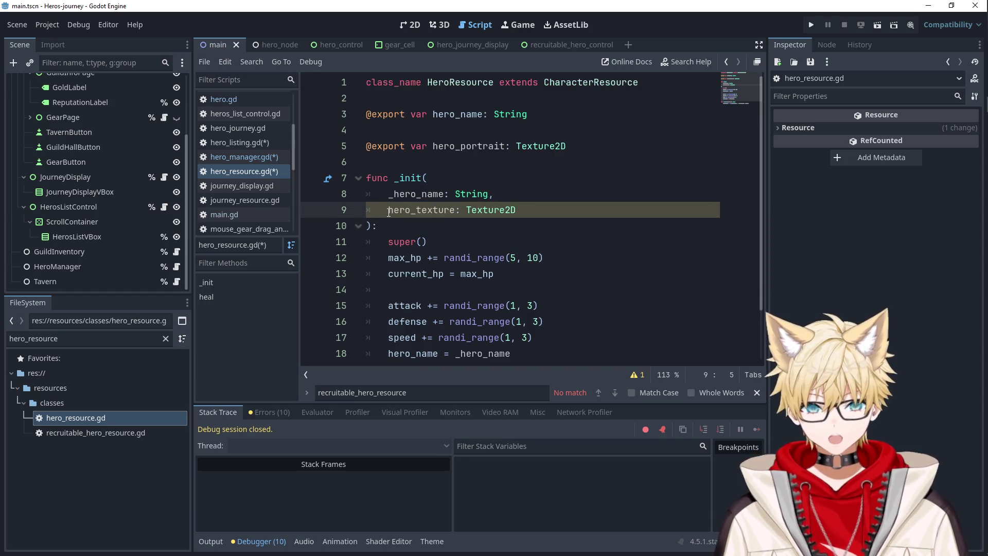
text(_)
- Rename the exported hero_portrait variable to hero_texture
double_click(433, 146)
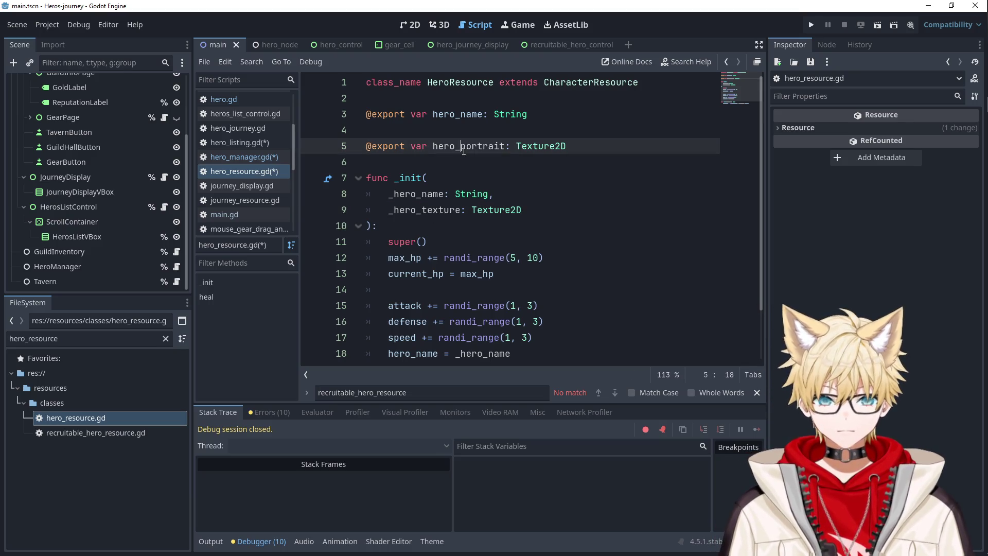
key(Left)
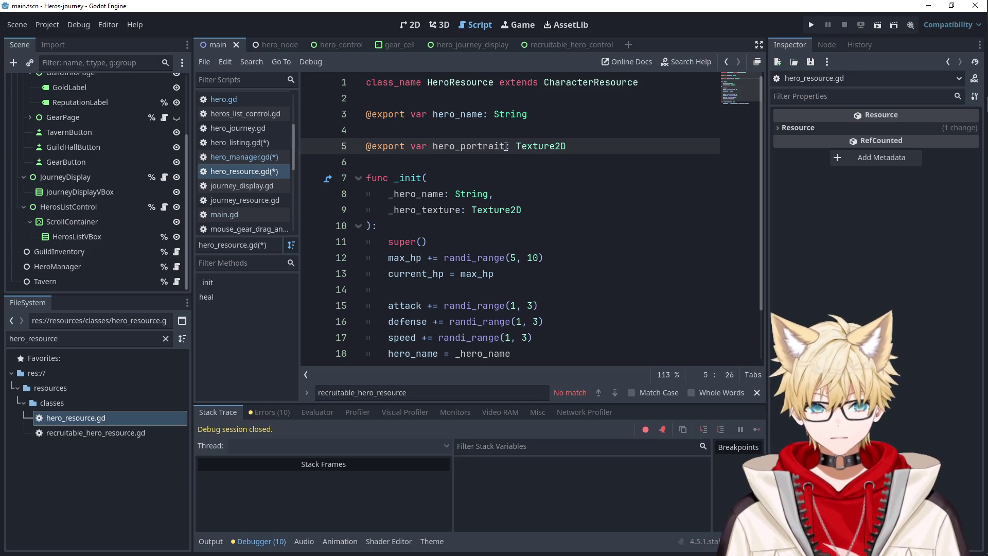
drag(507, 147, 461, 146)
text(texture)
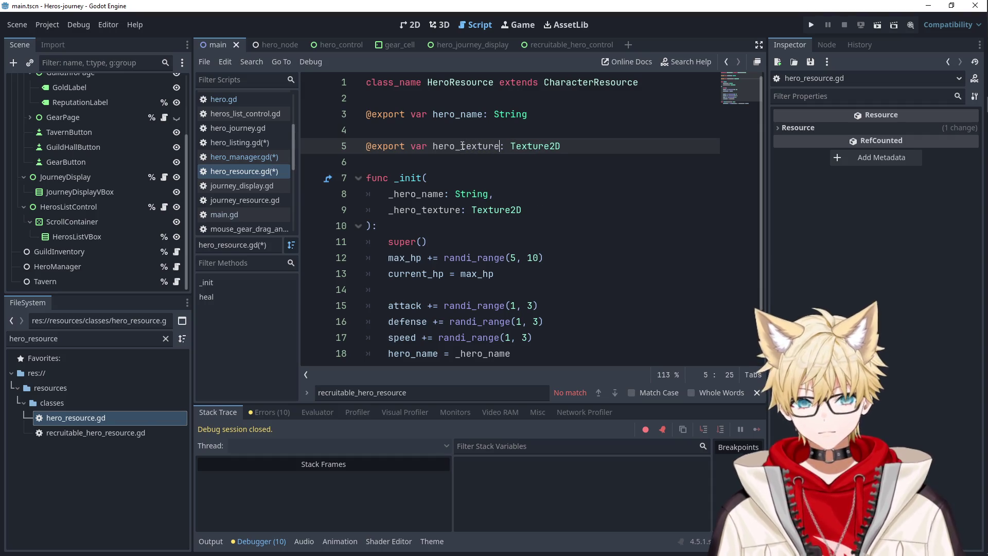
double_click(462, 146)
- Assign hero_texture = _hero_texture in _init and save hero_resource.gd
click(529, 285)
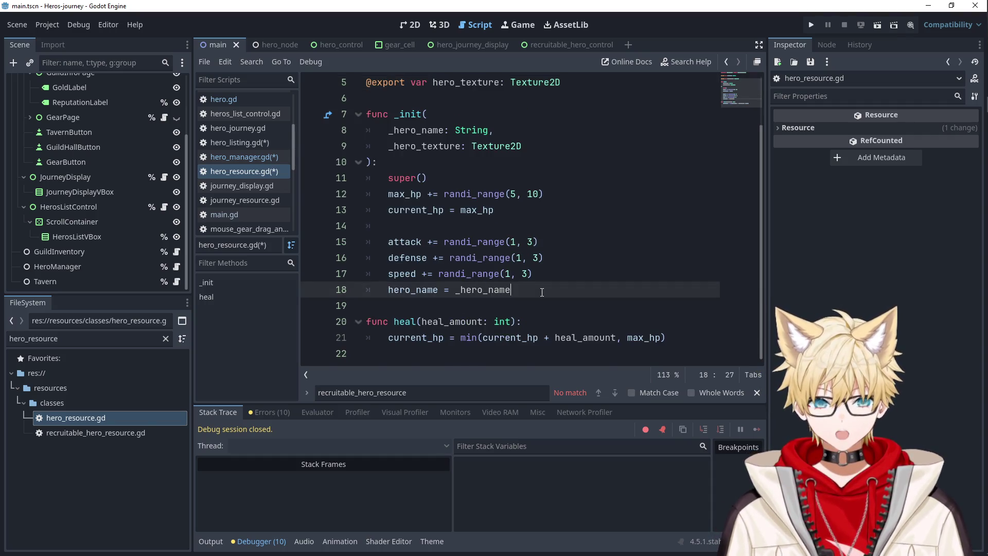
key(Return)
text(hero_texture = _hero)
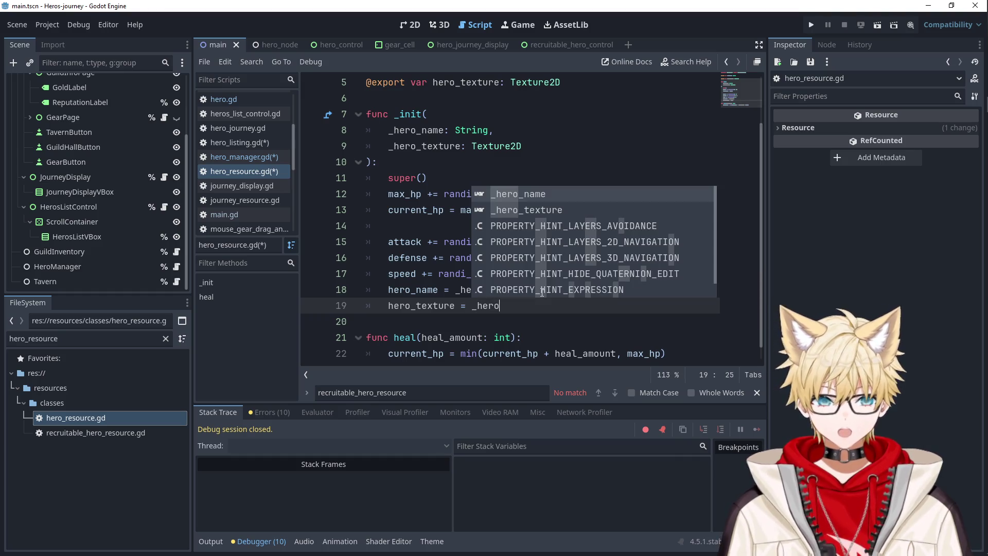
key(Down)
key(Return)
click(565, 286)
key(ctrl+s)
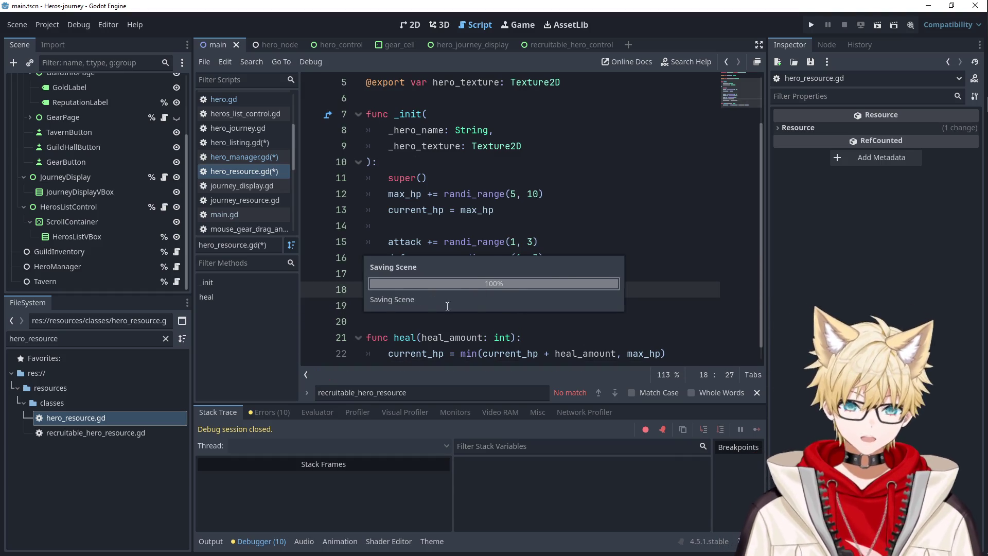
double_click(442, 306)
scroll(443, 305, up, 2)
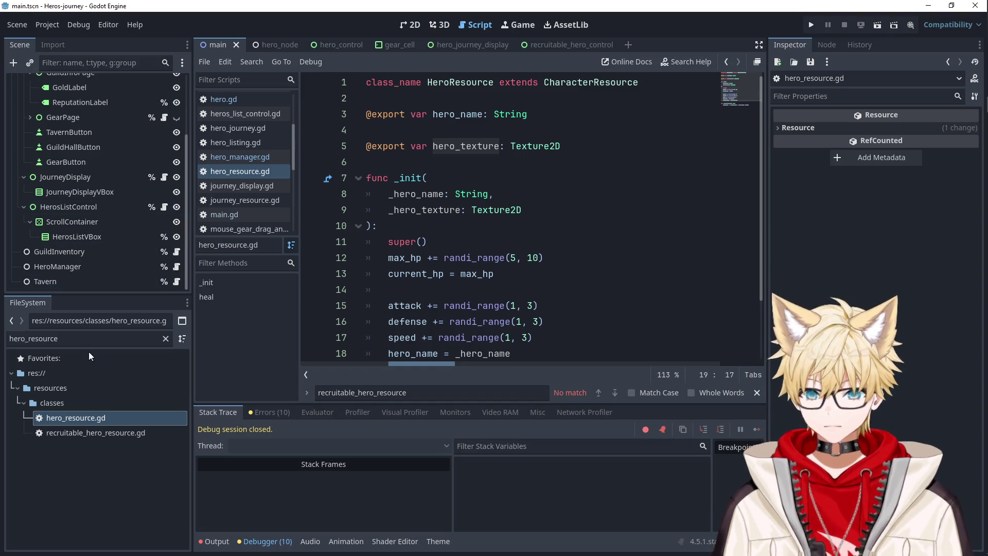
triple_click(84, 338)
- Filter the FileSystem for hero_node and open hero_node.tscn
text(heronod)
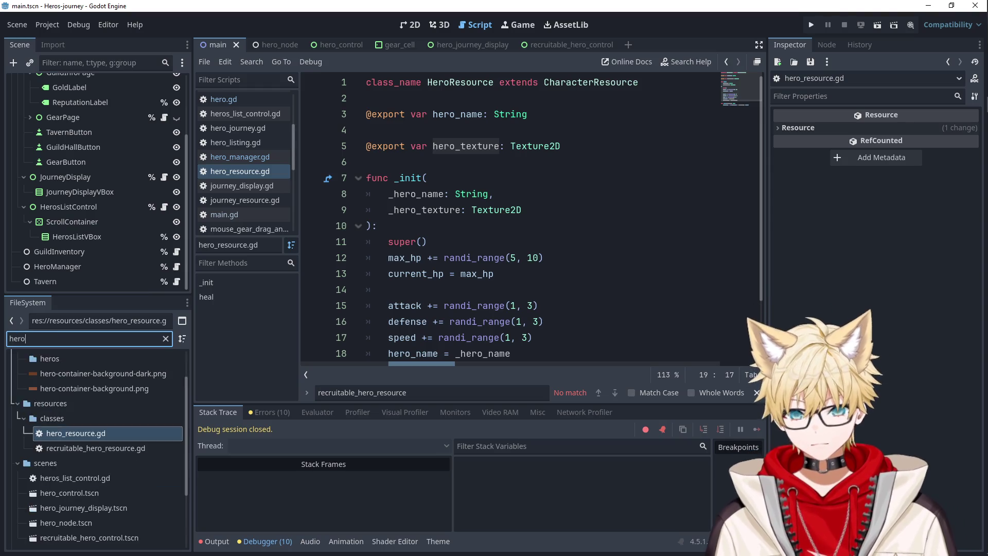
key(BackSpace)
key(BackSpace)
key(BackSpace)
text(_no)
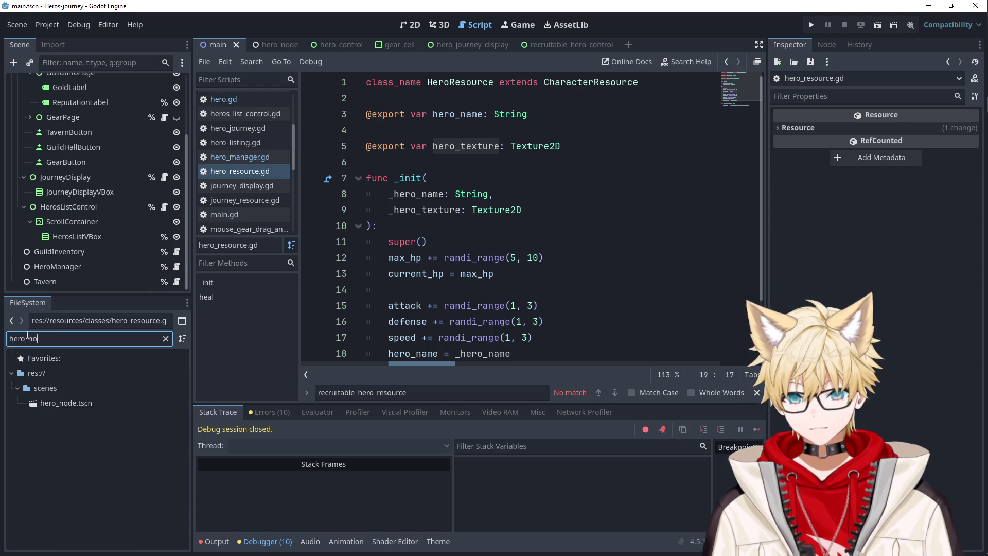
double_click(71, 406)
scroll(469, 208, up, 8)
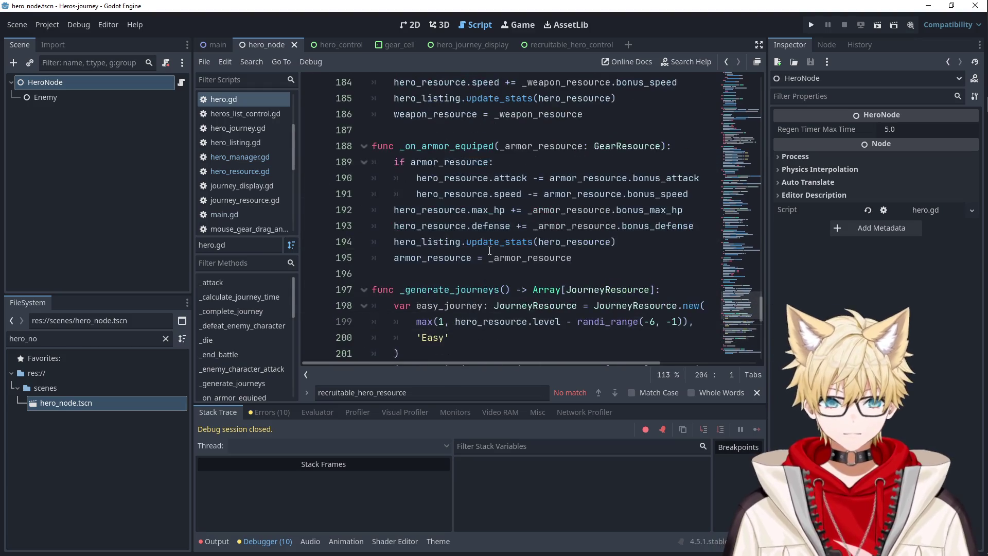
scroll(469, 208, up, 10)
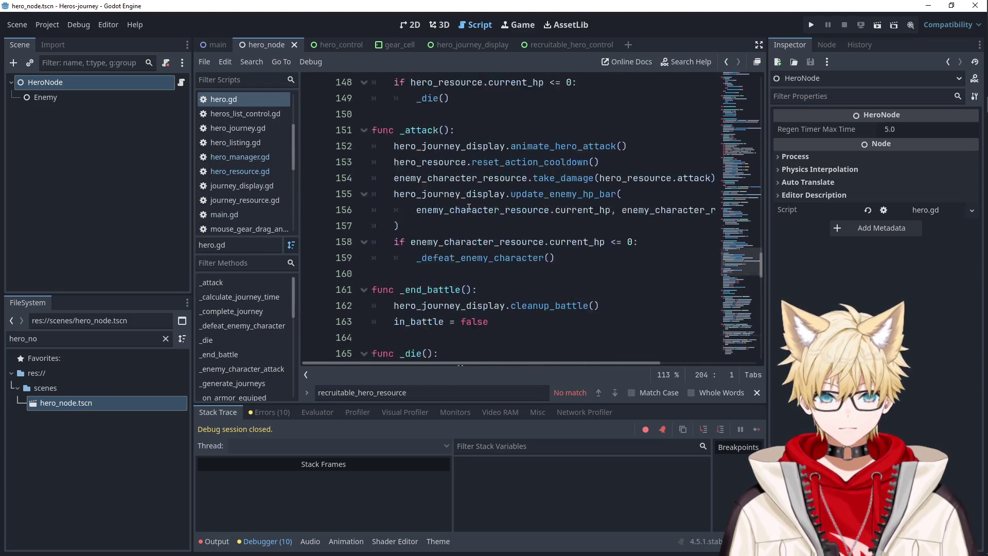
- Add hero_listing.set_hero_sprite(hero_resource.hero_texture) to _ready, then run the game with F5
key(ctrl+f)
text(set_hero)
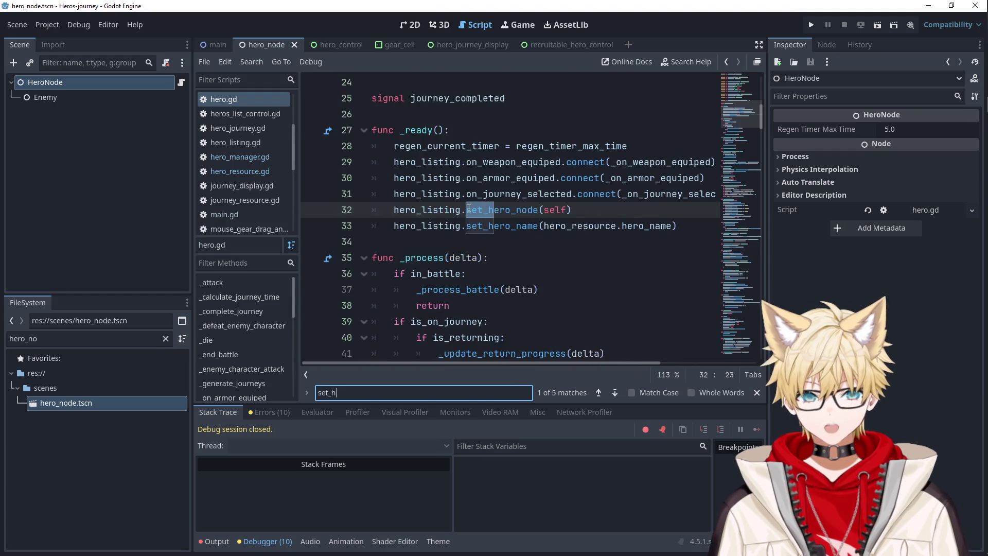
click(695, 223)
key(Return)
text(hero_list)
key(Return)
text(.set_)
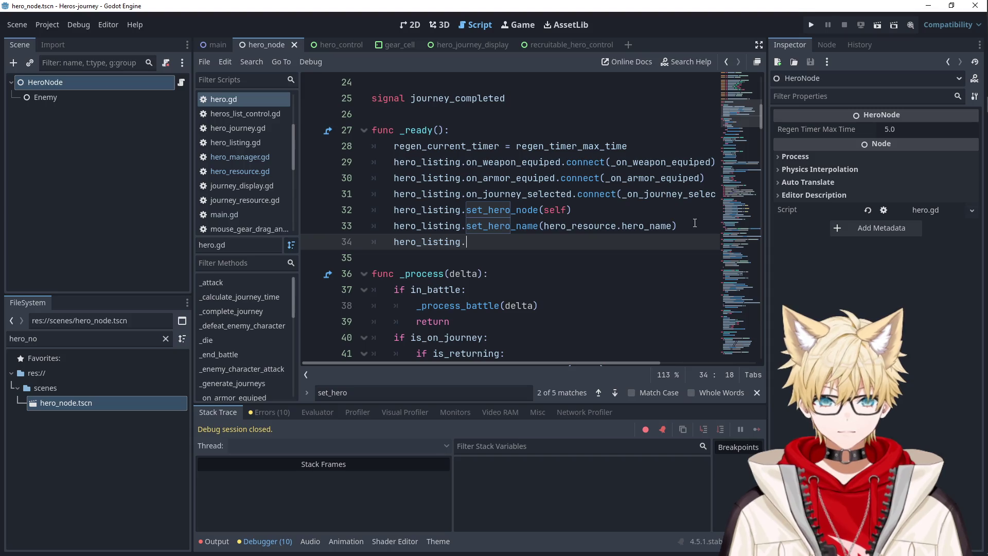
text(hero_po)
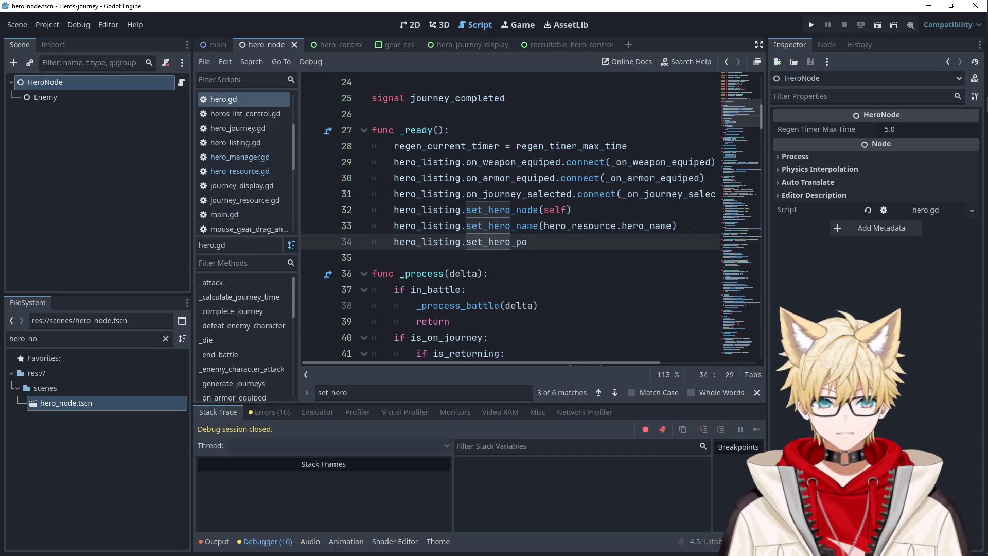
key(Return)
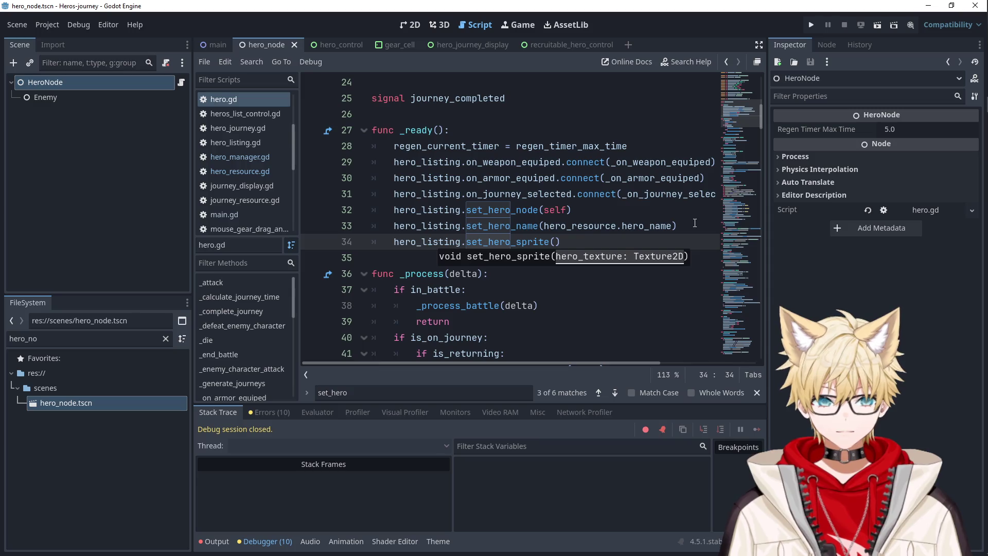
text(hero)
key(Down)
key(Down)
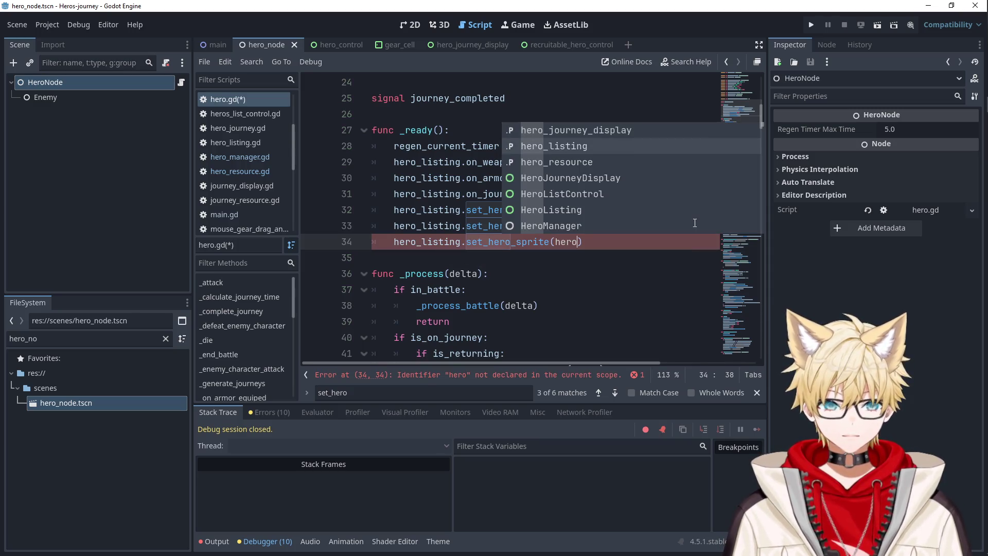
key(Return)
text(.hero)
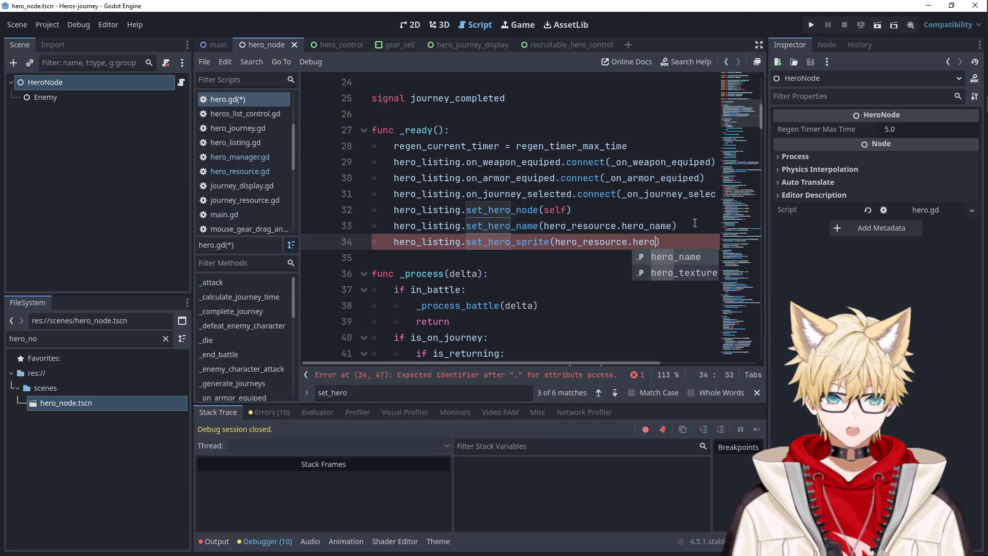
key(Down)
key(Return)
key(F5)
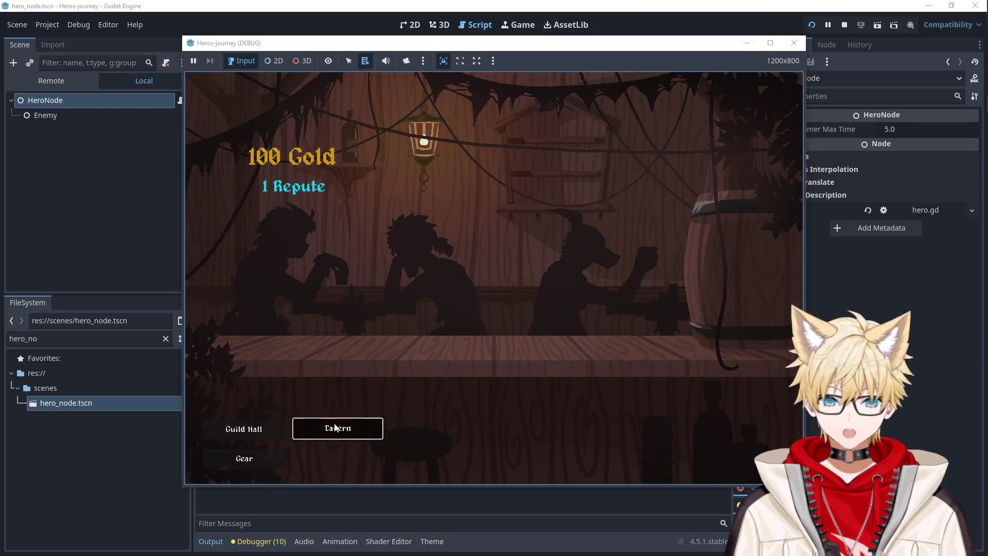
- In the Tavern, recruit Taerentym, check the hero card portrait, then close the game window
click(338, 428)
click(342, 228)
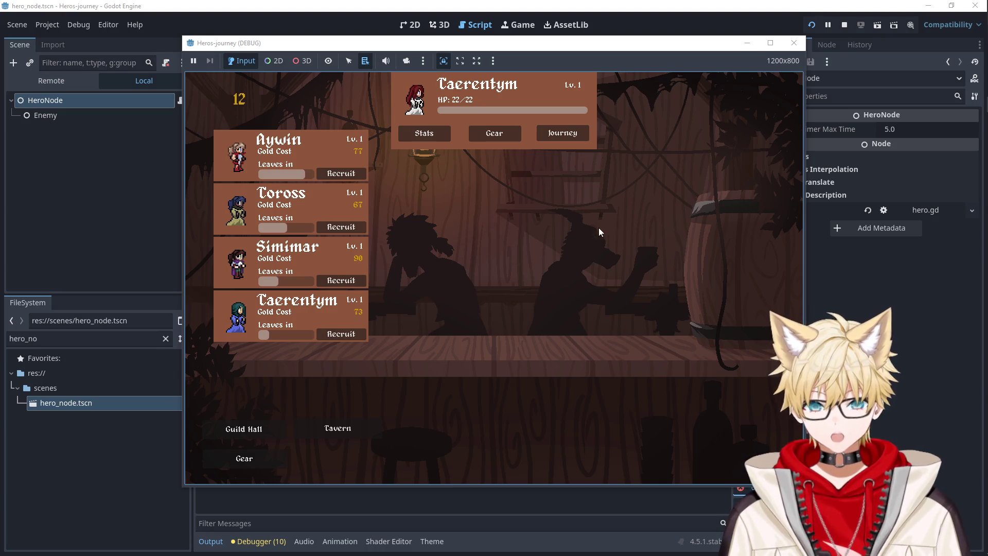
click(793, 43)
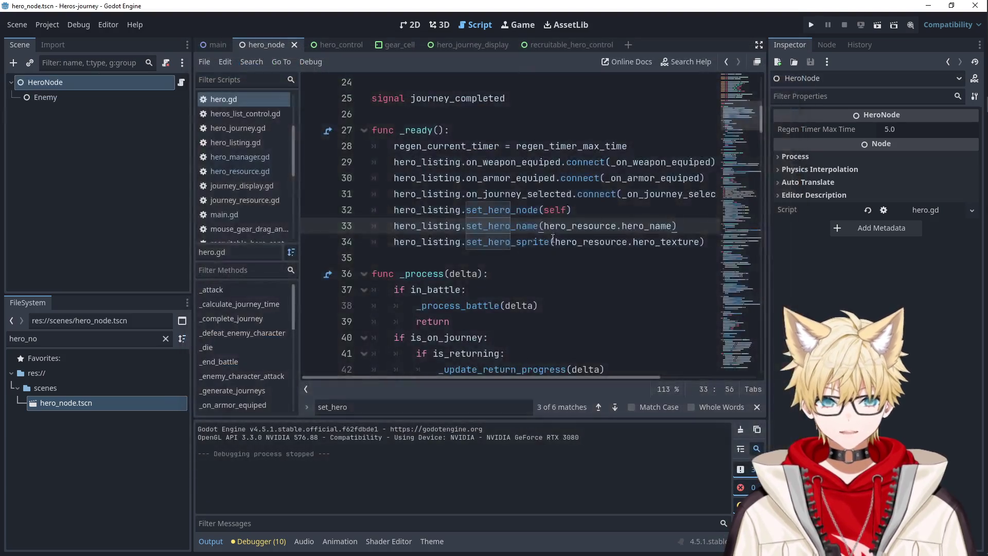
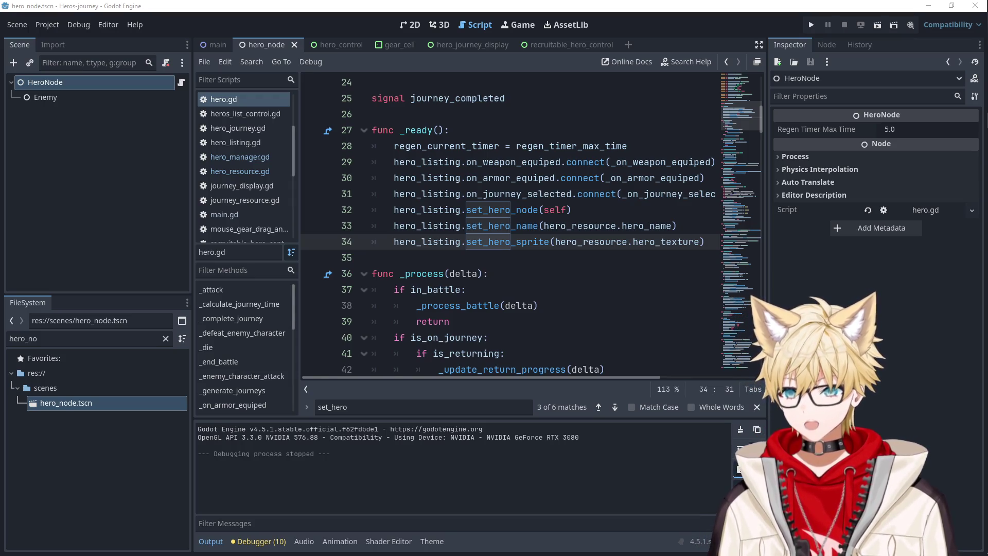
- Snap the browser playing the Minecraft parkour video to the top edge so it fills the screen
mouse_move(11, 67)
mouse_down()
mouse_move(215, 66)
mouse_move(404, 3)
mouse_up()
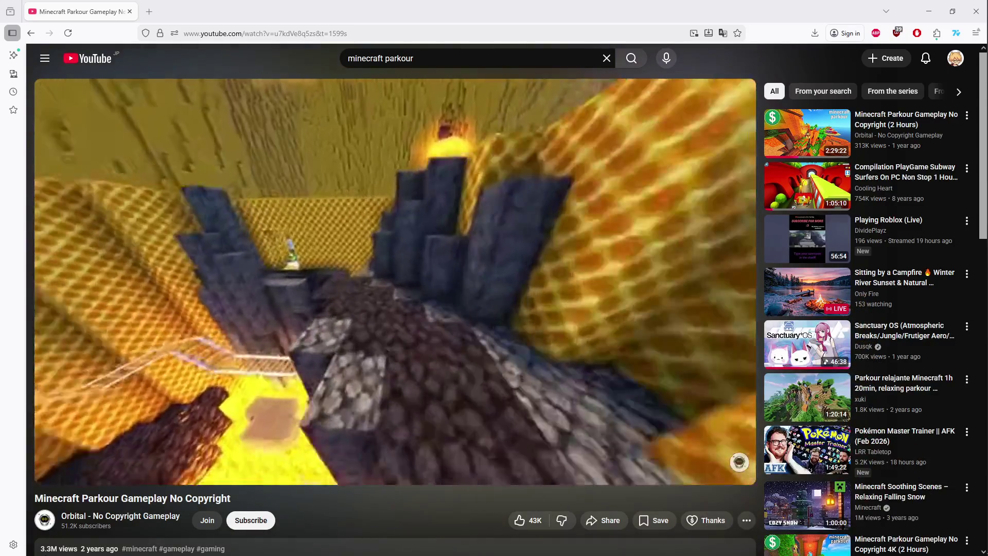
- Launch Paint from the Start search to show the 'Ads & tea brb' note
key(super)
text(paint)
key(Return)
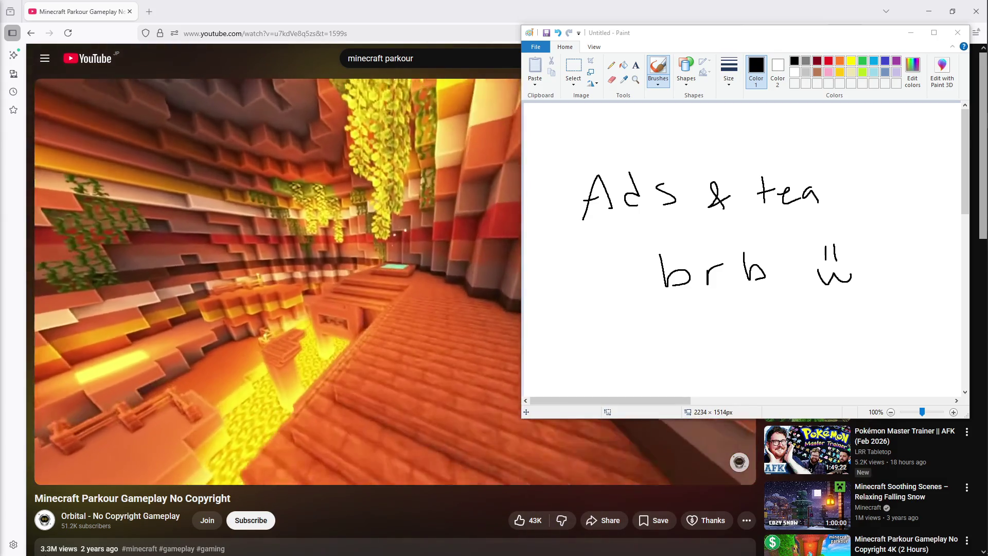
- Close Paint with Don't Save, pause the Minecraft video and minimise the browser
mouse_move(960, 185)
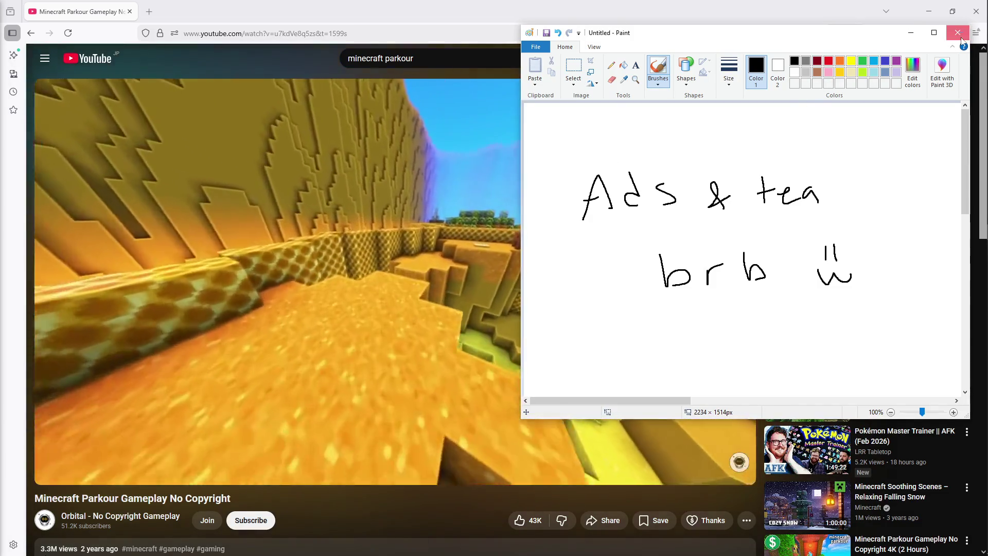
click(958, 32)
click(761, 227)
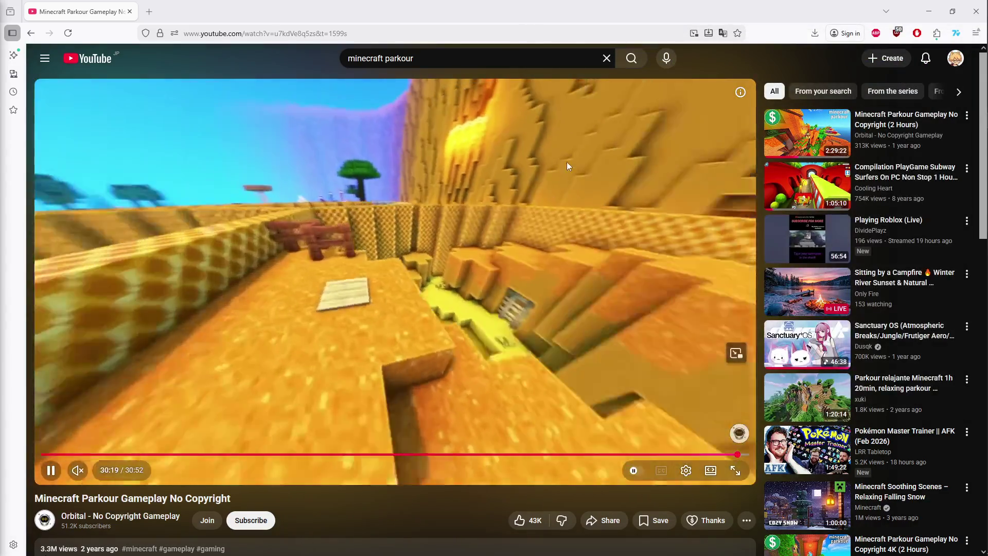
click(570, 224)
click(929, 11)
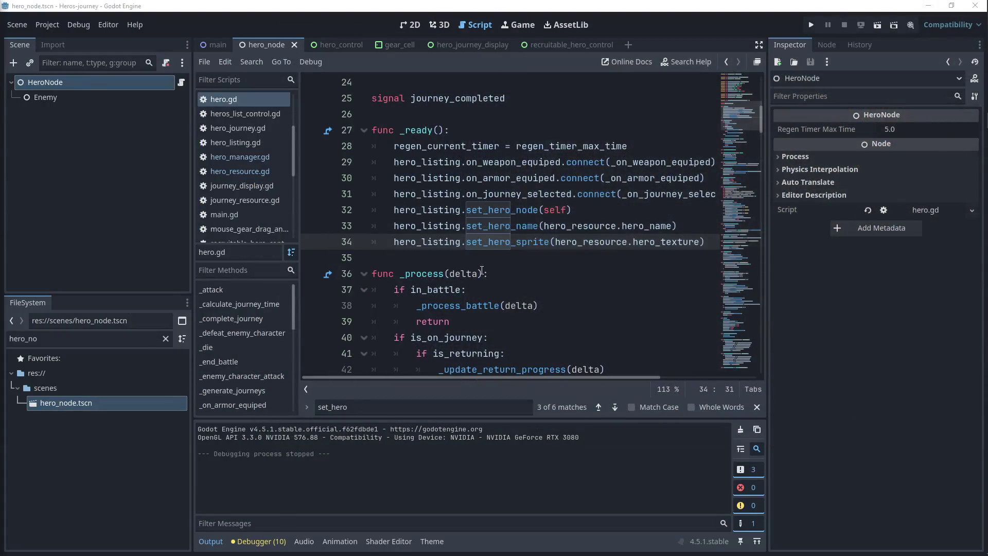
click(483, 271)
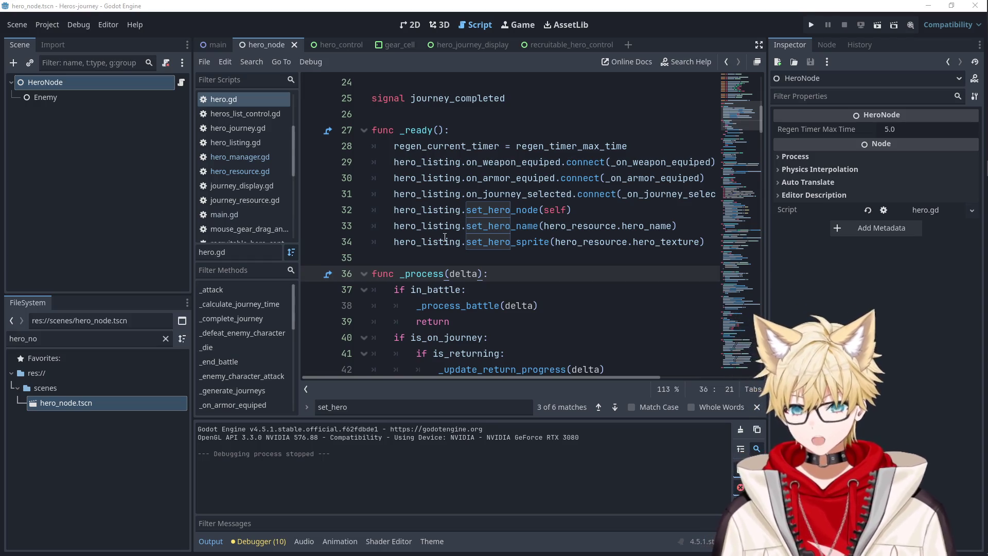
mouse_move(977, 151)
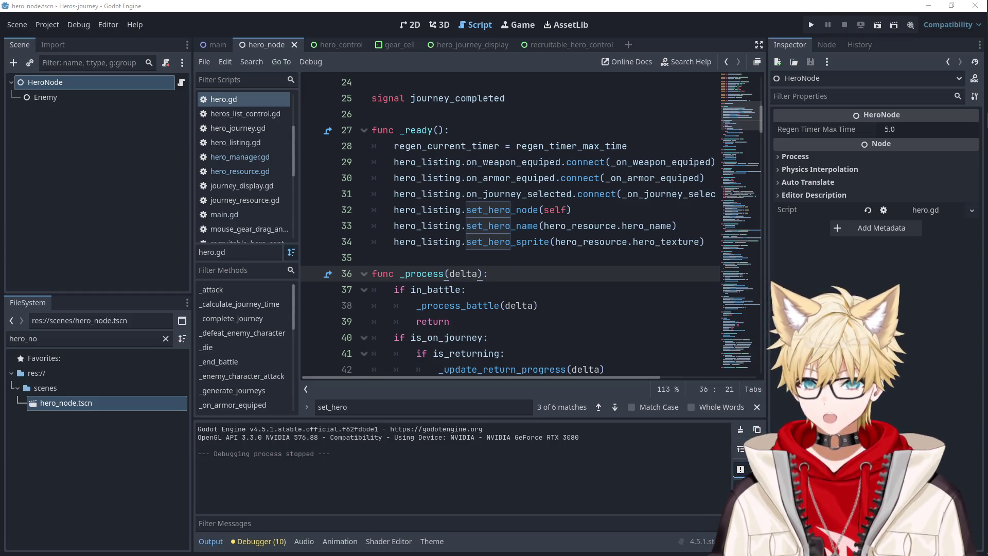
click(497, 256)
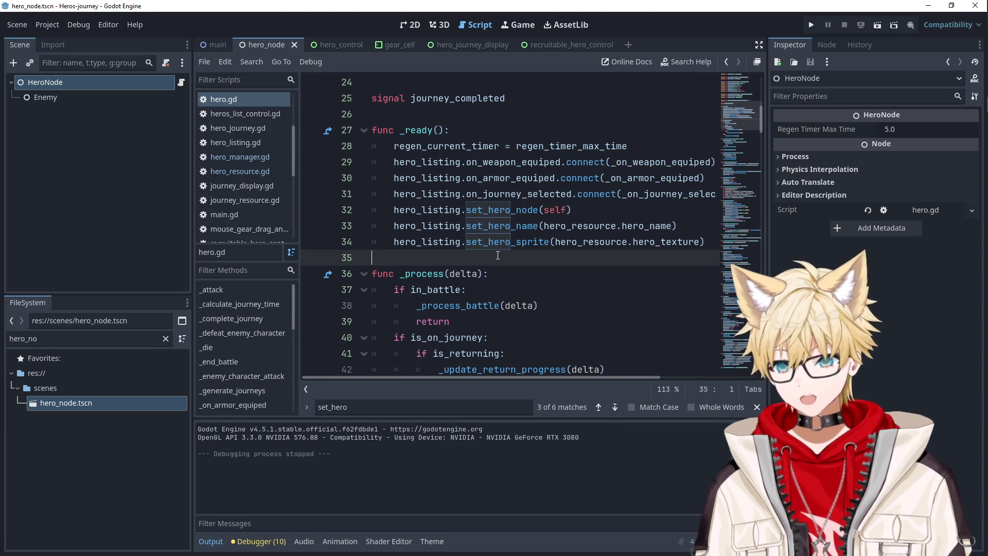
mouse_move(982, 232)
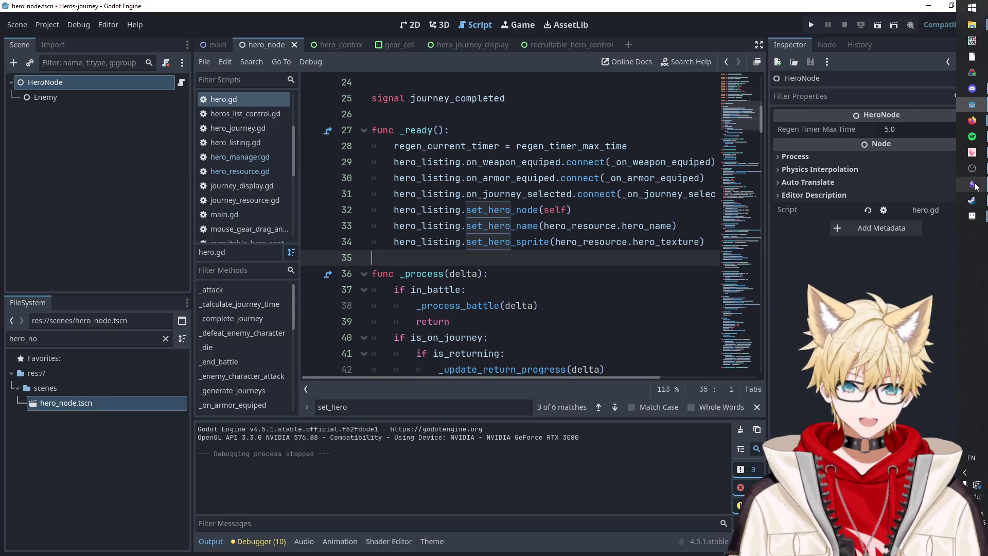
- Open Obsidian and scroll to the Tavern Characters tasks in the Hero(s) Journey checklist
click(972, 184)
scroll(436, 265, down, 3)
scroll(435, 269, down, 5)
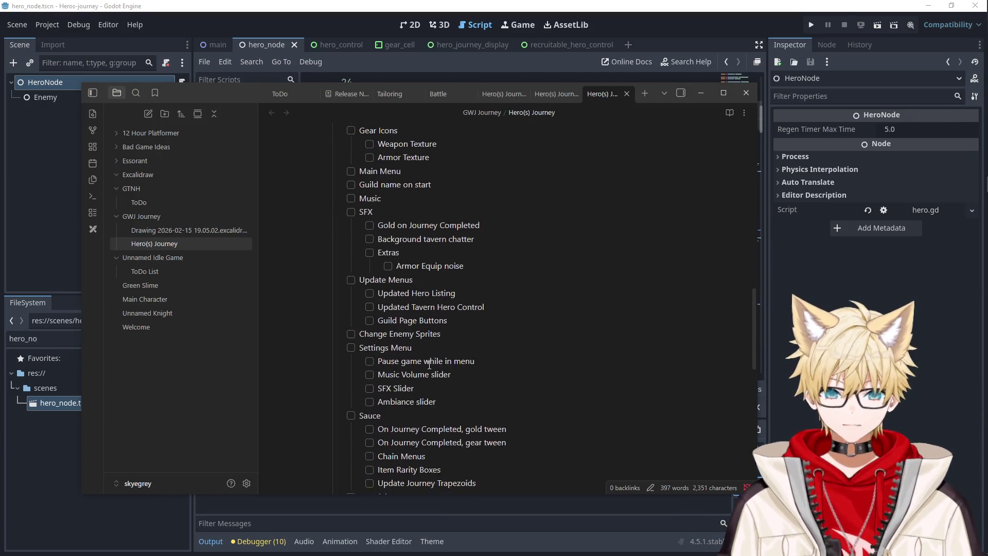
mouse_move(516, 416)
mouse_down()
mouse_move(334, 309)
mouse_move(308, 195)
mouse_up()
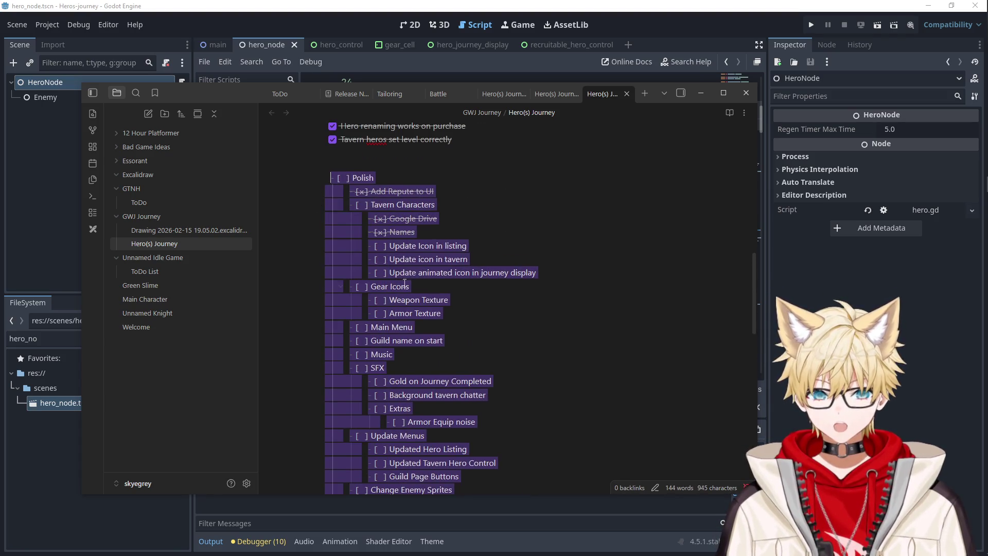
click(503, 379)
- Tick 'Update Icon in listing' and 'Update icon in tavern', then return to hero.gd
click(369, 246)
click(369, 259)
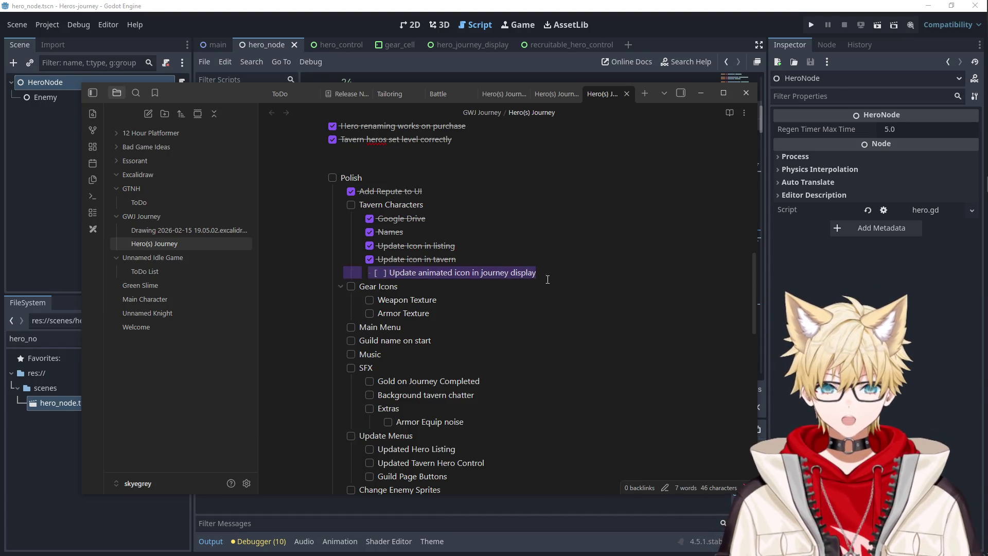
click(701, 92)
click(497, 322)
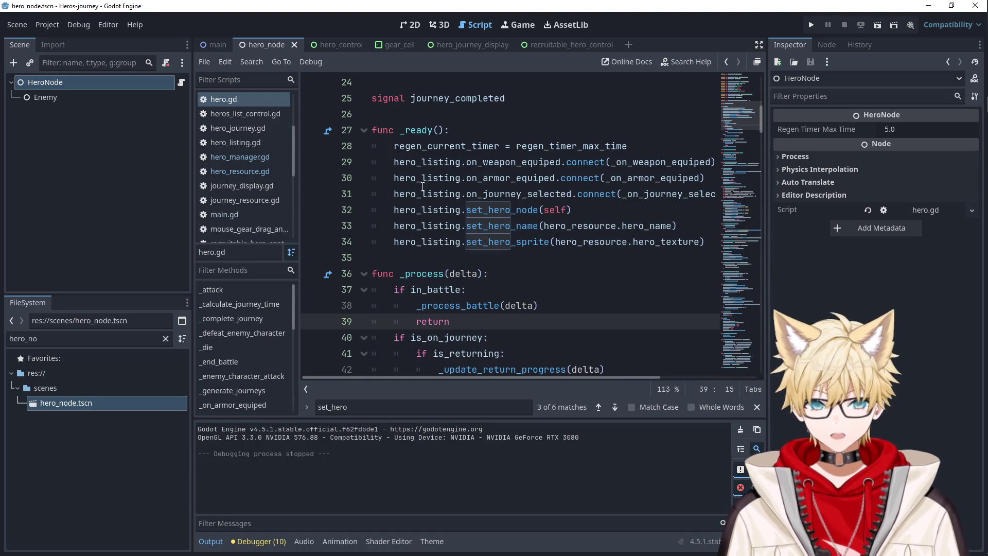
- Filter FileSystem by 'journey', open hero_journey_display.tscn and select its HeroSprite node
click(213, 45)
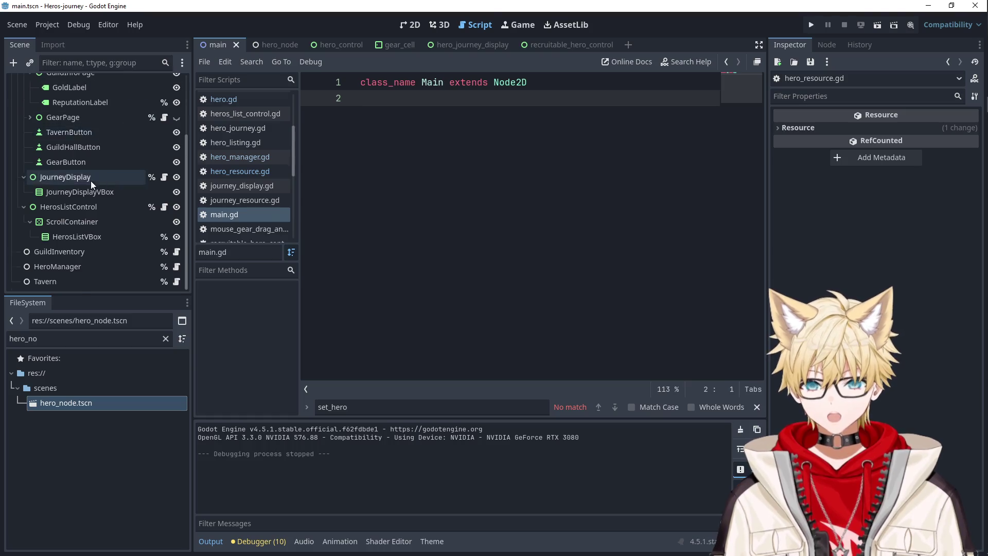
scroll(92, 180, up, 3)
scroll(92, 175, down, 3)
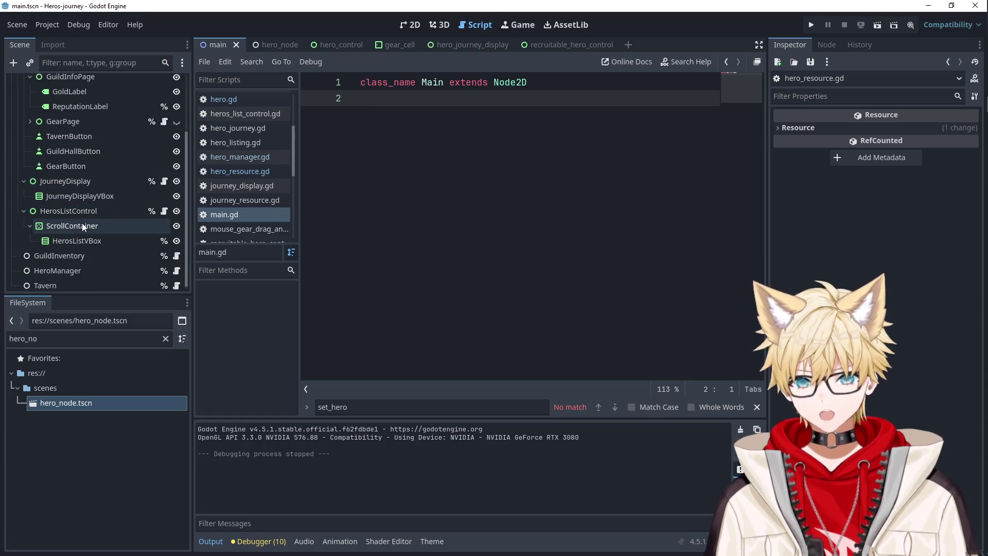
click(57, 339)
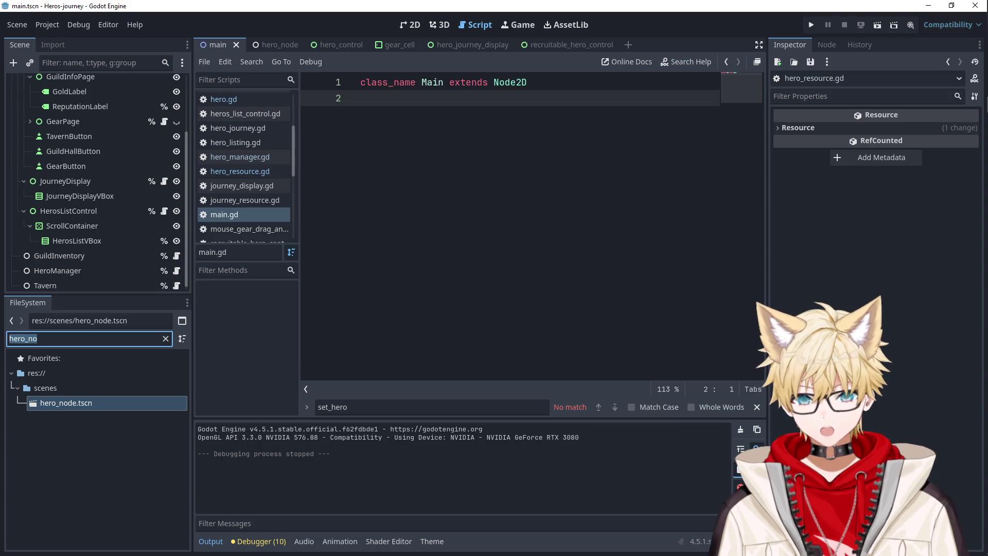
text(journey)
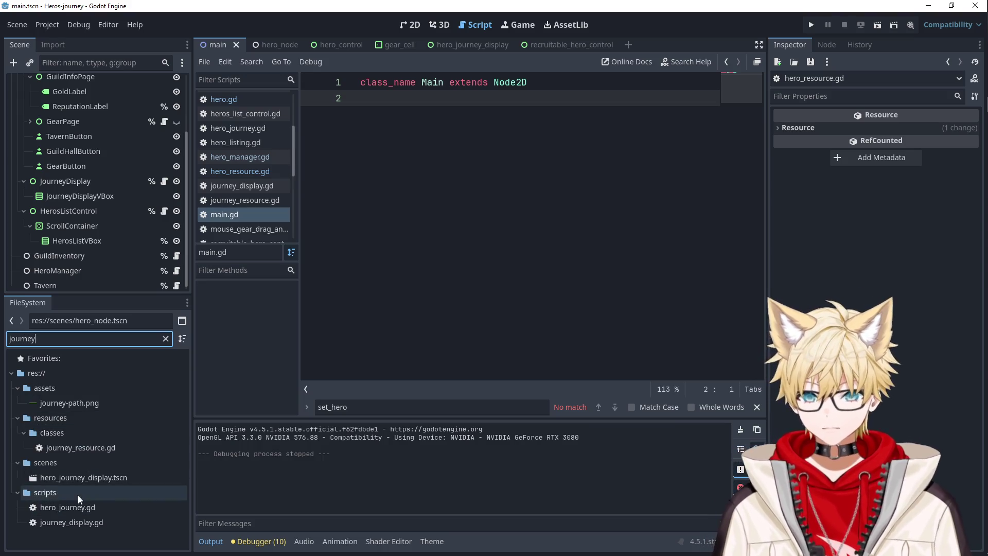
double_click(82, 479)
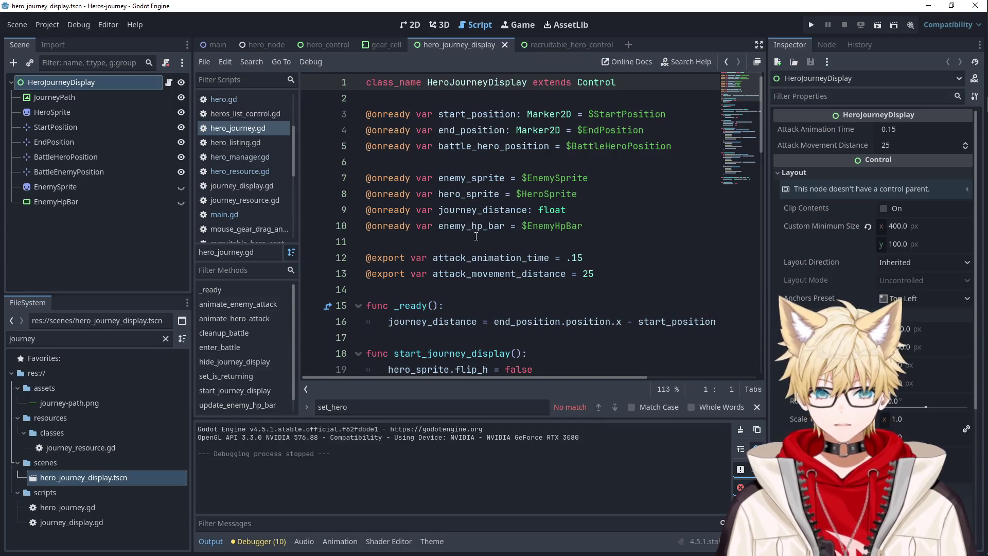
scroll(476, 236, down, 1)
click(51, 112)
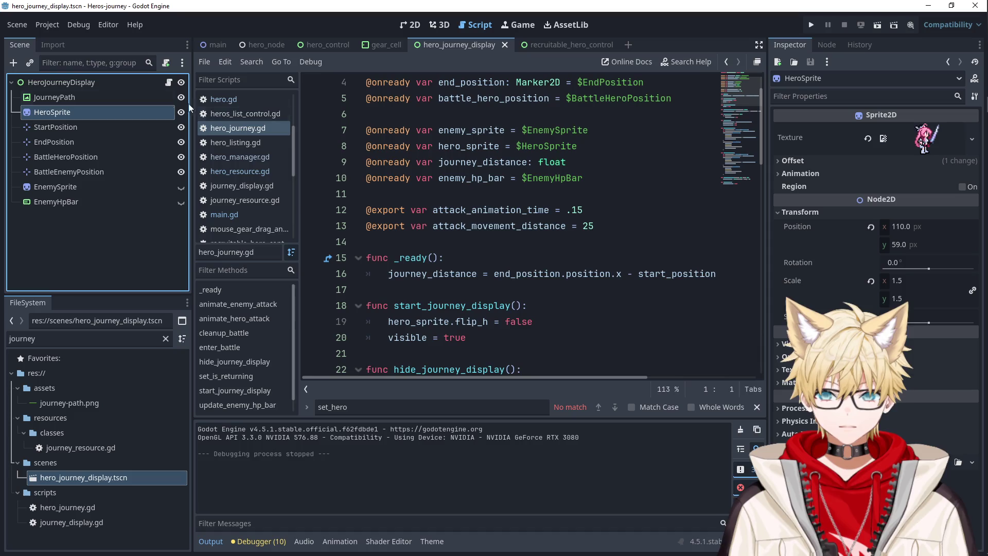
- Try adding an AnimatedSprite2D child named TravelingSprite to HeroJourneyDisplay, then undo it
click(73, 82)
right_click(72, 83)
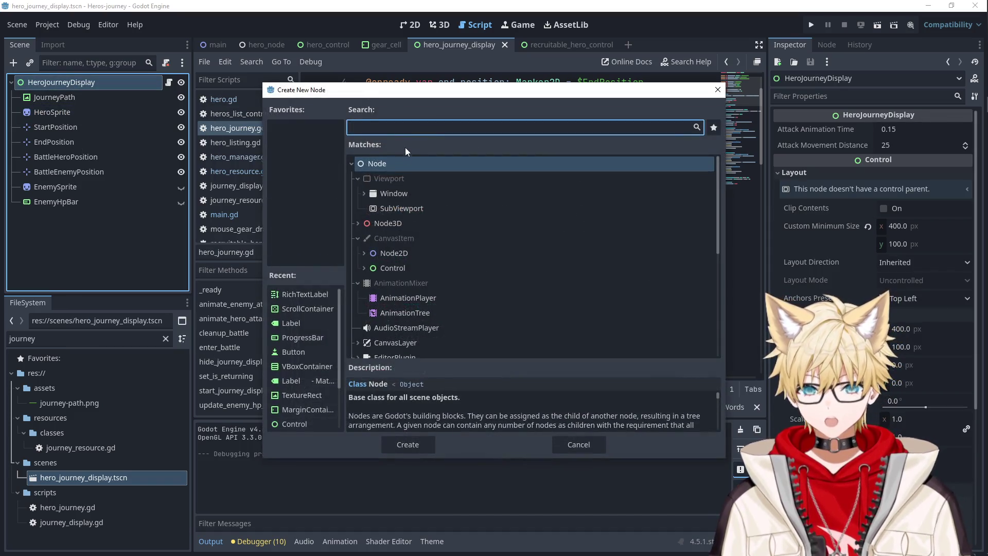
text(animatedsprite)
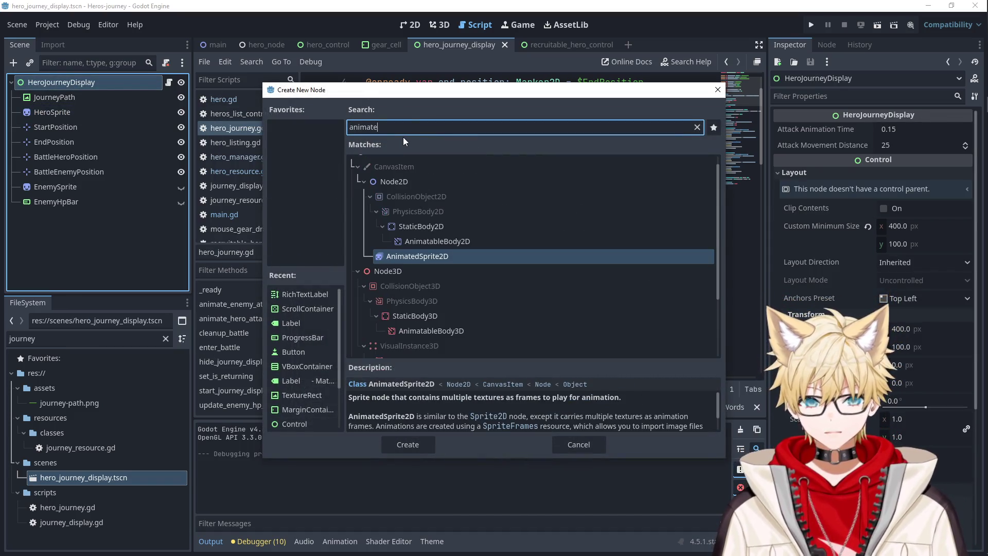
key(Return)
drag(115, 216, 70, 119)
double_click(68, 113)
text(TravelingSpri)
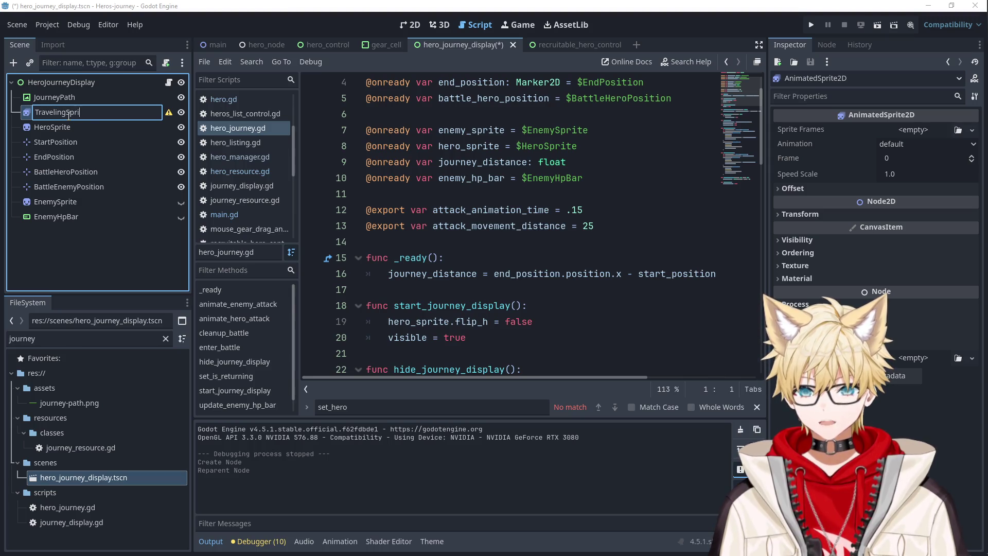
key(Return)
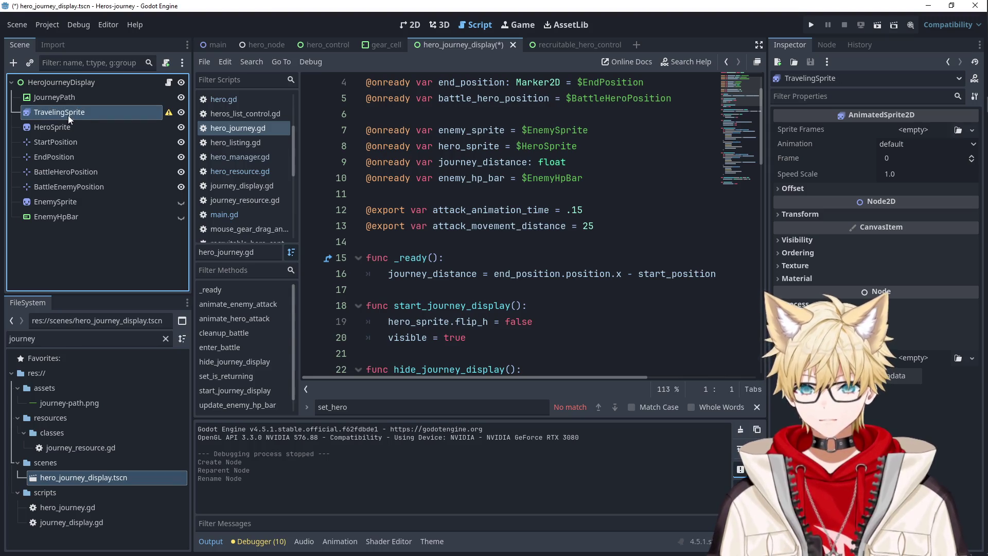
key(ctrl+z)
key(ctrl+z)
key(ctrl+z)
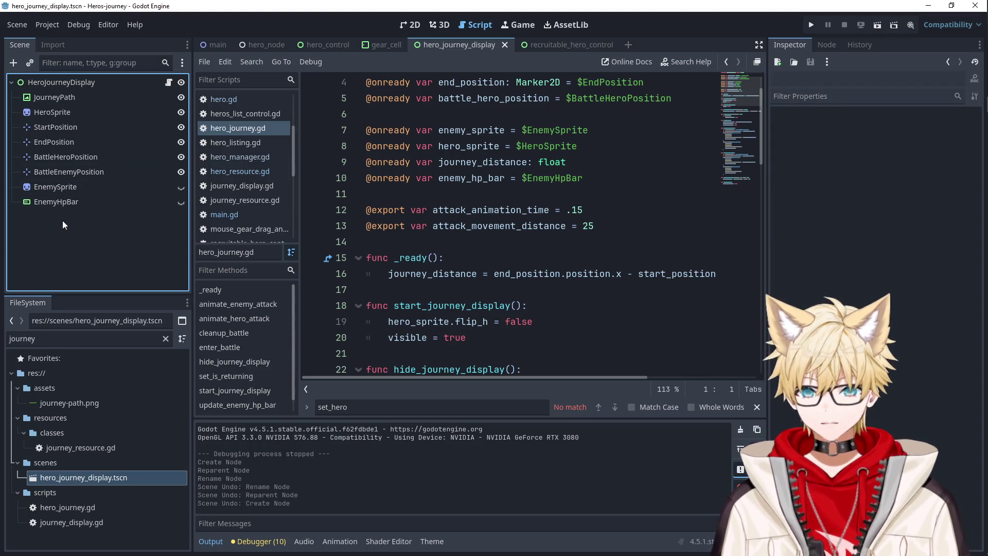
- Change HeroSprite's type to AnimatedSprite2D and rename it TravelingSprite
click(57, 109)
right_click(57, 107)
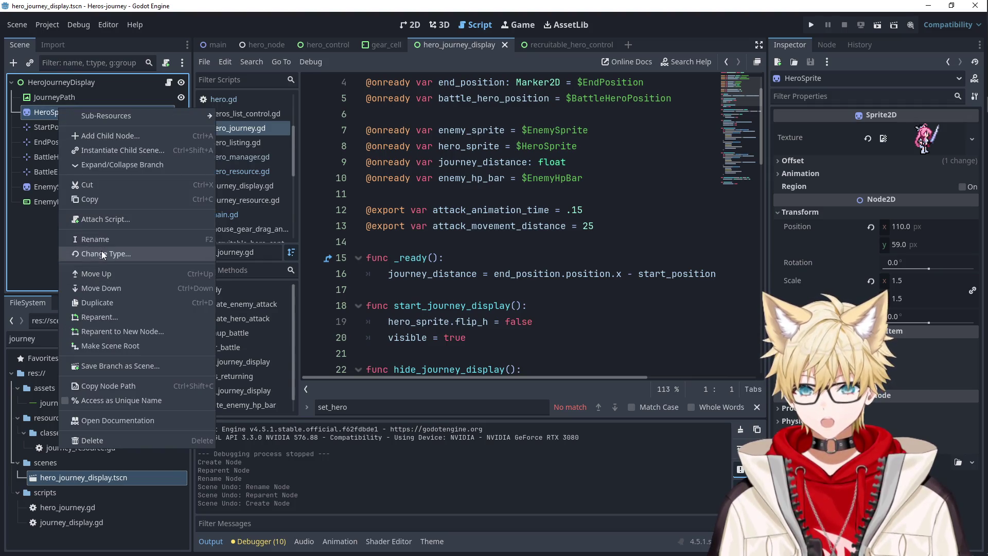
click(101, 253)
click(417, 208)
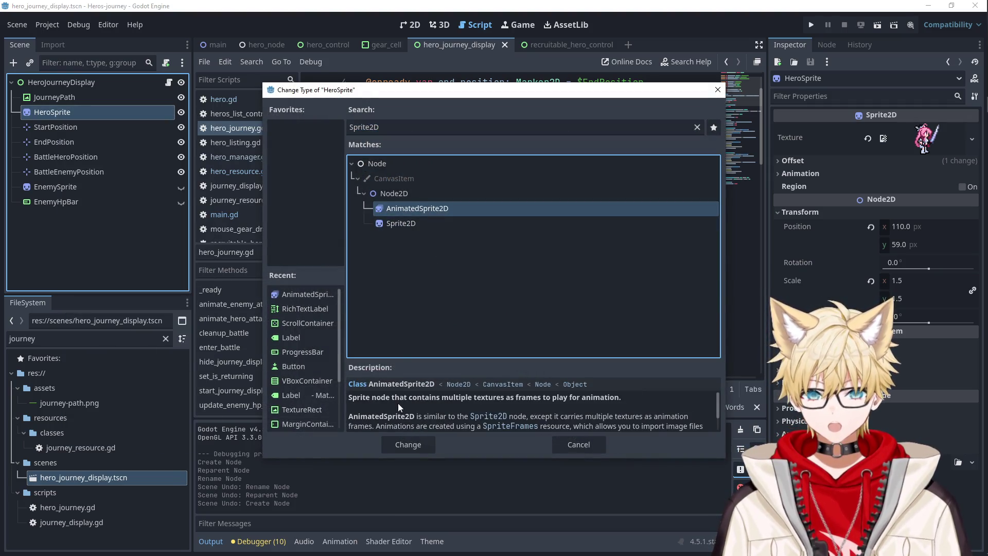
click(408, 444)
double_click(68, 112)
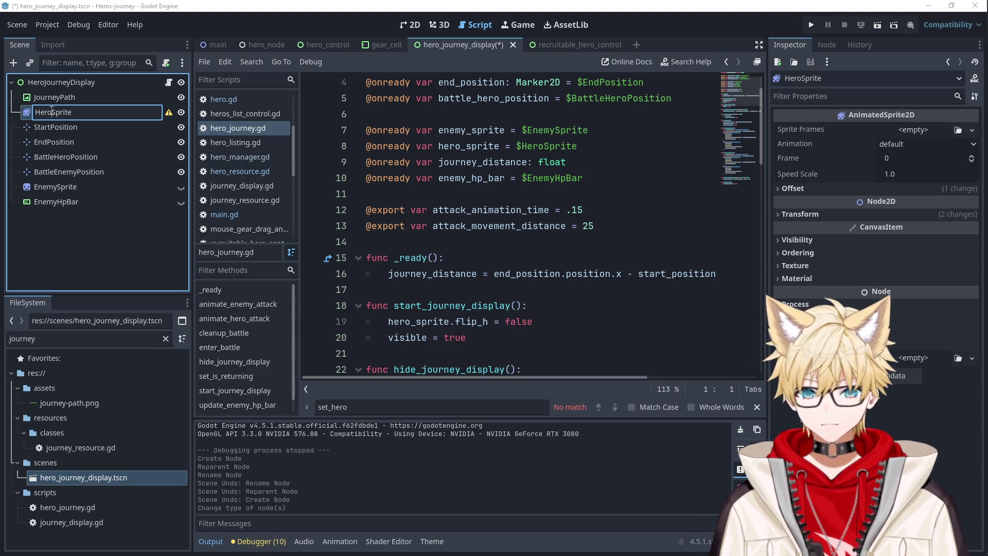
key(BackSpace)
key(BackSpace)
key(BackSpace)
text(TravelingSp)
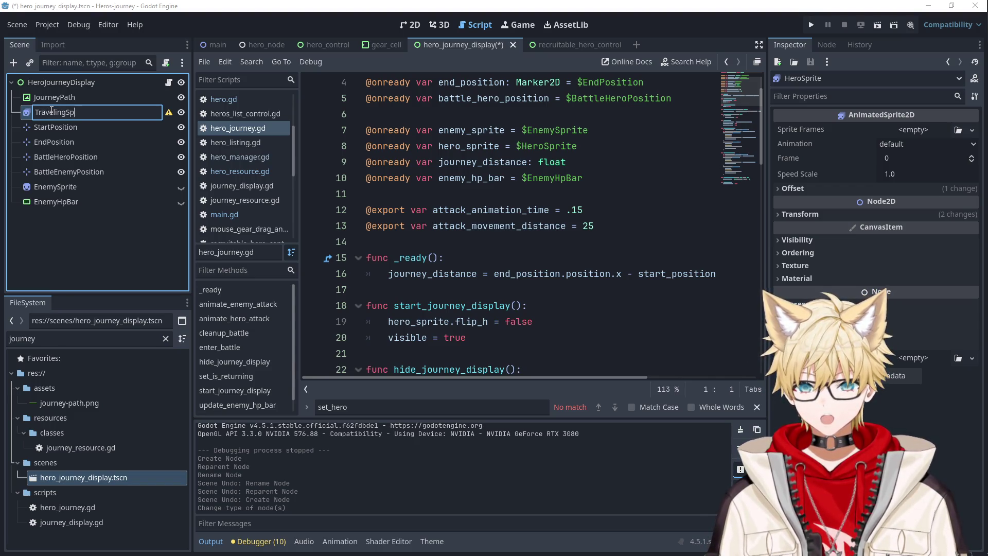
key(Return)
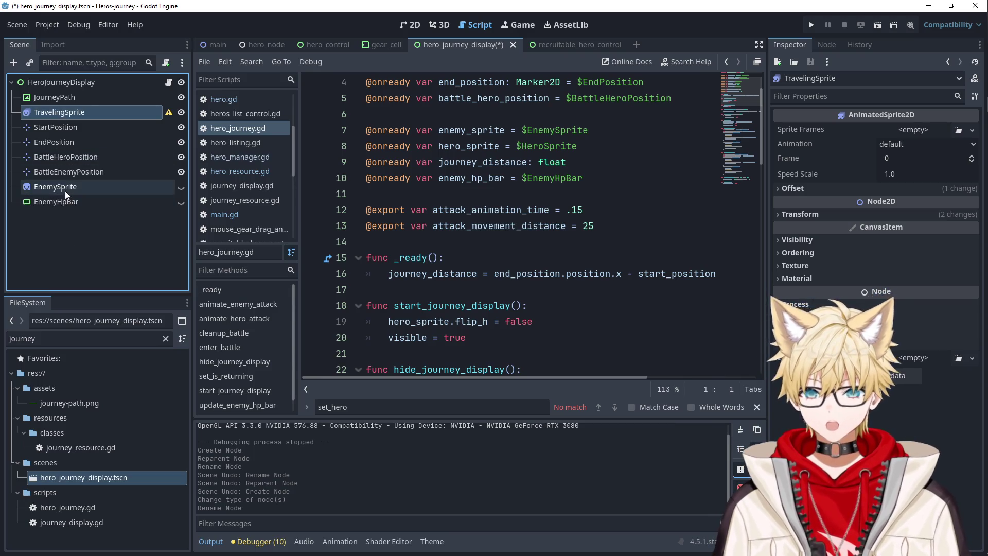
- Add a Sprite2D child named BattleSprite and drag it just below TravelingSprite
right_click(67, 85)
click(103, 95)
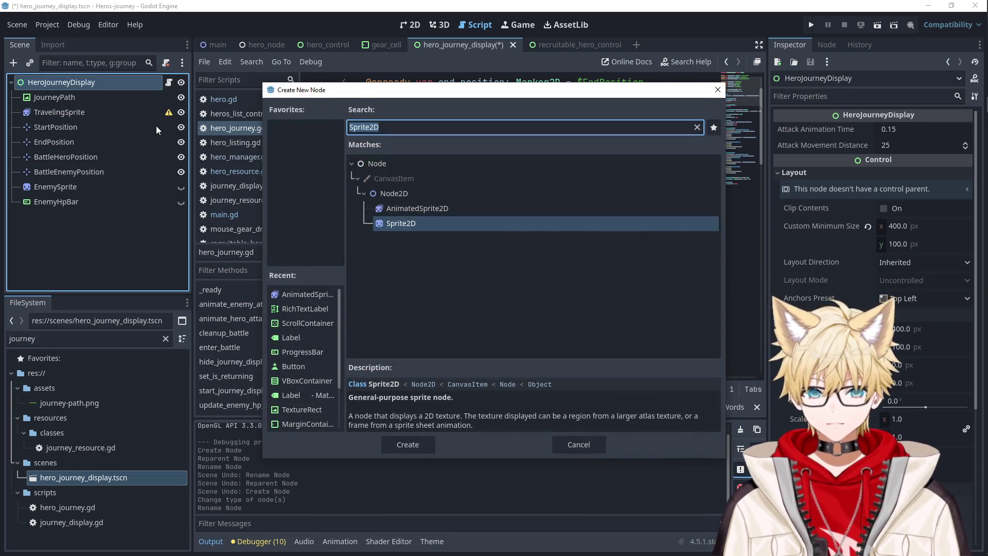
click(409, 446)
click(72, 218)
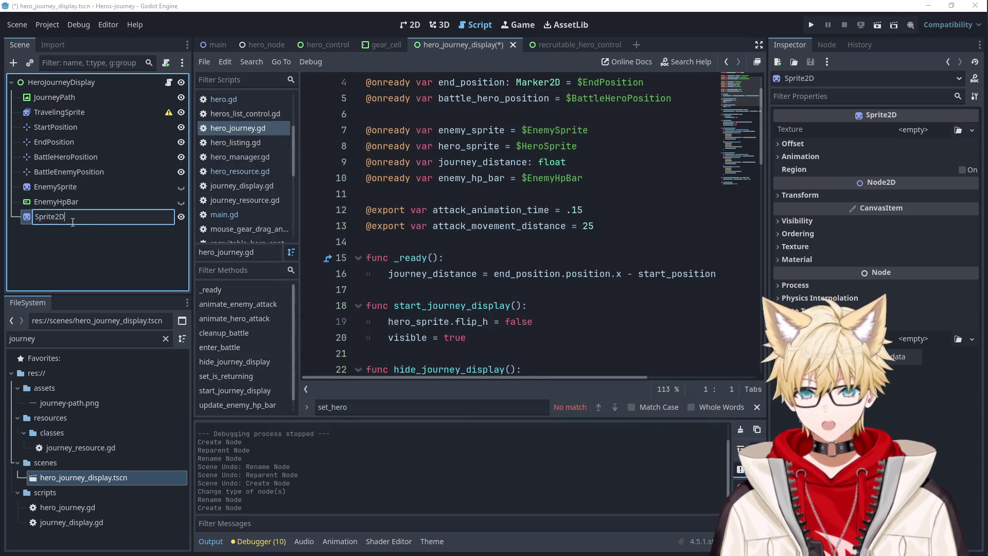
text(Batt)
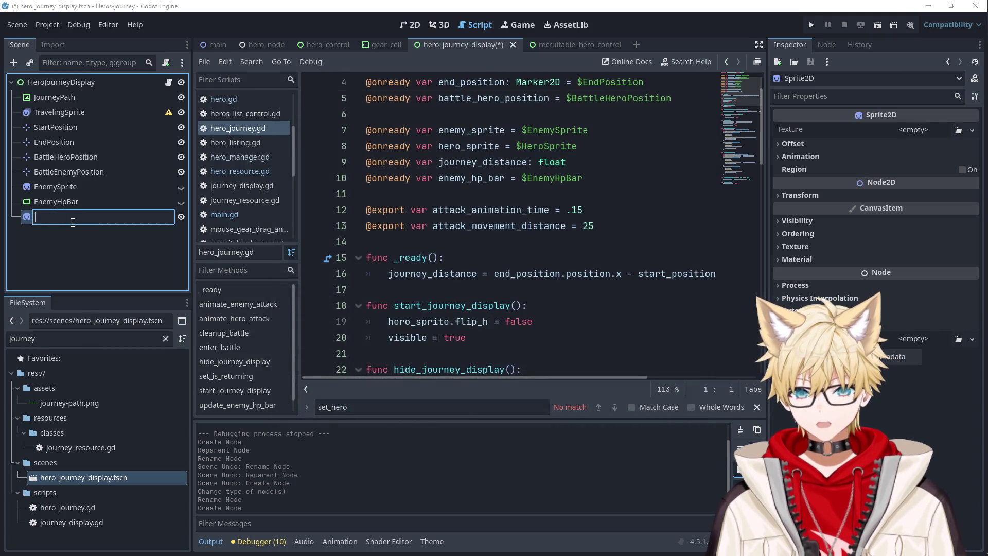
text(leSprite)
key(Return)
drag(72, 226, 77, 119)
click(463, 193)
scroll(474, 227, down, 3)
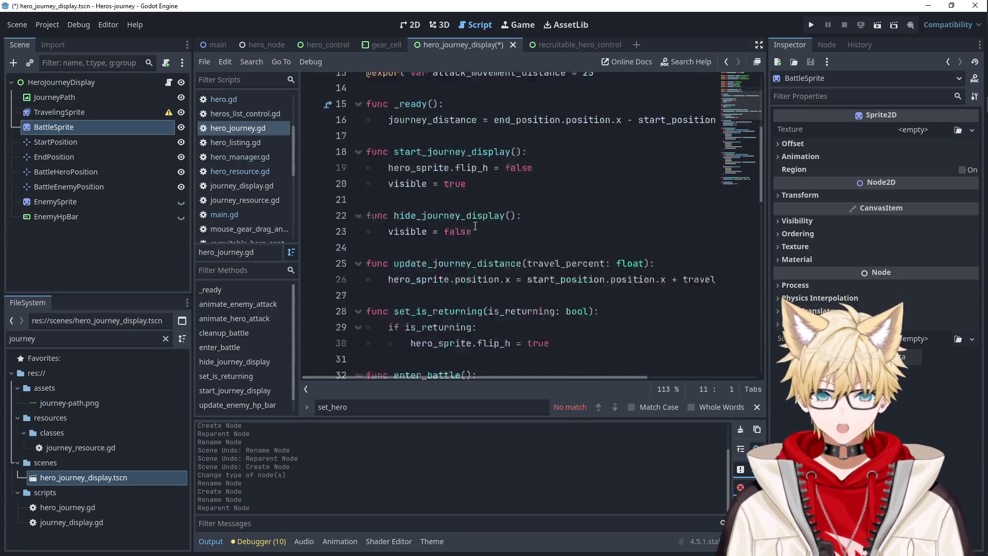
- Select hero_sprite in hero_journey.gd and step through each of its matches with Ctrl+F
scroll(474, 226, up, 3)
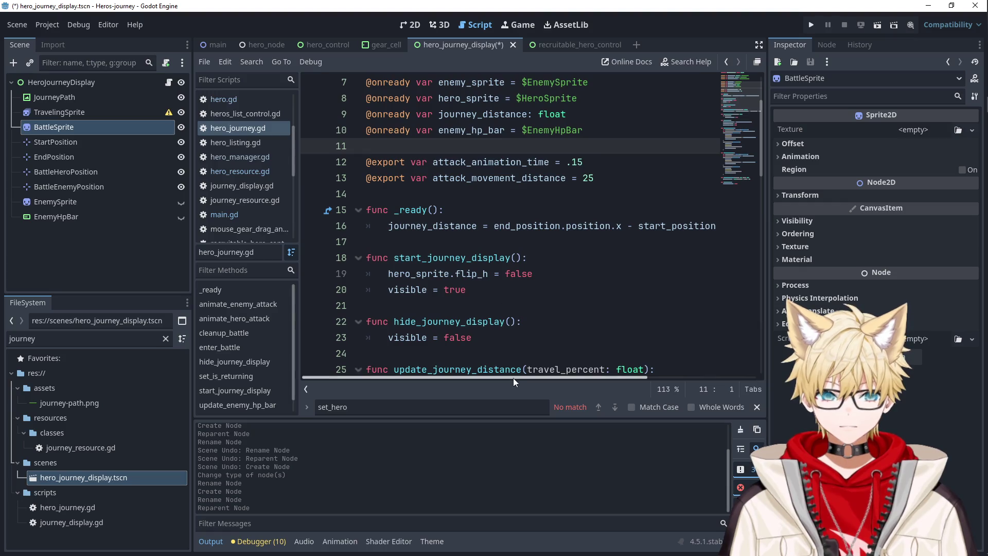
scroll(515, 361, up, 2)
double_click(471, 178)
double_click(471, 194)
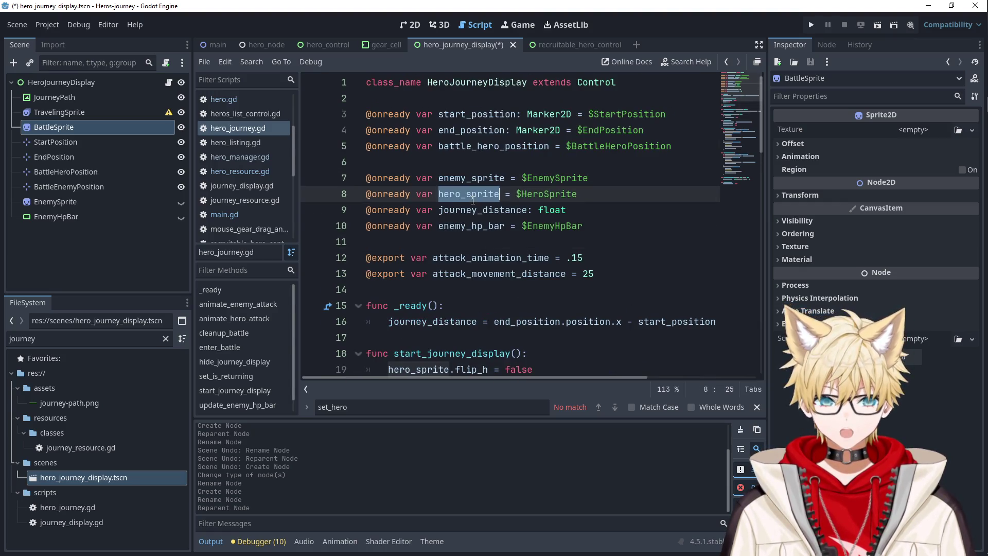
key(ctrl+f)
key(Return)
key(Return)
key(Return)
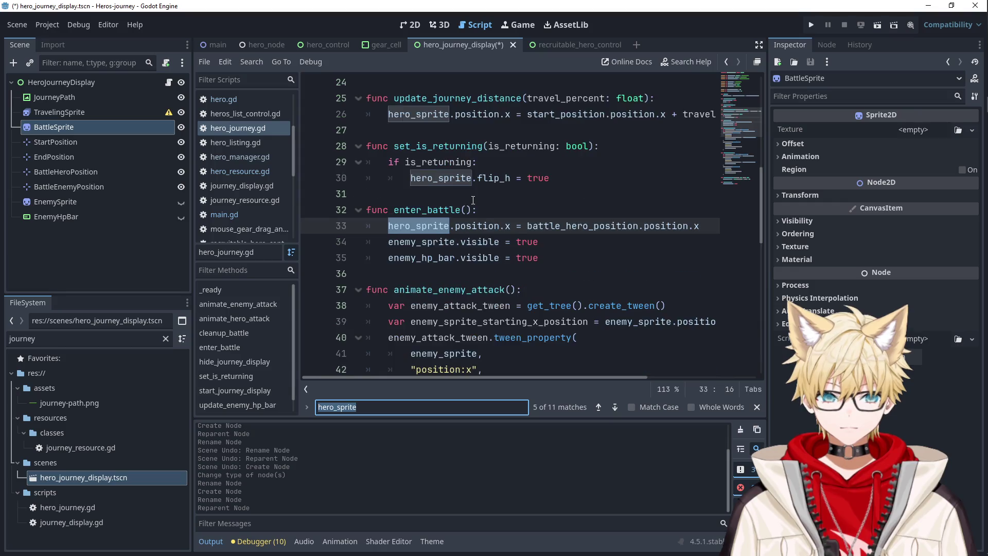
key(Return)
key(Return)
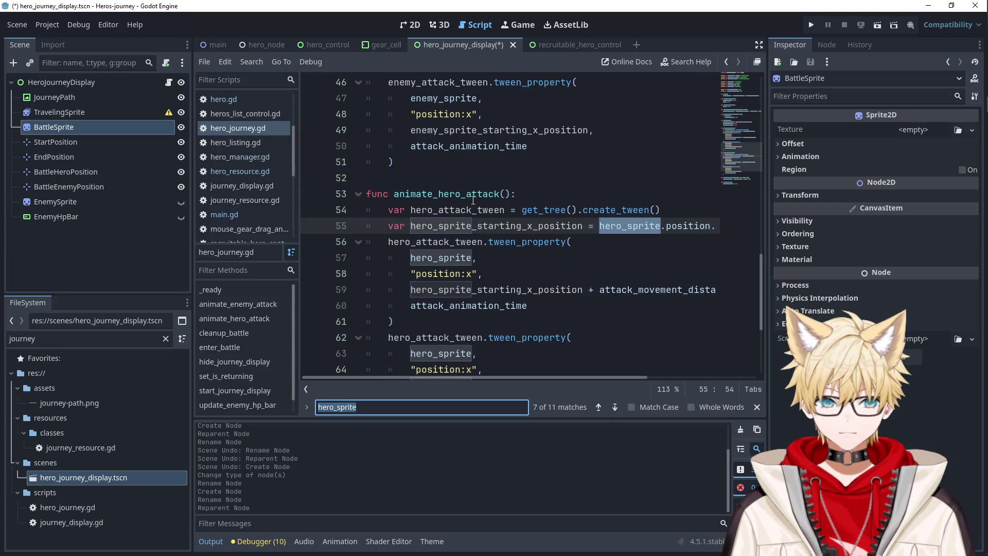
key(Return)
key(Return)
key(Return)
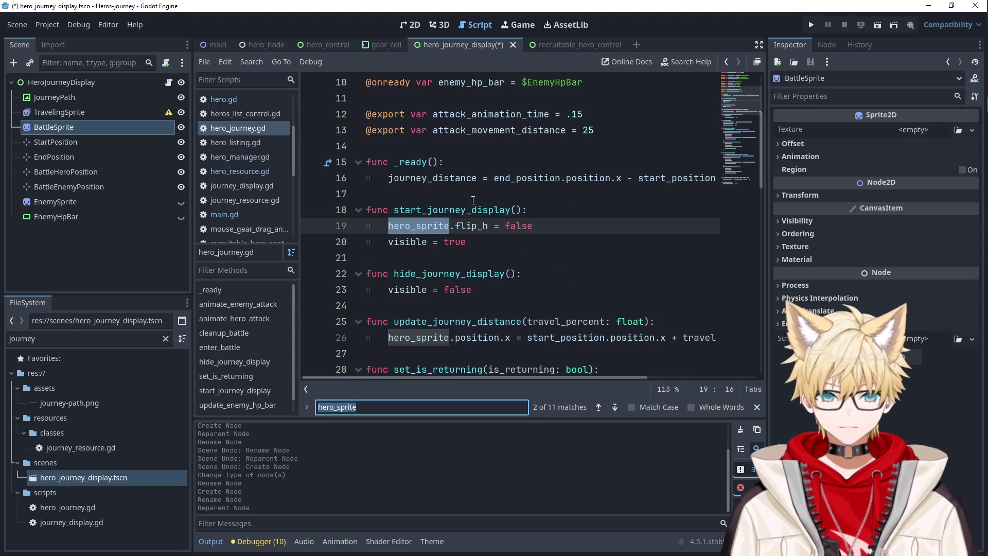
click(474, 200)
scroll(486, 202, up, 3)
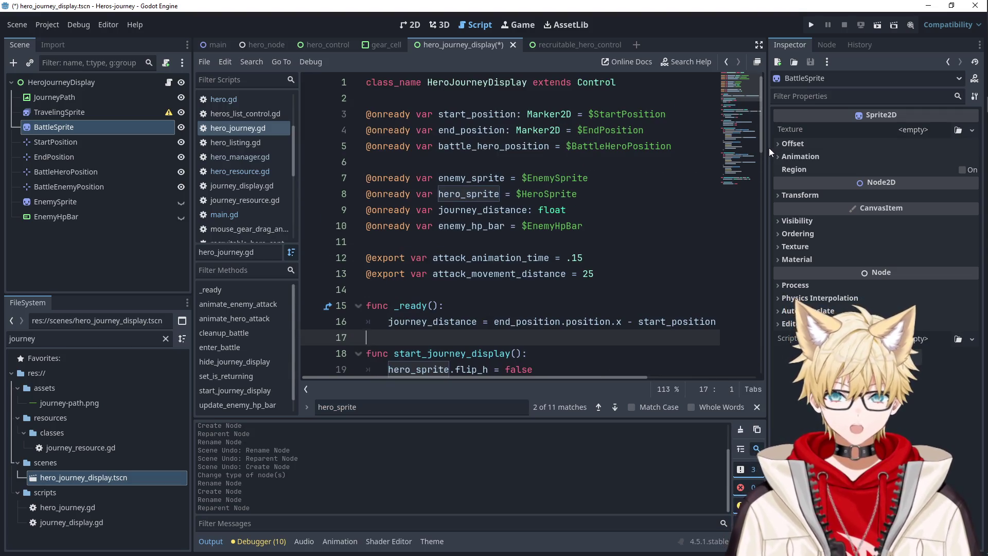
- Widen the script editor by dragging its splitter right, then switch to the Discord golem image
drag(767, 148, 872, 148)
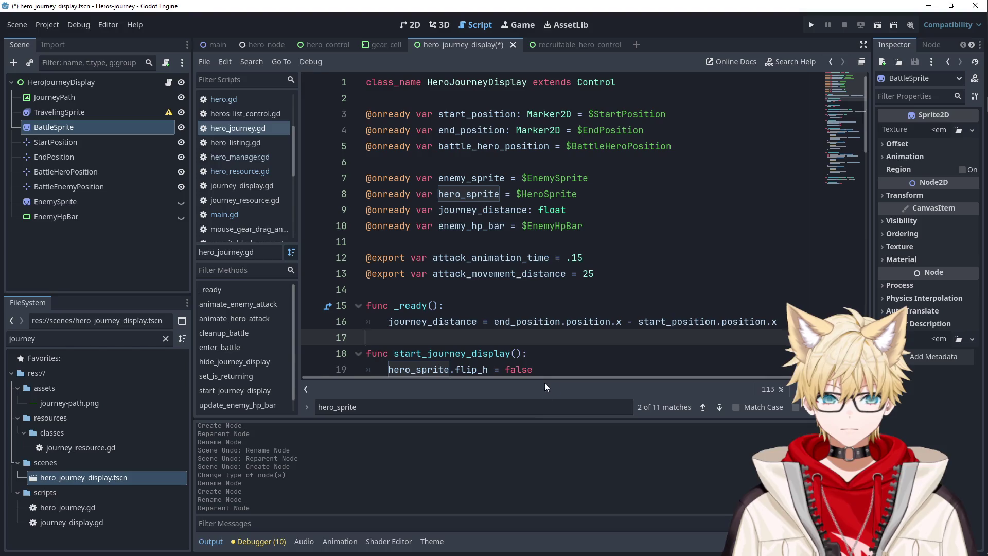
scroll(538, 316, down, 1)
mouse_move(986, 87)
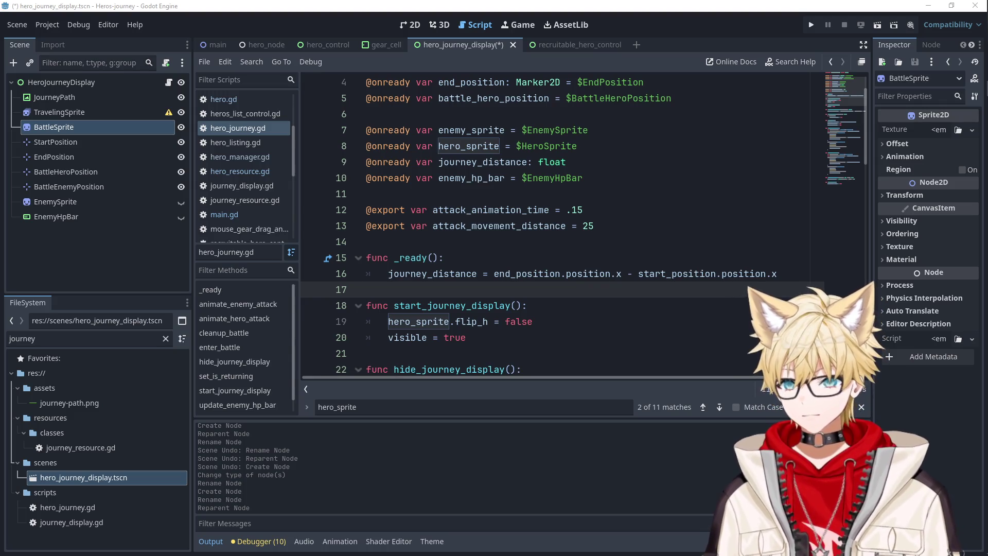
key(alt+Tab)
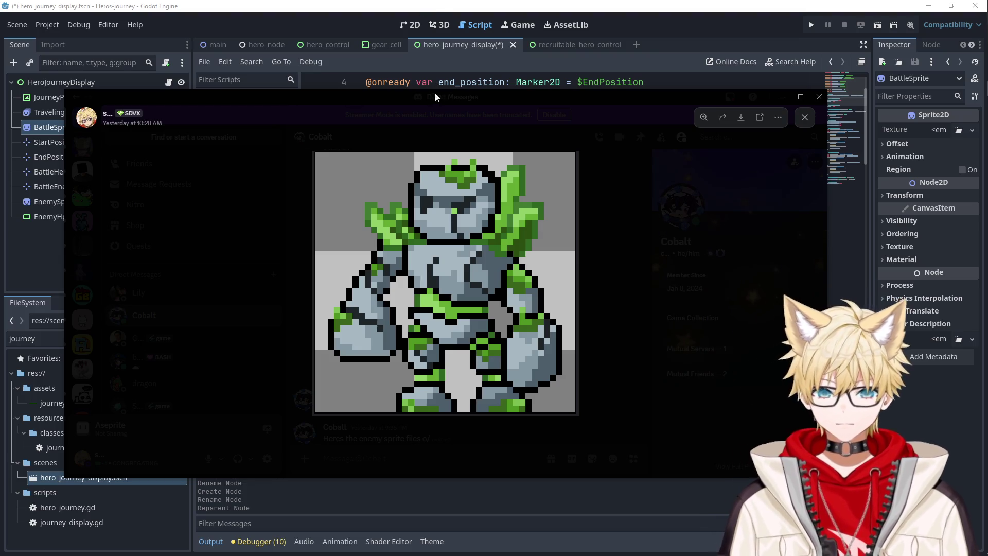
- Close the Discord golem image viewer and return to Godot
key(alt+Tab)
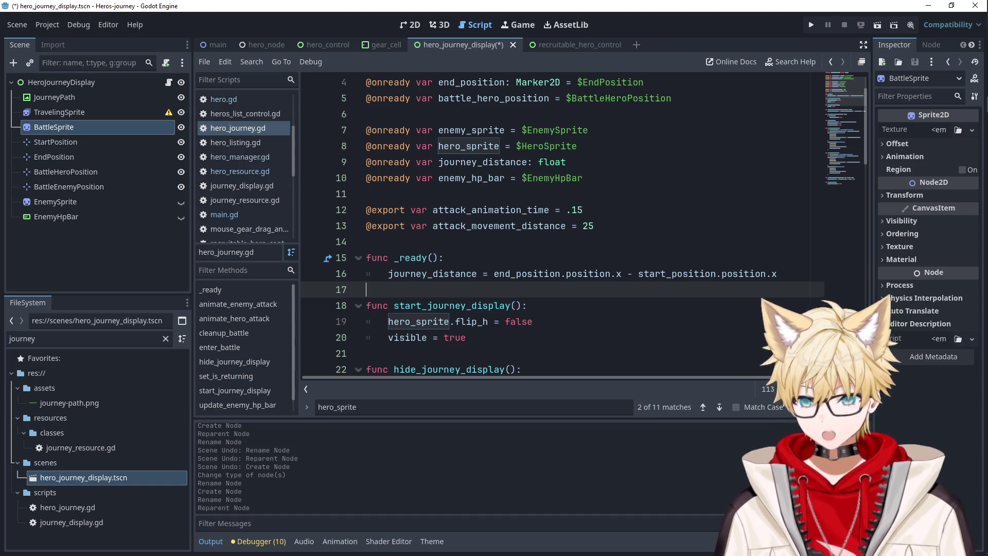
- Glance at the Obsidian journey to-do list, then return to the hero_sprite declaration
key(alt+Tab)
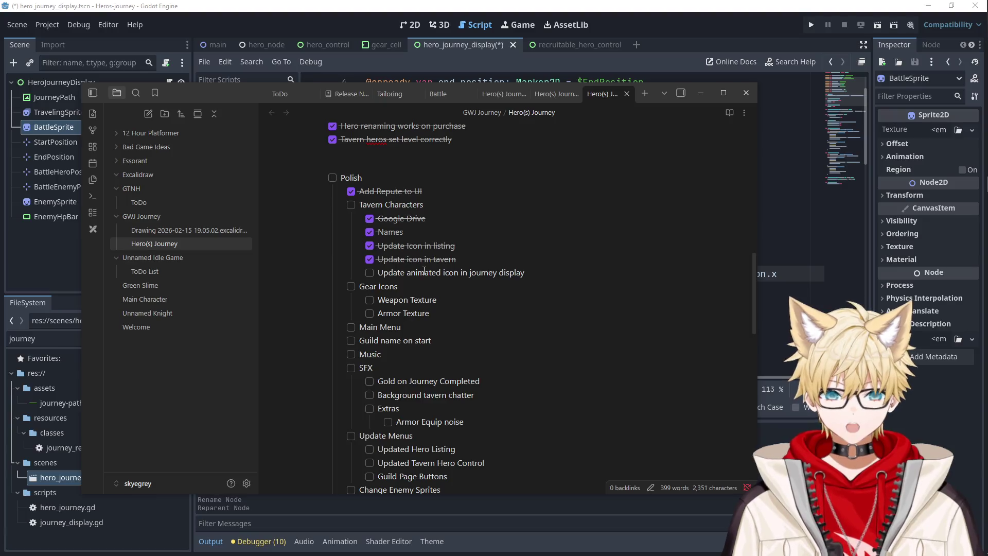
key(alt+Tab)
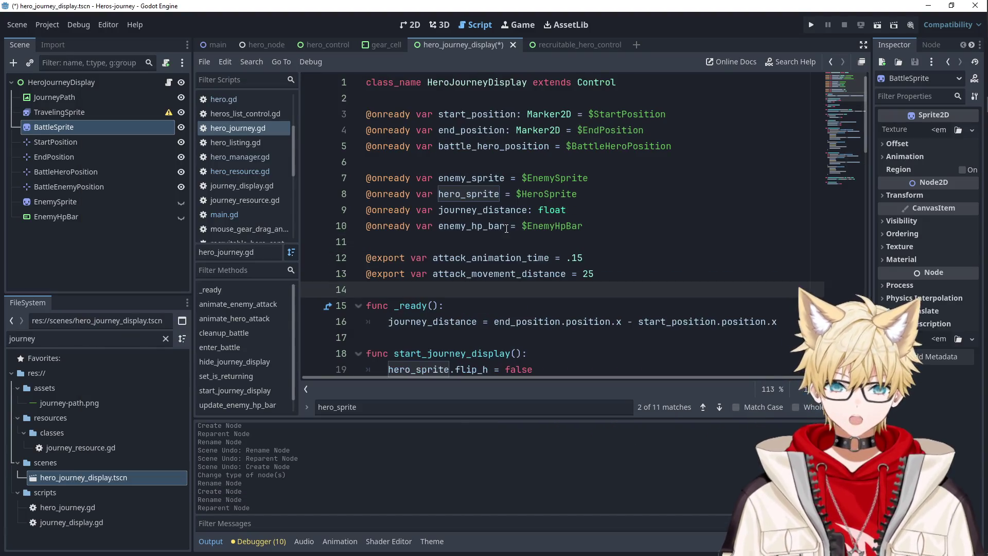
double_click(480, 194)
click(608, 181)
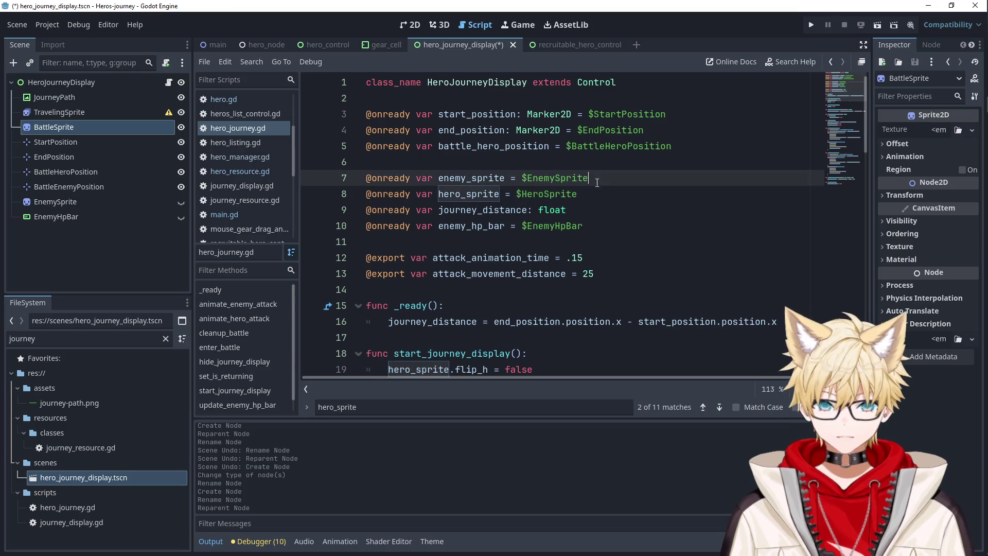
- Make TravelingSprite a scene-unique node and Ctrl-drag an onready reference to it into the script
click(55, 118)
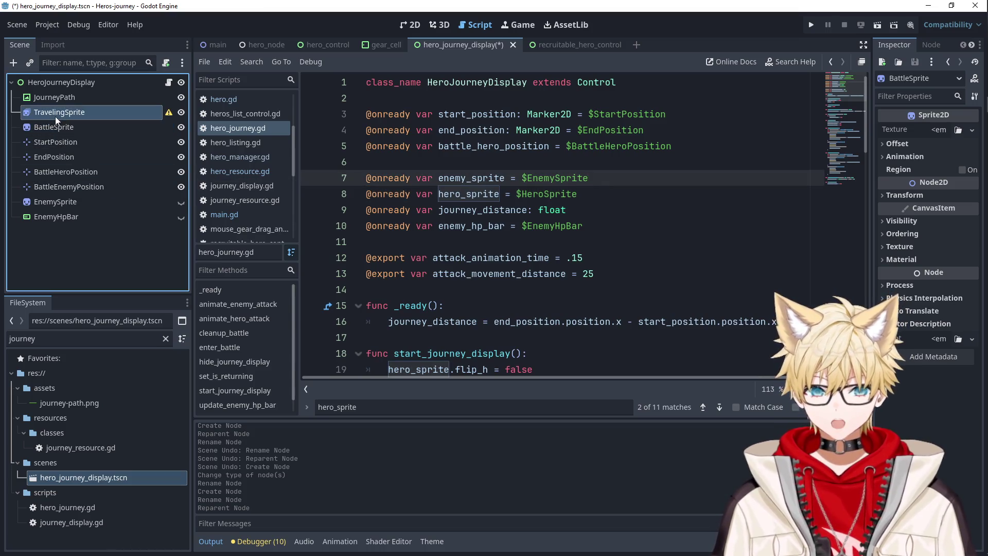
right_click(55, 118)
click(93, 387)
mouse_move(75, 111)
mouse_down()
mouse_move(397, 256)
mouse_move(402, 242)
mouse_up()
- Add a stub function set_traveling_sprite(hero_texture: Texture2D) with a pass body at the script's end
scroll(502, 286, down, 3)
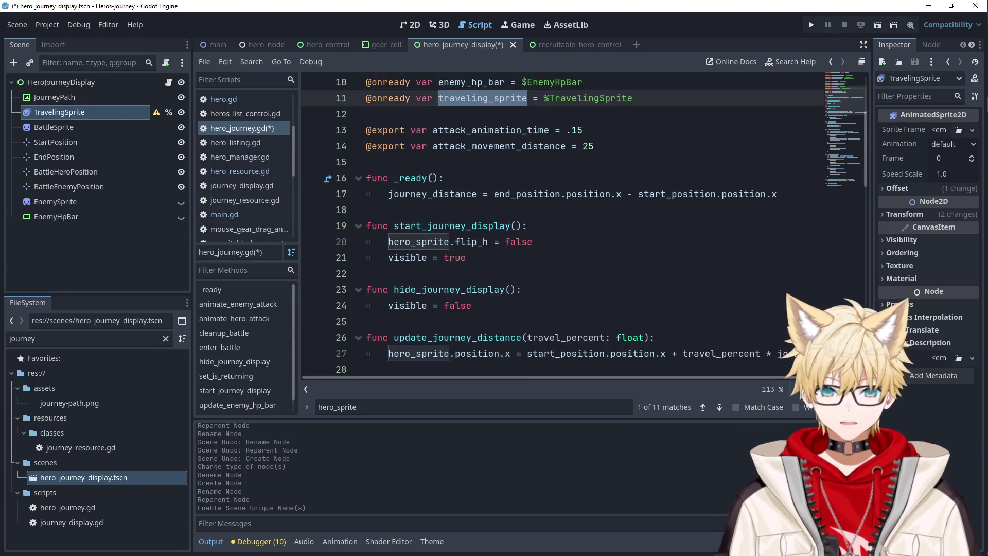
scroll(493, 231, down, 16)
click(423, 363)
key(Return)
text(func set_travl)
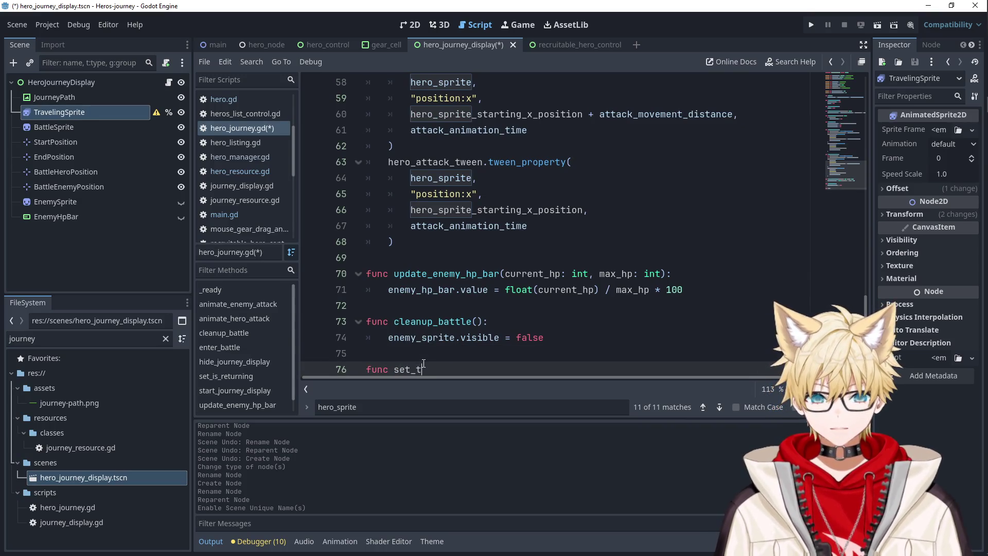
key(BackSpace)
text(eling_sprite()
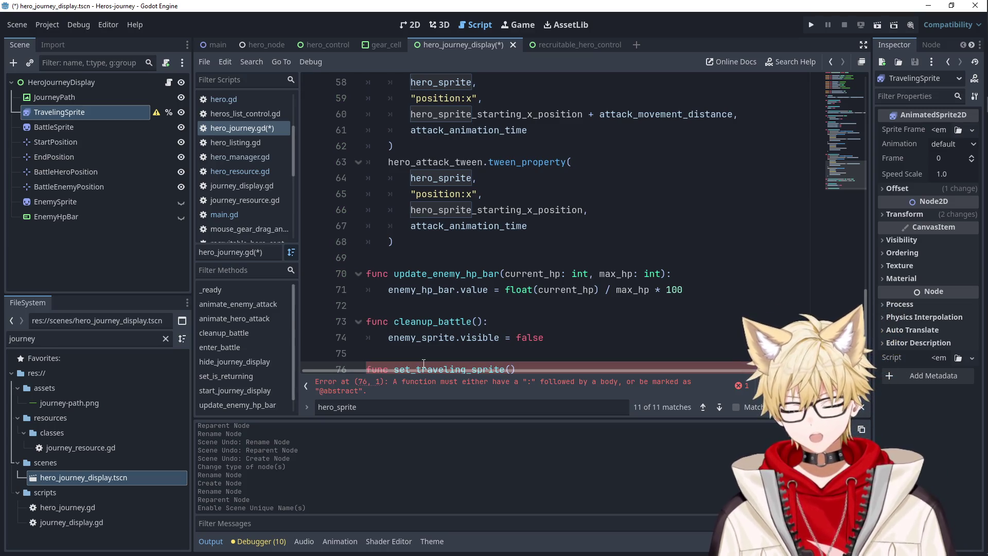
text(hero_texture)
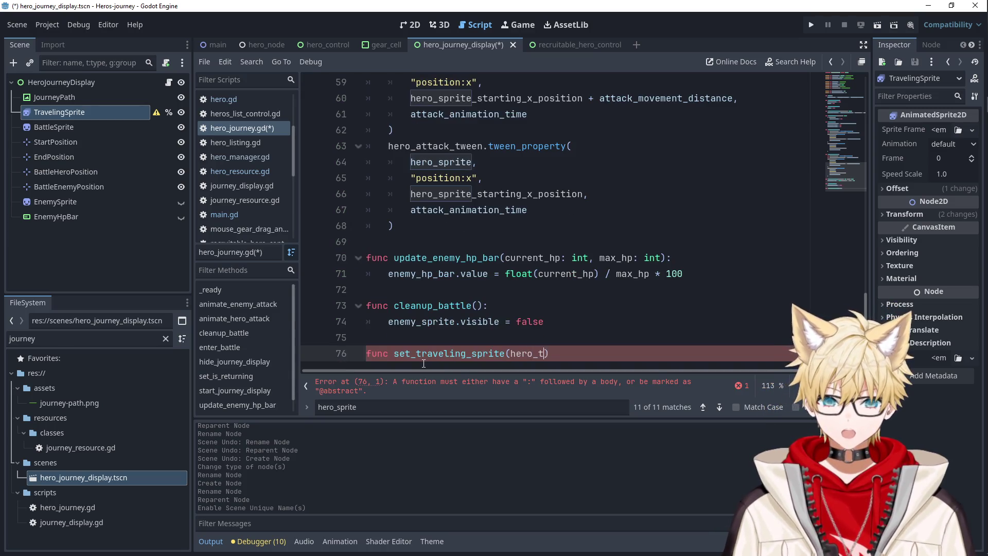
text(: Texture2D)
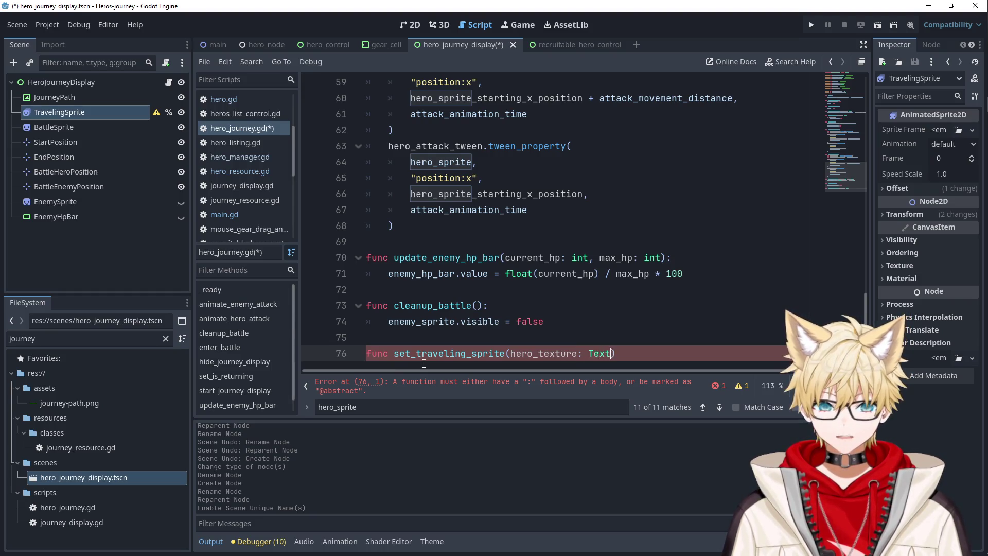
key(Escape)
click(677, 360)
text(:)
key(Return)
text(pass)
click(600, 280)
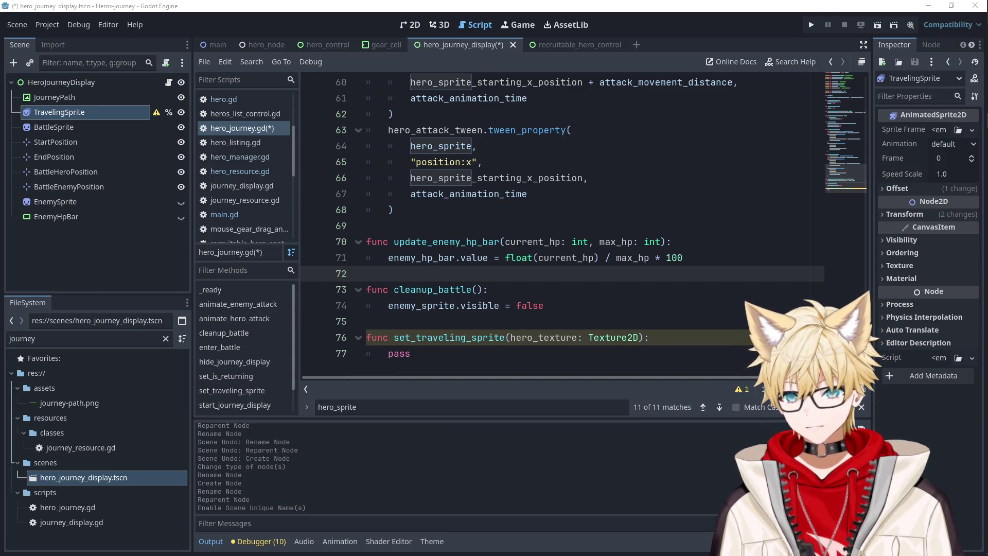
click(370, 341)
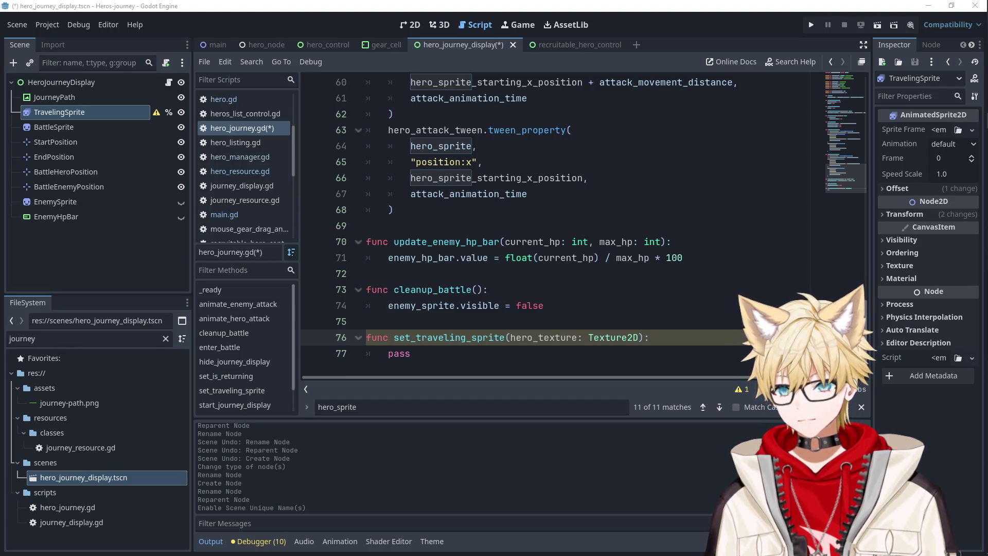
click(506, 263)
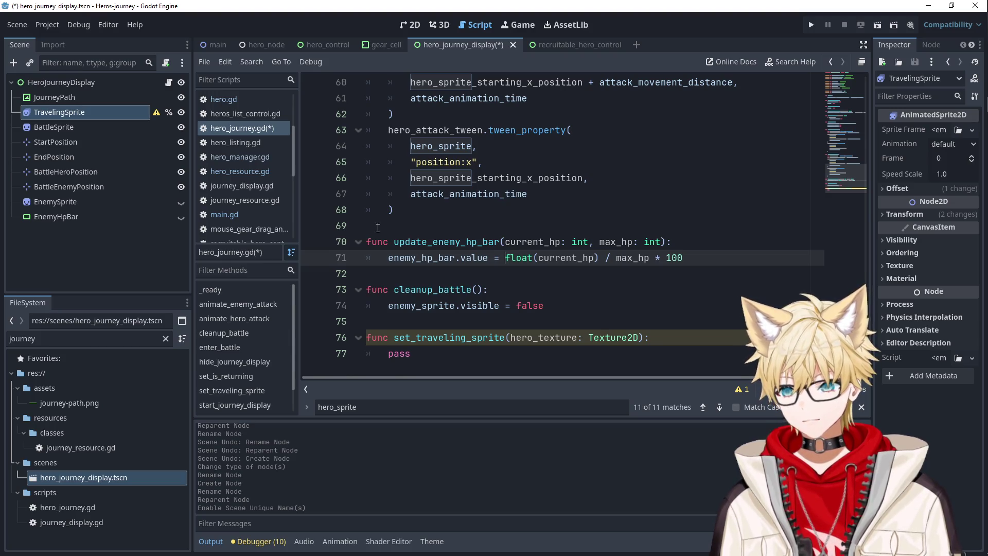
click(77, 113)
click(87, 126)
key(Up)
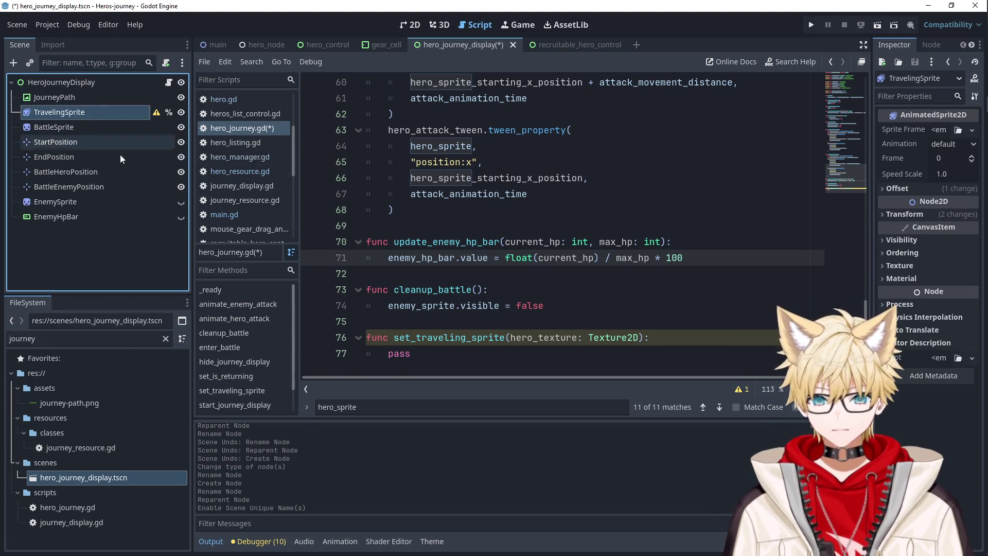
click(939, 130)
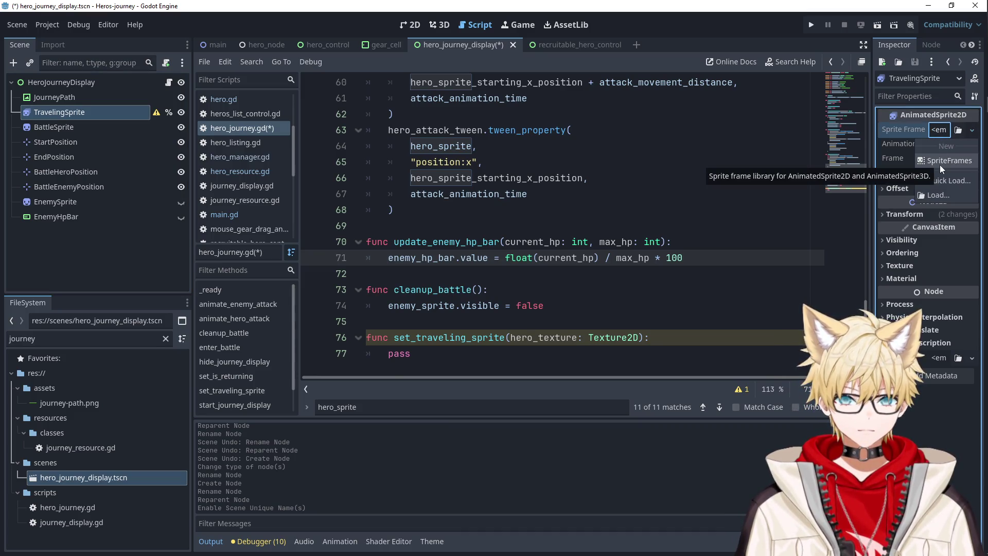
- Give TravelingSprite a new SpriteFrames resource with the default animation set to 8 FPS
click(940, 161)
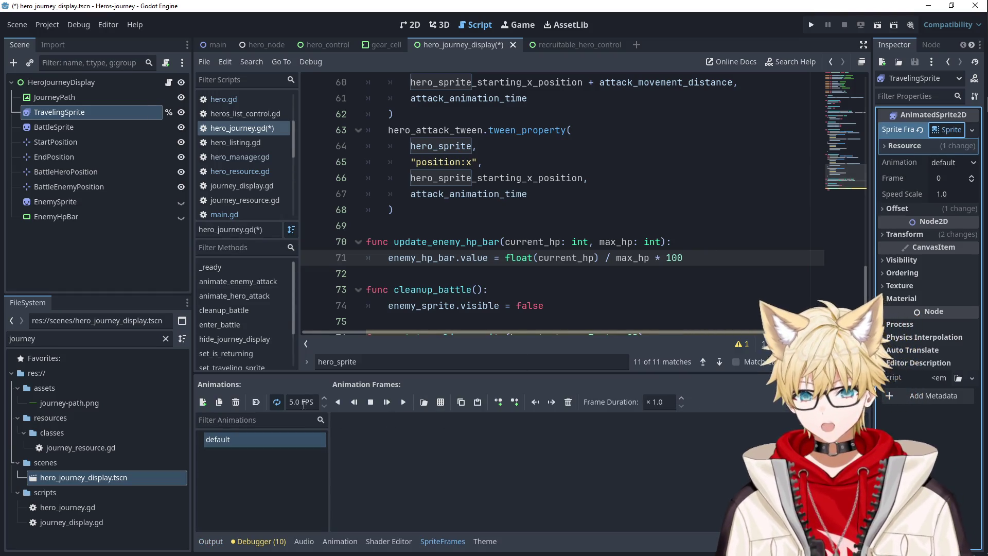
click(288, 402)
key(Delete)
text(8)
key(Return)
click(591, 229)
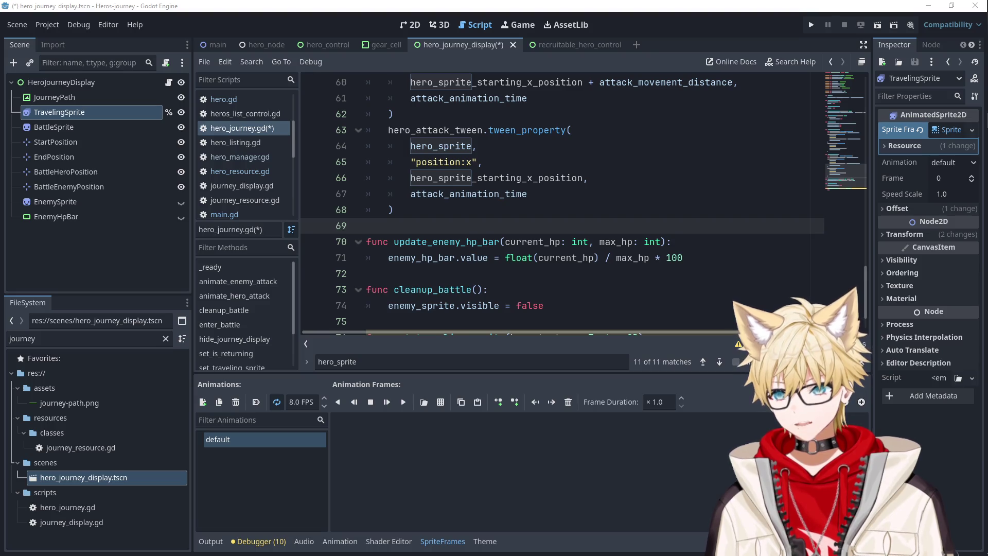
- Start typing 'f' on line 67, then bring up the Search Help dialog
click(505, 194)
text(f)
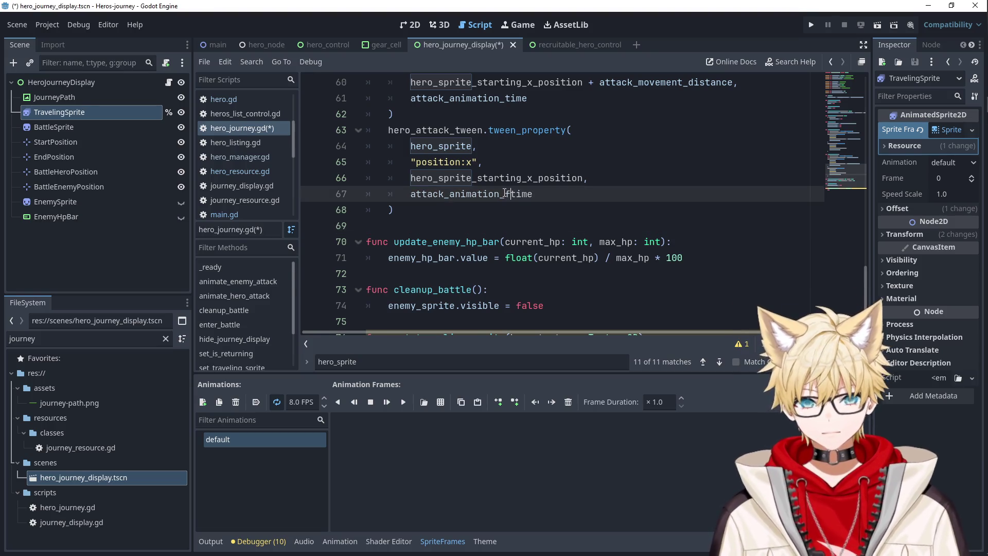
click(782, 64)
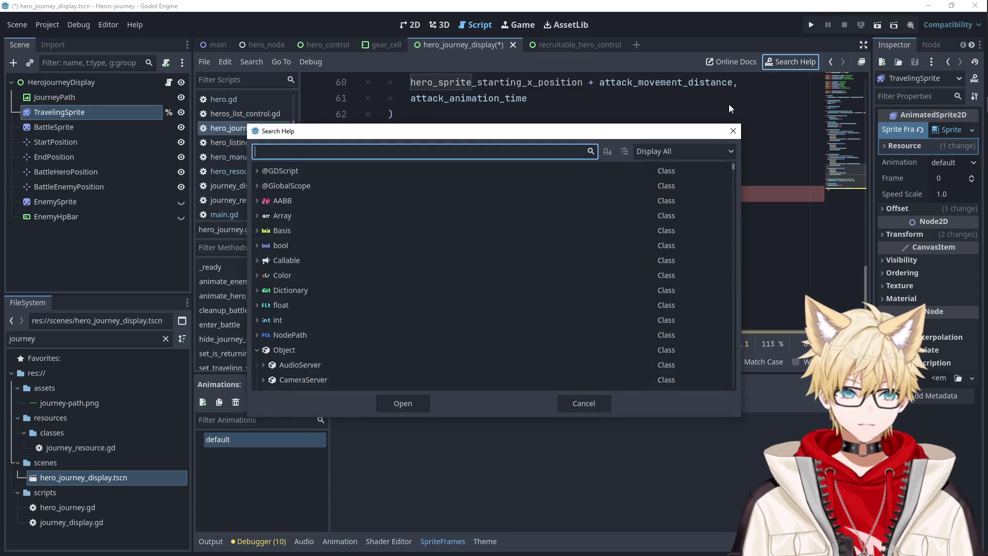
- Search help for 'frames' and read AnimatedTexture's method descriptions, rechecking the SpriteFrames resource
text(frames)
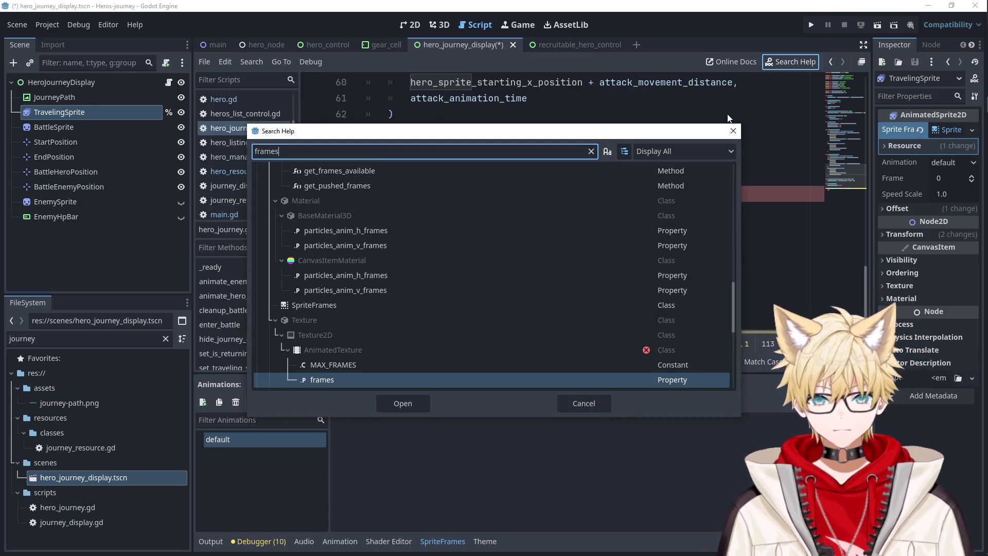
key(Return)
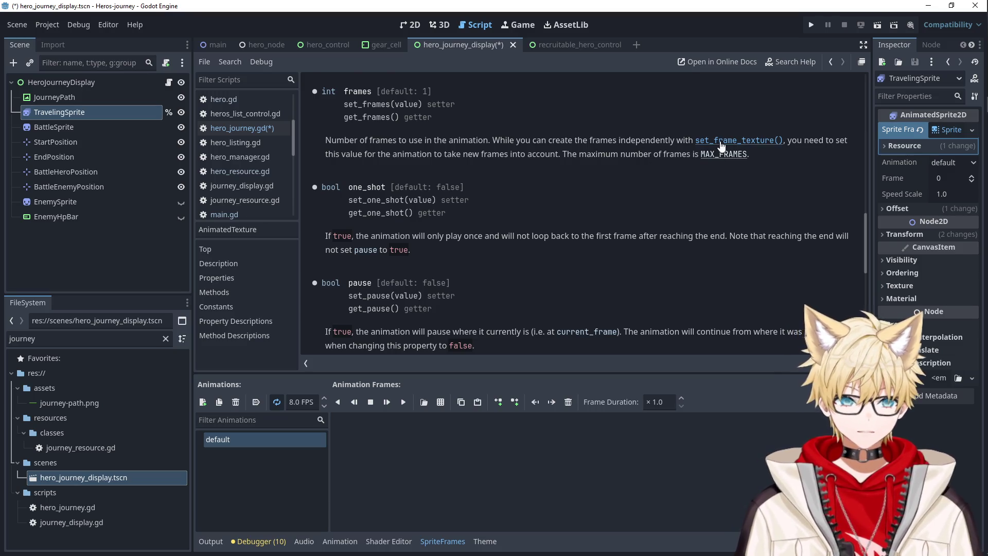
click(710, 148)
scroll(564, 177, up, 1)
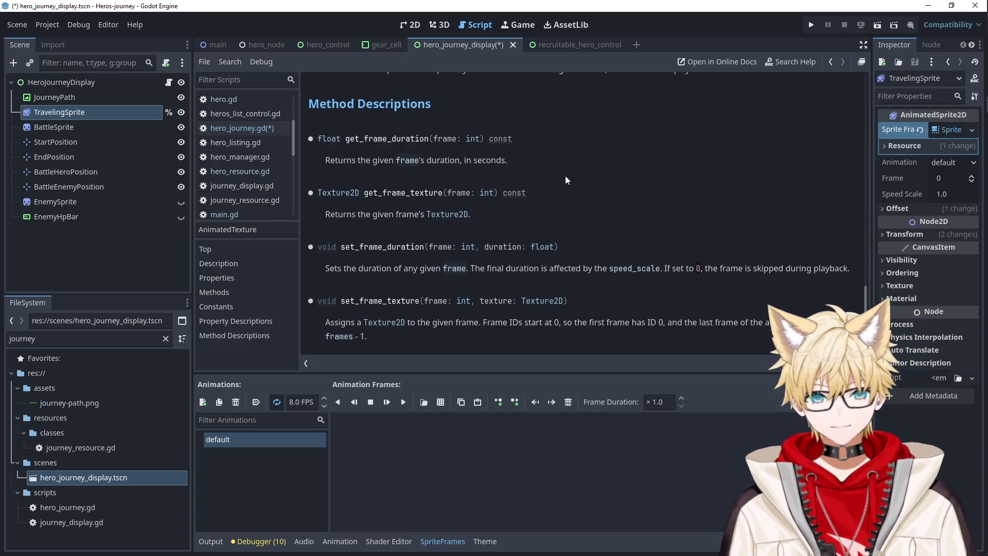
scroll(565, 177, down, 1)
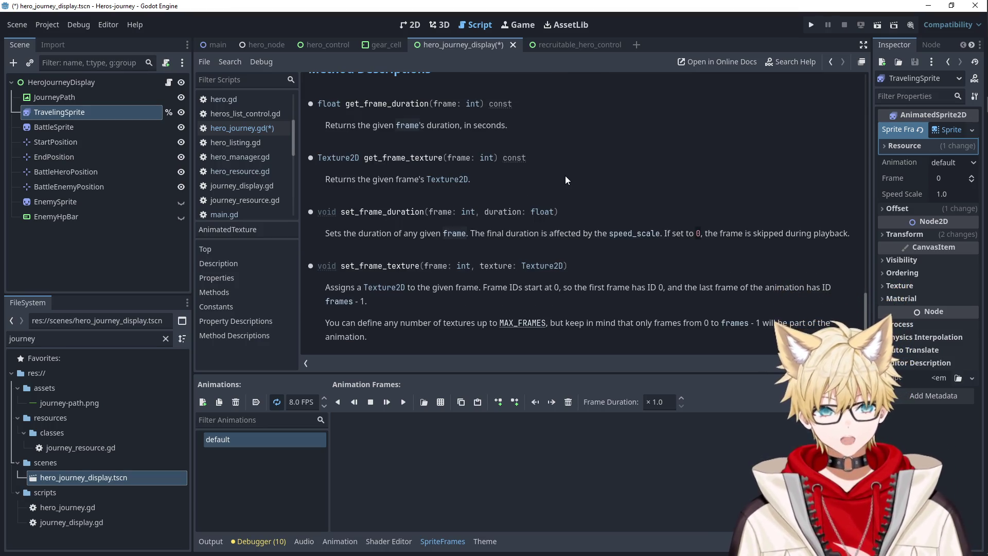
scroll(574, 198, up, 10)
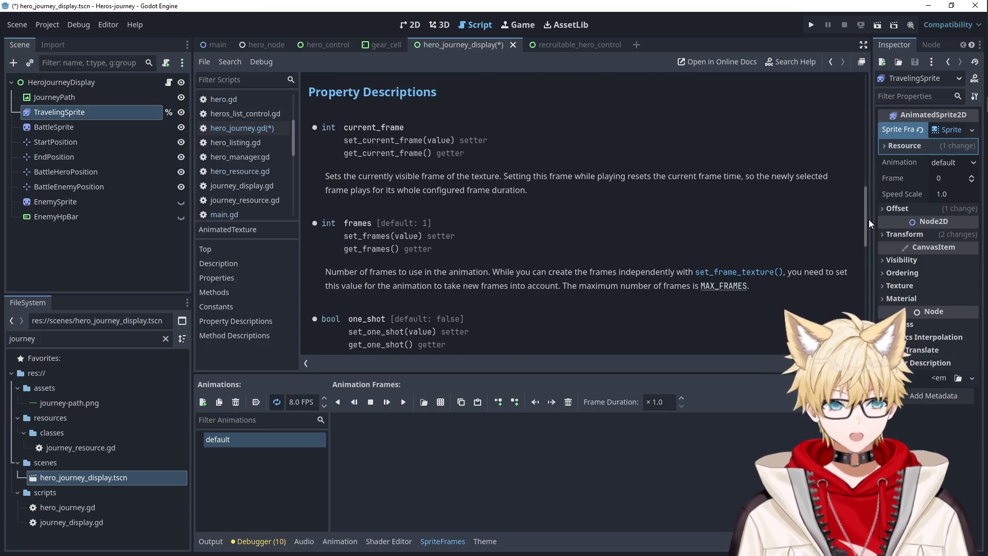
drag(864, 221, 866, 84)
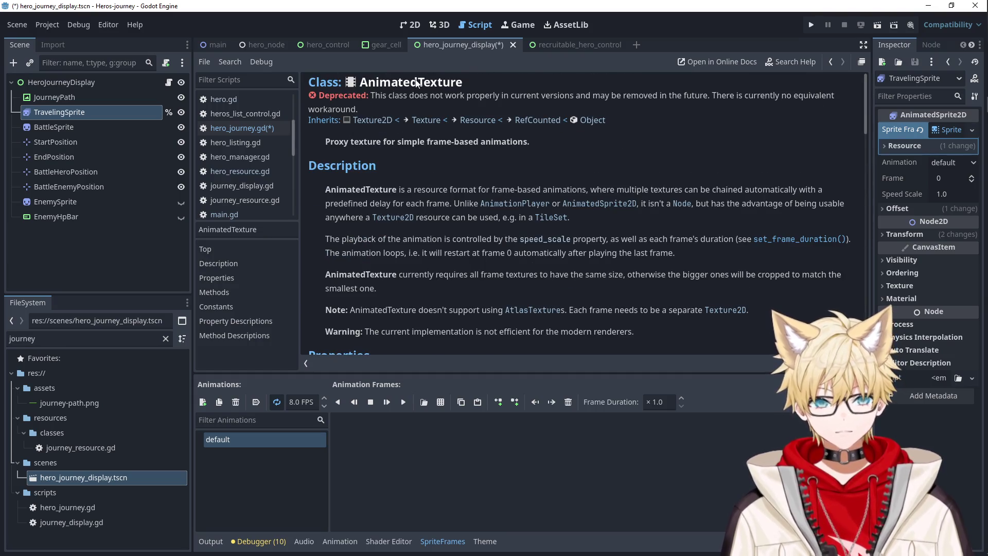
click(949, 131)
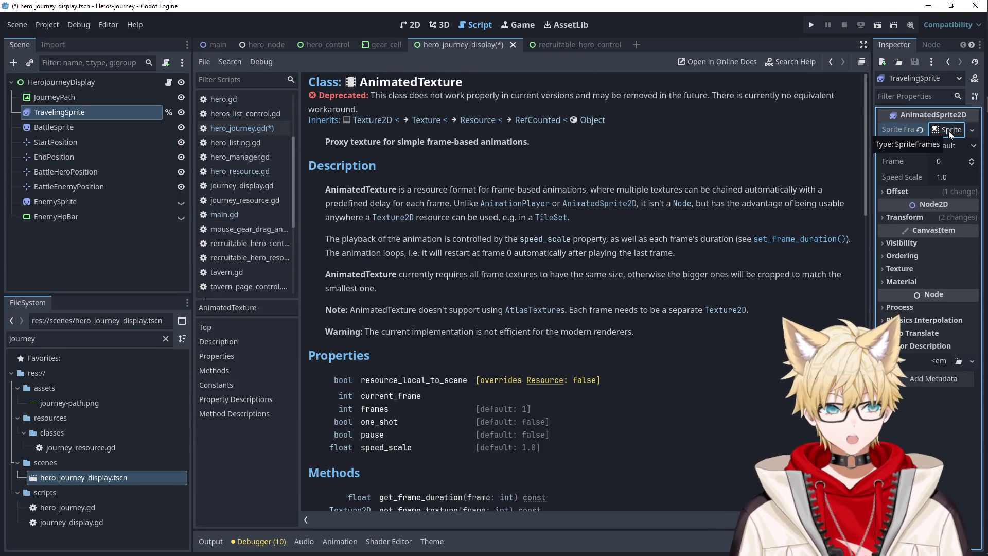
click(949, 131)
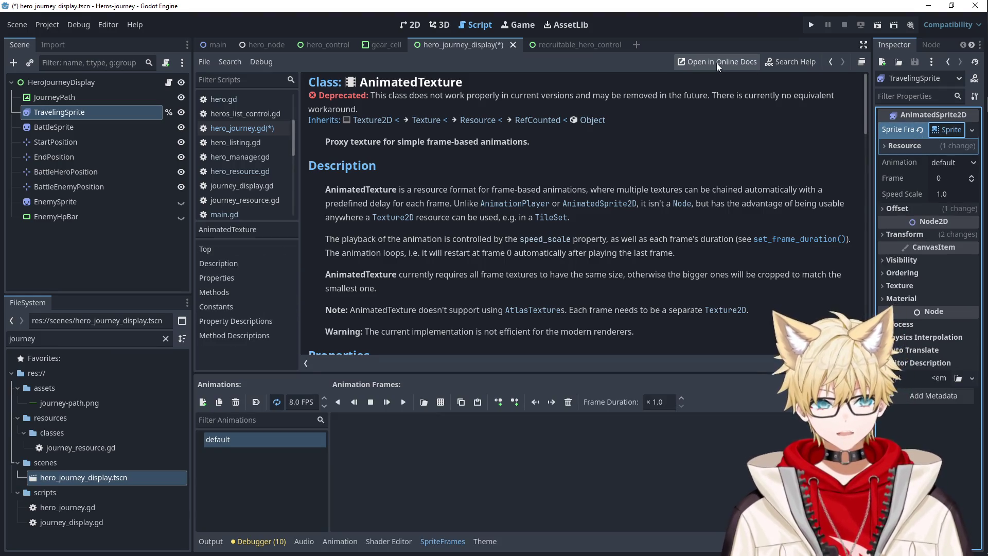
- Look up SpriteFrames' add_frame method in the docs, then go back to the AnimatedTexture page
click(795, 61)
text(spriteframes)
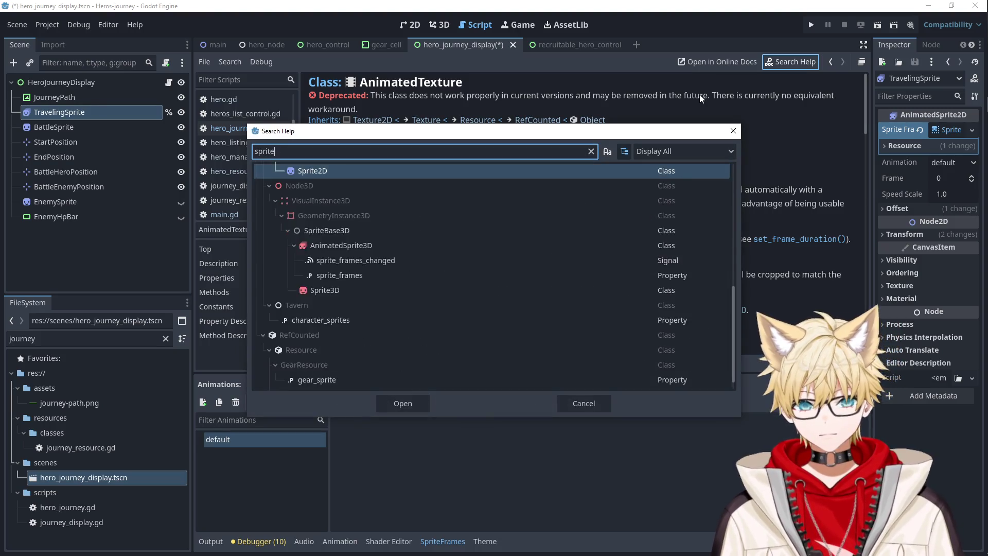
key(Return)
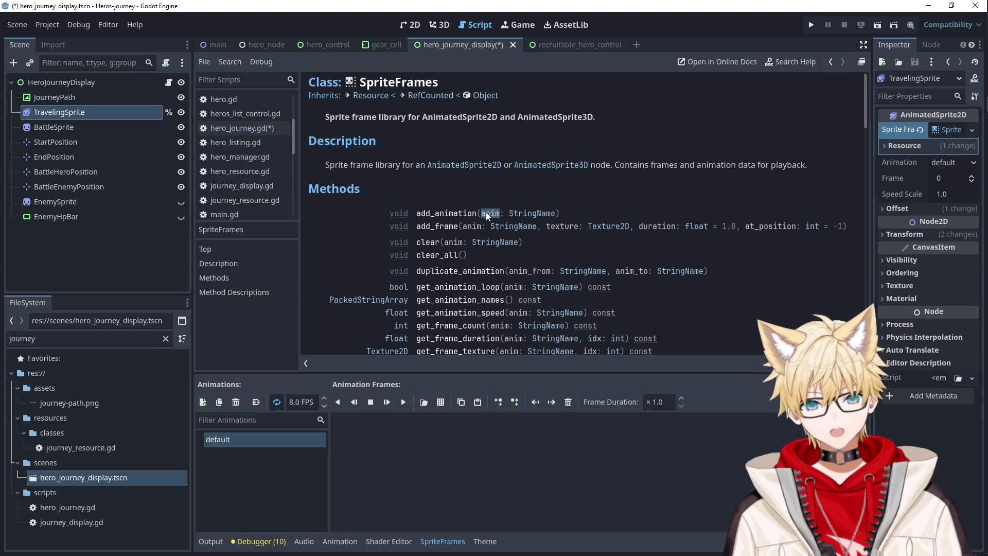
click(444, 228)
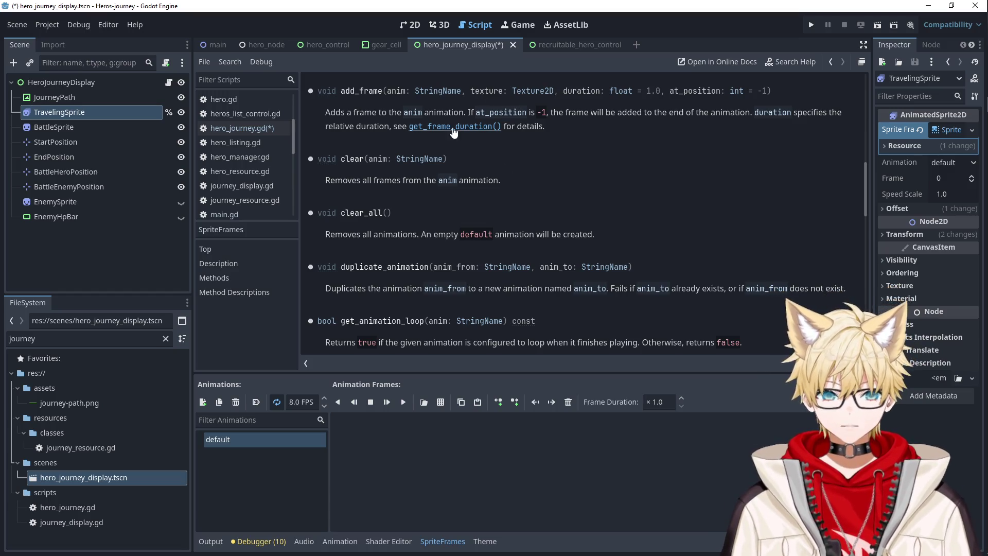
click(830, 62)
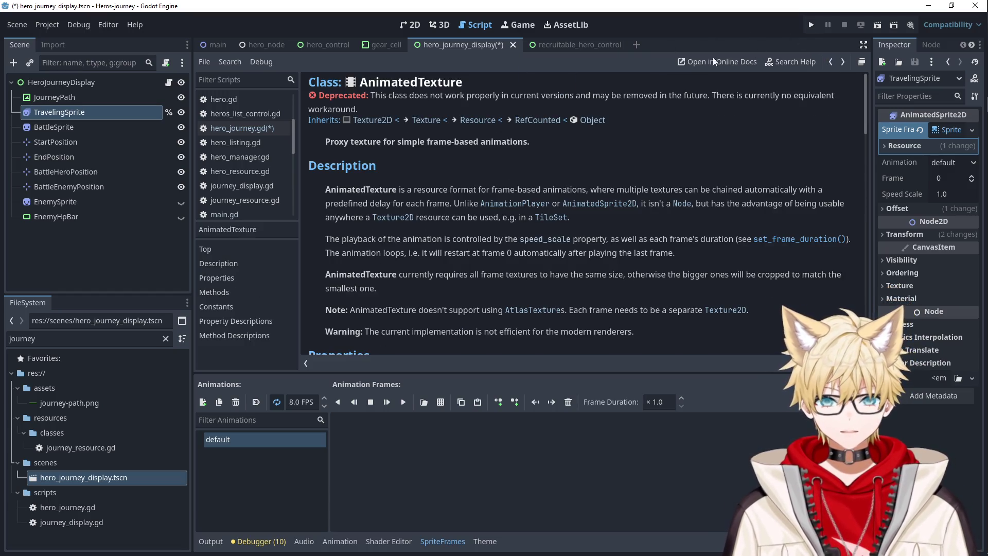
- Replace the placeholder pass in set_traveling_sprite with var left_frame = hero_texture.get_image()
click(168, 82)
drag(411, 322, 388, 325)
text(var left_f)
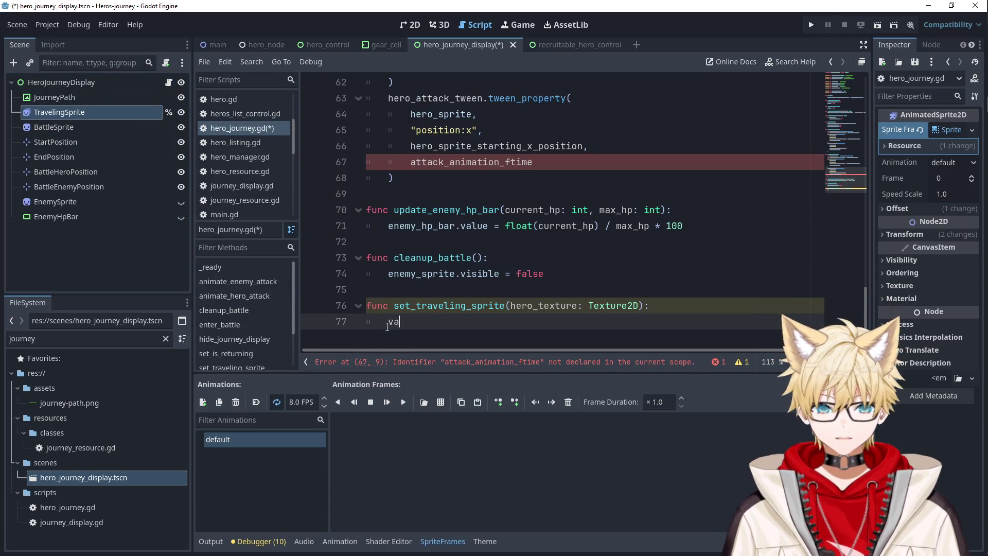
text(rame = hero)
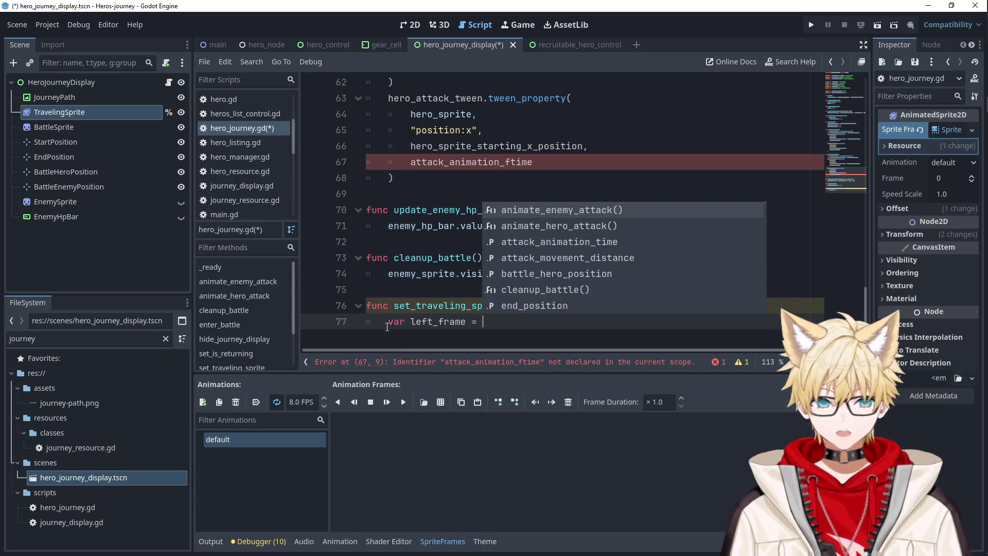
text(_texture.g)
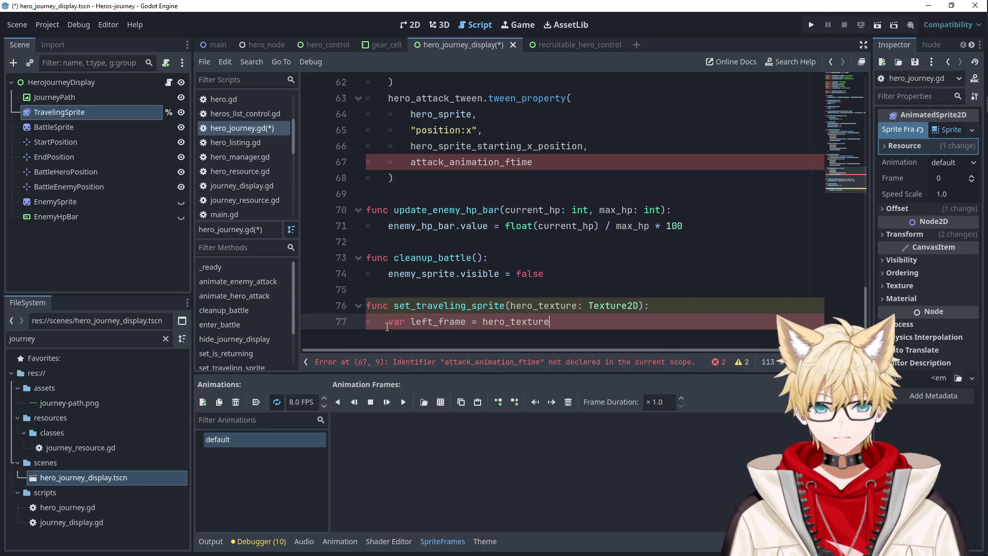
text(et_im)
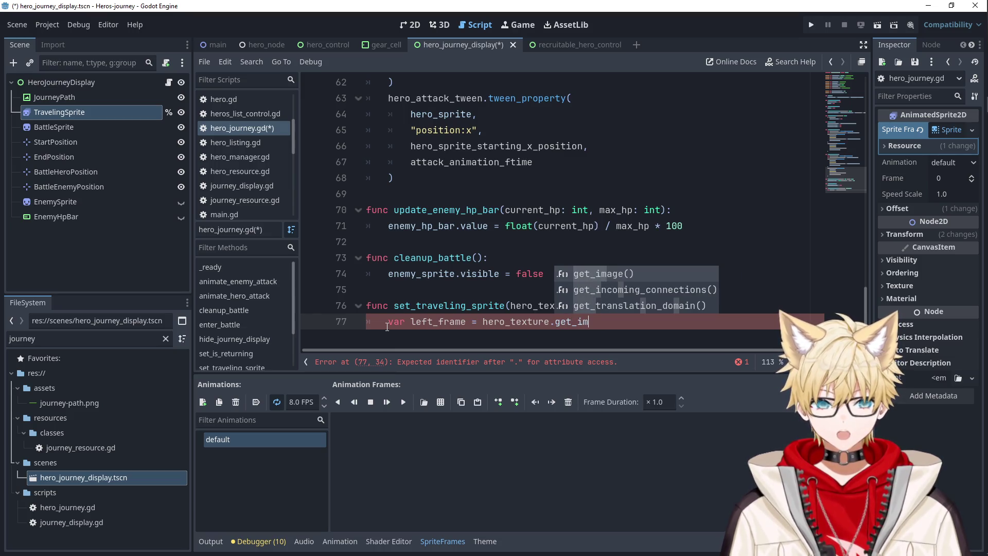
key(Return)
- Copy the create_from_image cropping code from set_hero_sprite in the hero_control scene
click(316, 45)
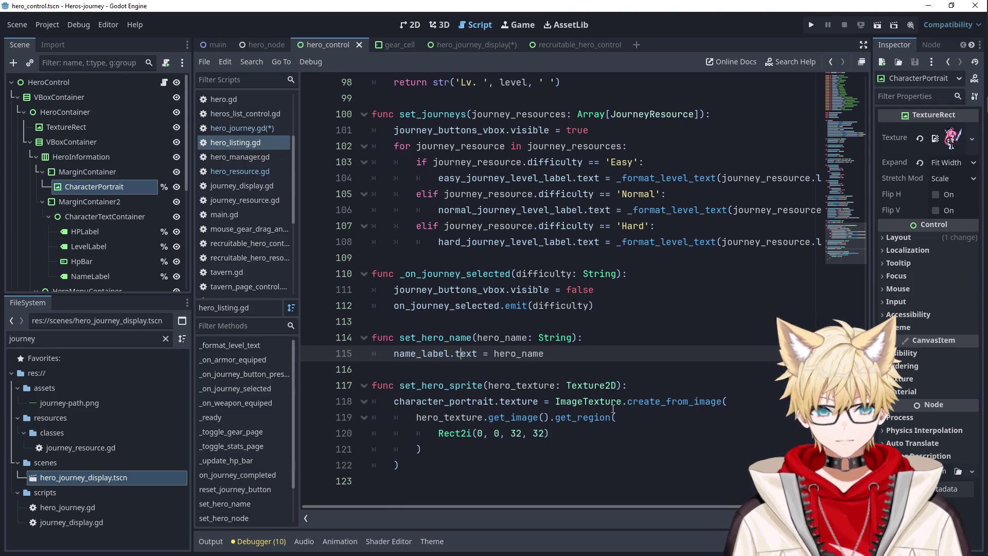
mouse_move(557, 401)
mouse_move(554, 401)
mouse_down()
mouse_move(721, 404)
mouse_move(607, 435)
mouse_move(576, 461)
mouse_up()
key(ctrl+c)
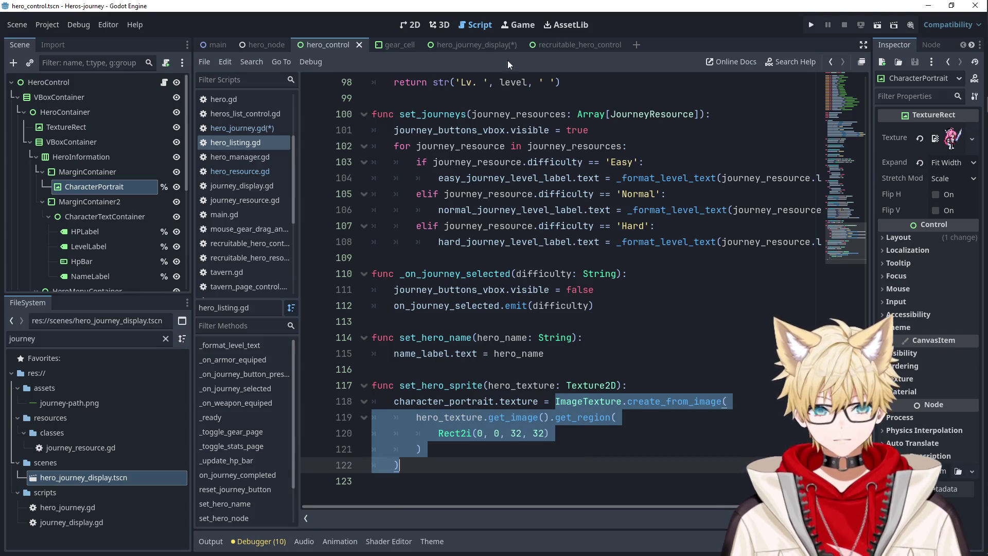
click(471, 44)
- Fix the attack_animation_ftime typo on line 67 to attack_animation_time
scroll(508, 315, down, 4)
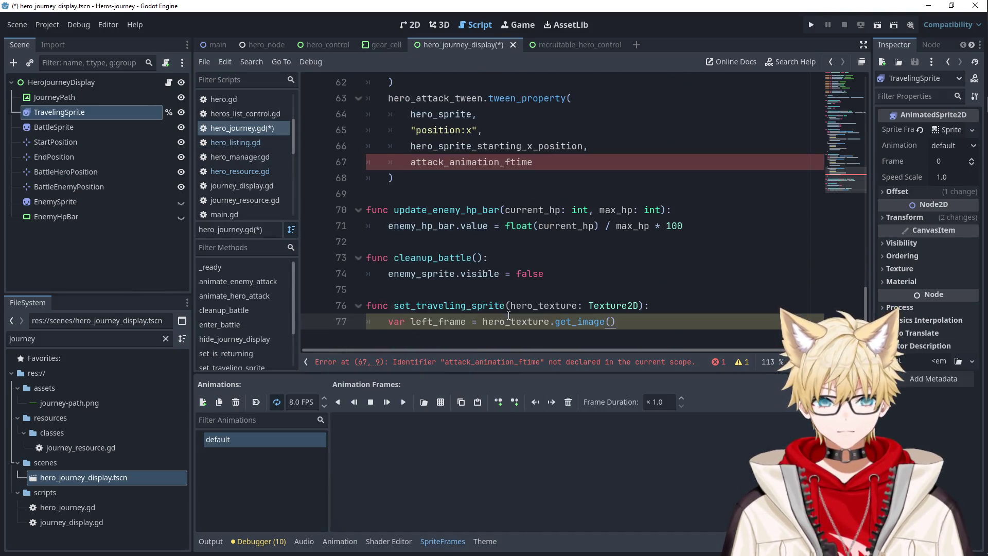
click(548, 164)
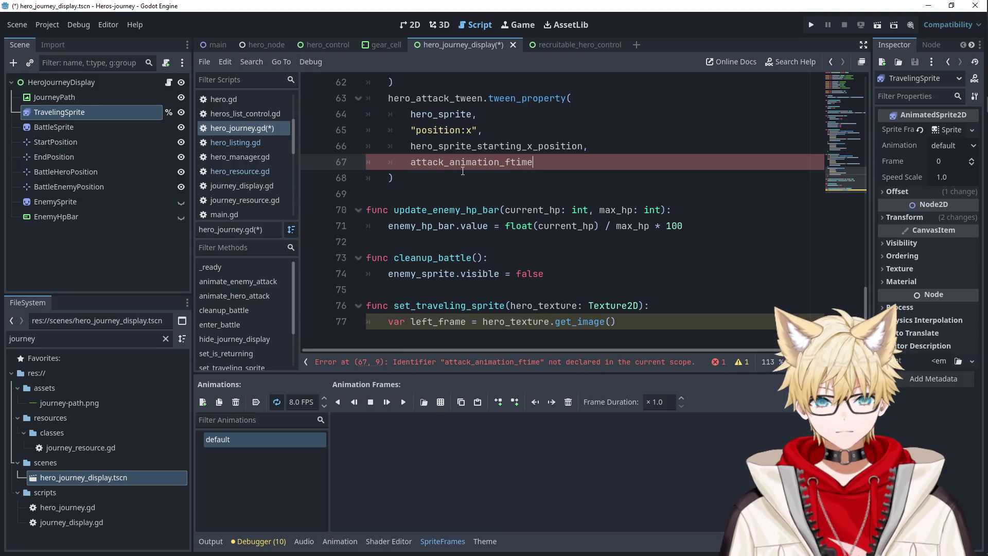
scroll(552, 161, up, 3)
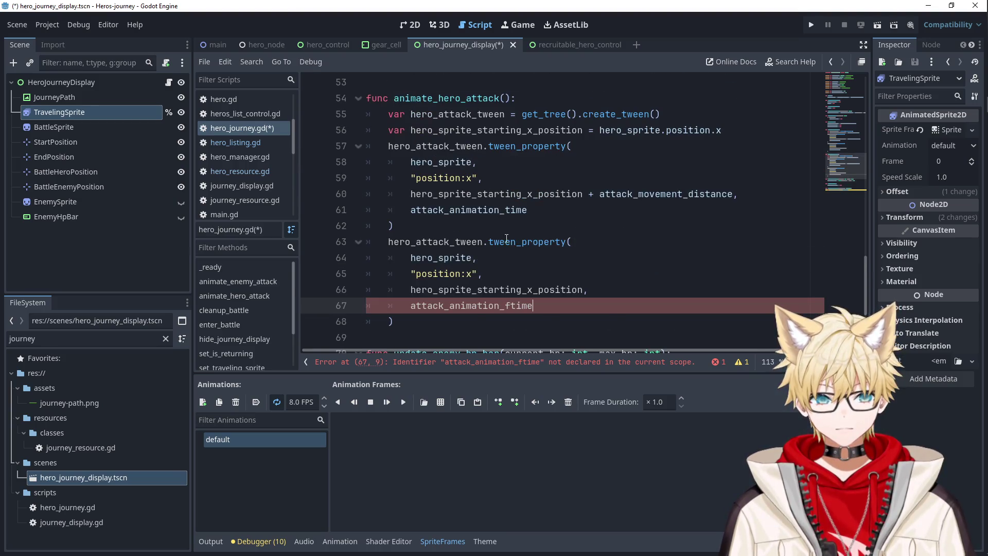
key(Left)
key(Left)
key(Left)
key(BackSpace)
- Paste the copied cropping code over the get_image() call on line 77, then review create_from_image and get_region
scroll(507, 239, down, 3)
drag(616, 322, 554, 322)
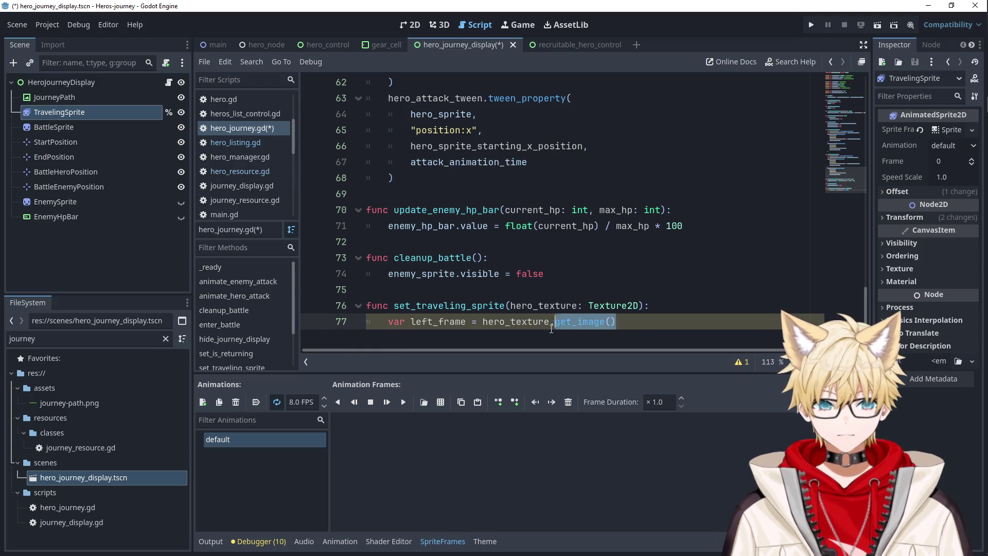
drag(615, 322, 483, 322)
key(ctrl+v)
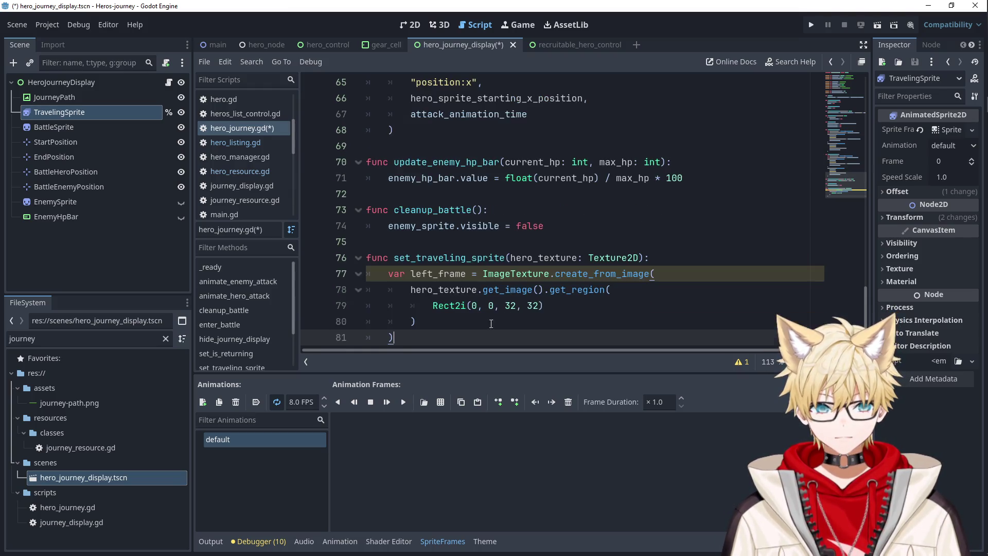
double_click(597, 273)
double_click(577, 290)
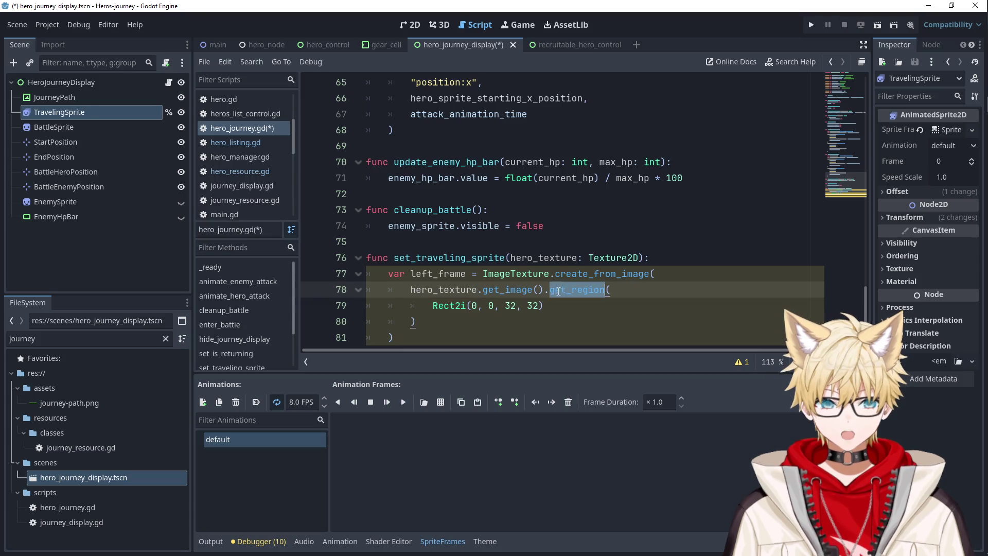
scroll(482, 311, down, 1)
click(483, 311)
- Duplicate the left_frame block as right_frame, changing its second Rect2i value to 32
click(430, 322)
drag(431, 322, 348, 270)
click(430, 322)
key(ctrl+shift+d)
click(418, 275)
key(shift+Tab)
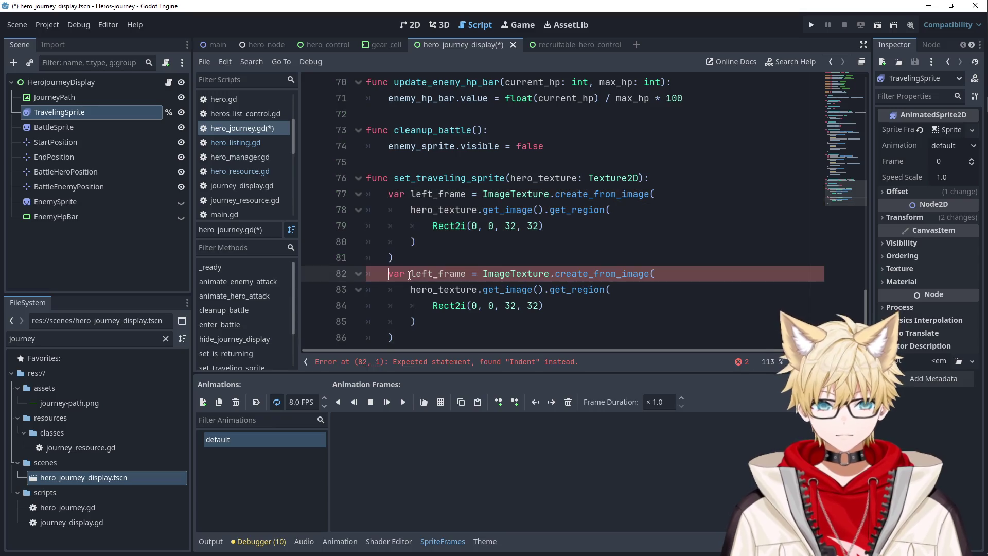
key(BackSpace)
key(BackSpace)
key(BackSpace)
text(right)
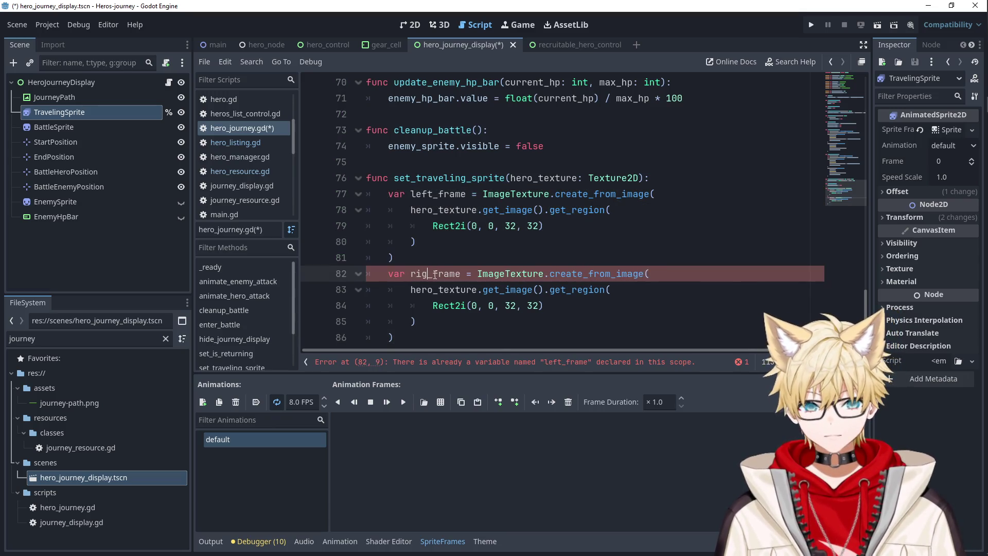
click(473, 305)
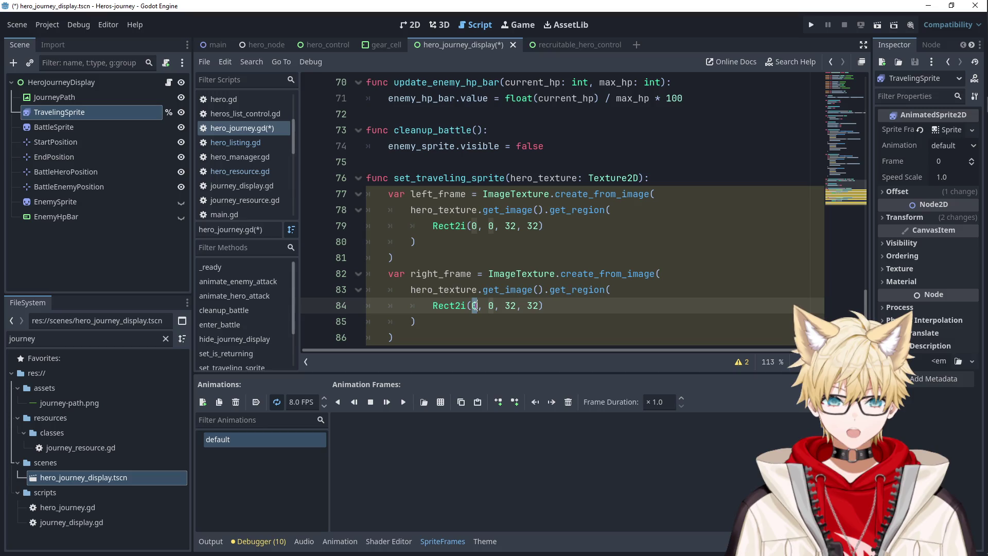
click(494, 306)
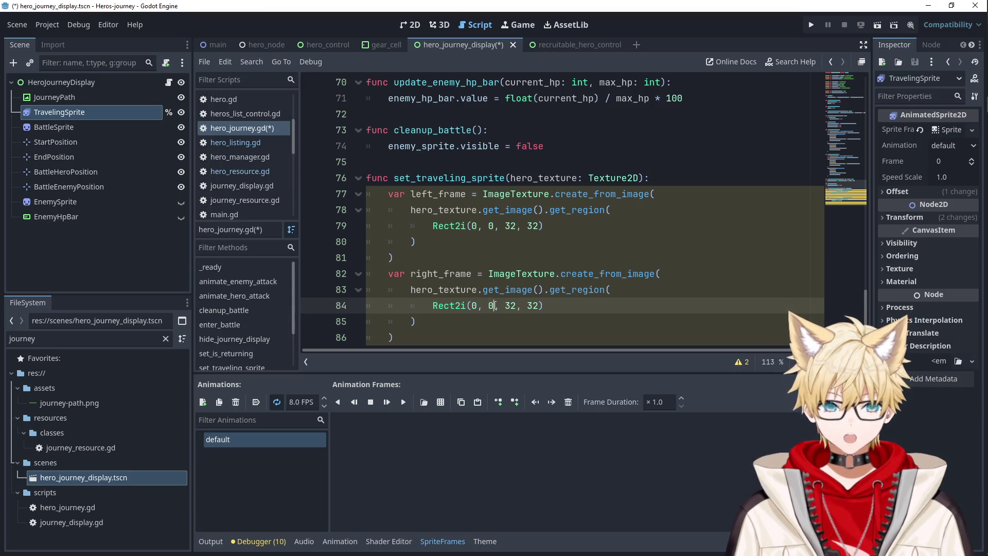
double_click(494, 305)
text(32)
- End set_traveling_sprite with a pass line and set a breakpoint on it
scroll(463, 231, down, 1)
click(446, 177)
click(451, 257)
click(424, 321)
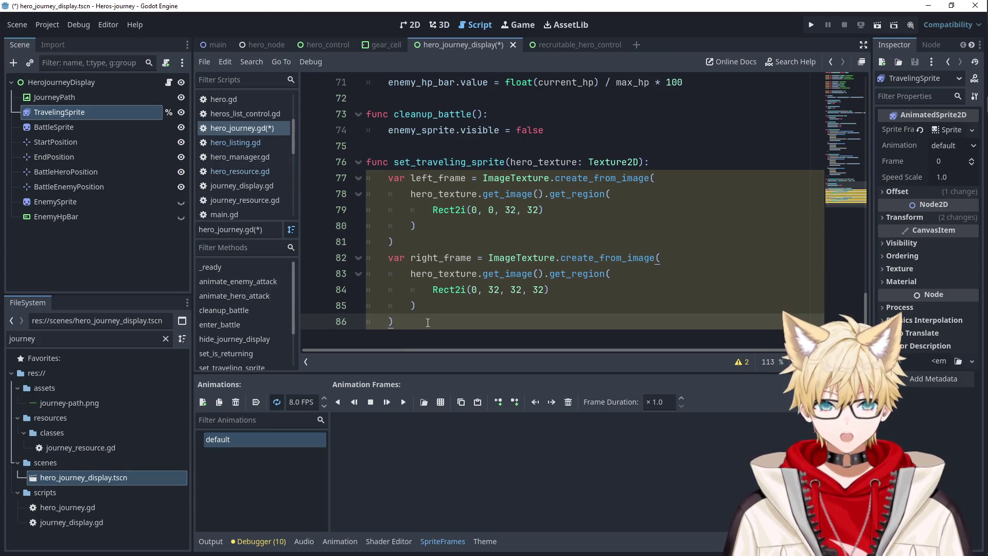
key(Return)
text(pass)
click(312, 339)
double_click(464, 161)
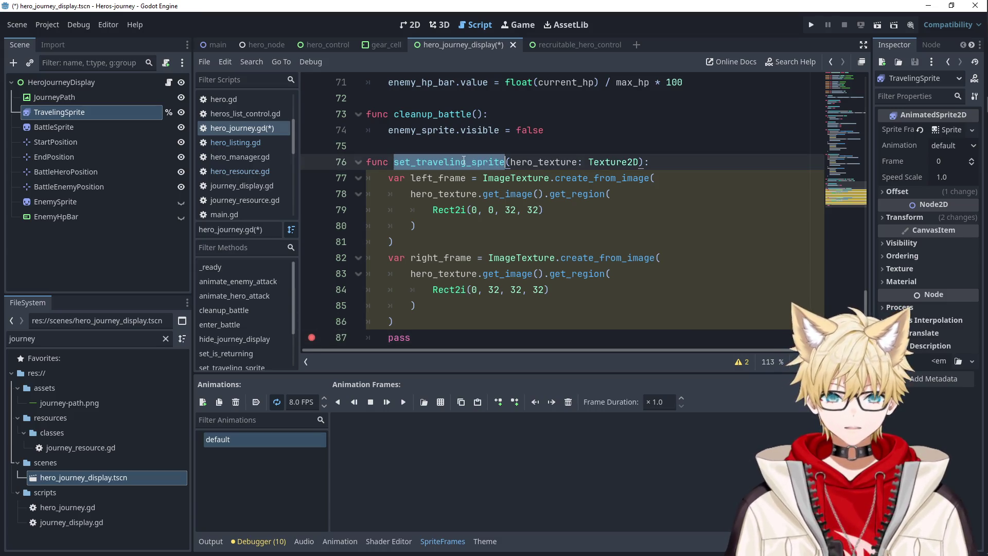
scroll(529, 222, up, 20)
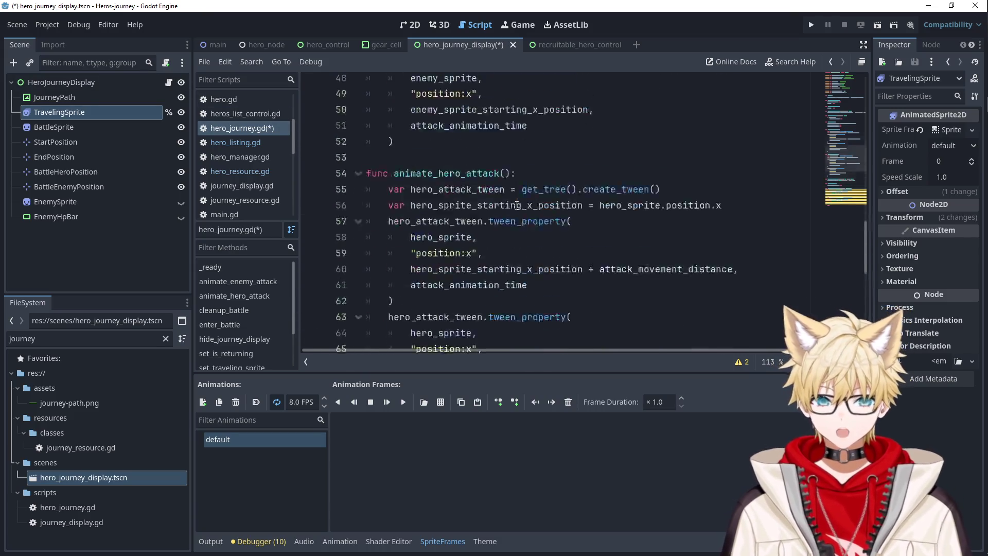
- In the hero_control scene, filter the FileSystem dock with 'heronod_'
click(324, 43)
double_click(55, 340)
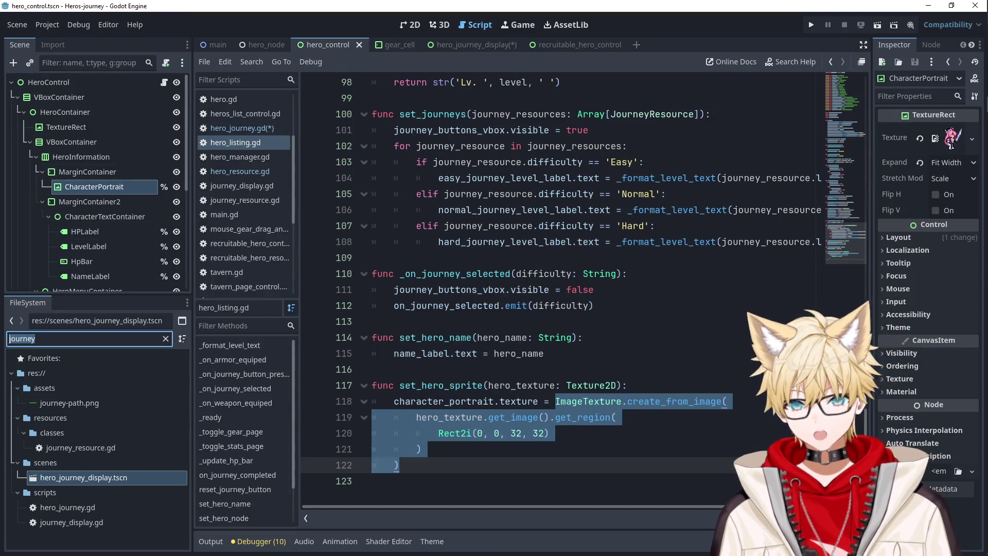
text(heronod_)
- Correct the filter to hero_node and open the hero_node scene's hero.gd script
key(End)
text(e)
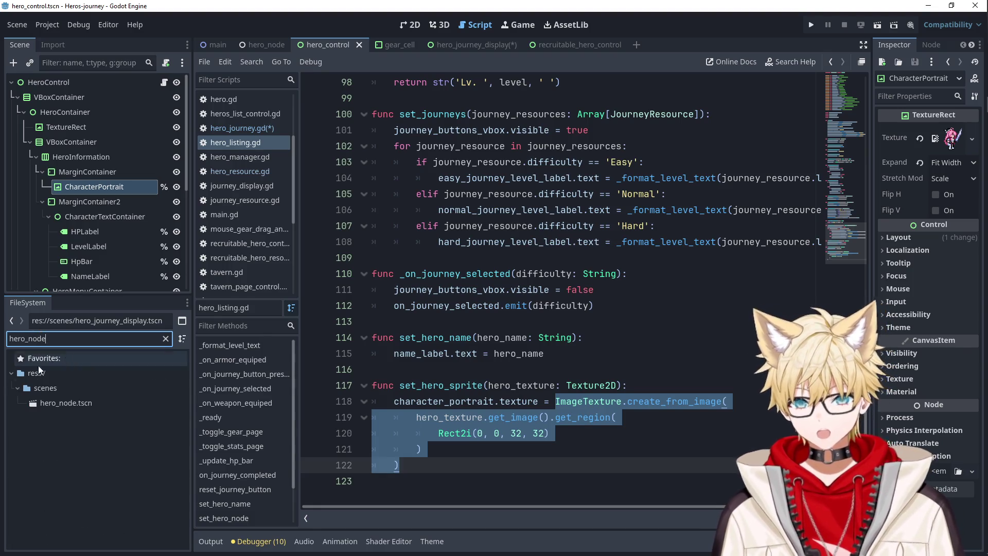
double_click(66, 403)
scroll(476, 343, down, 4)
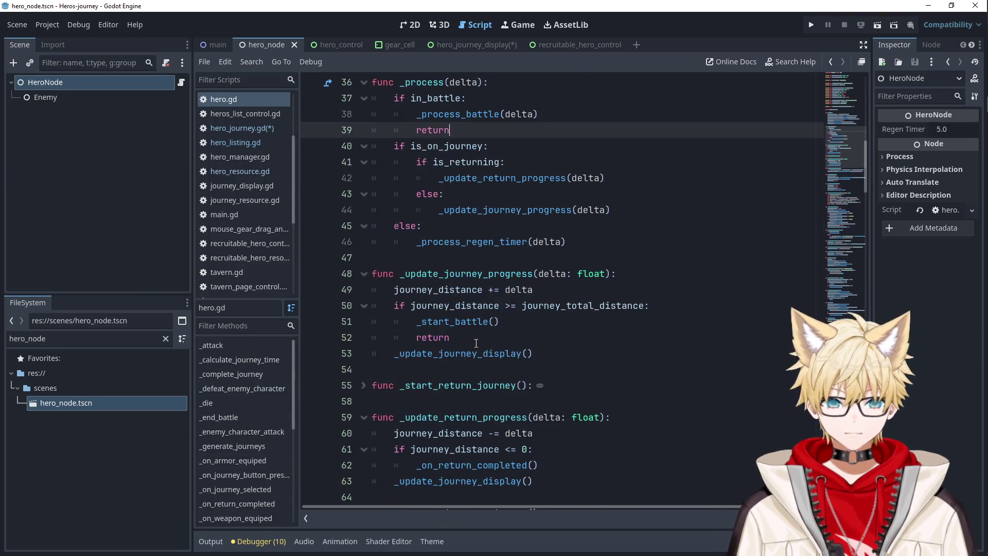
scroll(476, 343, down, 15)
scroll(504, 305, down, 1)
scroll(507, 301, up, 6)
- Search hero.gd for hero_journey_display to locate the set_hero_journey_display function
key(ctrl+f)
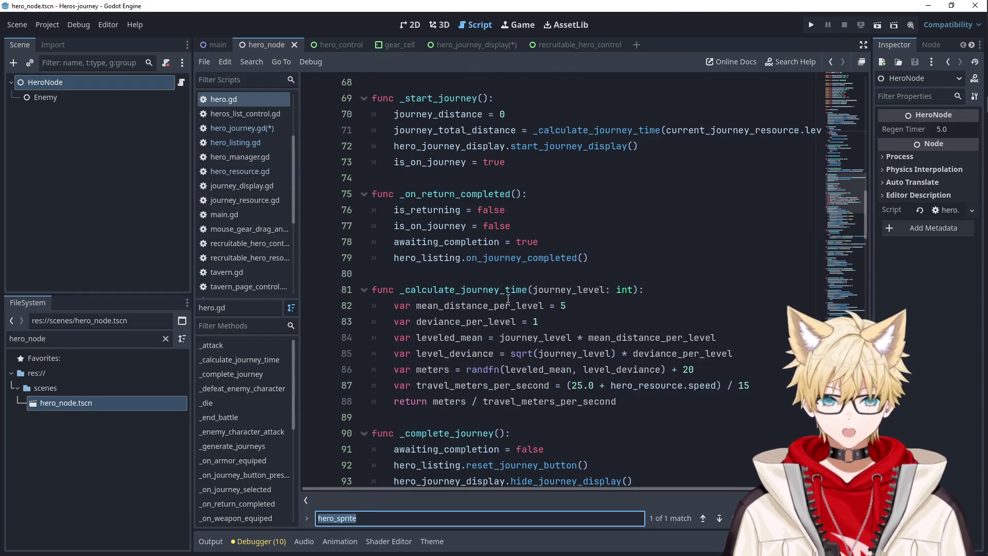
double_click(467, 146)
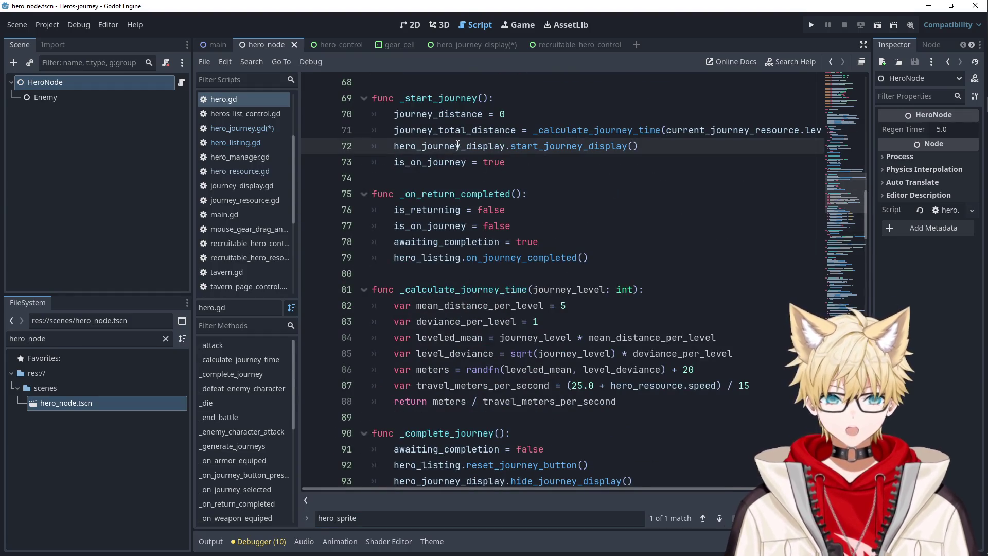
key(ctrl+f)
key(Return)
key(Return)
key(Return)
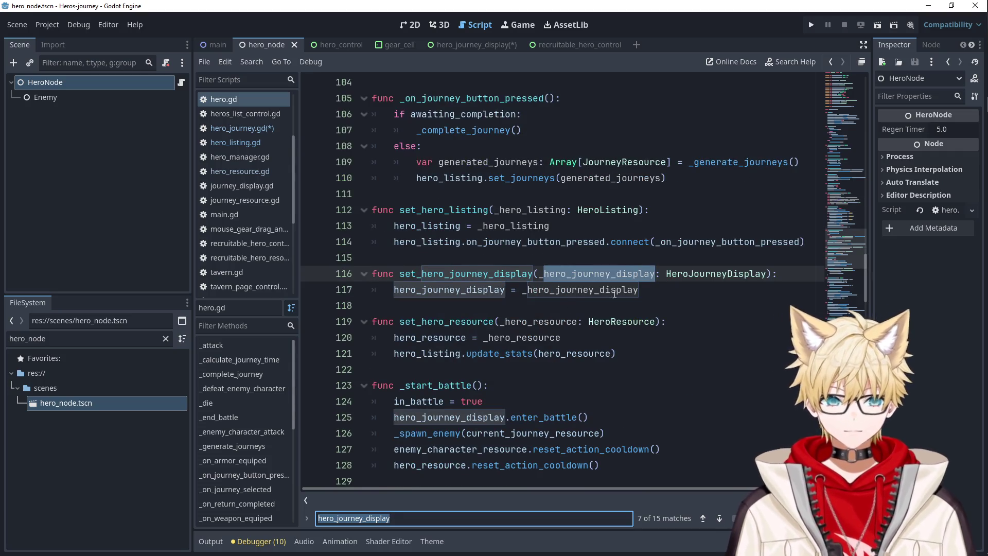
double_click(689, 272)
double_click(469, 288)
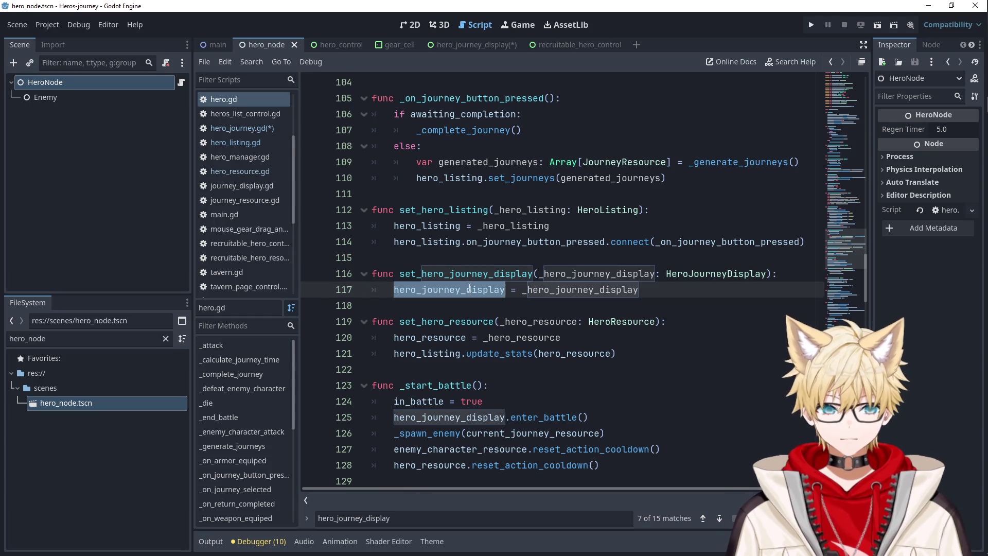
double_click(582, 290)
double_click(496, 273)
- Add hero_journey_display.set_sprites(hero_resource.hero_texture) on a new line in set_hero_journey_display
click(657, 292)
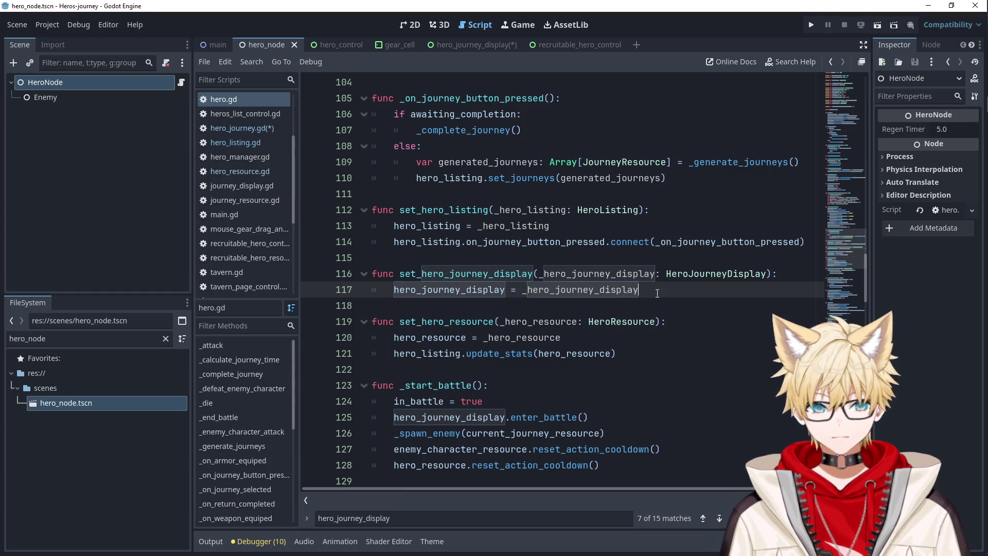
key(Return)
text(hero)
key(Return)
text(.set_)
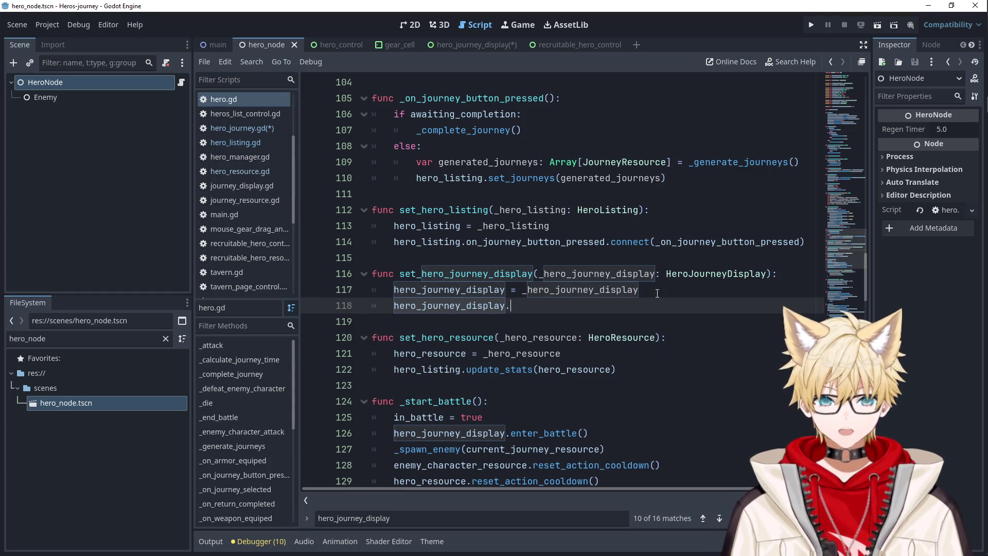
text(sprit)
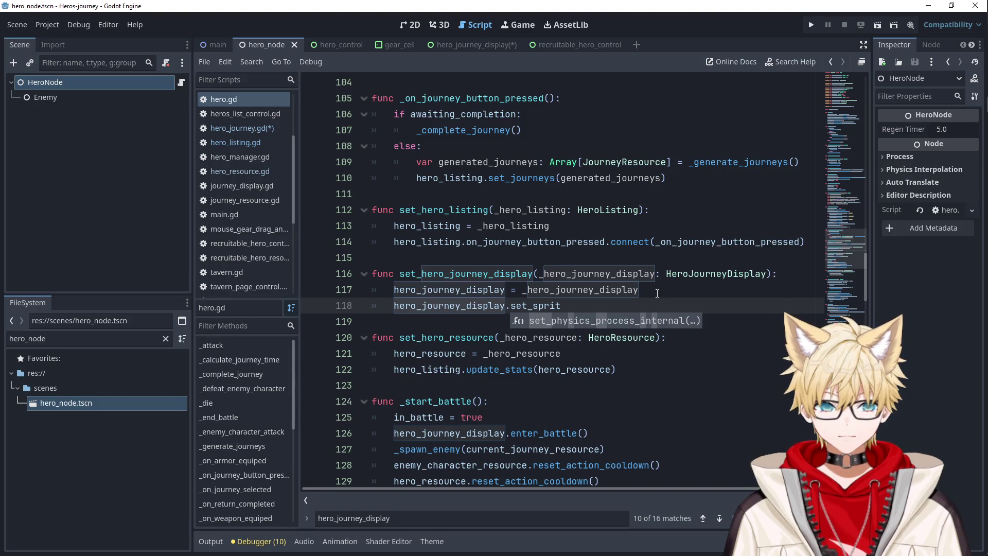
text(e)
text(es()
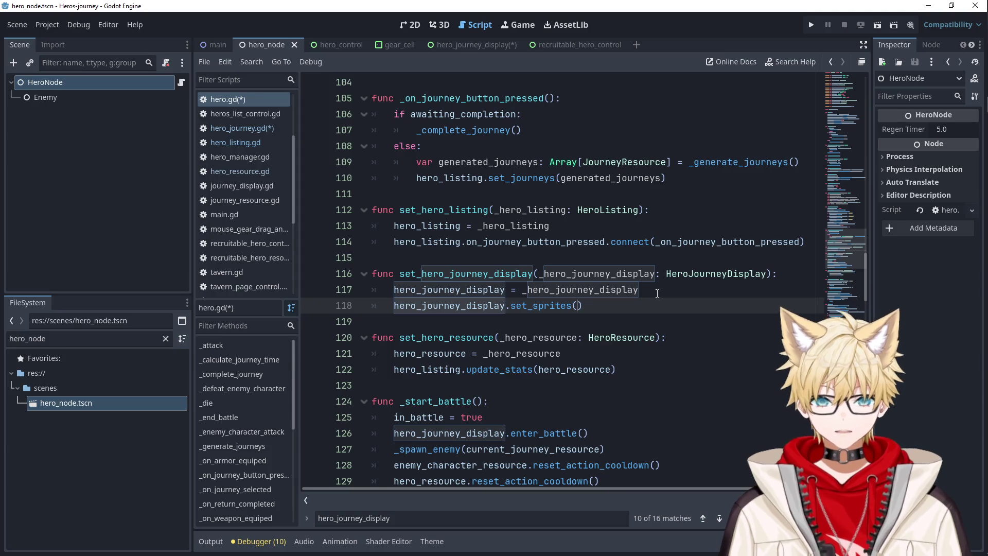
text(hero)
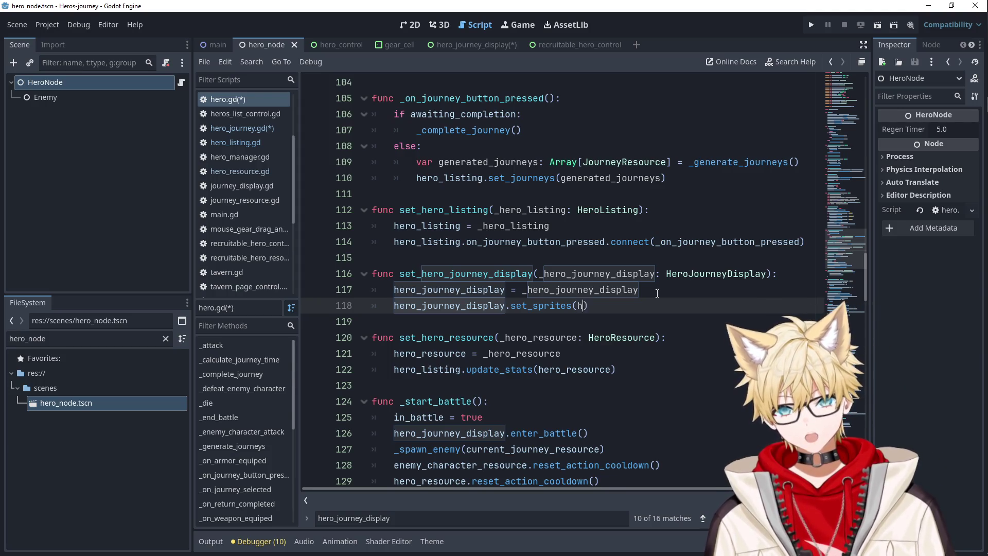
key(Down)
key(Down)
key(Return)
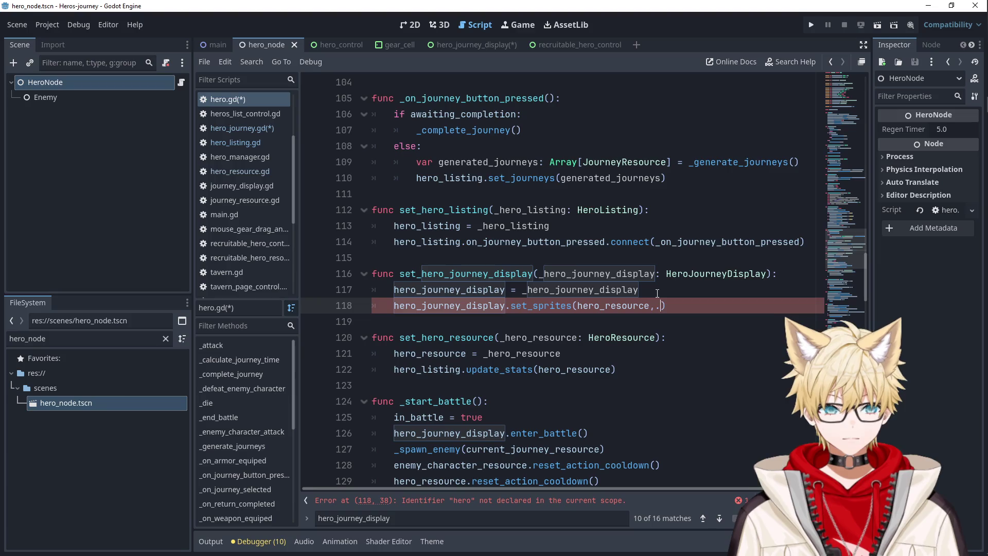
key(Down)
key(Down)
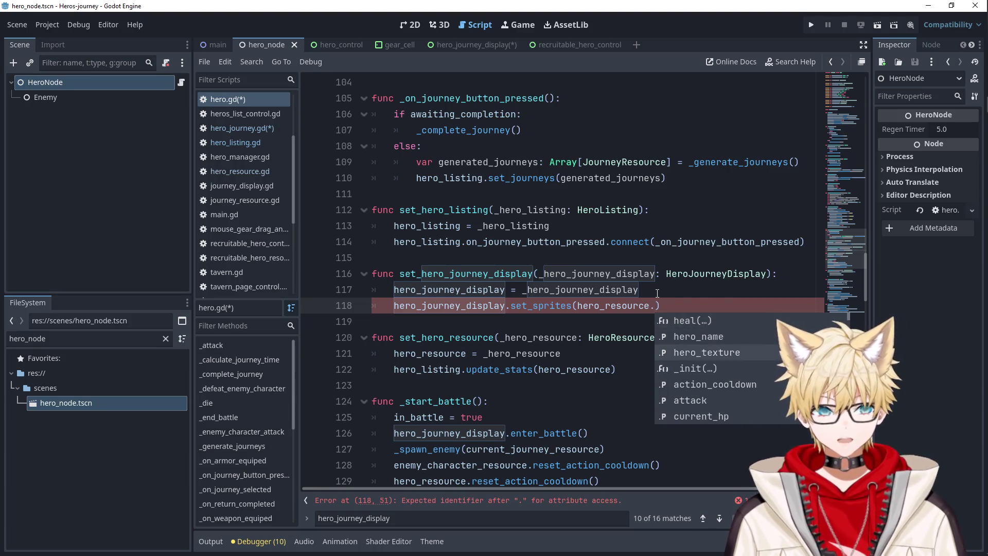
key(Return)
double_click(542, 305)
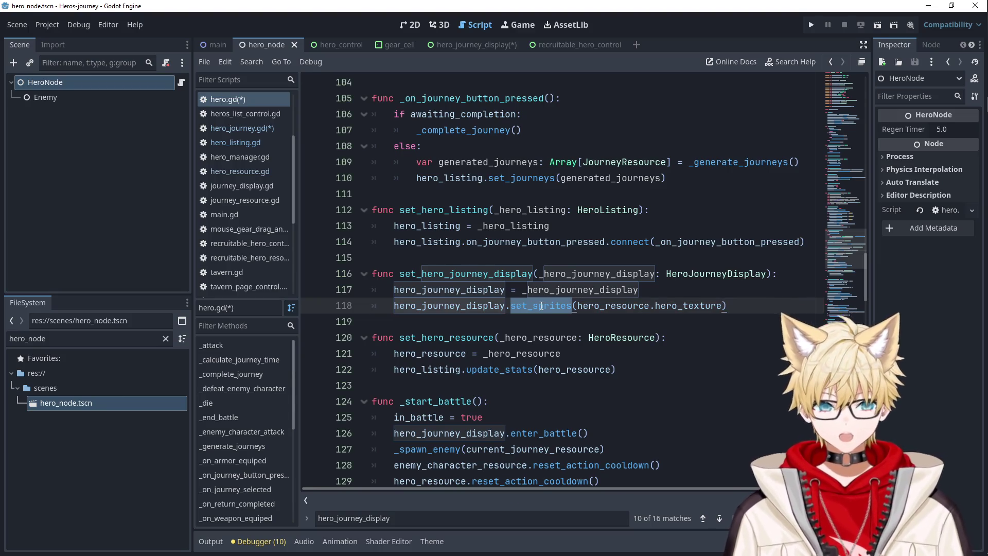
ctrl+click(468, 306)
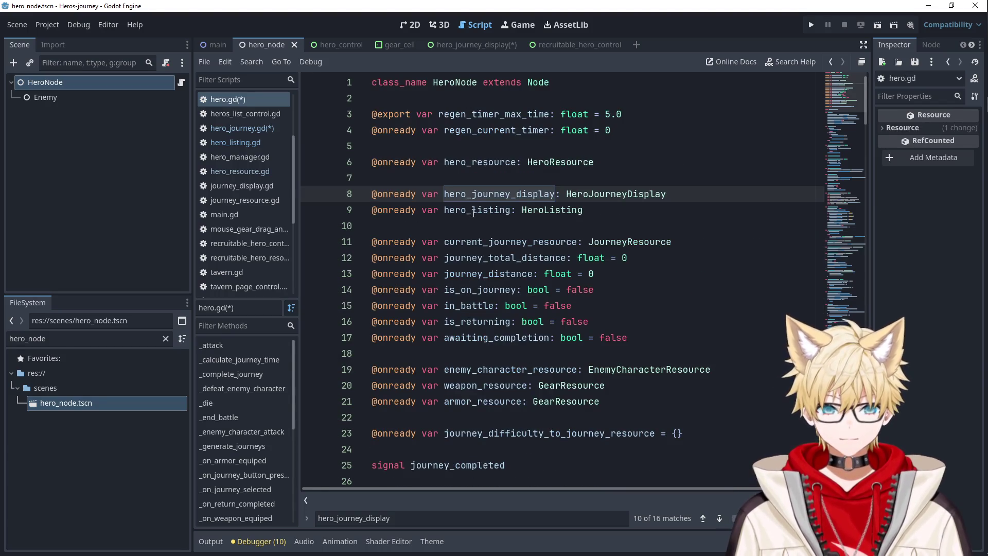
- In the HeroJourneyDisplay script, add a func set_sprites(hero_texture: Texture2D) signature after cleanup_battle
ctrl+click(600, 194)
scroll(417, 273, down, 20)
click(417, 273)
key(Return)
key(Return)
key(Up)
text(func set_s)
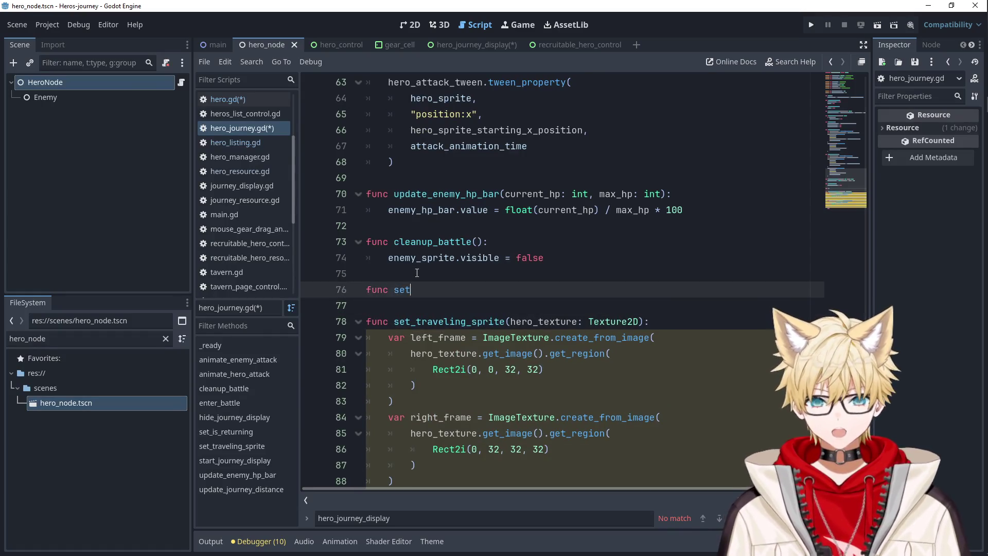
text(prites(hero_te)
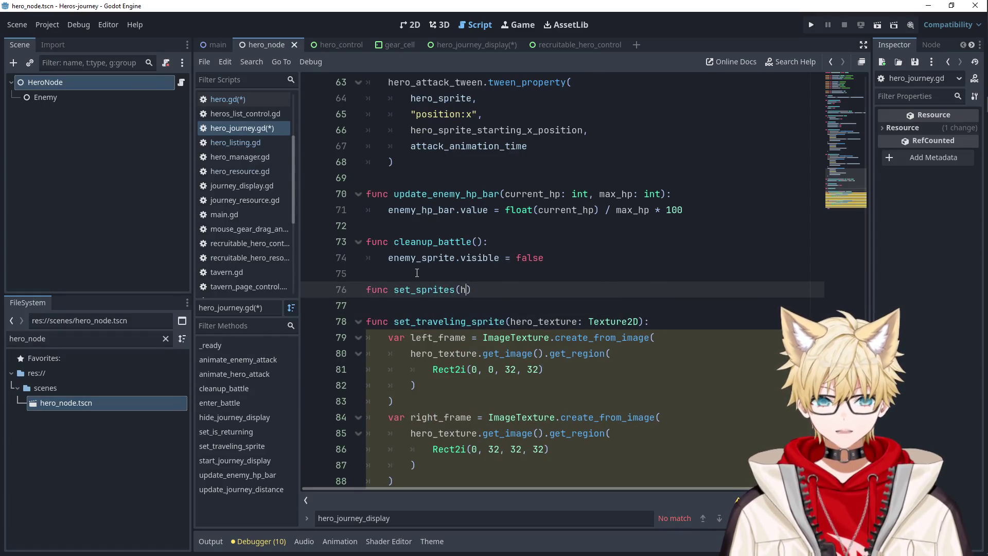
text(xture: Tex)
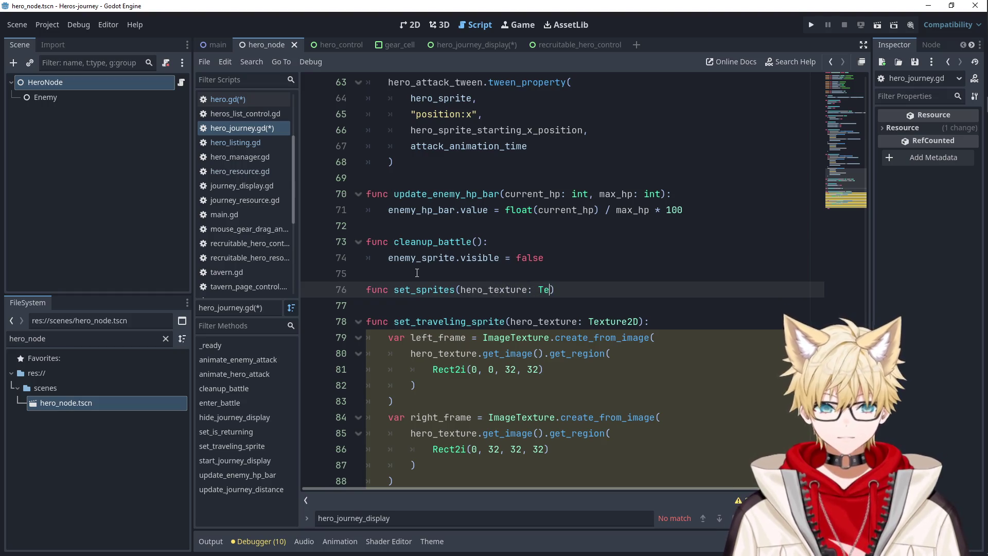
text(ture)
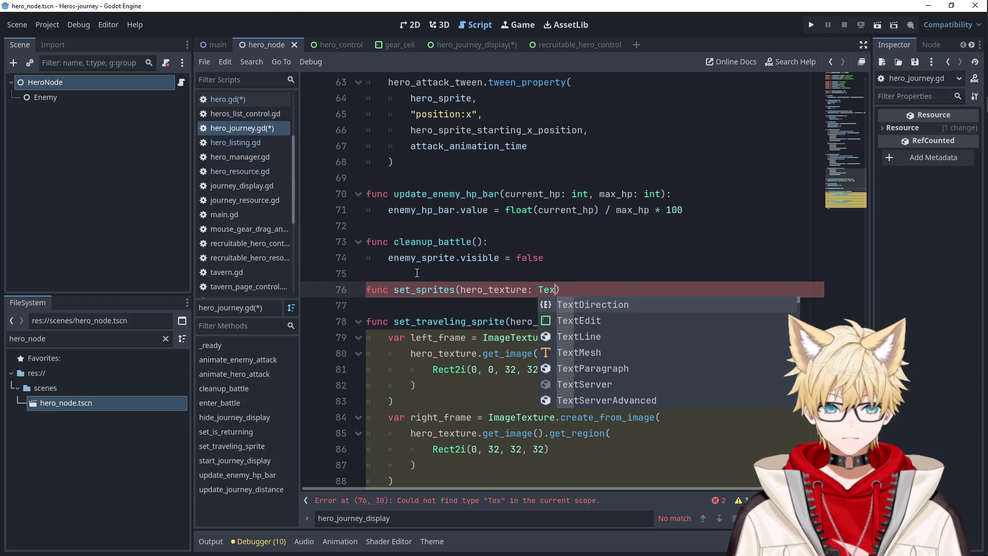
key(Down)
key(Return)
- Move the left_frame block from set_traveling_sprite into set_sprites with corrected indentation
scroll(394, 369, down, 1)
drag(394, 370, 339, 308)
key(ctrl+x)
click(597, 258)
text(:)
key(Return)
key(ctrl+v)
double_click(461, 273)
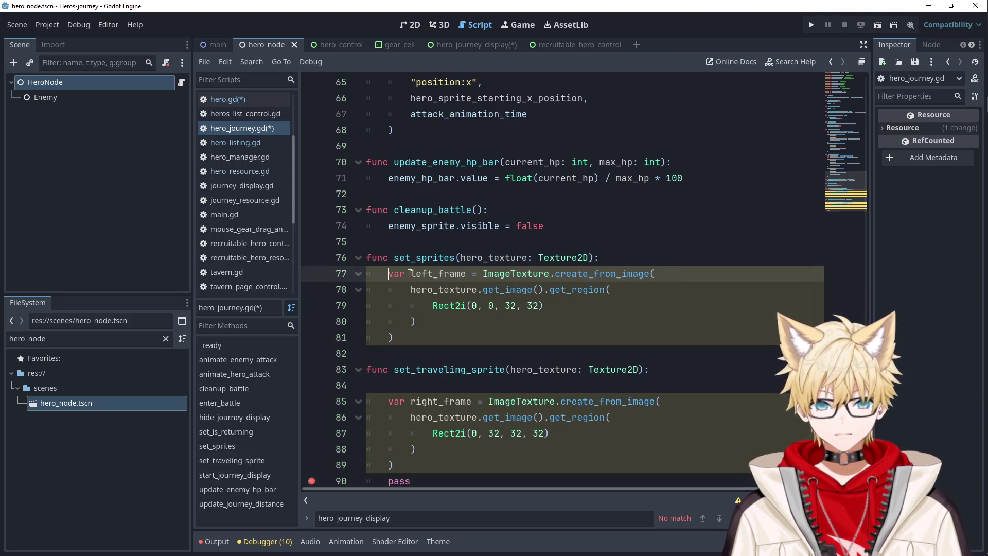
key(shift+Tab)
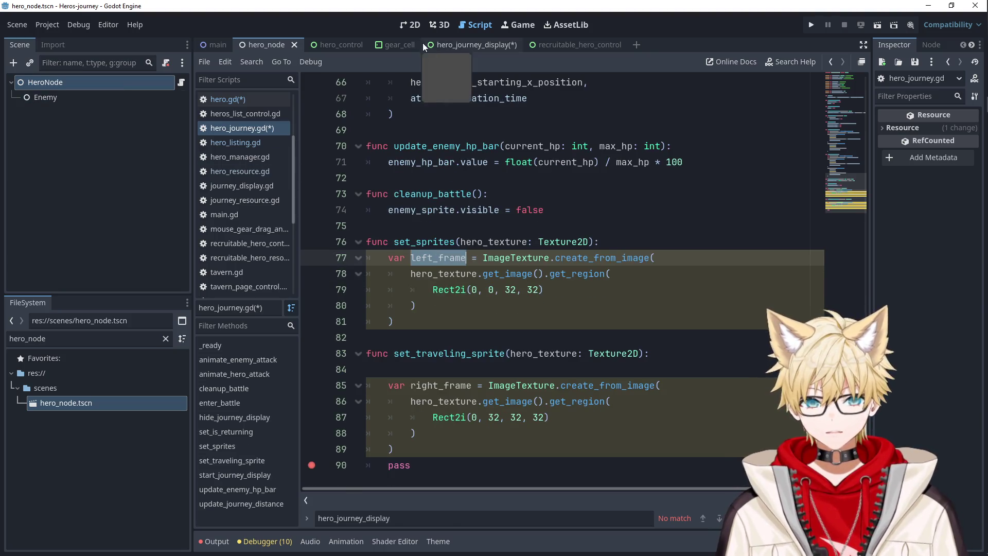
- Check where hero_sprite is used in the script
scroll(537, 229, up, 15)
scroll(537, 229, up, 4)
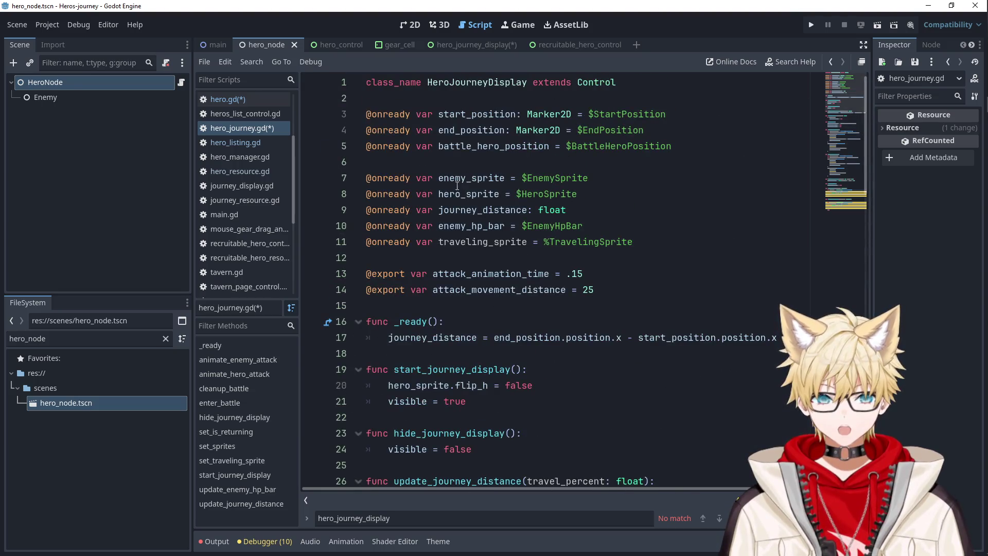
double_click(458, 194)
scroll(489, 374, down, 15)
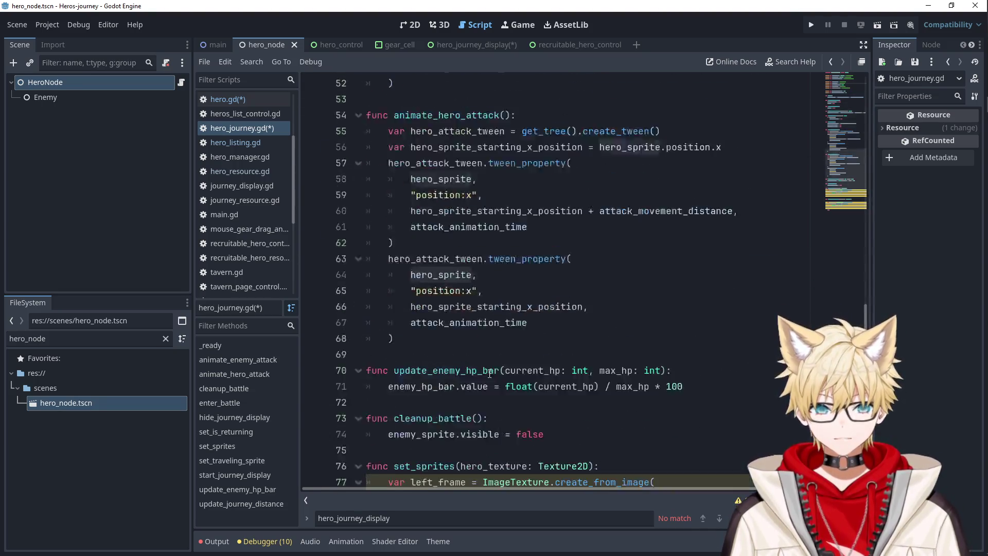
scroll(489, 375, down, 4)
- Start a hero_sprite line in set_sprites, then look up the hero_sprite declaration
click(447, 327)
key(Return)
text(hero_sprite.)
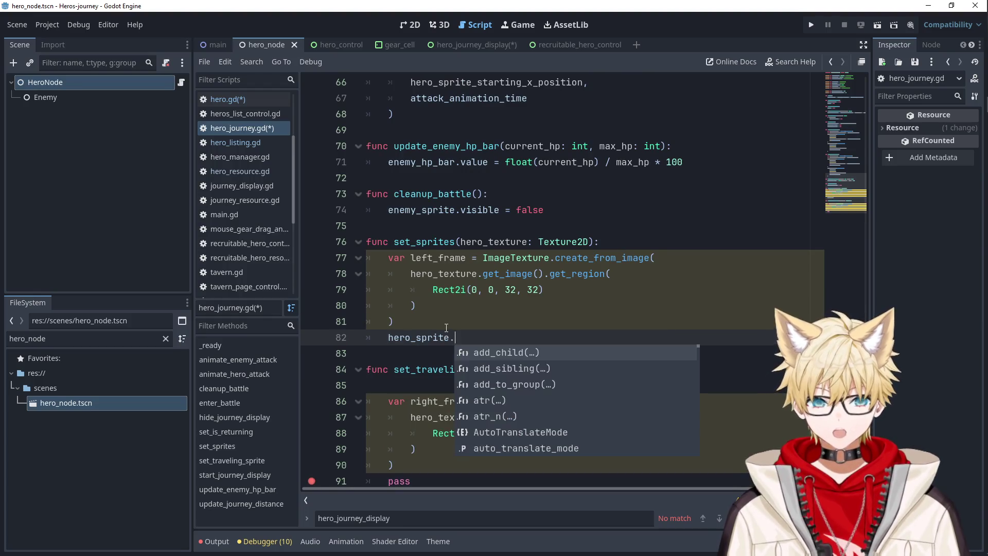
text(tex)
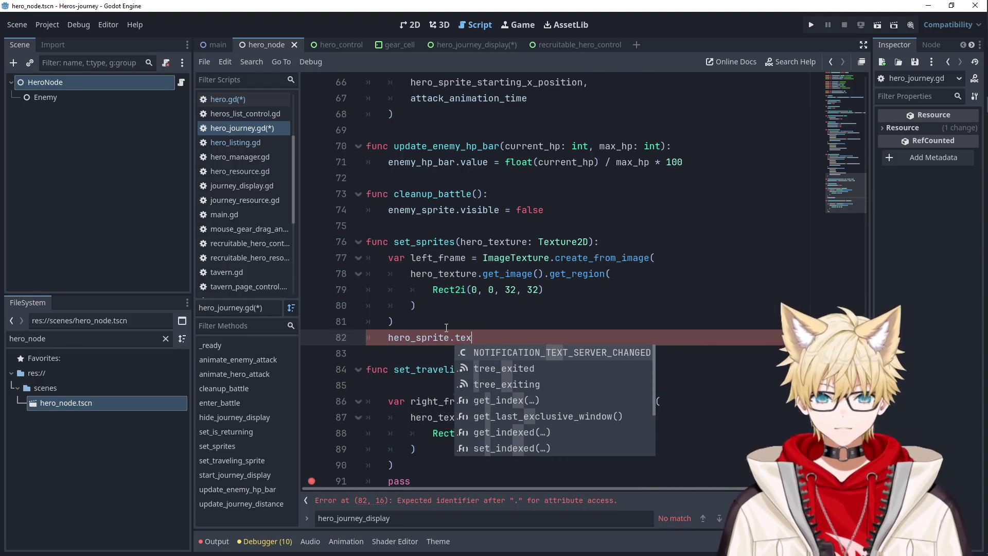
text(t)
key(Return)
key(ctrl+BackSpace)
key(ctrl+BackSpace)
ctrl+click(396, 337)
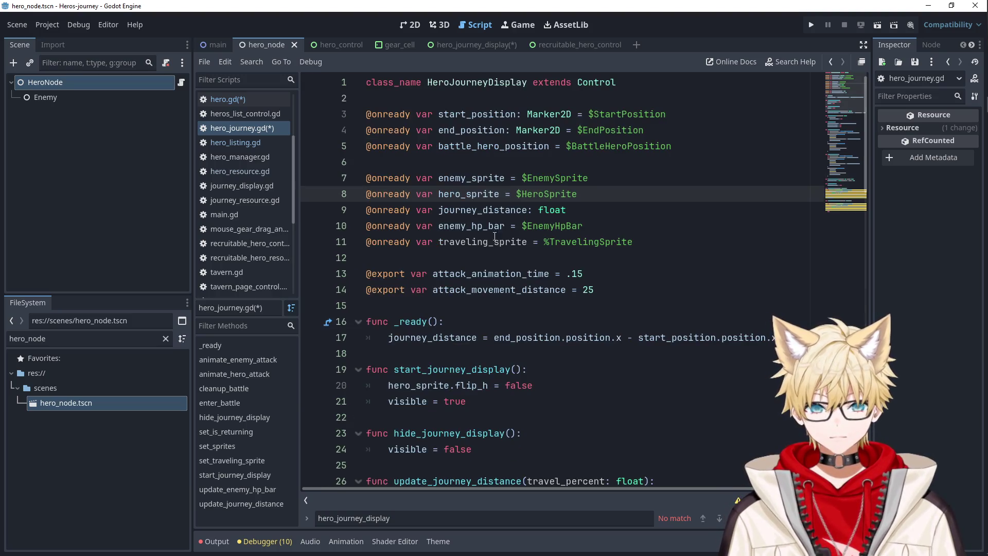
double_click(475, 195)
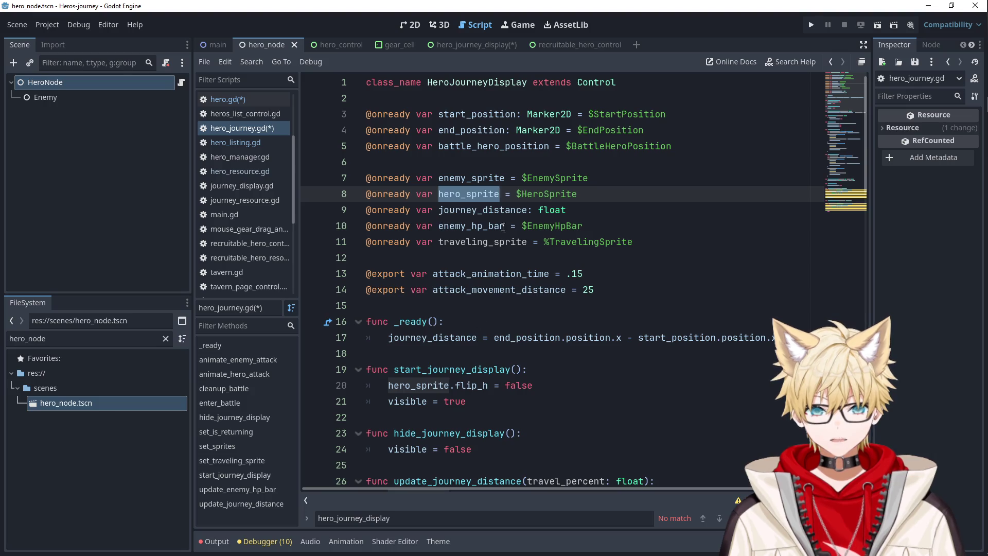
key(alt+Left)
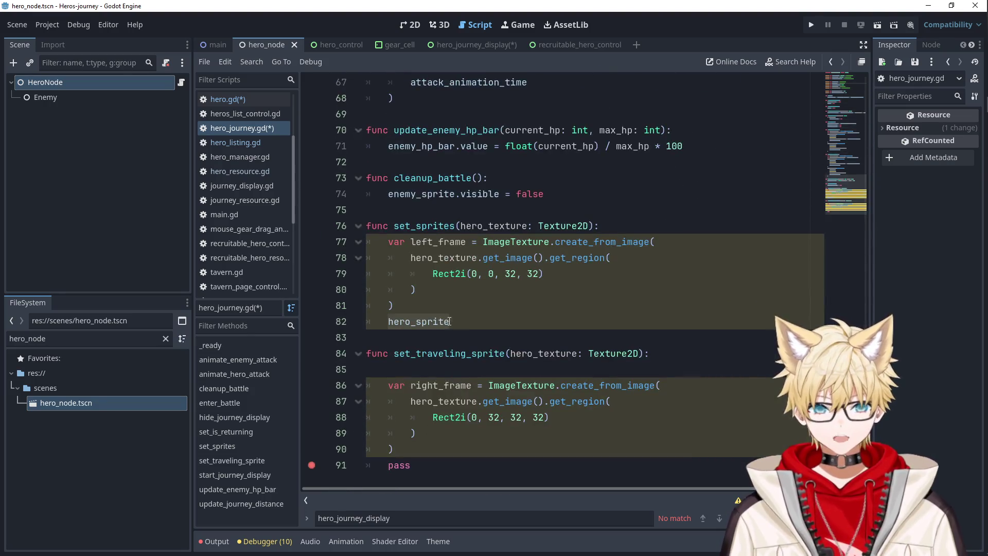
click(396, 45)
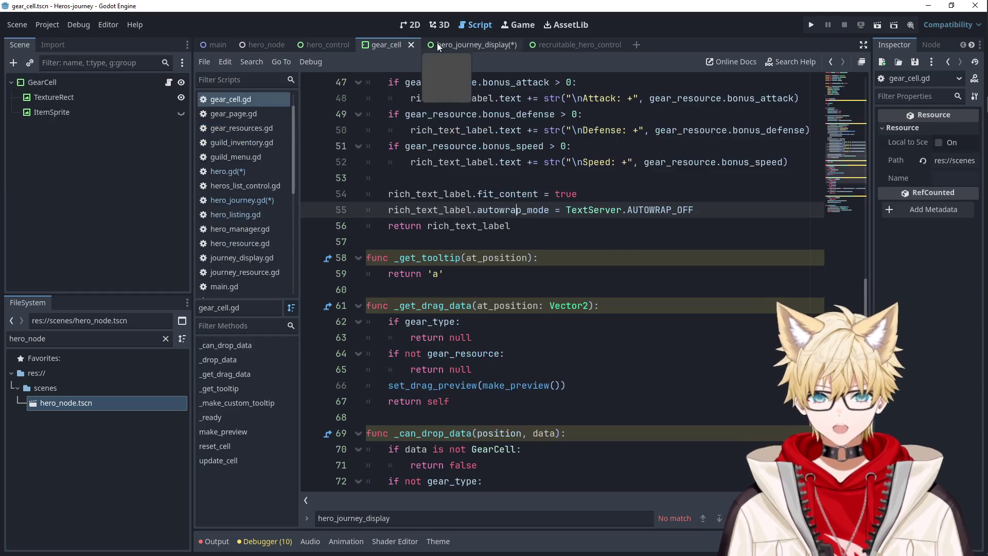
click(473, 45)
click(65, 129)
click(67, 113)
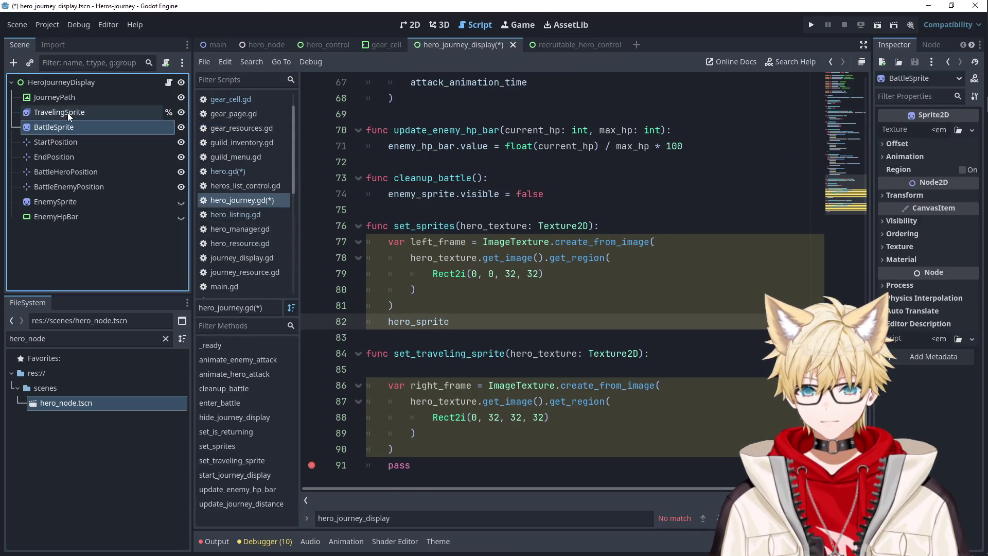
scroll(465, 258, up, 15)
scroll(465, 257, up, 5)
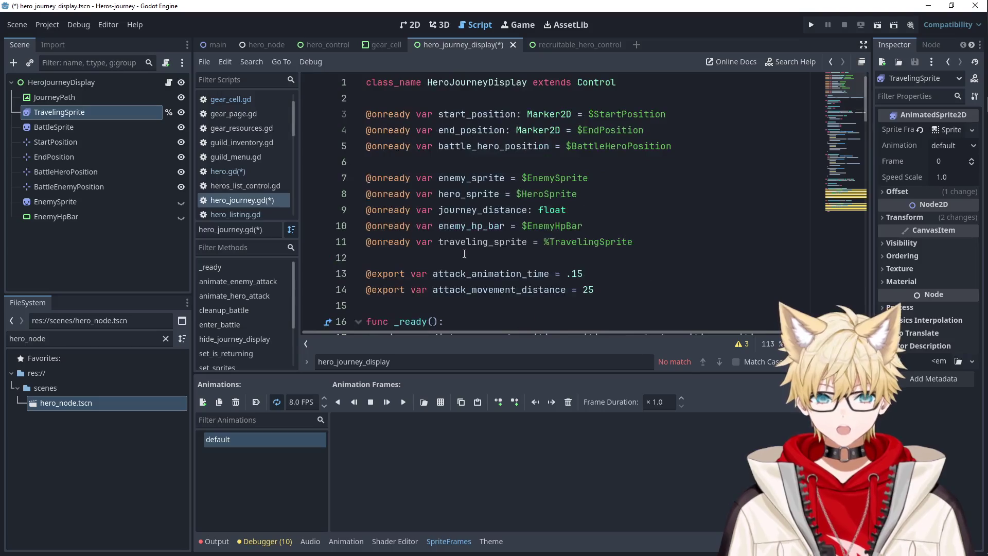
triple_click(591, 196)
key(Delete)
drag(53, 127, 463, 243)
double_click(463, 242)
- On line 82, write battle_sprite.texture = left_frame in place of the old hero_sprite line
scroll(442, 227, down, 20)
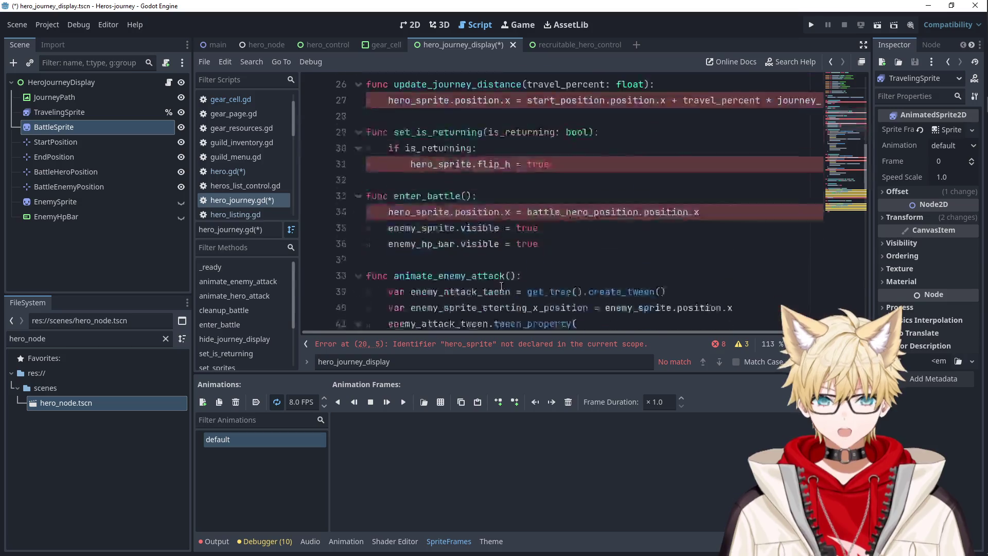
click(505, 166)
key(shift+Home)
key(ctrl+v)
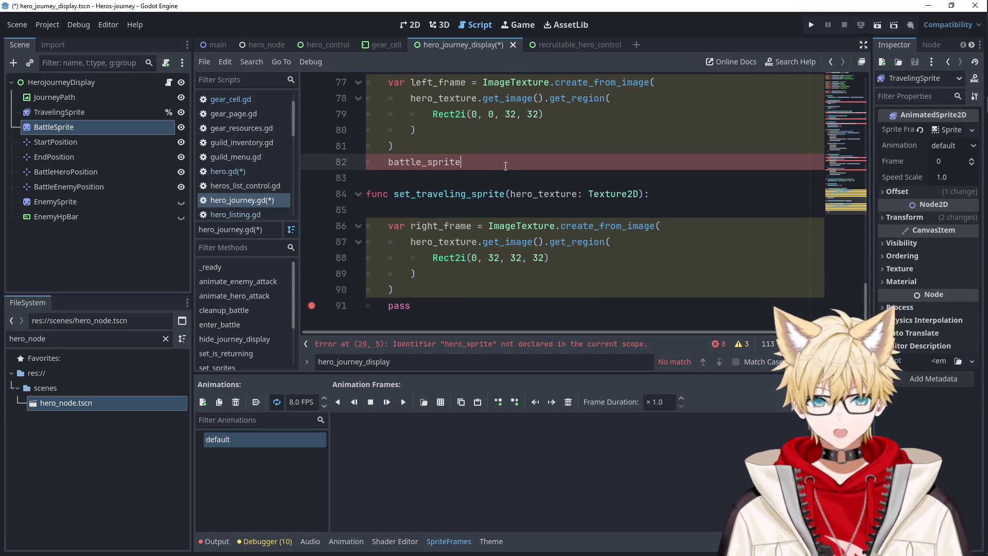
text(re =)
key(Escape)
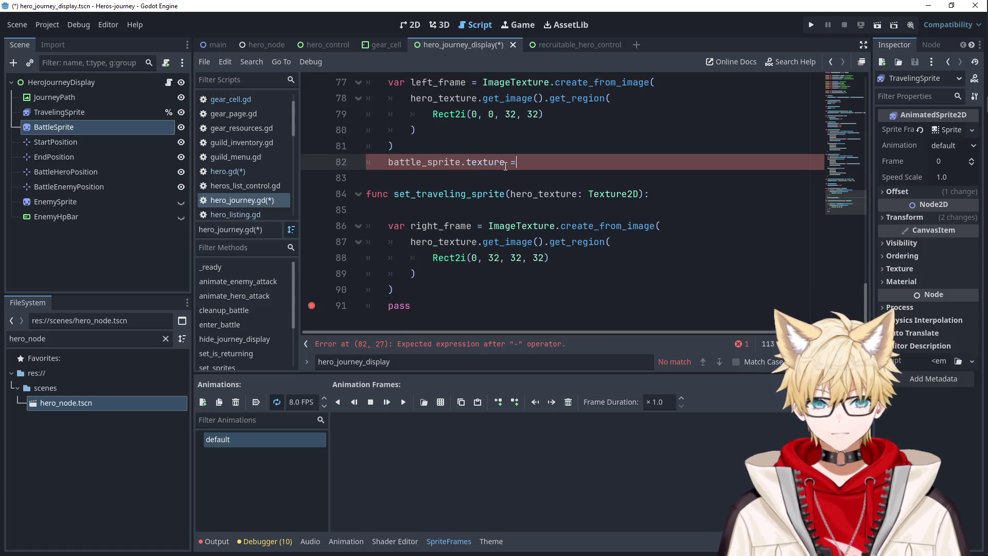
scroll(506, 166, up, 2)
text(left_frame)
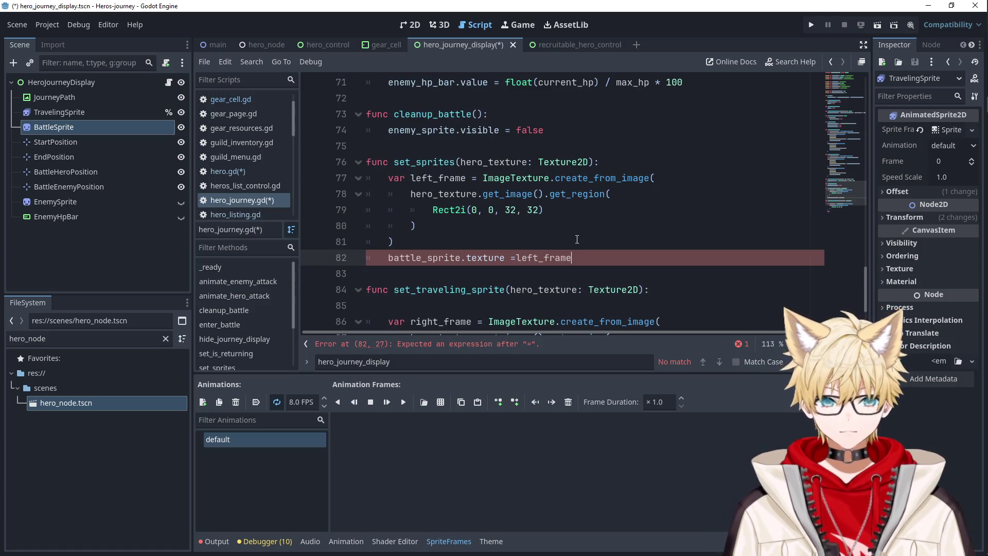
click(515, 257)
key(Up)
- Rename hero_sprite to battle_sprite on lines 58, 64, 56, 34, 31, 27 and 20, then save
scroll(551, 217, up, 5)
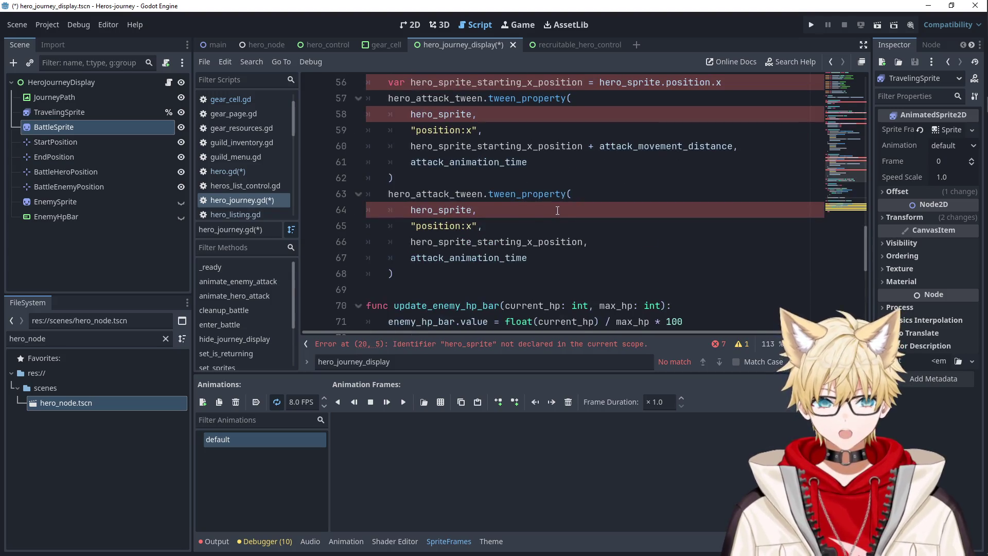
scroll(474, 226, up, 1)
double_click(442, 161)
text(battle_sprite)
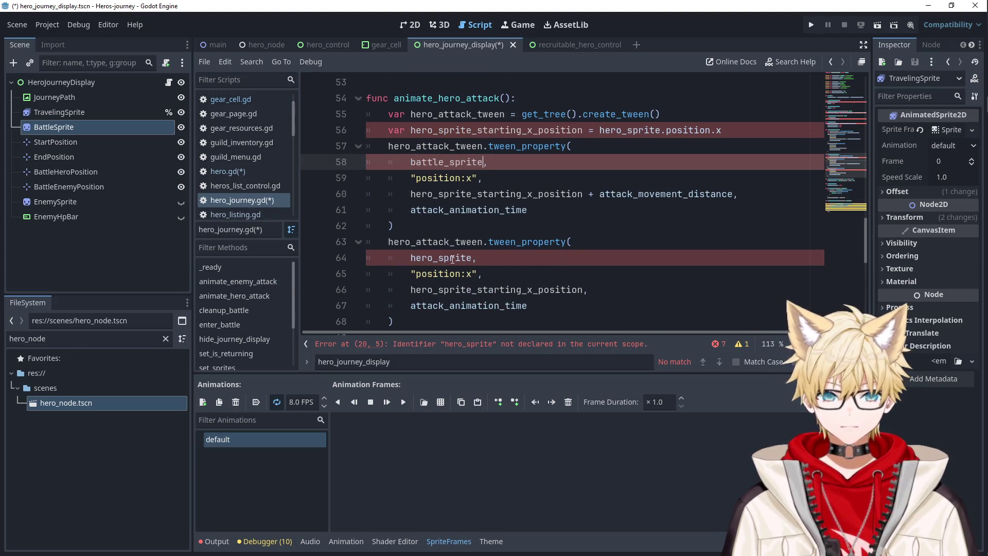
double_click(443, 258)
text(battle_sprite)
double_click(620, 129)
text(battle_sprite)
scroll(567, 171, up, 7)
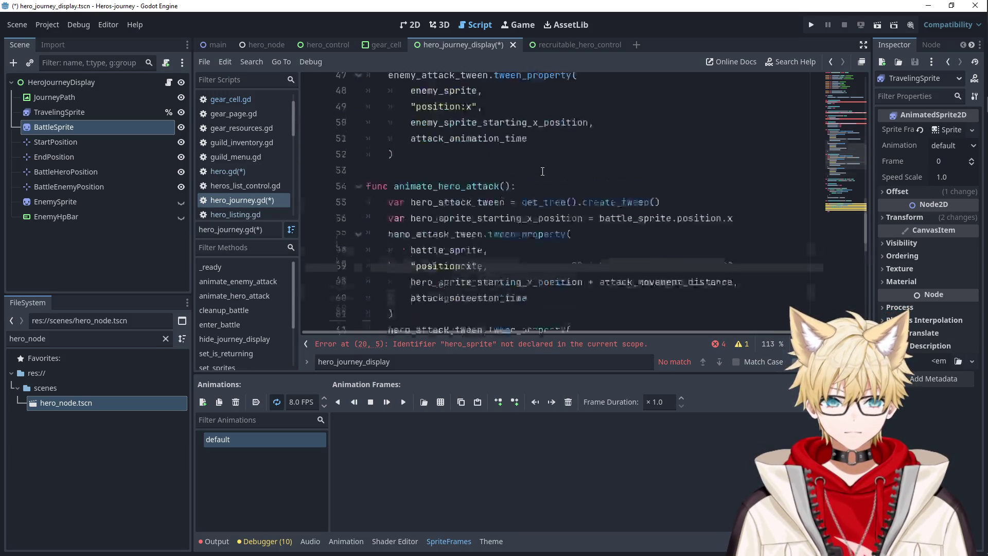
scroll(543, 171, up, 2)
double_click(417, 210)
text(battle_sprite)
double_click(437, 161)
text(battle_sprite)
double_click(434, 98)
text(battle_sprite)
scroll(548, 157, up, 4)
double_click(412, 178)
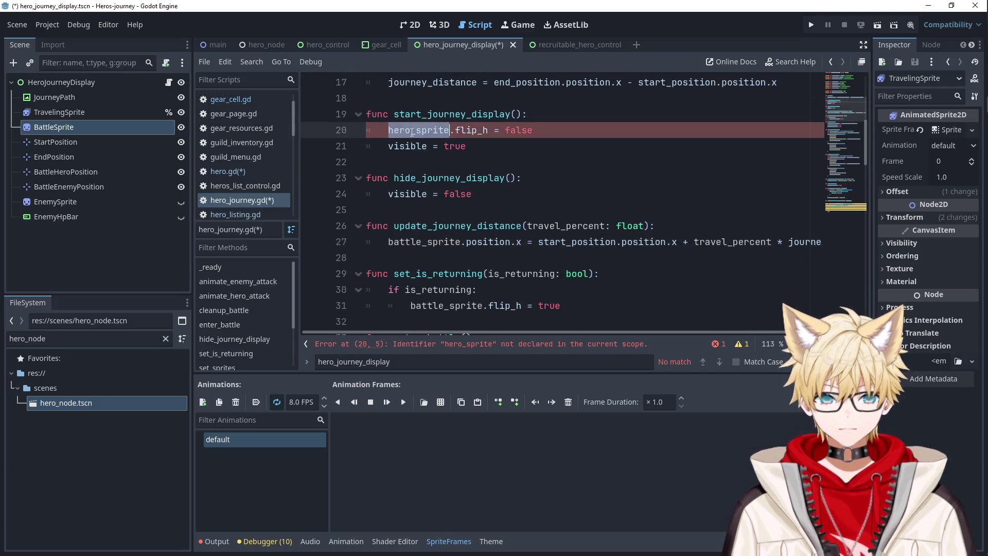
text(battle_sprite)
scroll(547, 158, up, 1)
scroll(546, 169, down, 20)
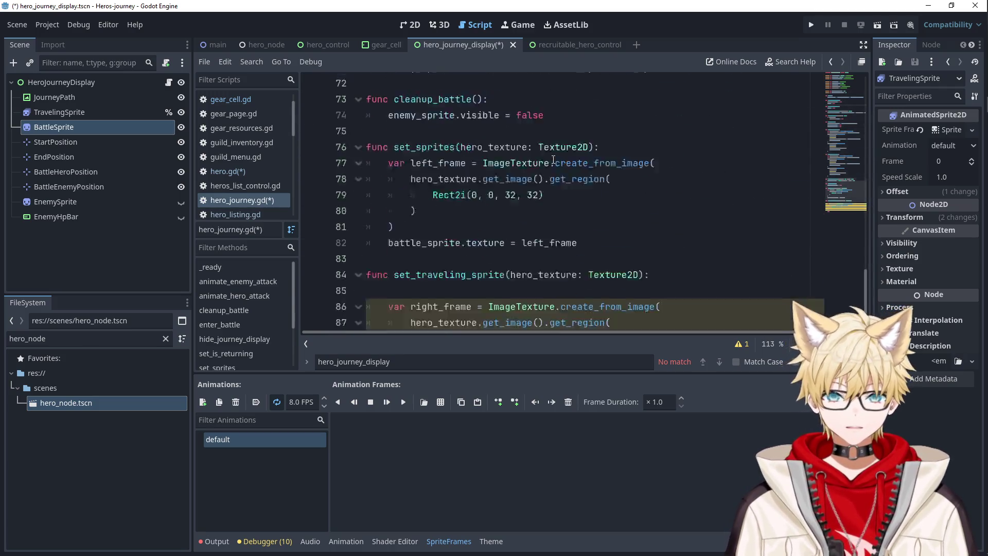
click(536, 212)
key(ctrl+s)
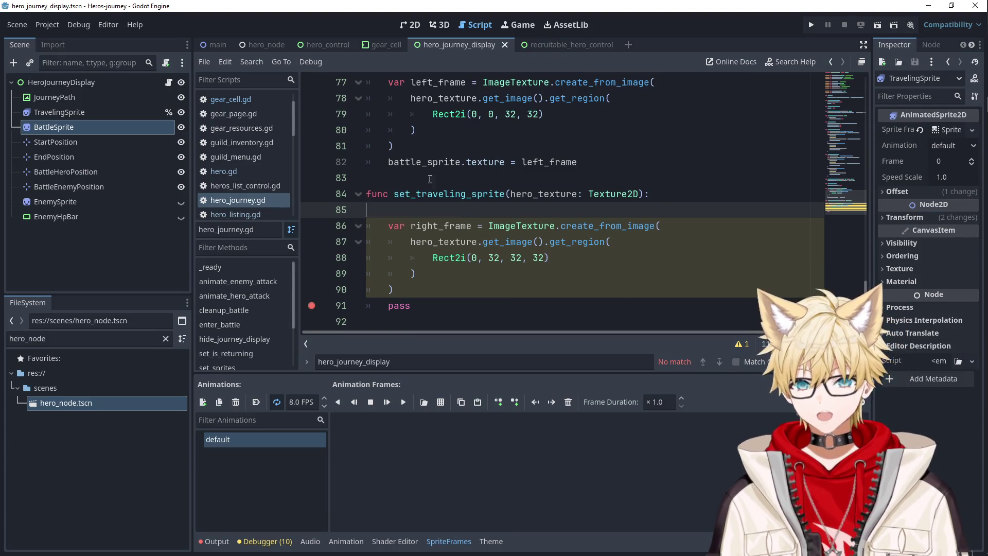
- Run the game and recruit a hero from the Tavern
key(F5)
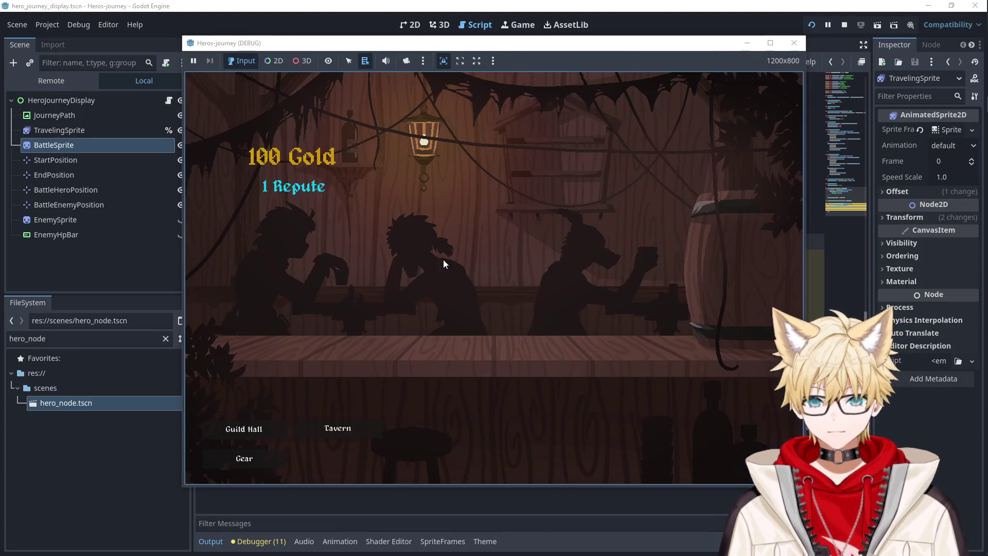
click(321, 430)
click(338, 223)
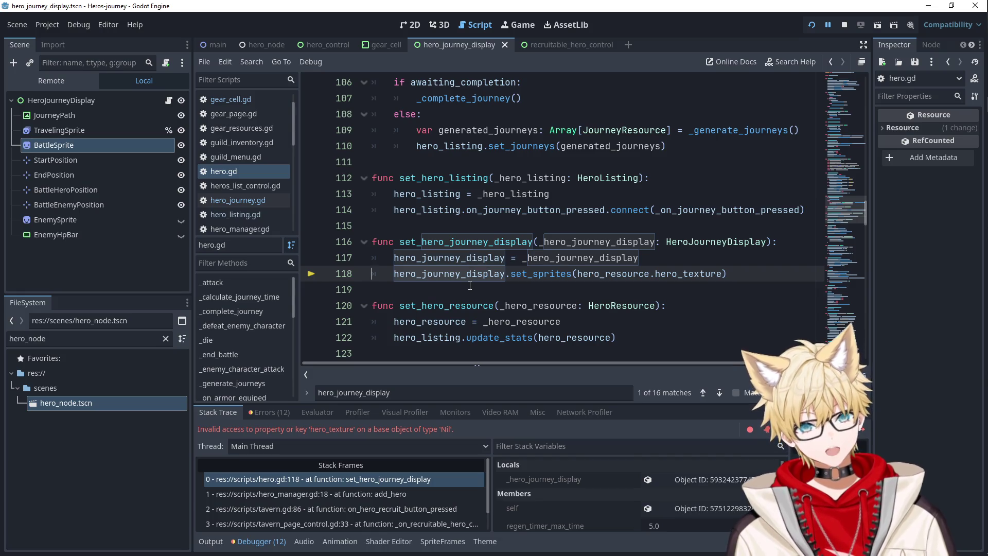
- Trace the hero_resource error from hero.gd line 118 to set_hero_resource, then open hero_manager.gd
double_click(599, 274)
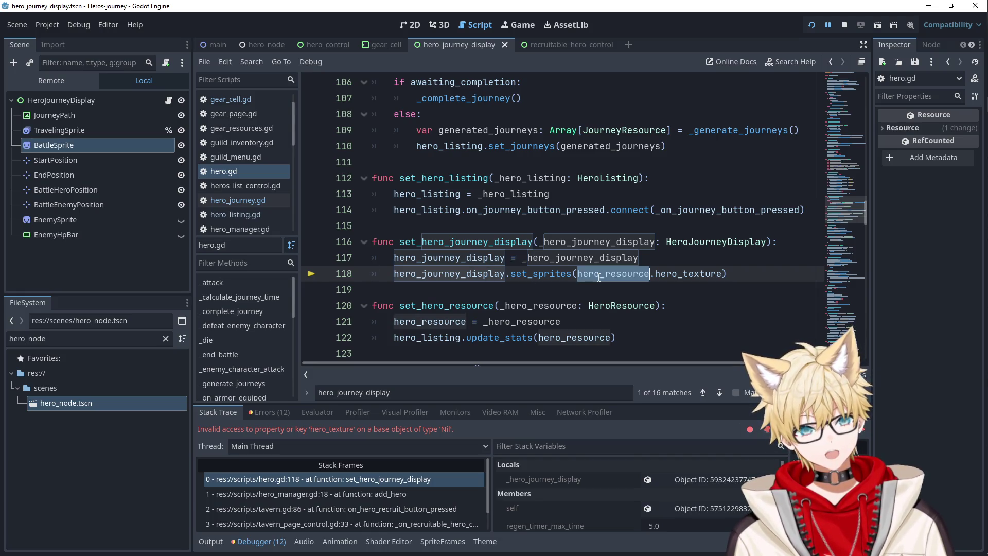
key(ctrl+f)
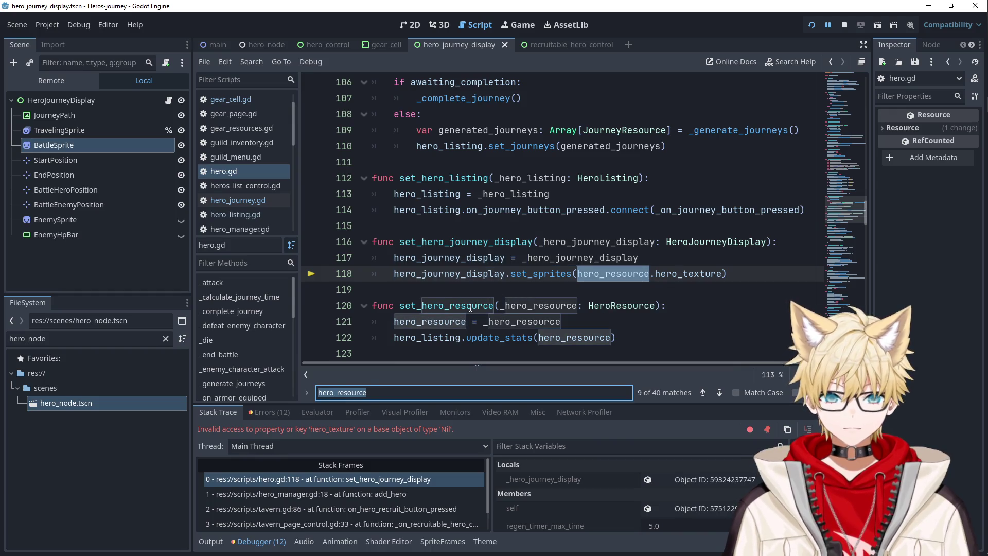
double_click(470, 307)
key(ctrl+f)
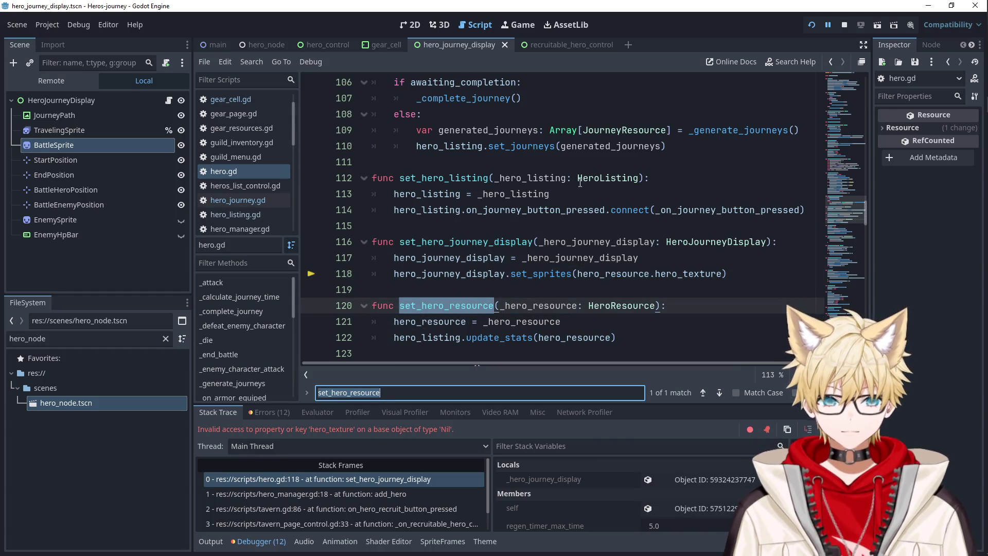
click(830, 64)
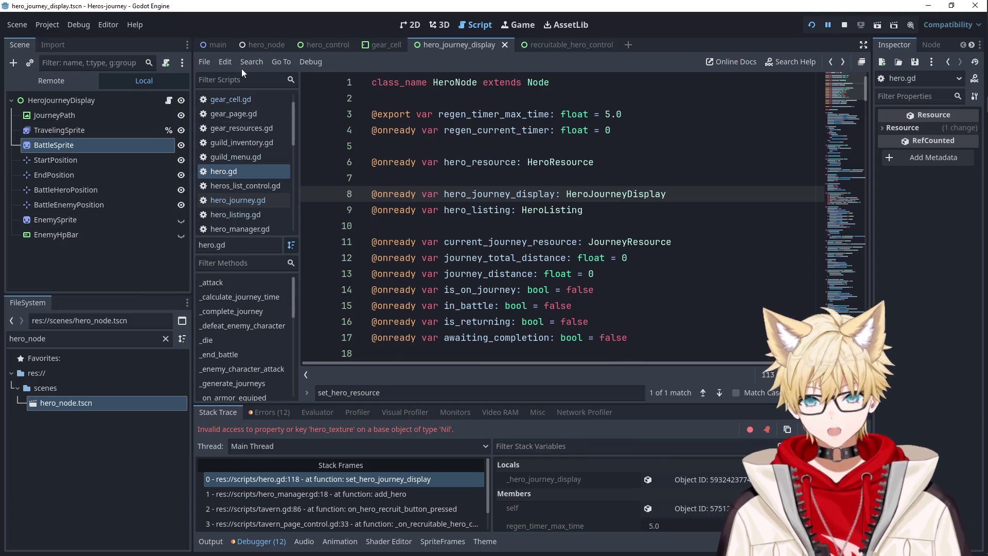
click(214, 45)
click(177, 266)
- Cut the two setup lines in add_hero and paste them below set_hero_resource, tidying indentation
scroll(528, 264, up, 4)
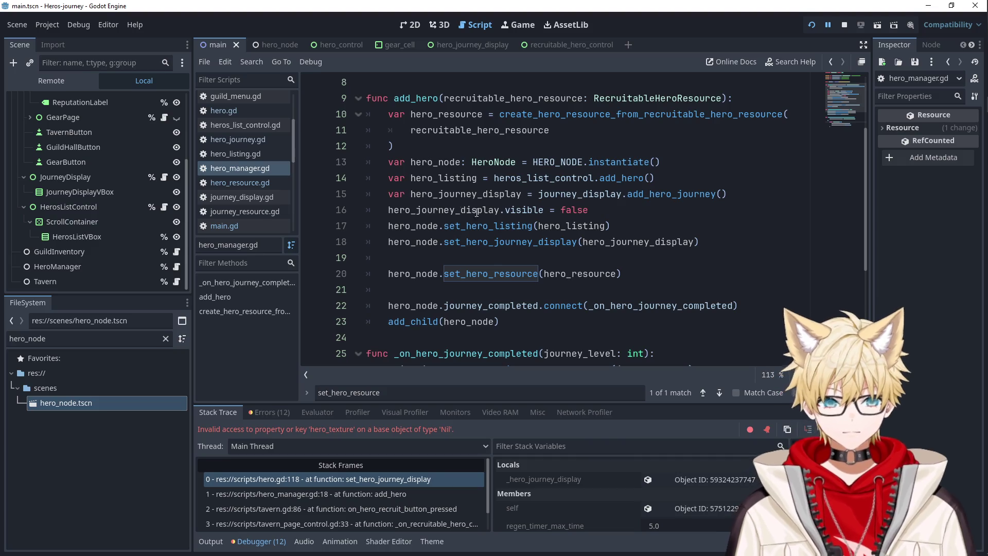
double_click(477, 212)
drag(699, 242, 311, 222)
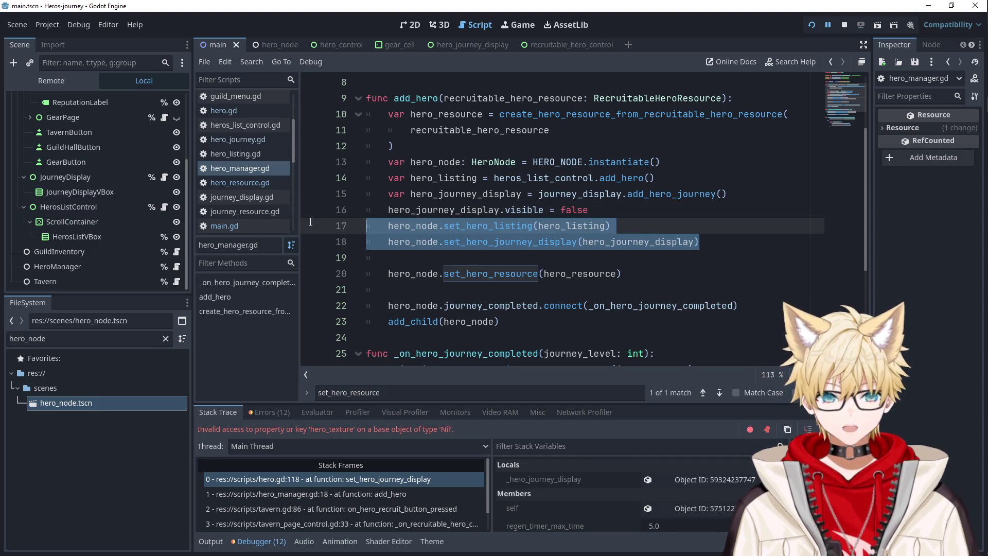
key(ctrl+x)
click(658, 258)
key(Return)
key(ctrl+v)
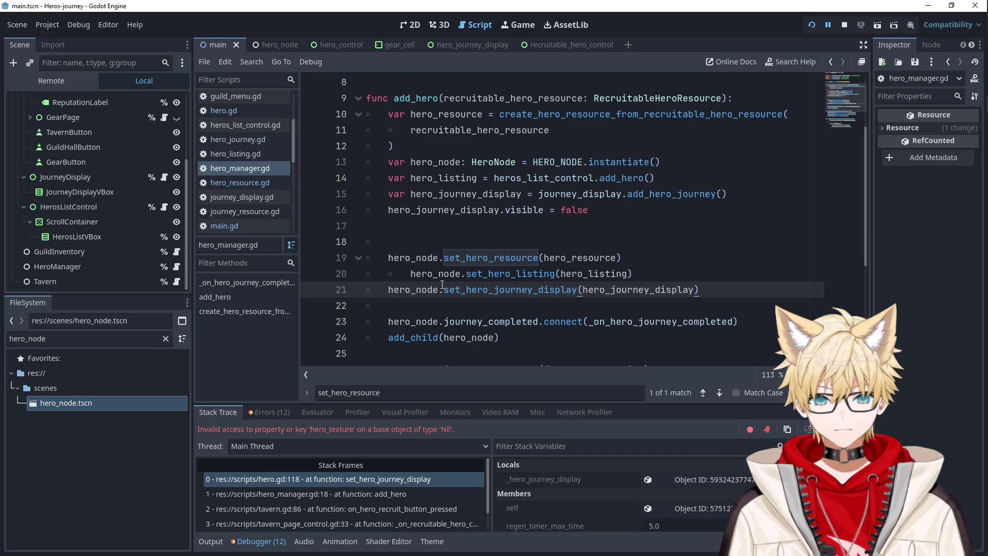
key(Up)
key(shift+Tab)
click(417, 237)
key(BackSpace)
key(BackSpace)
key(BackSpace)
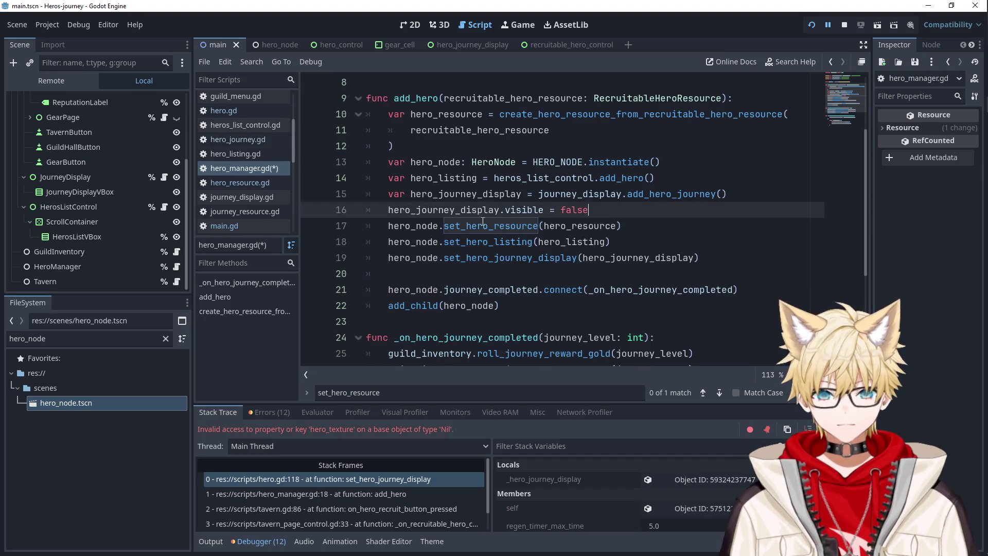
- Relaunch the game, recruit a hero, and reopen hero_manager.gd to recheck the call order
key(F5)
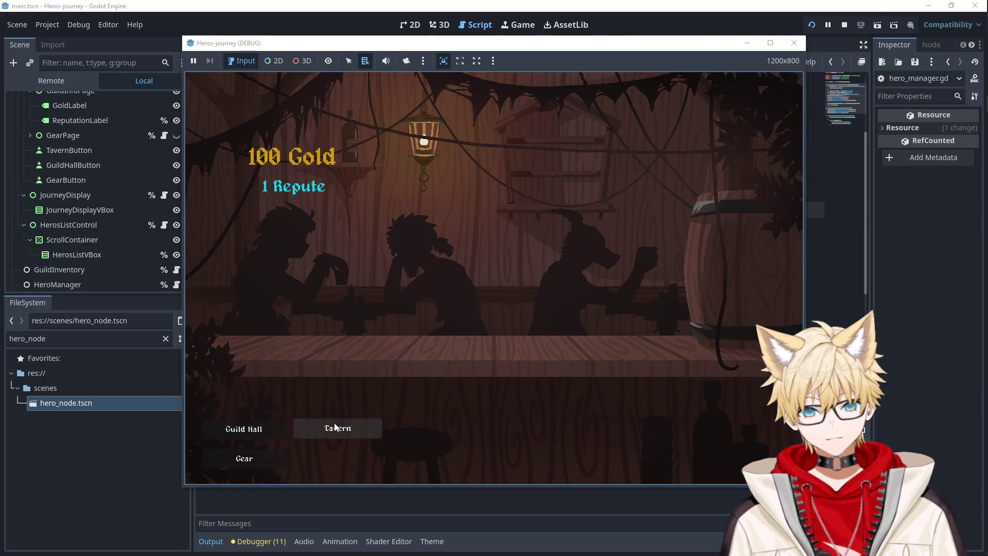
click(335, 426)
click(339, 228)
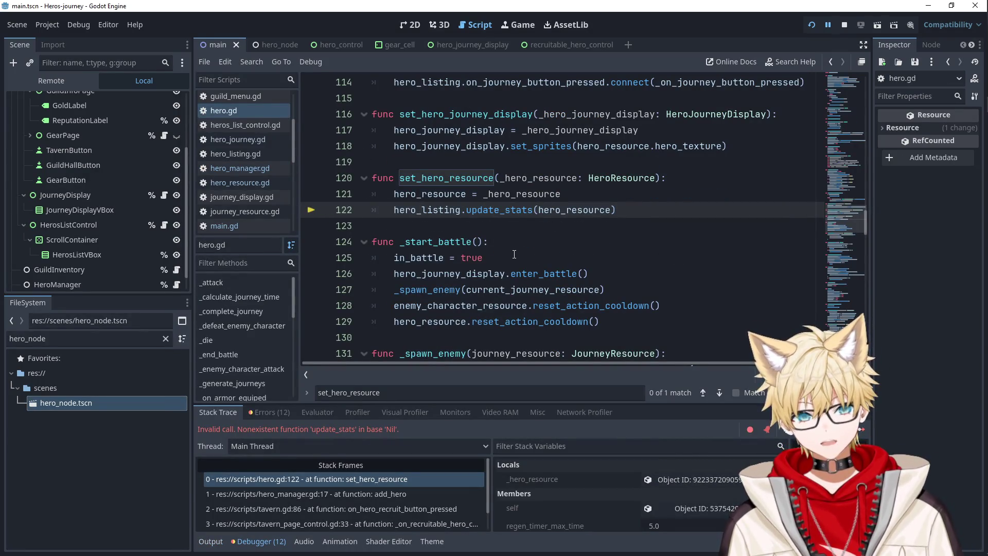
double_click(446, 177)
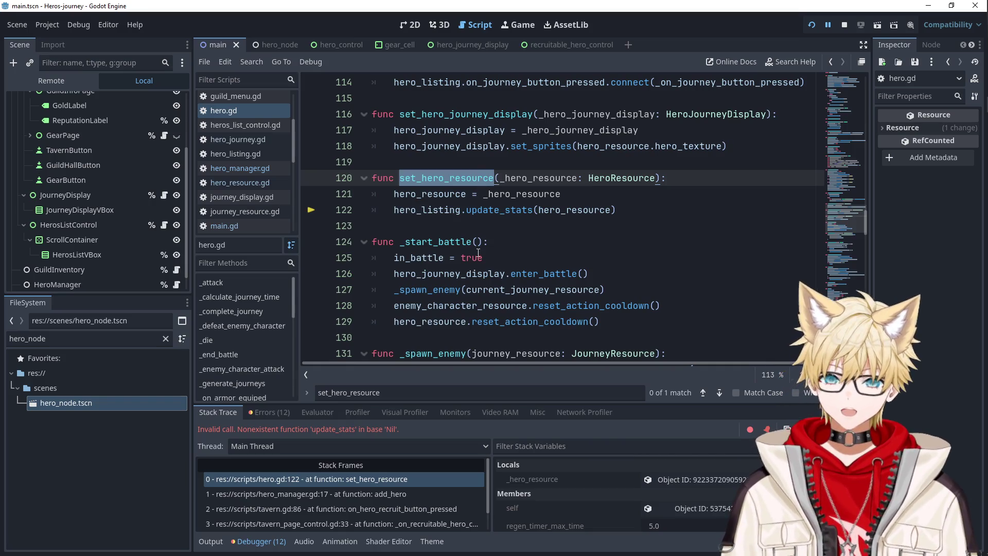
scroll(132, 264, down, 1)
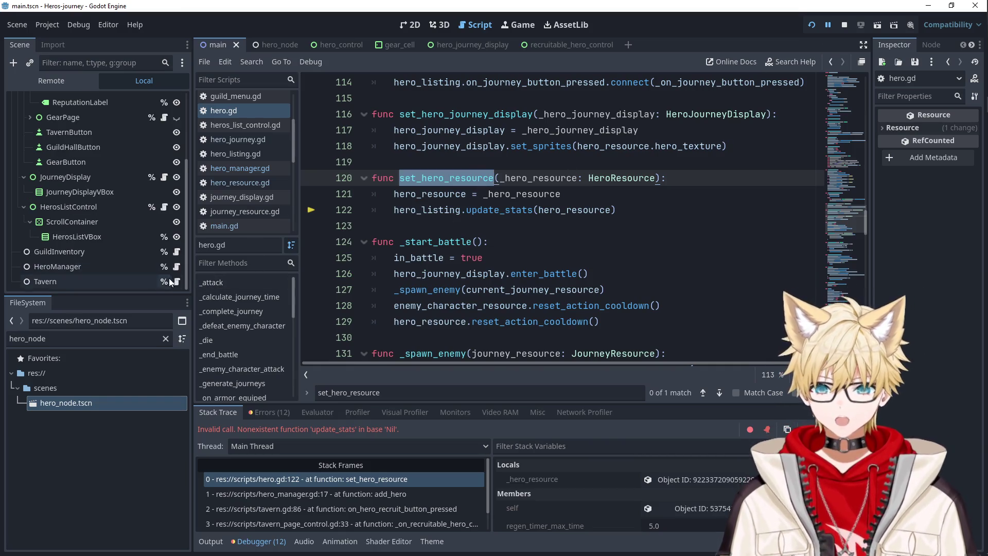
click(177, 281)
scroll(498, 235, up, 6)
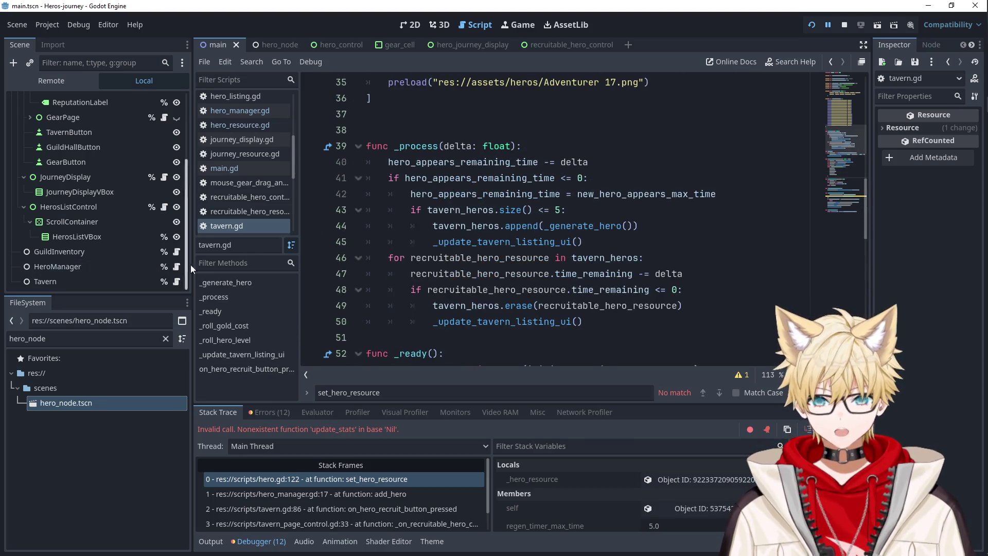
click(177, 266)
- Move the set_hero_listing line above set_hero_resource in add_hero and rerun the game
drag(611, 241, 329, 245)
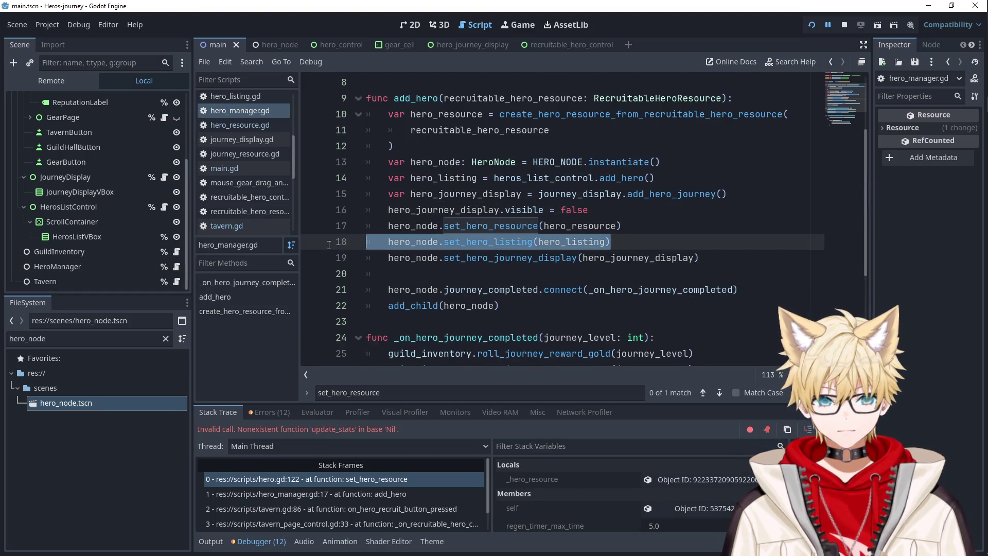
key(ctrl+x)
click(597, 210)
key(Return)
key(ctrl+v)
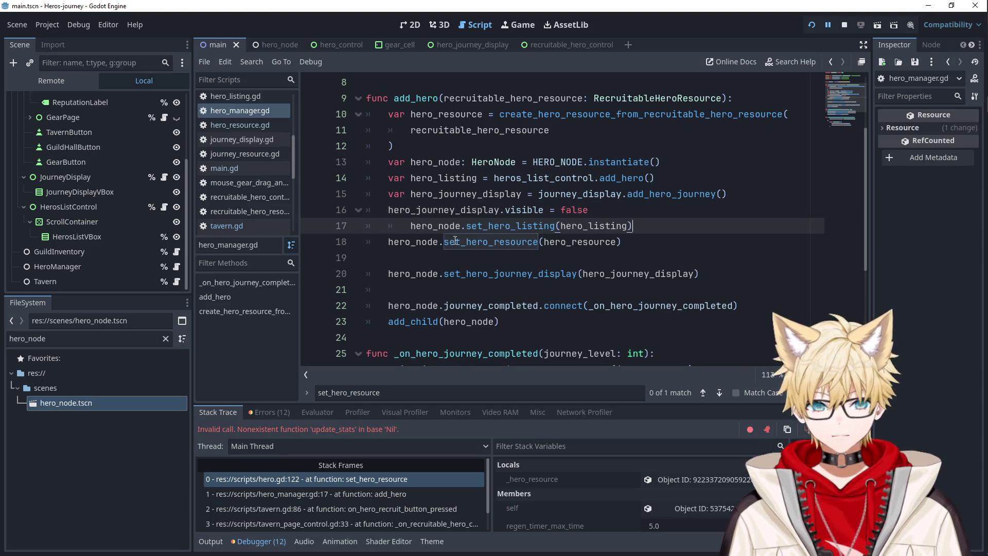
key(shift+Tab)
click(812, 24)
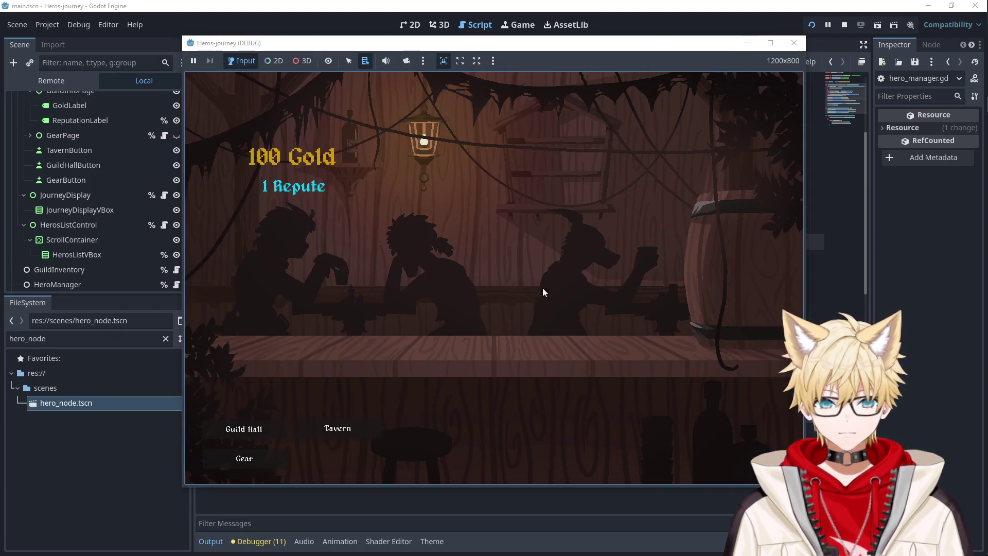
- Recruit Lyari at the Tavern and start her journey at a chosen difficulty
click(338, 428)
click(336, 227)
click(546, 136)
click(620, 114)
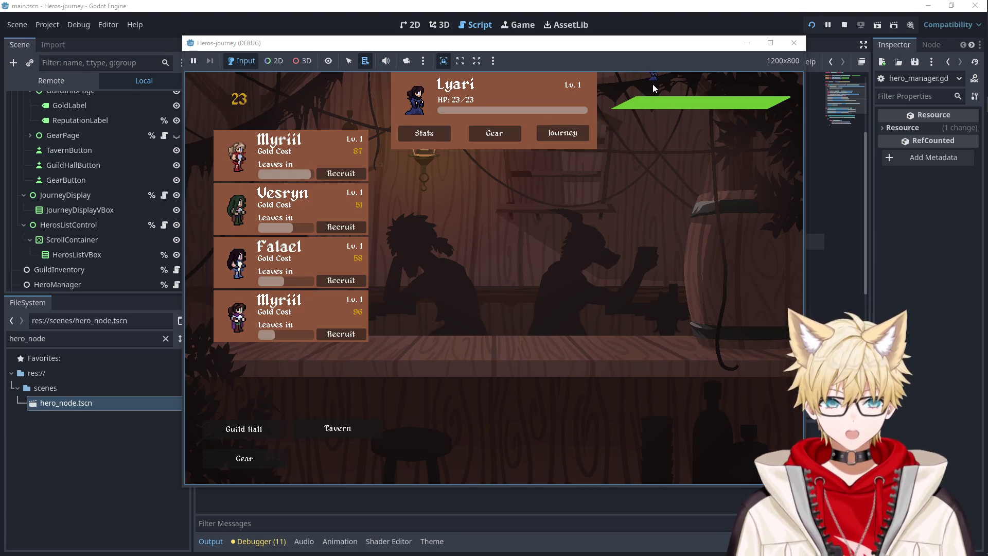
- Close the running game and return to the script editor
click(794, 43)
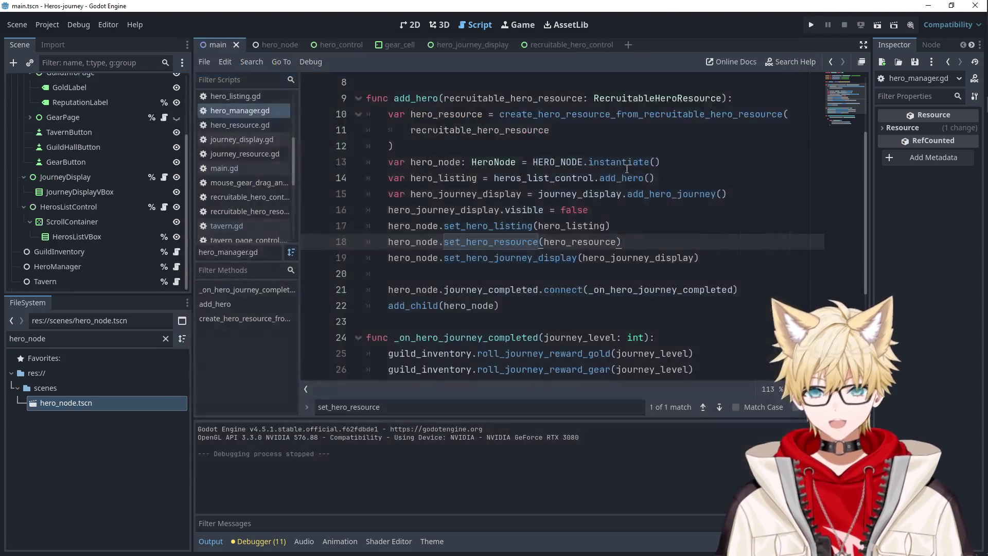
click(407, 26)
click(484, 25)
scroll(69, 132, up, 5)
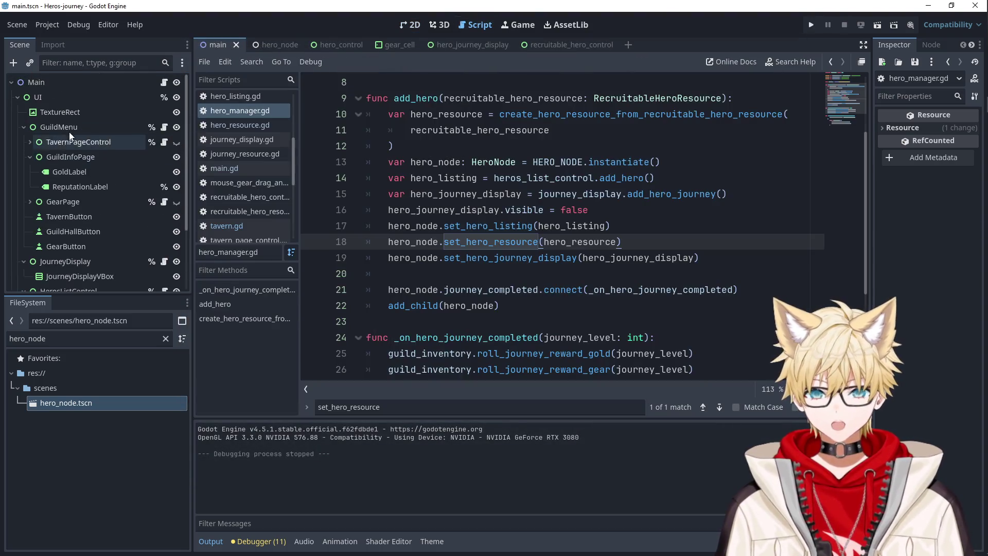
- Show hero_journey_display in 2D and load reina.png as BattleSprite's texture
click(363, 45)
click(403, 44)
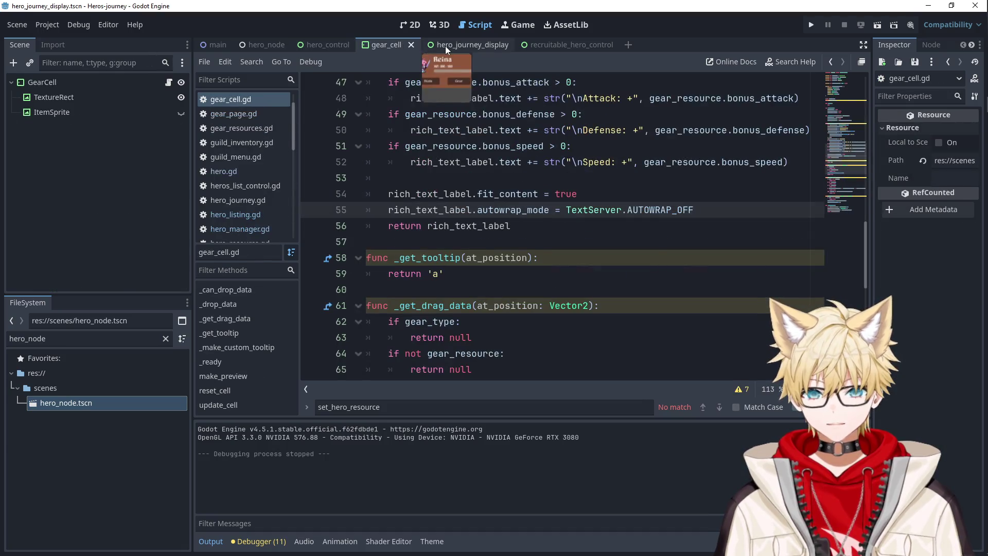
click(446, 45)
click(408, 25)
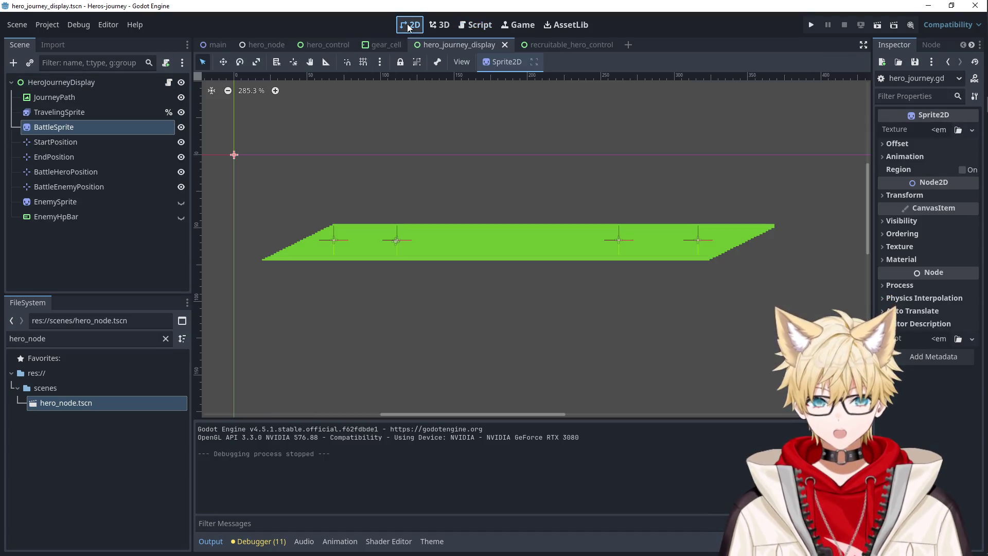
double_click(181, 127)
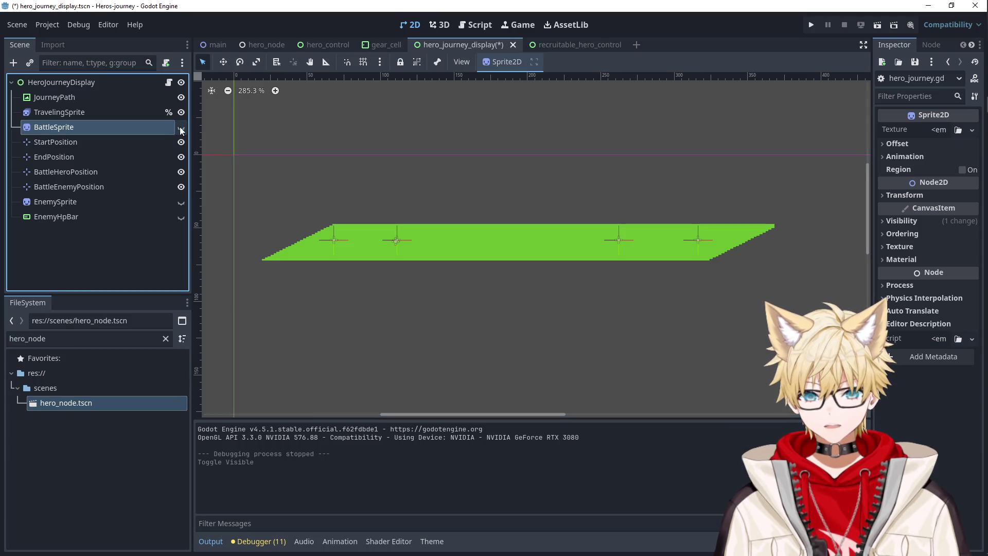
click(940, 129)
click(894, 439)
double_click(337, 165)
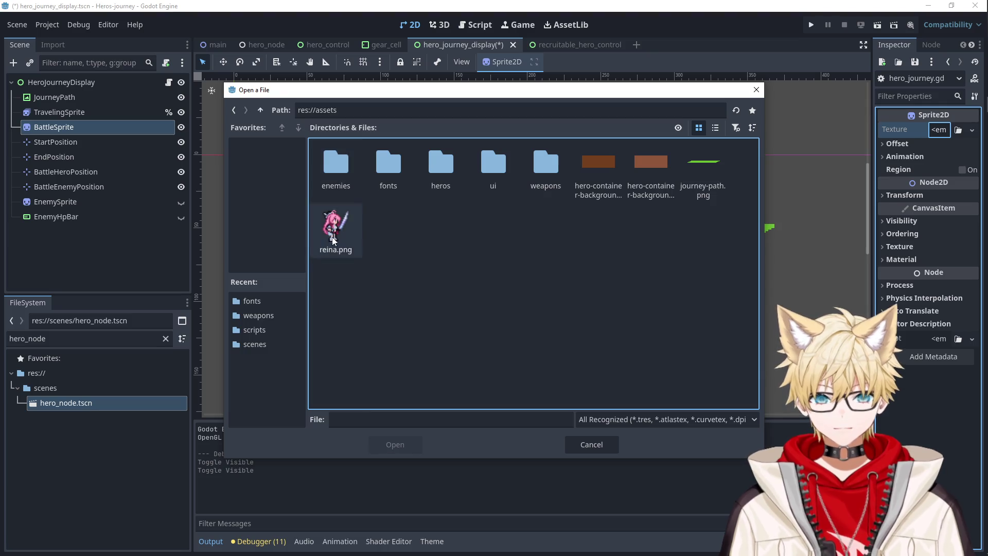
double_click(357, 229)
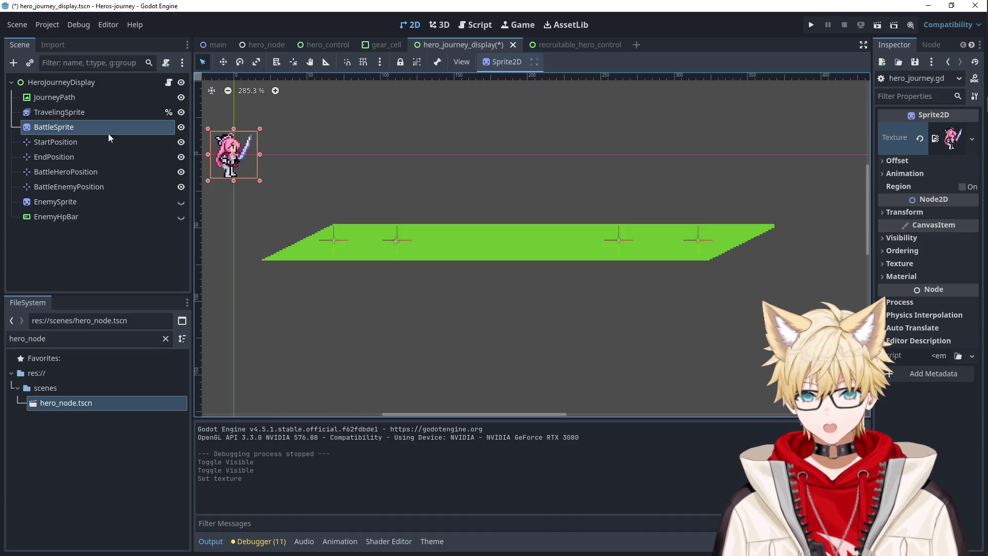
- Move BattleSprite onto the green journey path and set its Scale to 1.5
mouse_move(233, 162)
mouse_down()
mouse_move(380, 202)
mouse_move(400, 225)
mouse_move(386, 224)
mouse_up()
scroll(400, 225, up, 6)
click(920, 96)
text(sca)
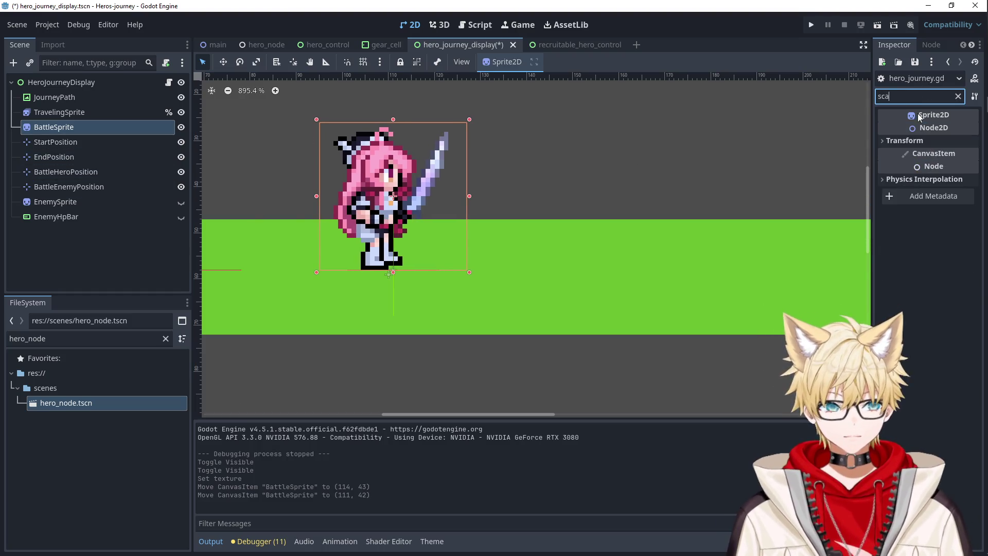
click(905, 140)
click(953, 156)
text(1.)
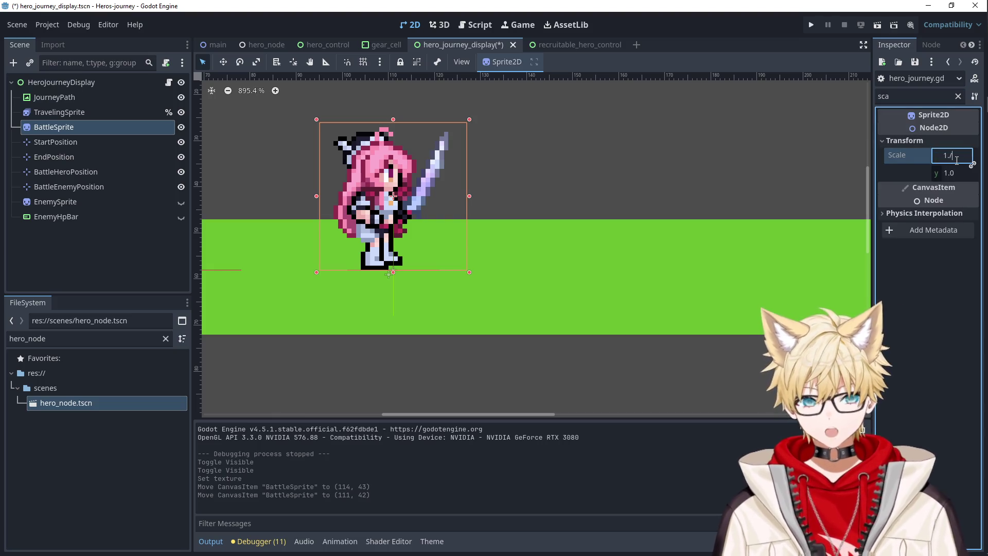
text(5)
key(Return)
- Raise BattleSprite to stand on the path and save the hero_journey_display scene
click(740, 137)
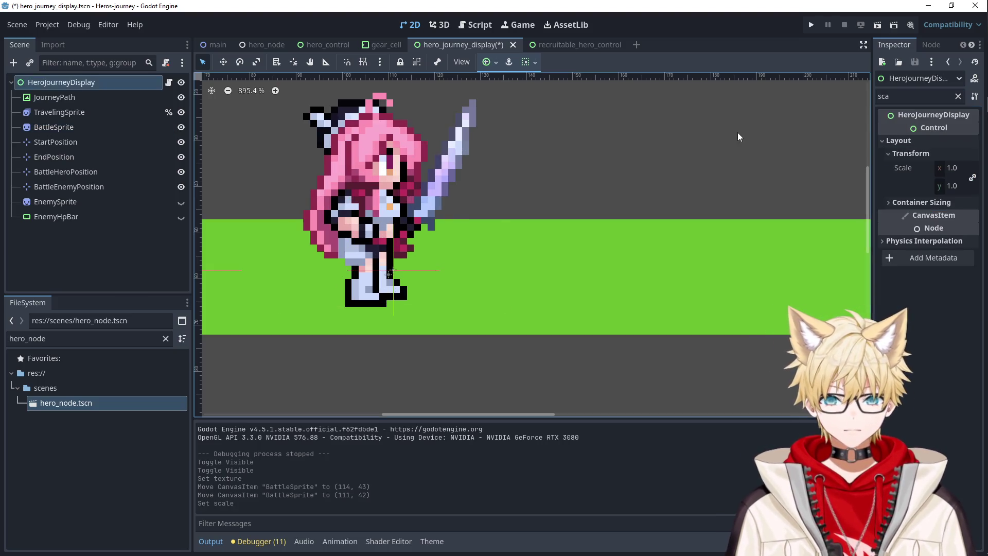
click(384, 189)
drag(386, 189, 390, 152)
click(613, 163)
key(ctrl+s)
- Test-run the game by recruiting Reina and starting her journey, then return to hero_journey.gd
scroll(615, 164, down, 4)
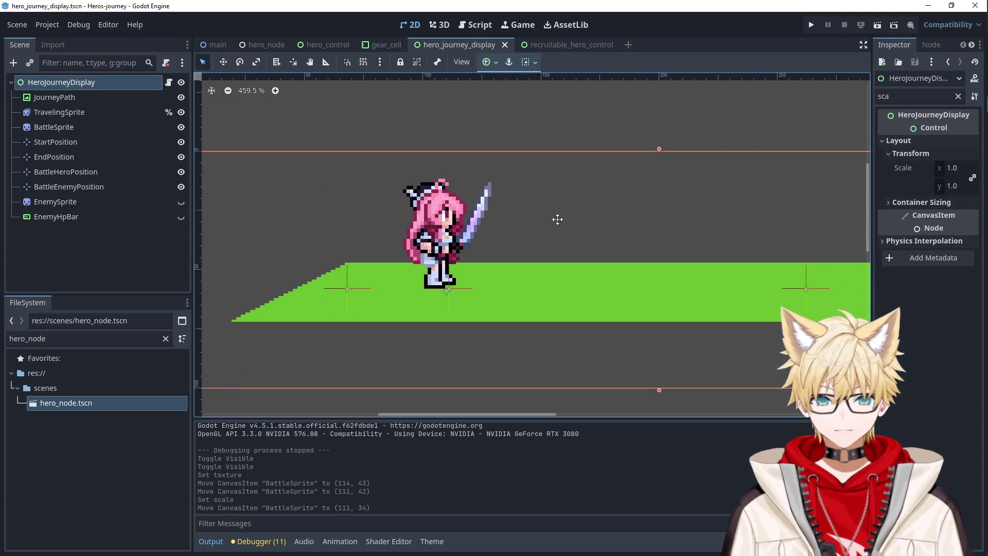
click(425, 227)
click(811, 24)
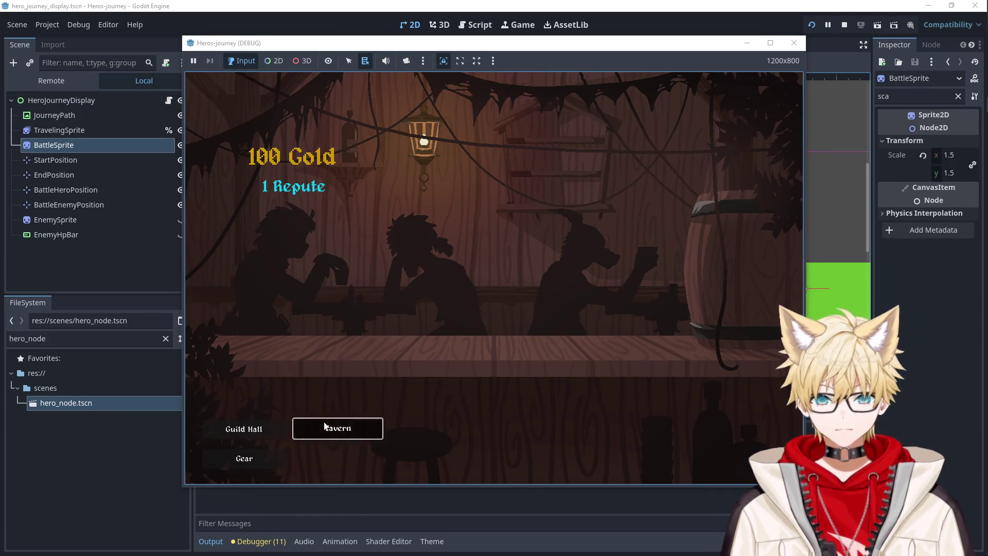
click(328, 427)
click(338, 229)
click(585, 134)
click(603, 152)
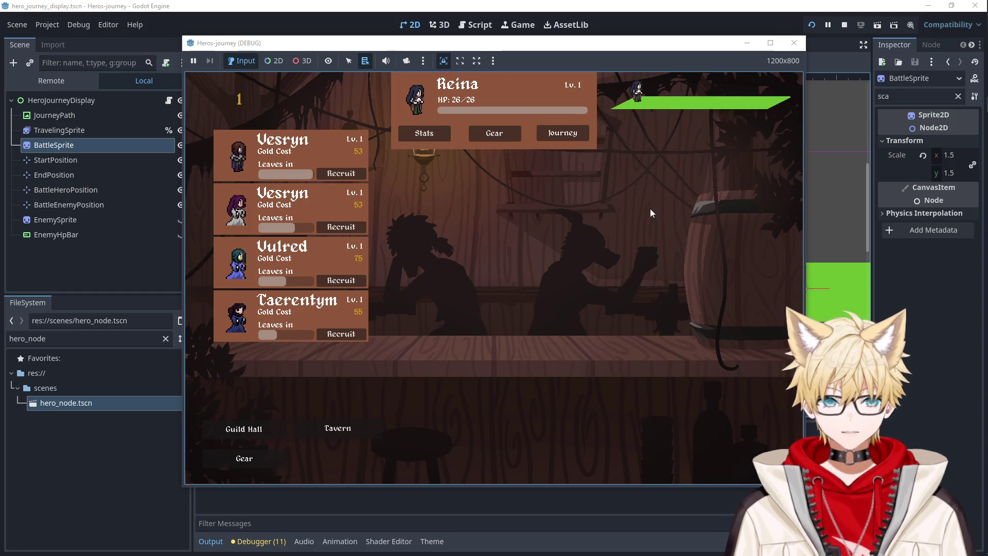
click(794, 42)
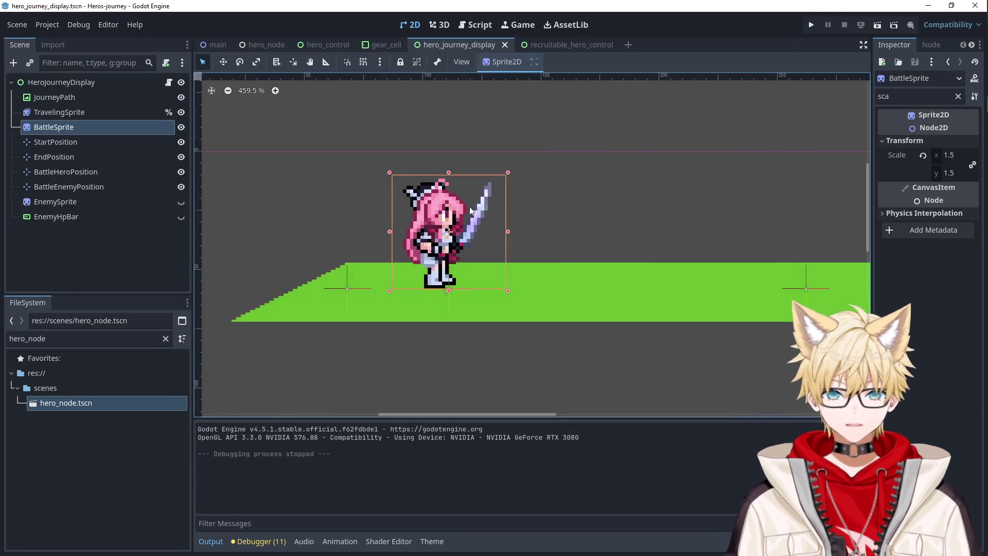
click(479, 24)
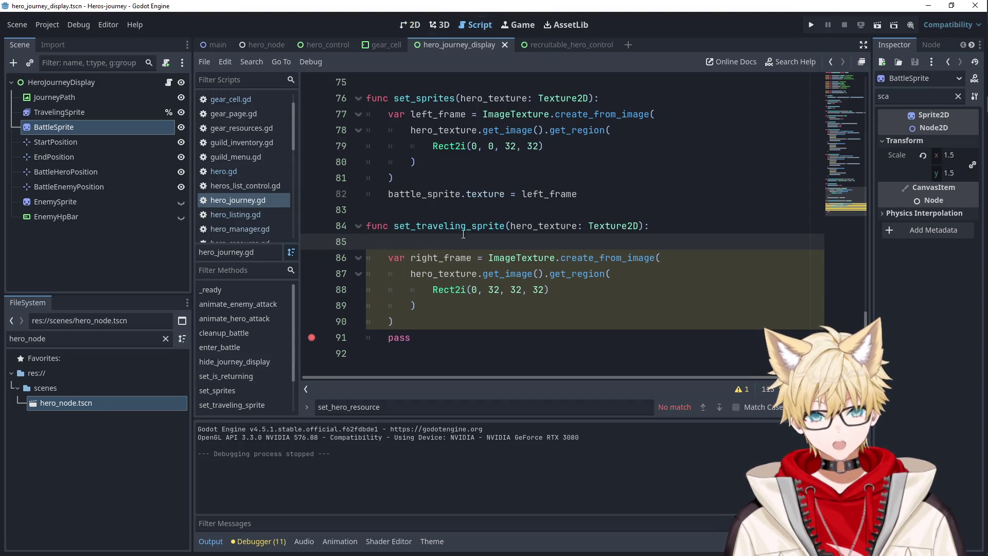
- Add a set_traveling_sprite(hero_texture) call after the battle_sprite texture line in set_sprites
double_click(492, 99)
double_click(430, 115)
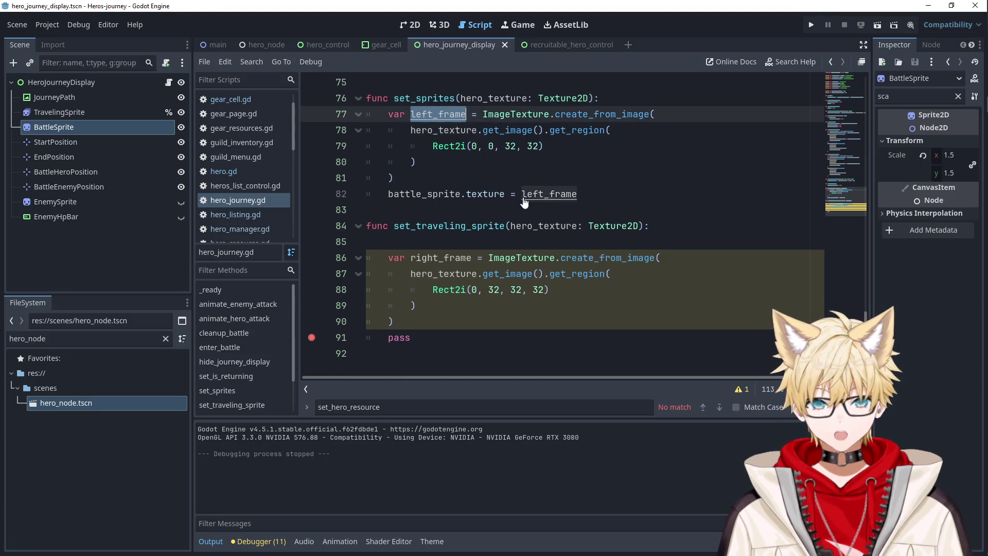
double_click(436, 227)
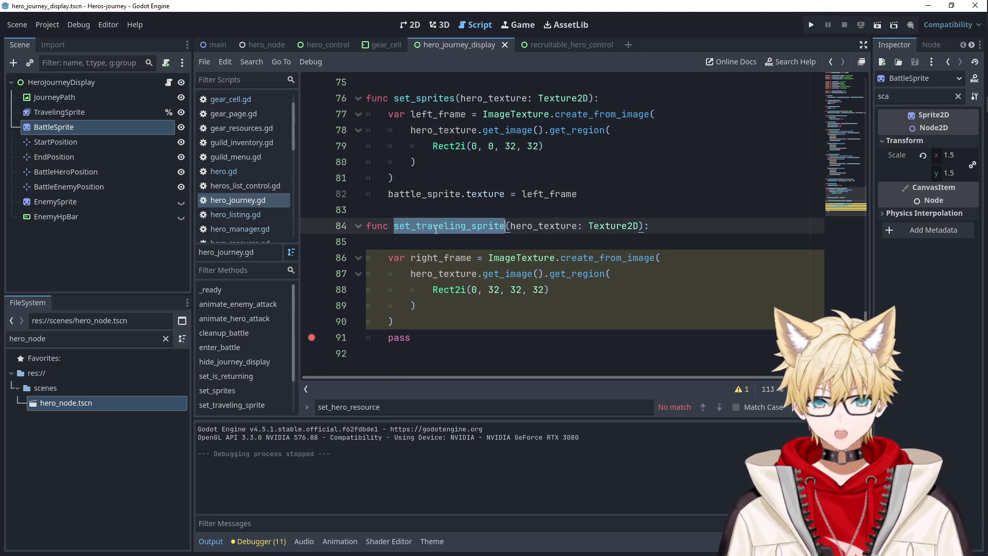
click(607, 183)
click(603, 191)
key(Return)
key(ctrl+v)
text((hero_texture)
- Copy the left_frame block into set_traveling_sprite above the right_frame code
mouse_move(395, 178)
mouse_down()
mouse_move(412, 162)
mouse_move(387, 114)
mouse_up()
key(ctrl+c)
click(495, 257)
key(ctrl+v)
scroll(495, 266, down, 2)
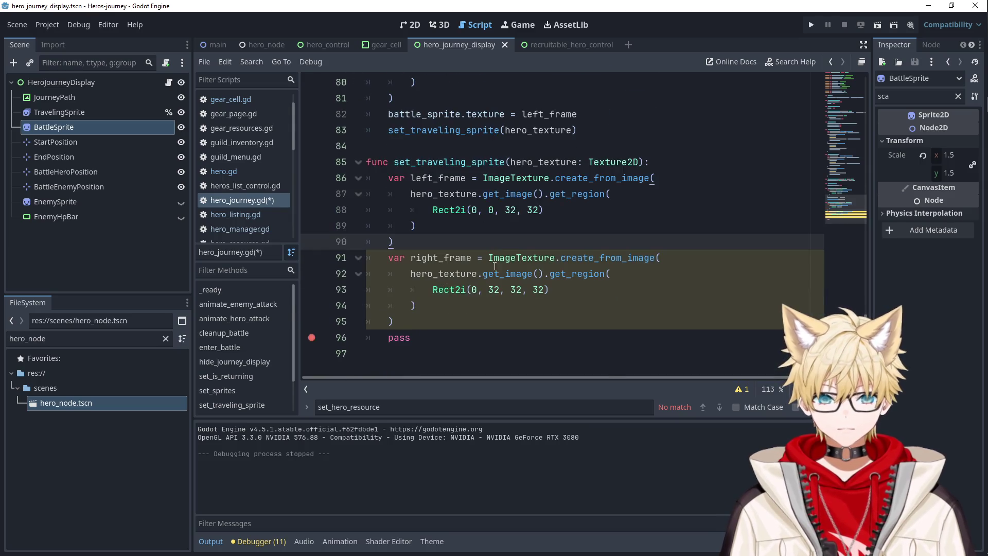
mouse_move(501, 265)
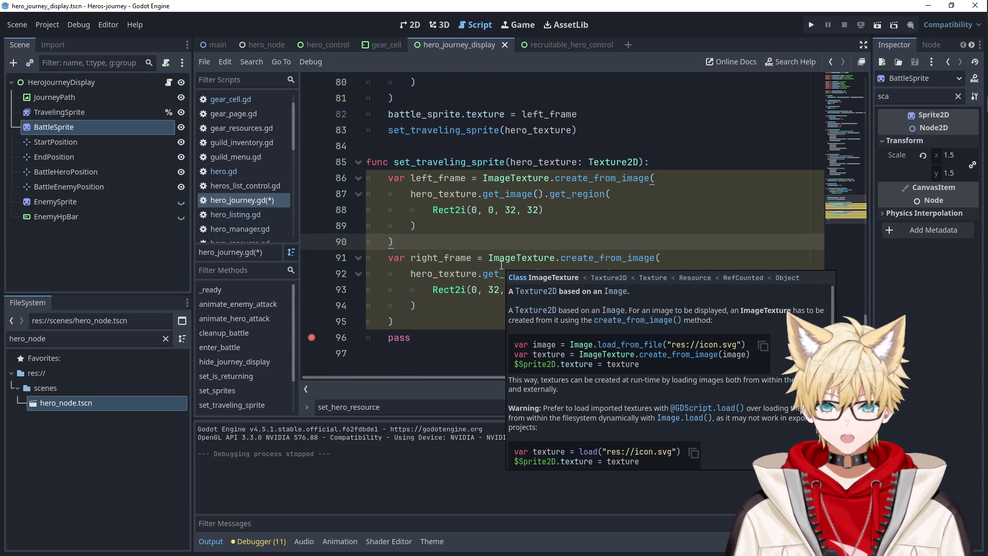
double_click(434, 347)
scroll(432, 232, up, 2)
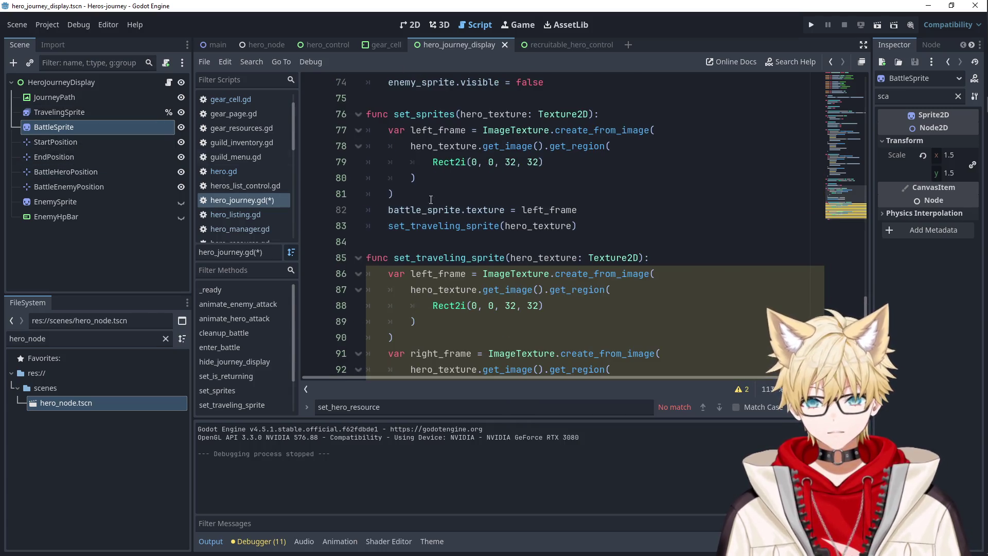
scroll(431, 199, up, 17)
- Give BattleSprite a scene-unique name and drag it into the script's variables
right_click(114, 125)
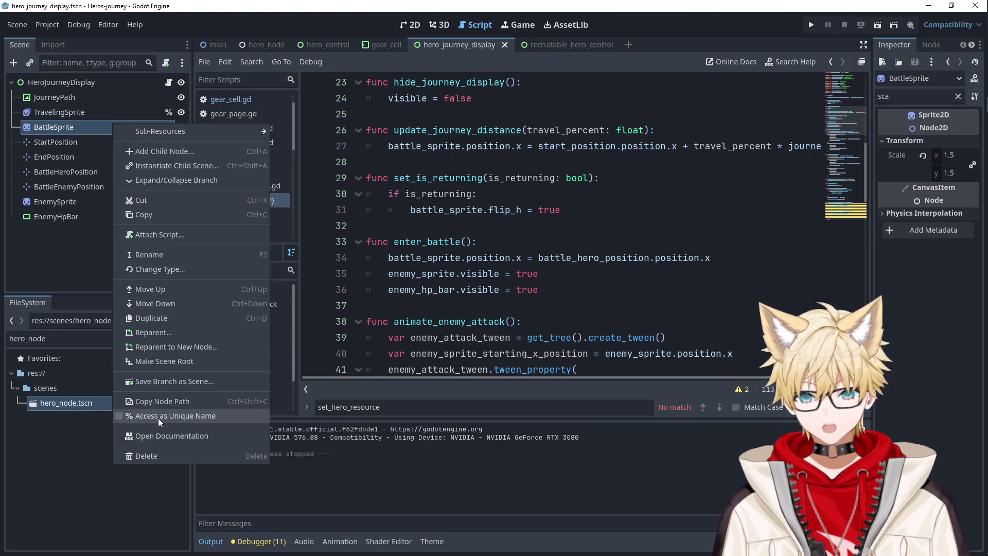
click(159, 418)
scroll(515, 232, up, 7)
mouse_move(77, 127)
mouse_down()
mouse_move(126, 155)
mouse_move(393, 244)
mouse_move(393, 258)
mouse_up()
scroll(526, 295, down, 17)
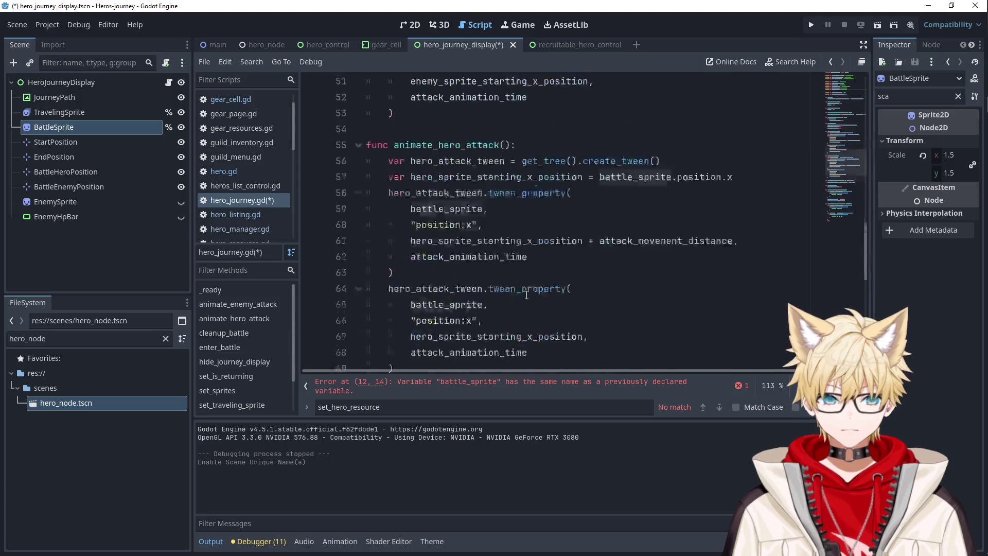
scroll(515, 231, up, 20)
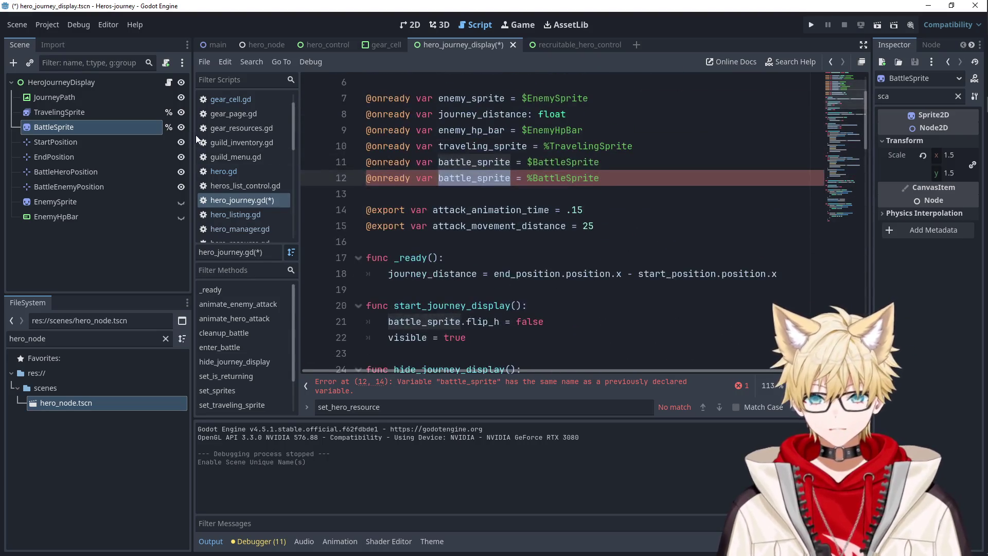
triple_click(623, 178)
key(BackSpace)
key(BackSpace)
mouse_move(137, 114)
mouse_down()
mouse_move(423, 191)
mouse_move(424, 179)
mouse_up()
scroll(540, 303, down, 20)
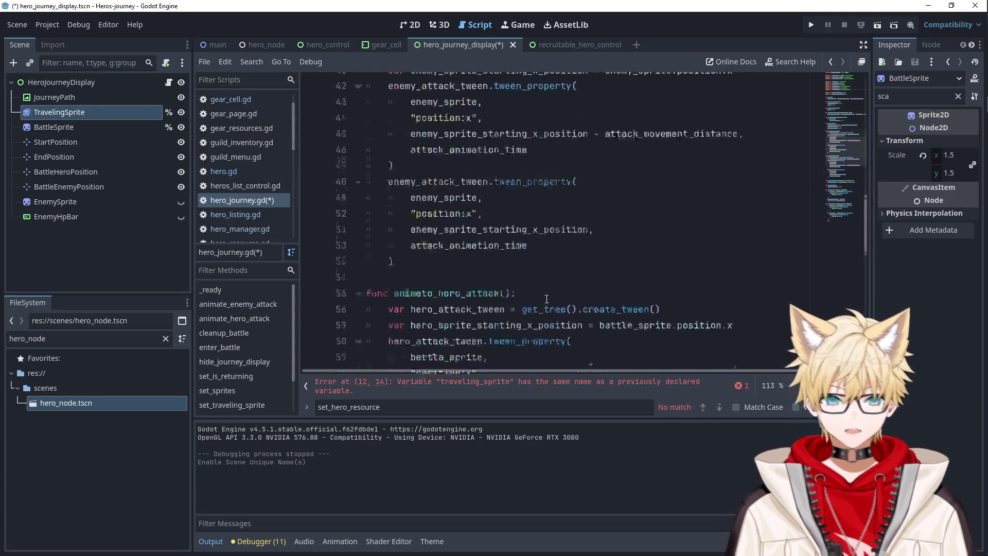
double_click(399, 337)
- Replace pass with traveling_sprite.animation and inspect TravelingSprite's Sprite Frames resource
text(traveling_sprite.)
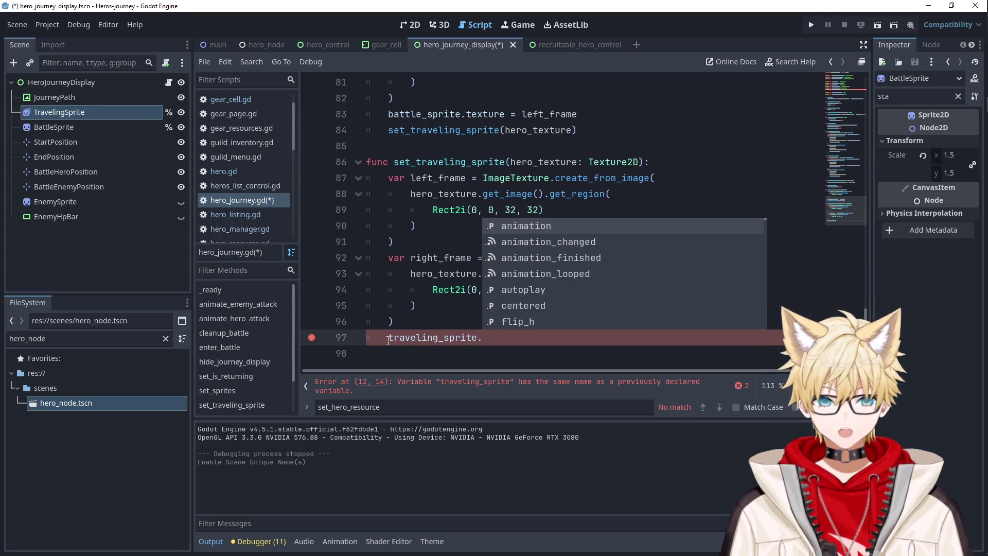
key(Return)
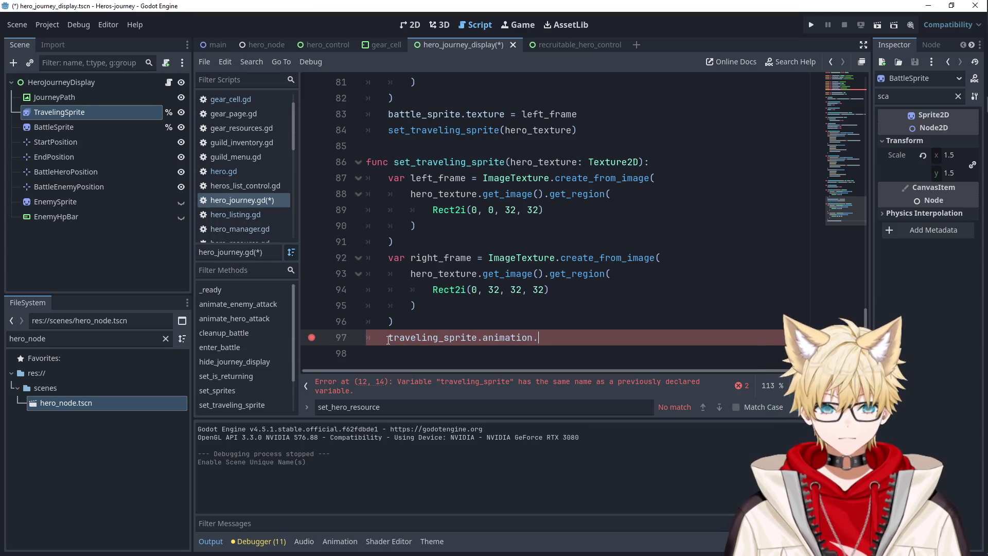
click(59, 112)
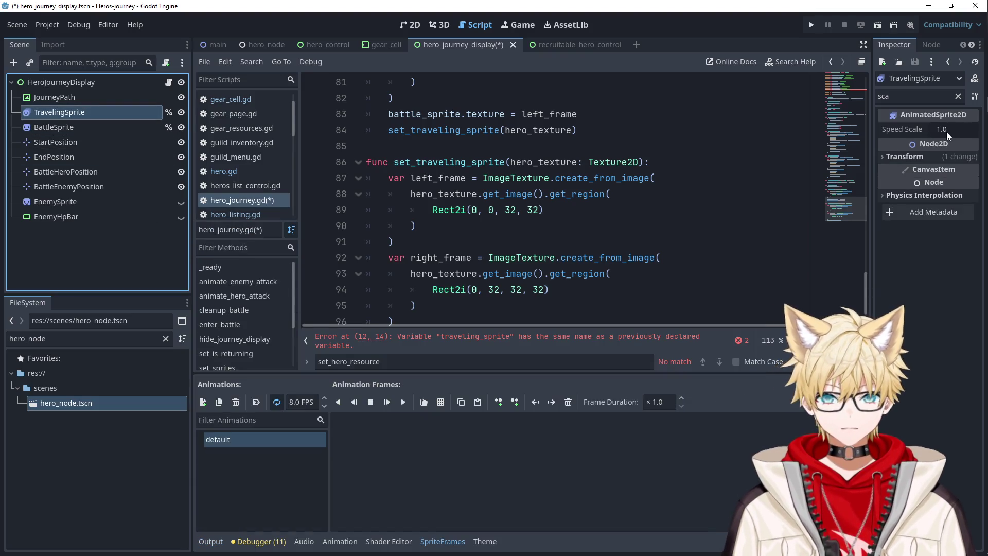
click(958, 97)
click(950, 129)
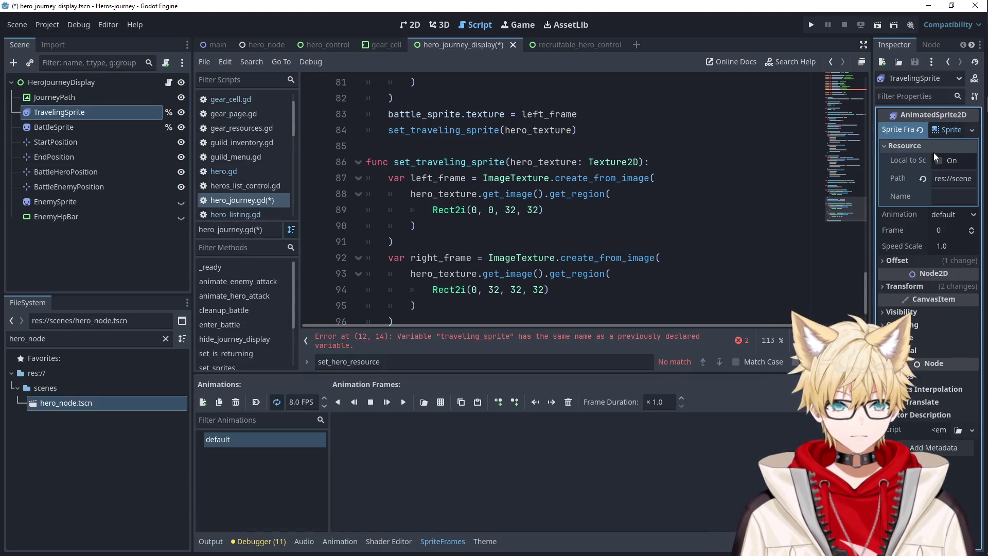
scroll(504, 257, down, 1)
- Change line 97 to traveling_sprite.sprite_frames and view its documentation
double_click(505, 290)
text(sprite.sprite_frames.)
key(Return)
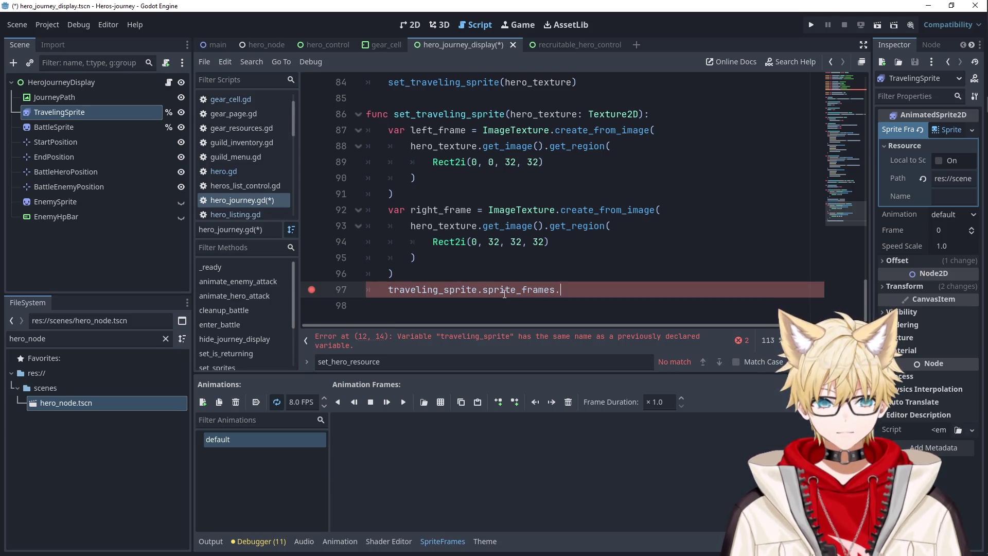
ctrl+click(523, 292)
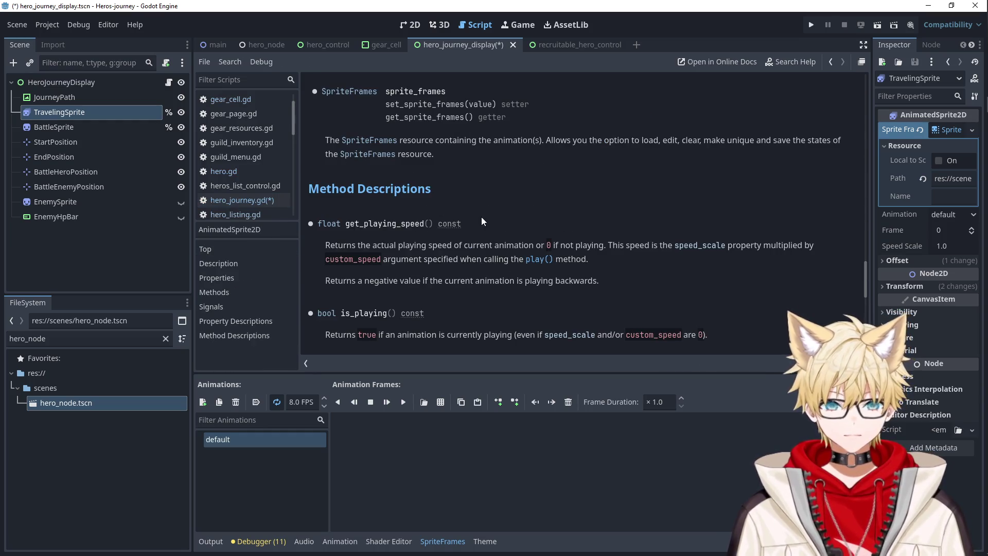
- Browse the sprite_frames documentation and search it for add_frame
double_click(413, 105)
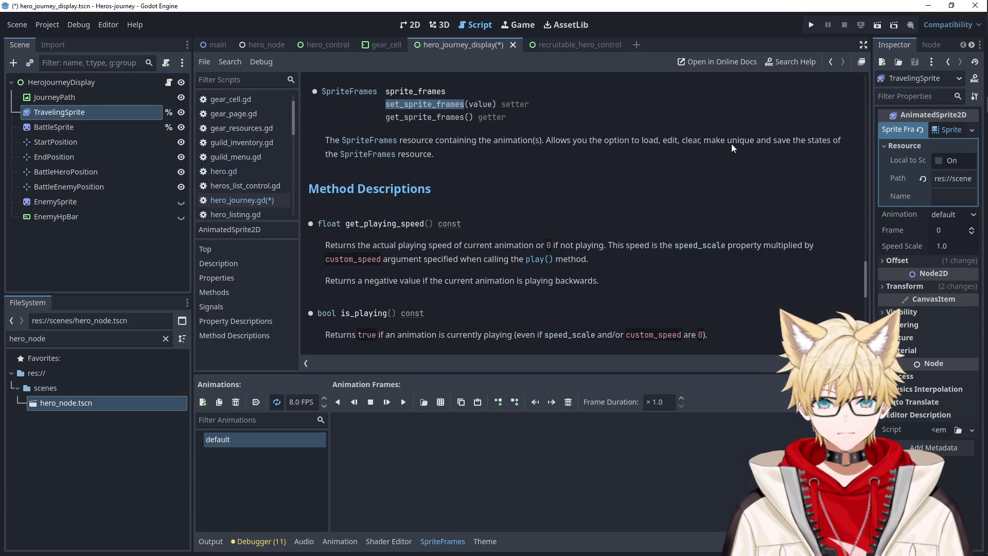
click(539, 168)
scroll(499, 187, up, 10)
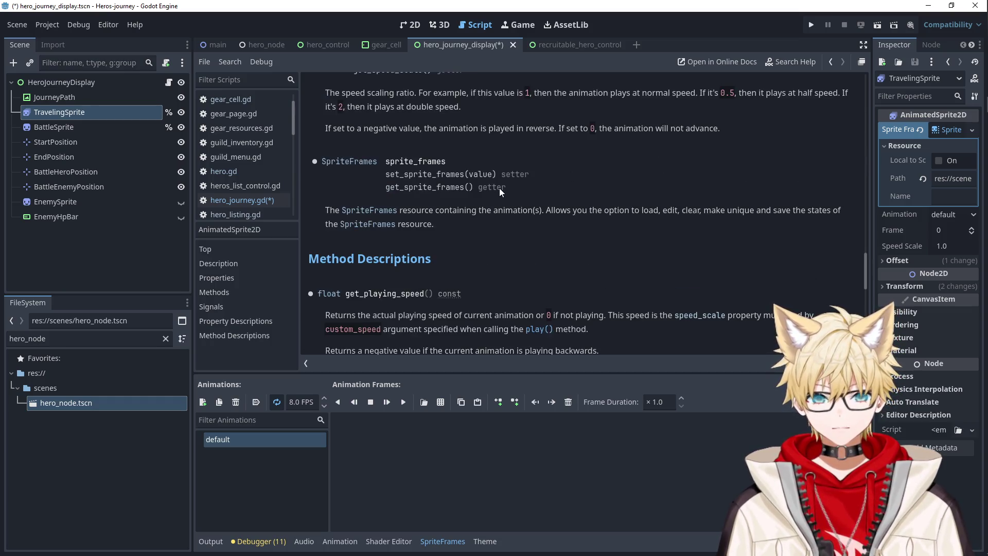
scroll(499, 191, up, 1)
key(ctrl+f)
text(add_g)
text(rame)
key(ctrl+a)
key(BackSpace)
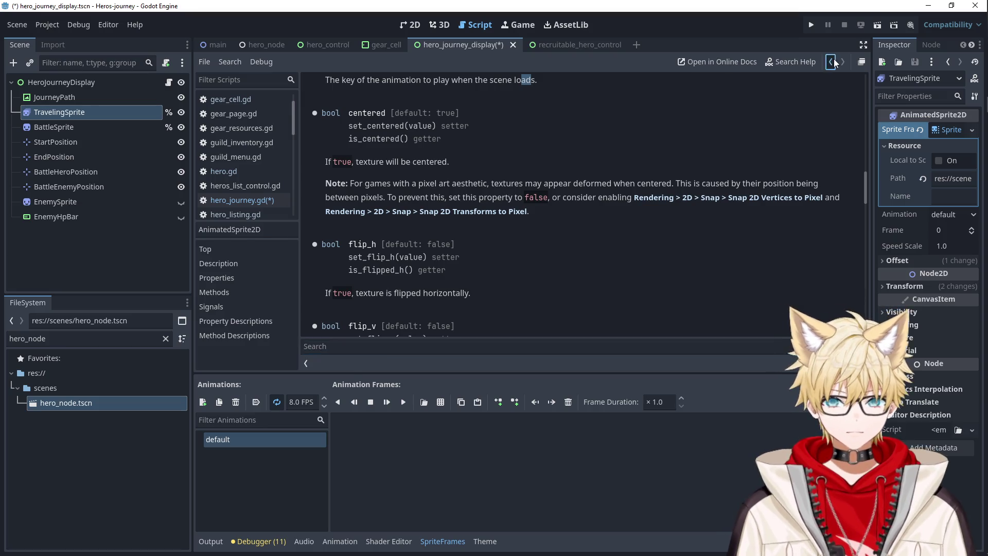
- Back in the script, trim line 97 to traveling_sprite. and insert a blank line after line 96
click(835, 62)
double_click(520, 306)
drag(560, 306, 486, 314)
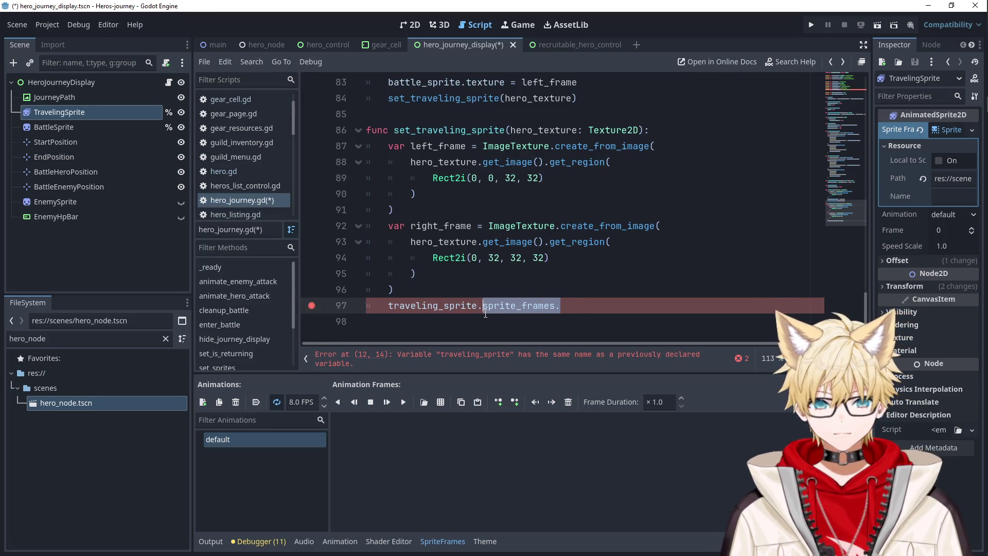
key(BackSpace)
text(.)
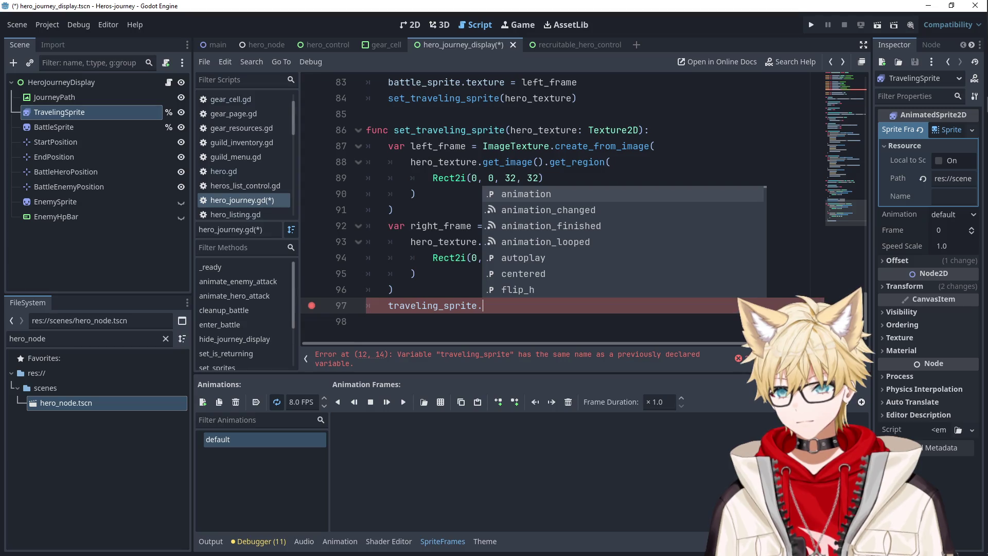
click(428, 283)
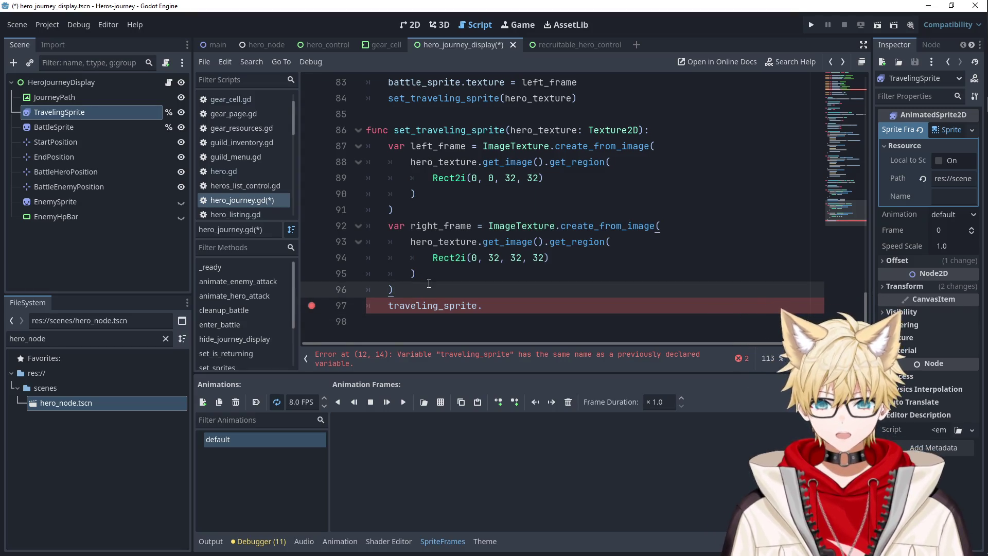
key(Return)
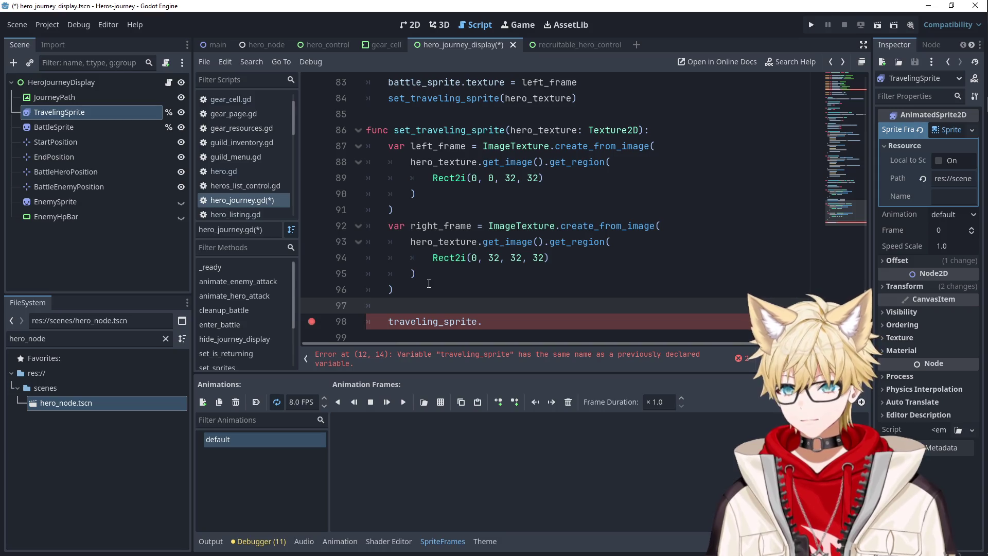
- Create a sprite_frames variable set to SpriteFrames.new()
text(sprite_Fra)
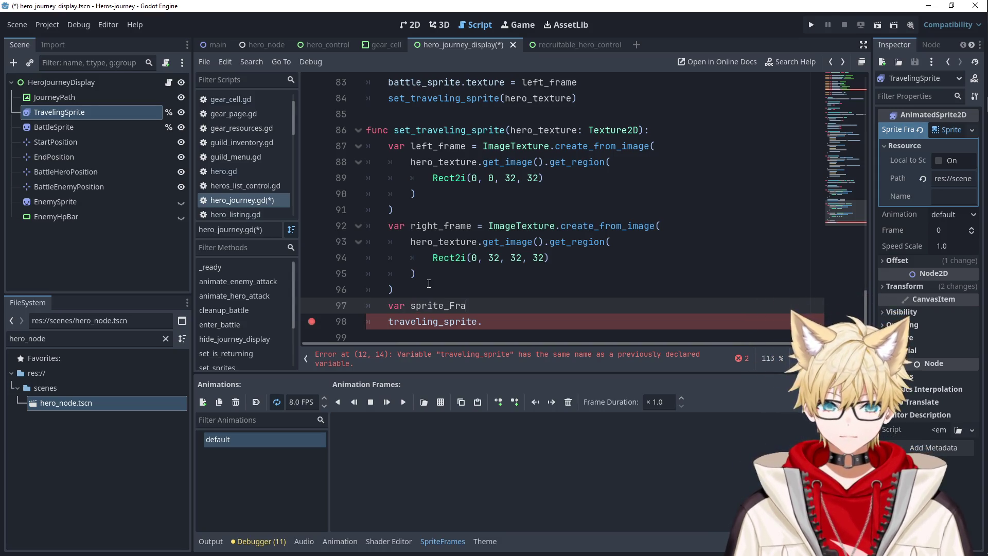
text(rames =)
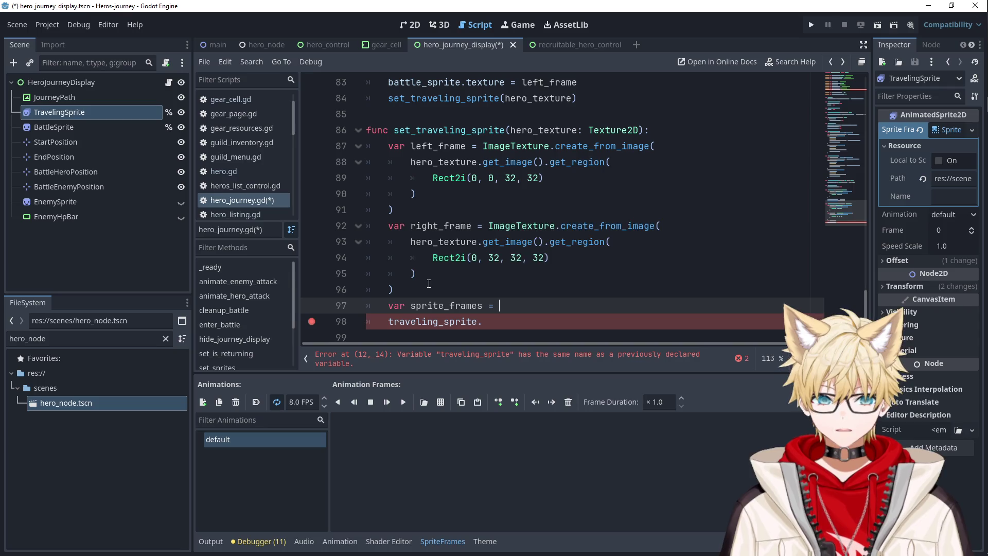
key(ctrl+space)
text(SpriteFrames)
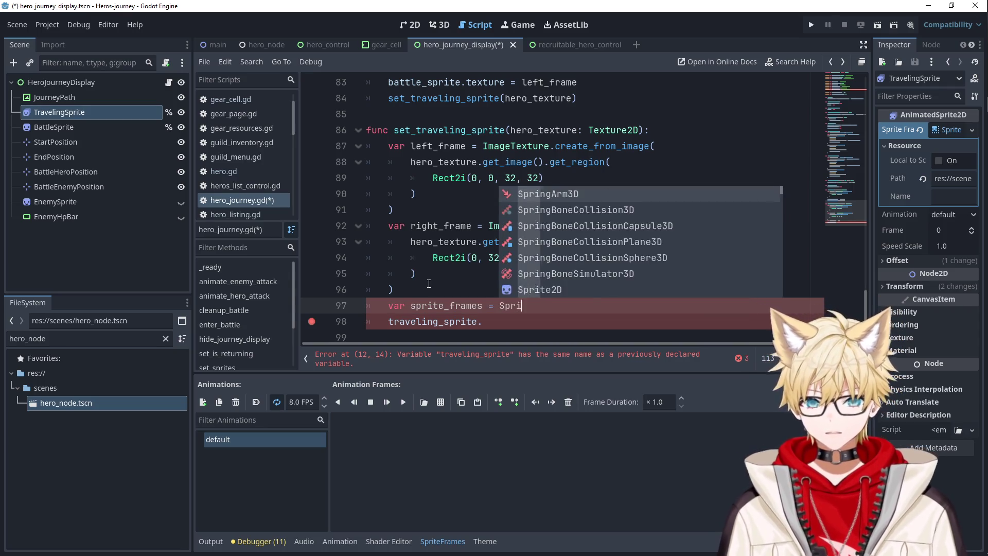
text(.n)
key(Return)
- Type sprite_frames as SpriteFrames and put its name in place of traveling_sprite. on line 98
scroll(527, 267, down, 1)
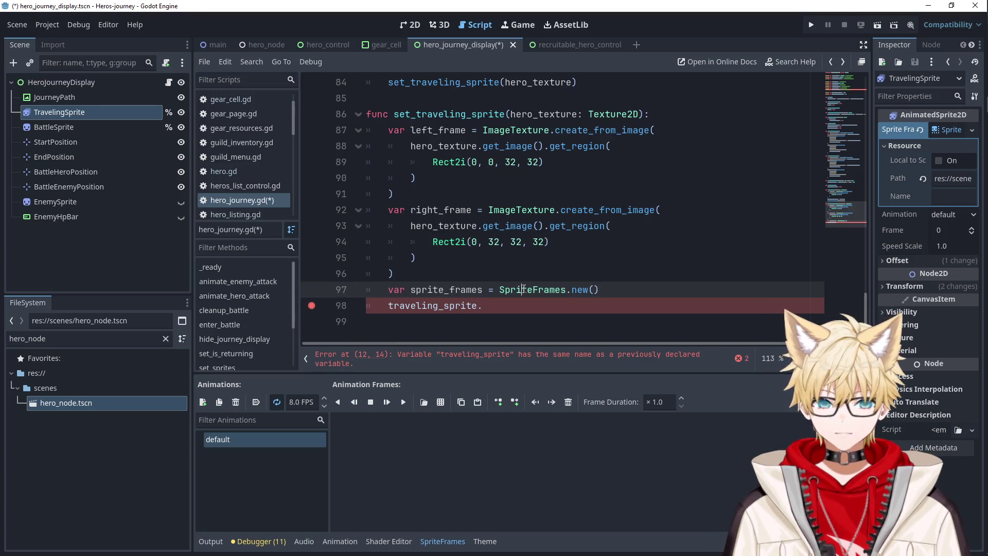
click(485, 291)
text(: SpriteFr)
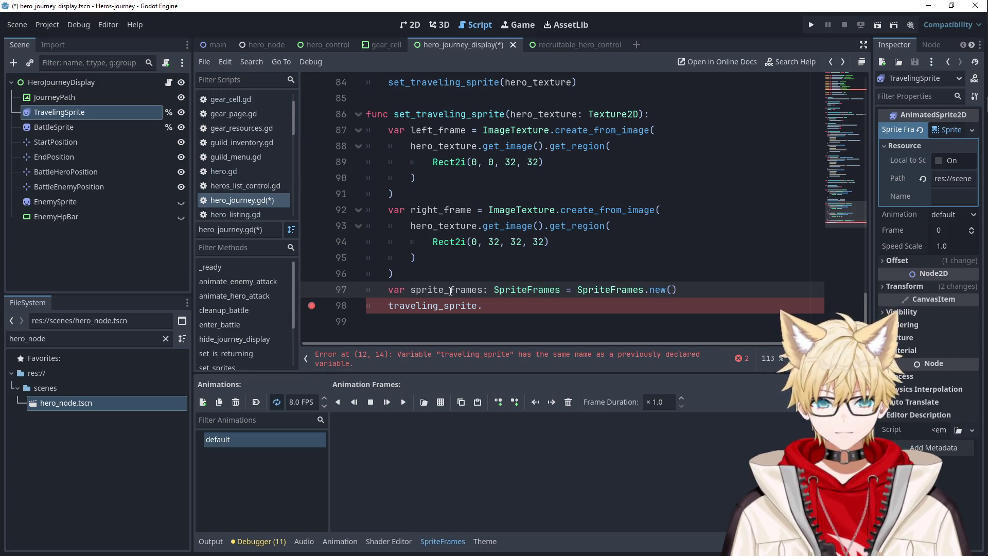
double_click(445, 289)
key(ctrl+c)
drag(482, 305, 386, 308)
key(ctrl+v)
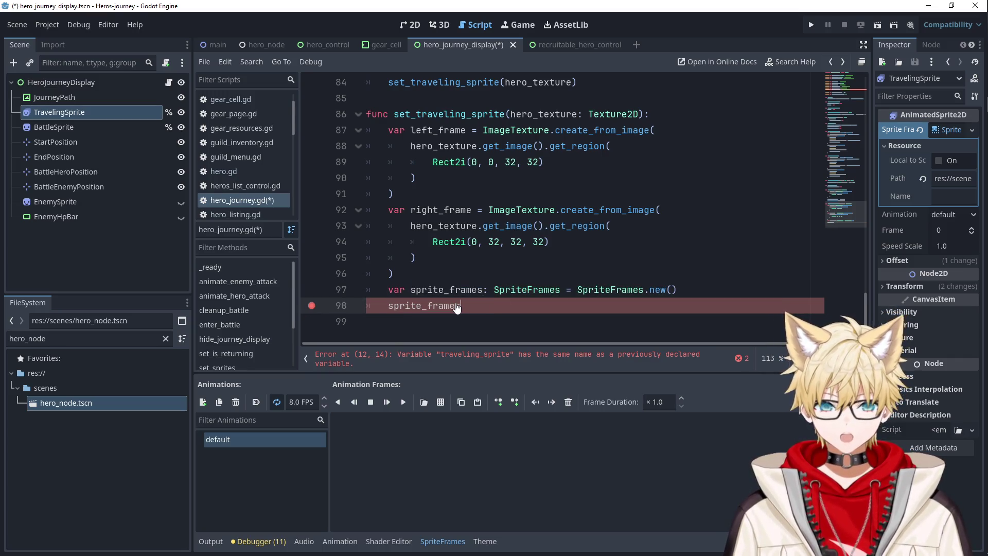
- Add the 'default' animation with sprite_frames.add_animation('default')
text(.)
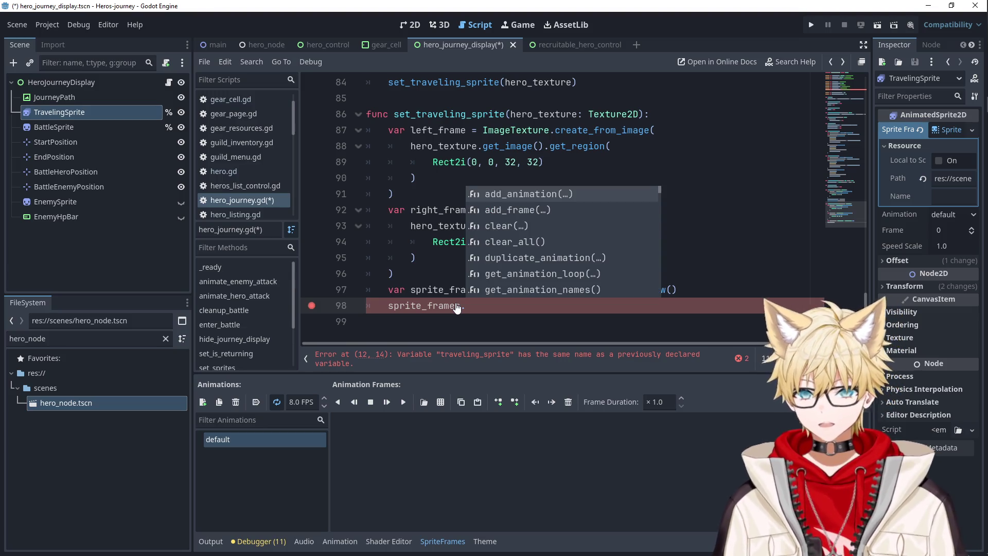
key(Return)
text('default)
key(End)
key(Return)
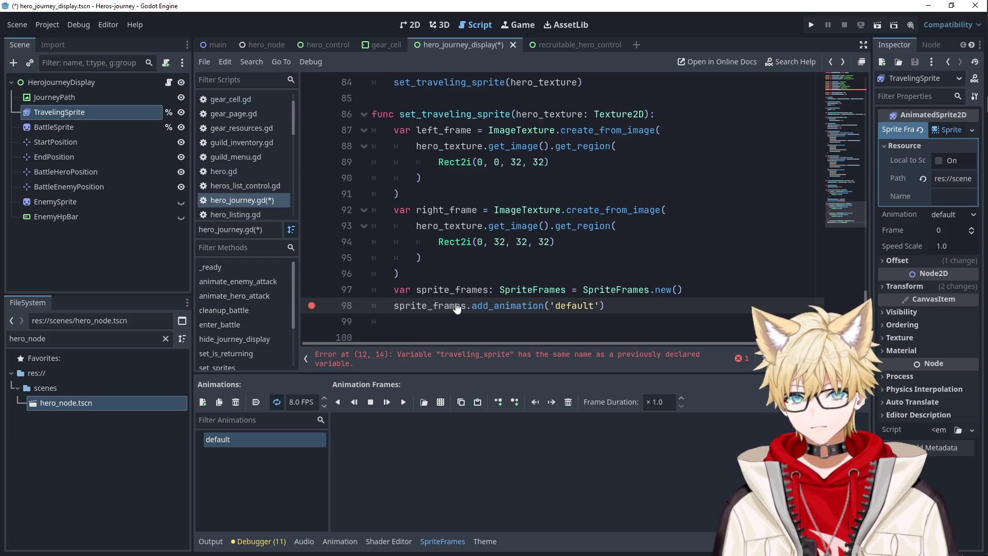
key(Down)
scroll(456, 308, down, 1)
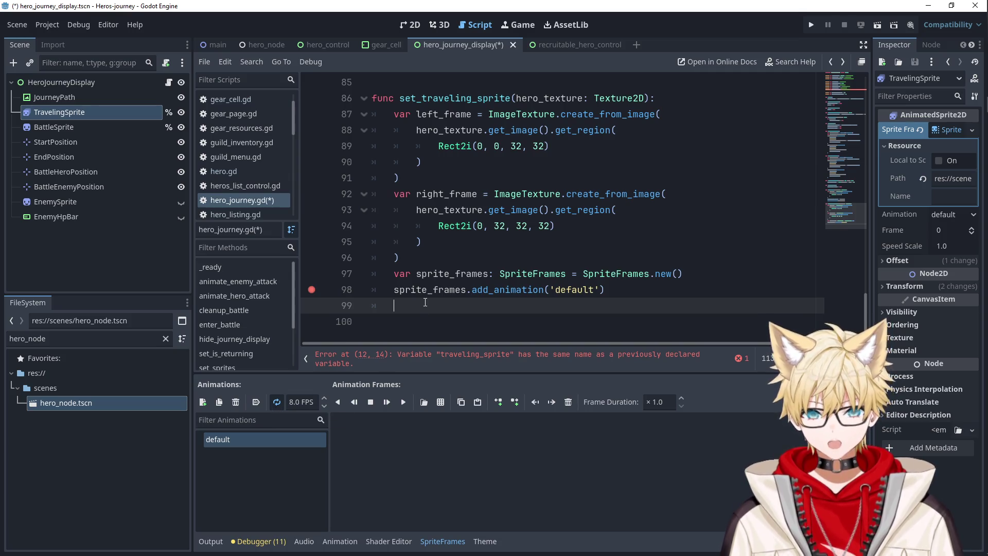
- Set the 'default' animation speed to 8 with set_animation_speed('default', 8)
text(sprite_frames.)
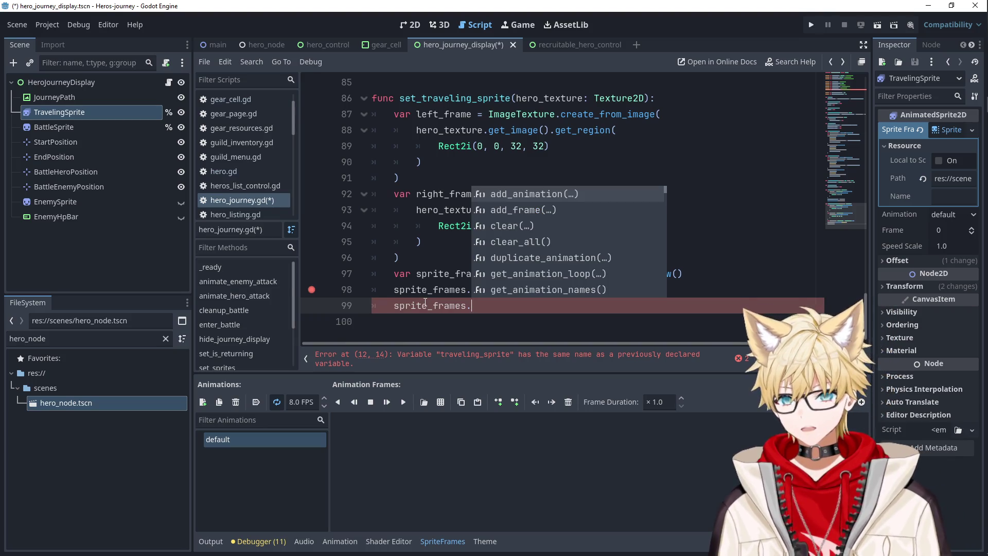
text(set_a)
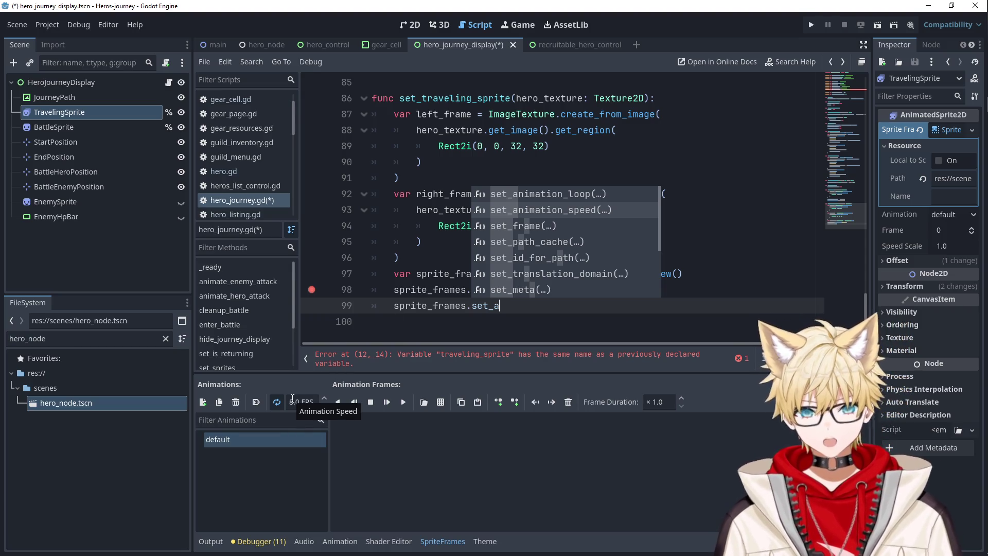
key(Return)
text('default',)
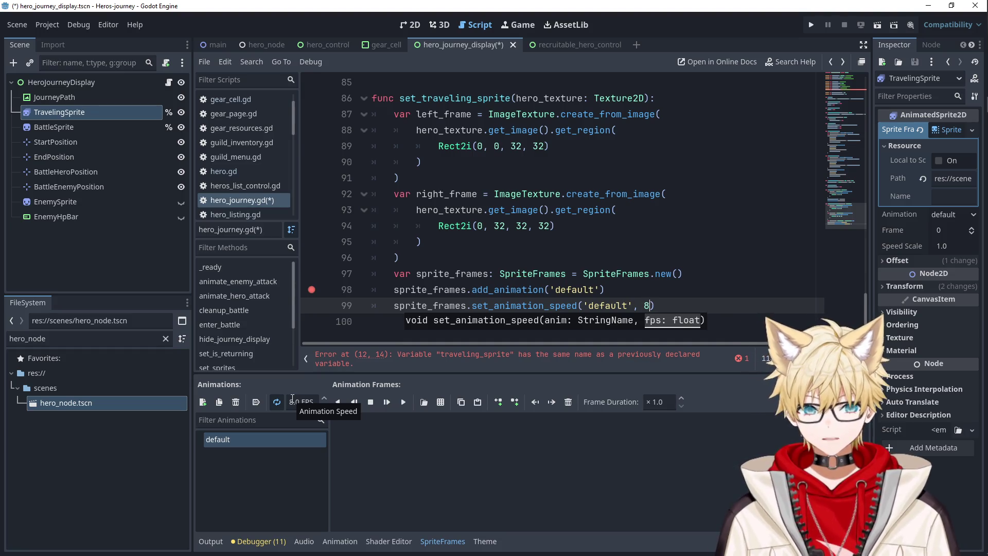
text(8)
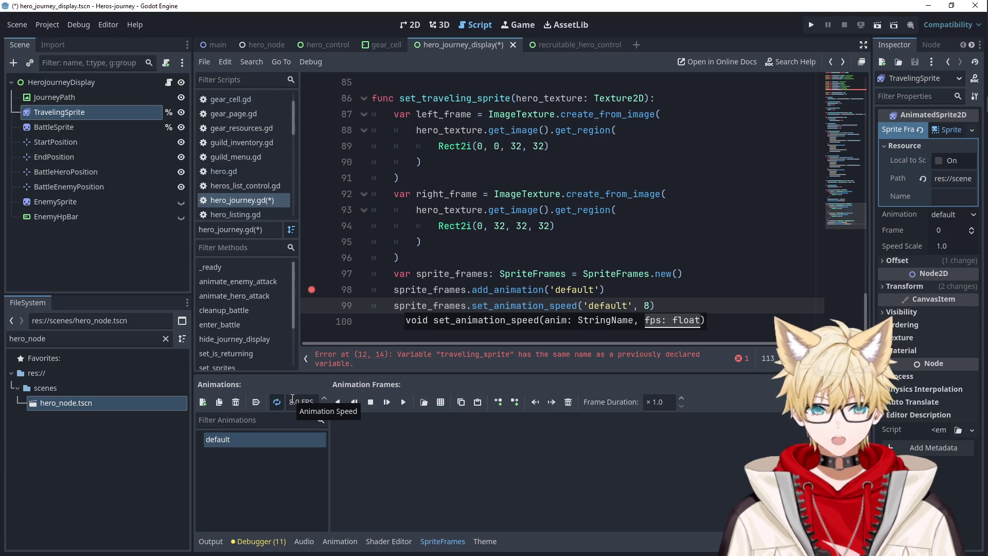
key(Right)
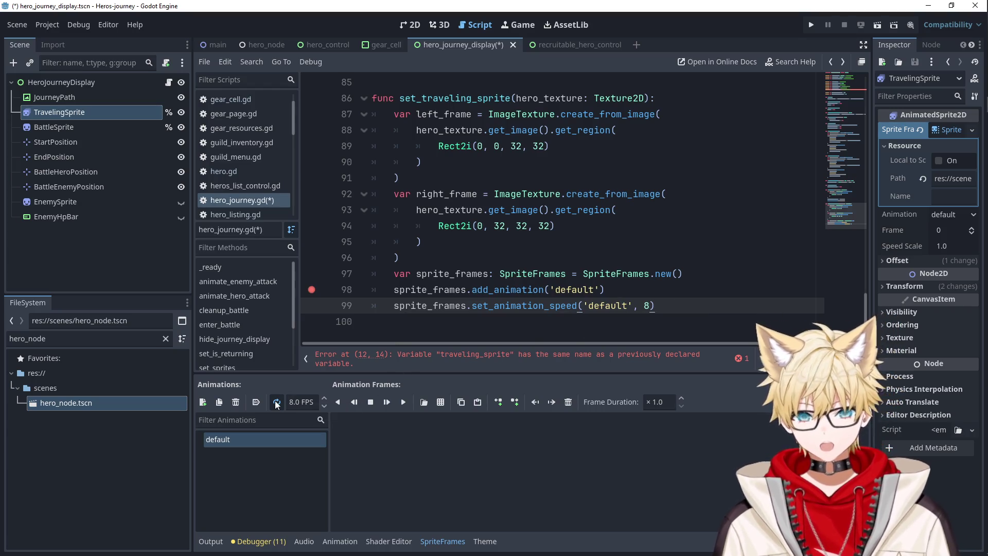
key(Return)
- Make the 'default' animation loop with sprite_frames.set_animation_loop('default', true)
text(sprite)
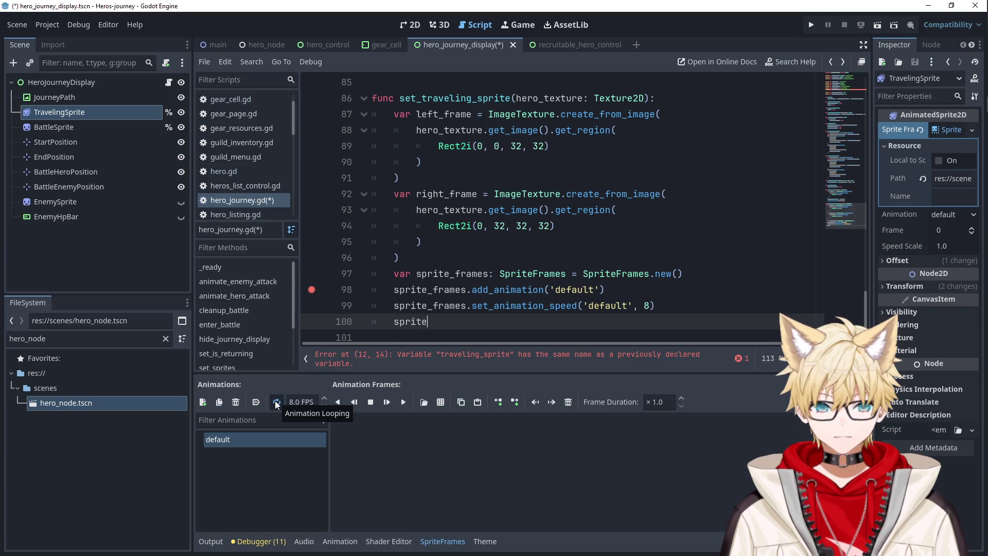
key(Return)
text(.ani)
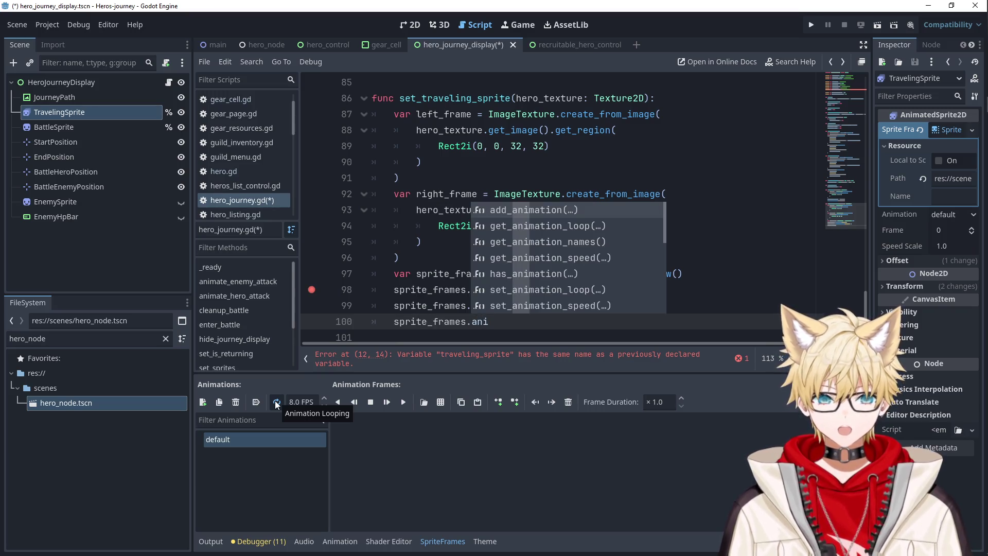
key(Down)
text(mation_l)
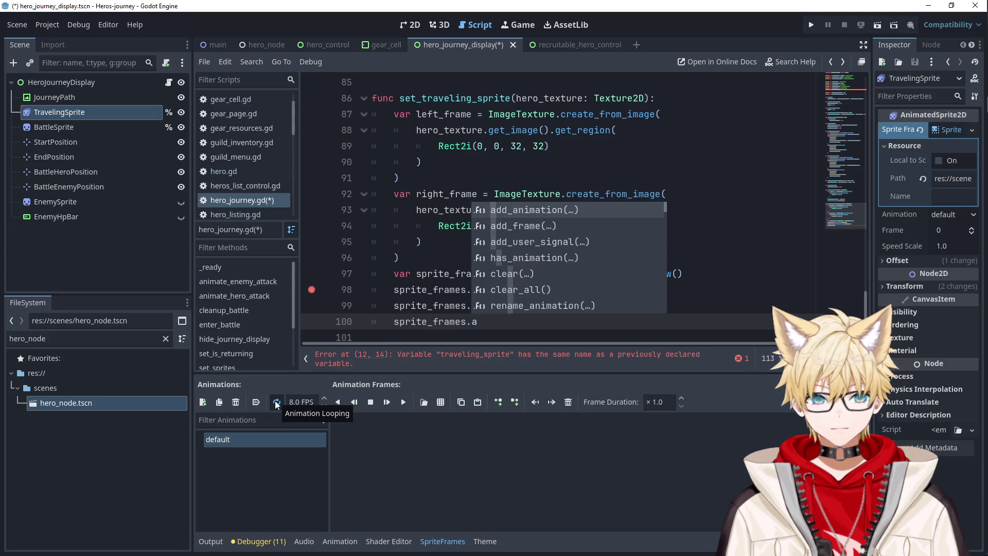
text(oo)
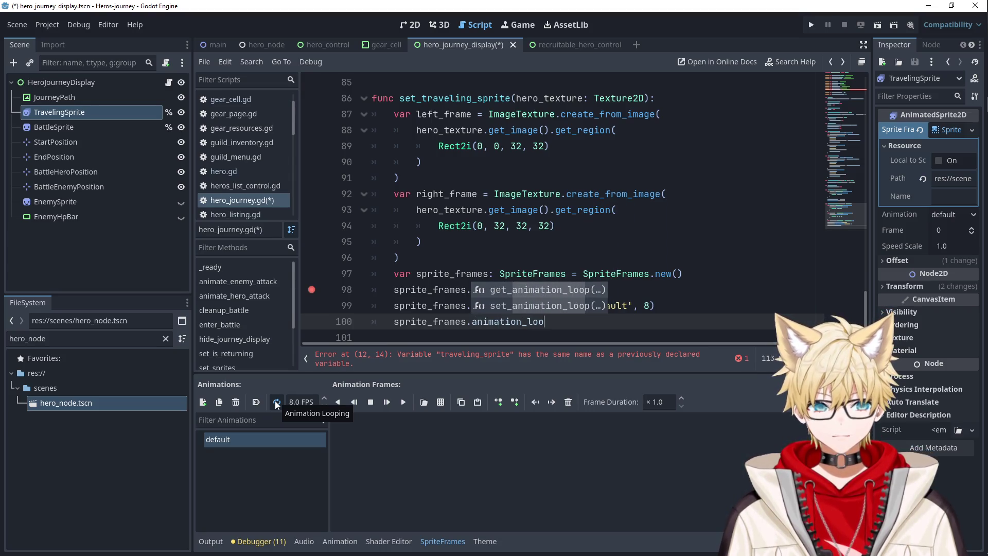
key(Down)
key(Return)
text('default', )
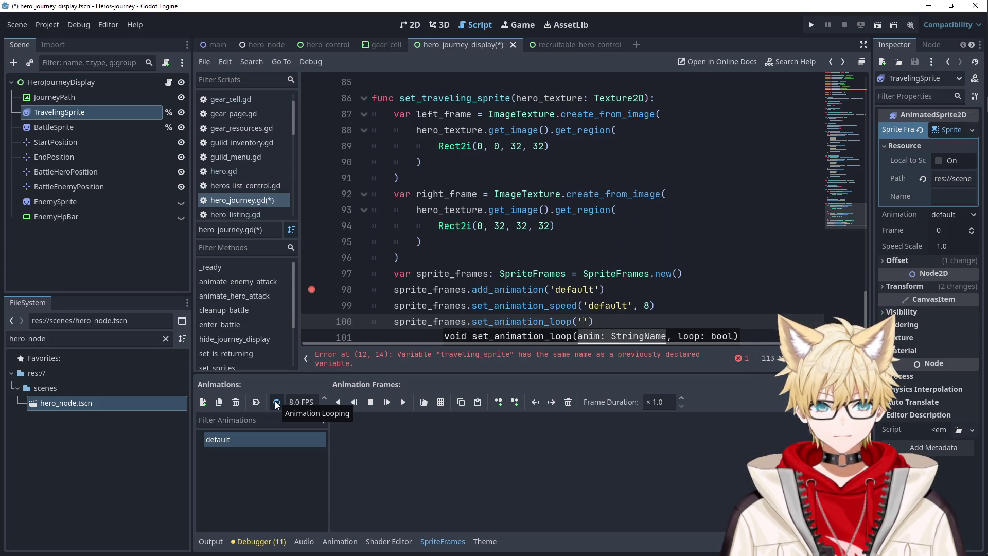
text(true)
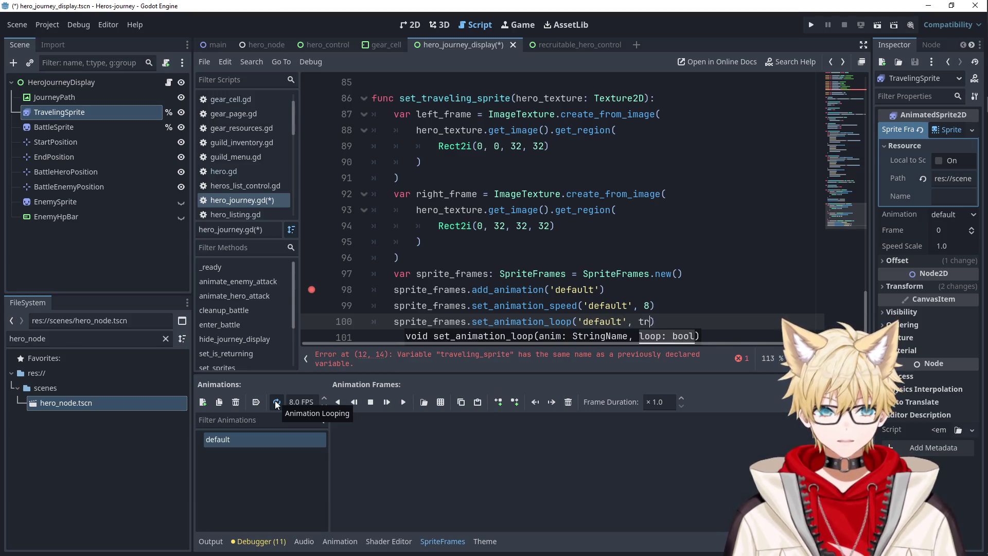
key(Right)
scroll(513, 307, down, 1)
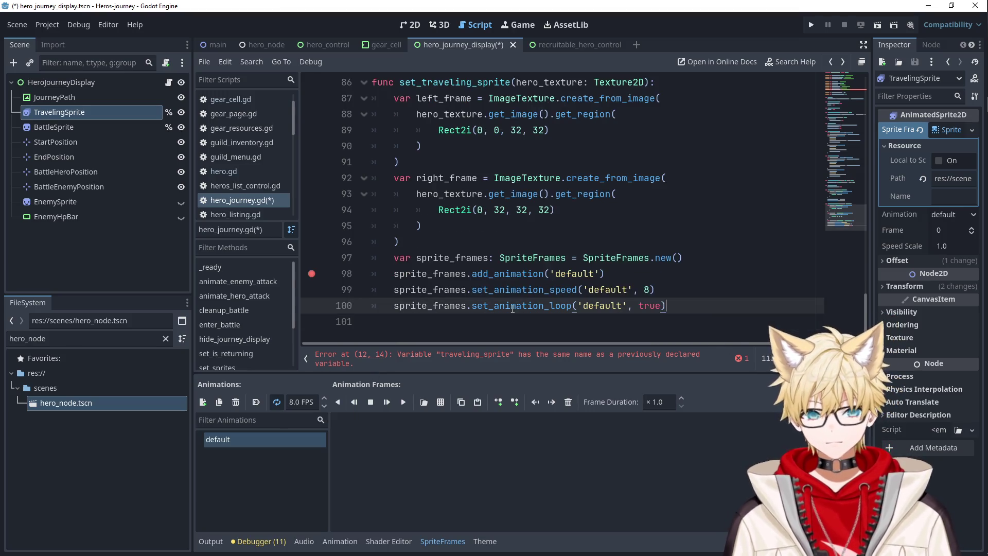
double_click(433, 273)
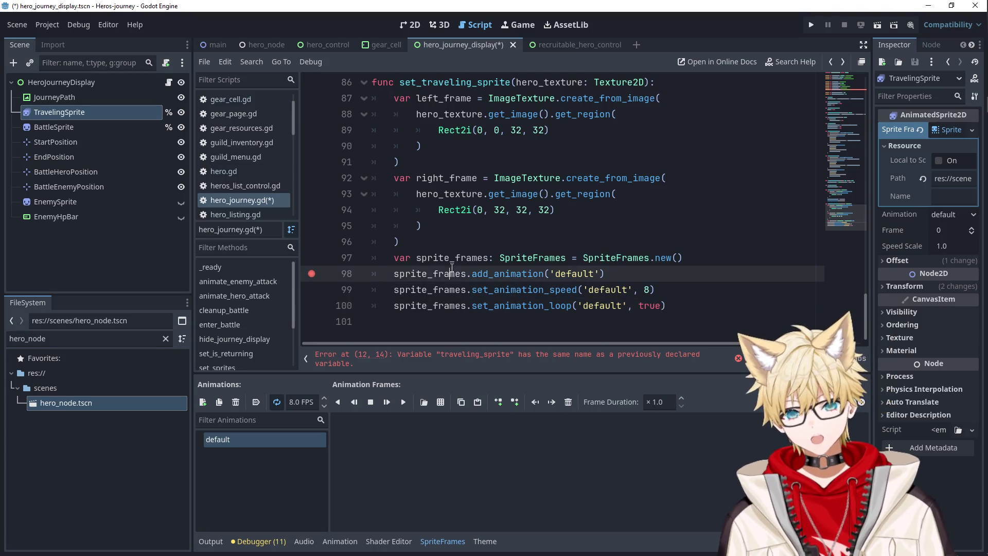
- Add sprite_frames.add_frame('default', left_frame) on a new line 101
click(688, 306)
key(Return)
text(sprite_frames.add_fra)
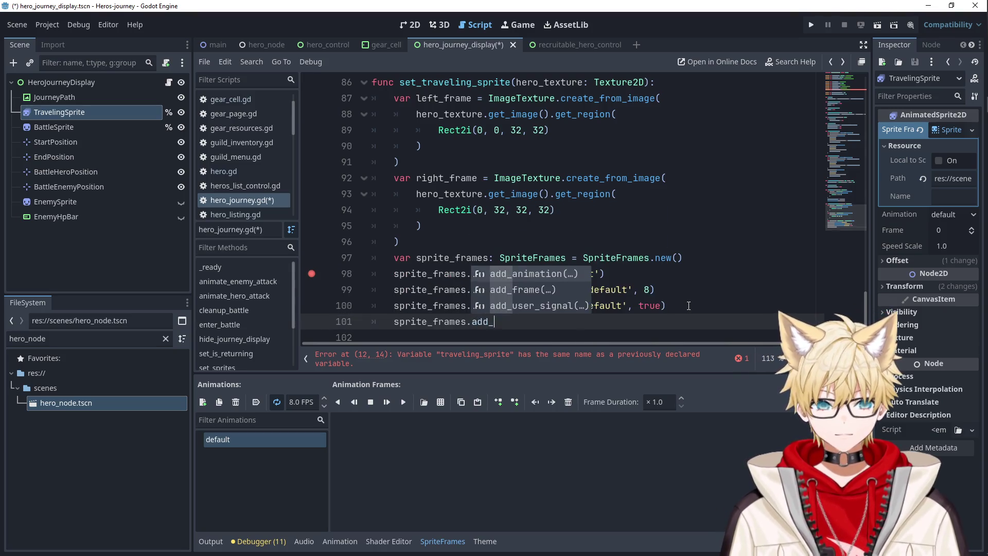
key(Return)
text('defau)
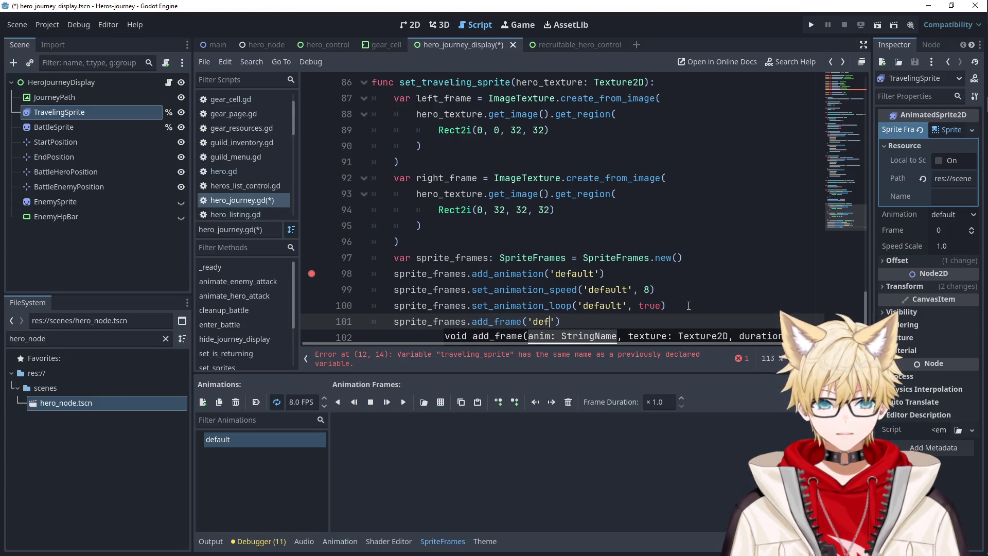
text(lt', lef)
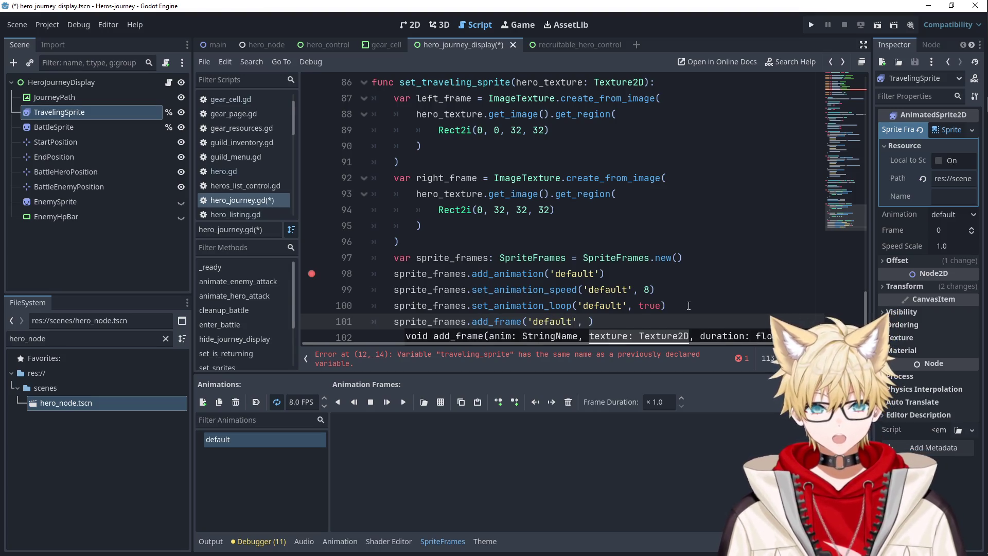
text(t)
key(Return)
key(End)
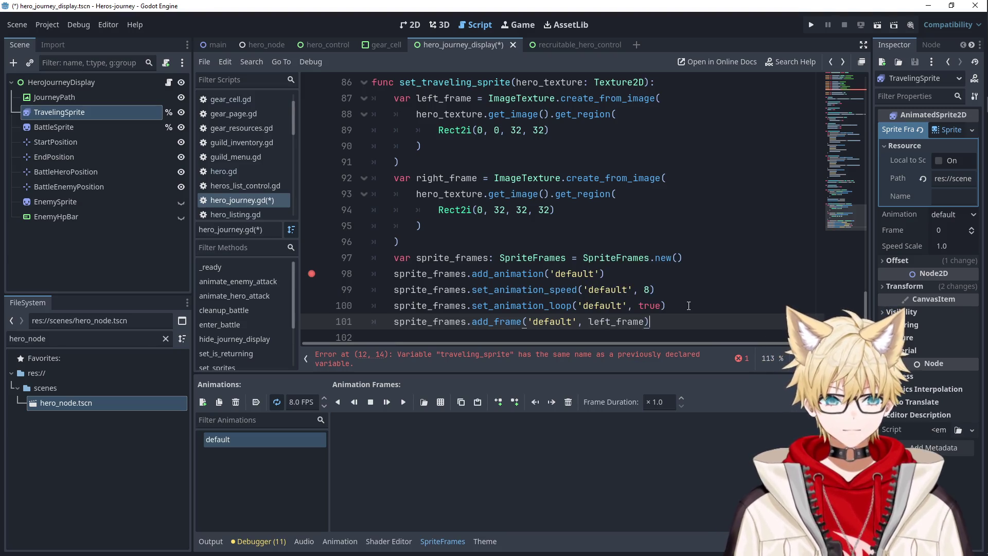
- Add sprite_frames.add_frame('default', right_frame) on line 102
key(Return)
text(spt)
key(Return)
text(.add_frame('default', right_frame)
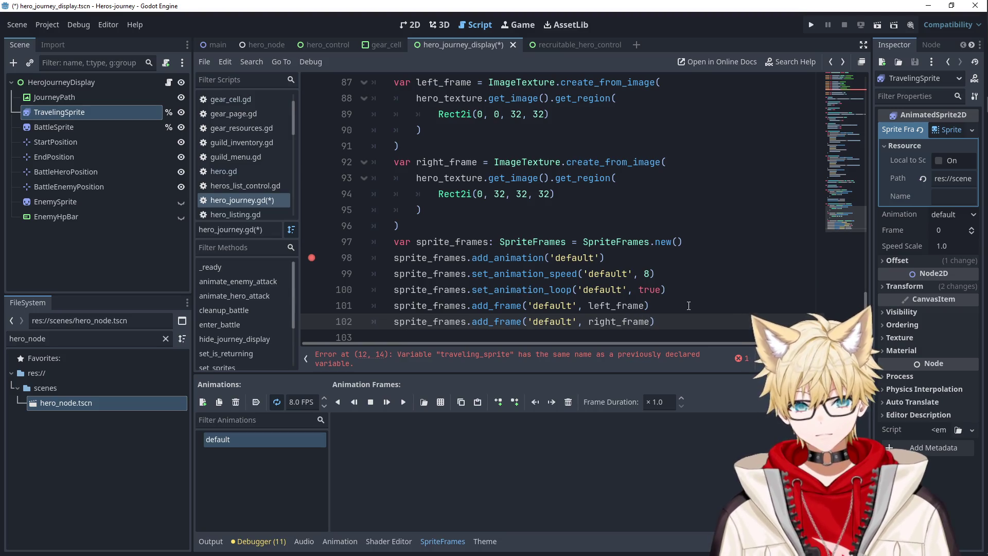
click(668, 310)
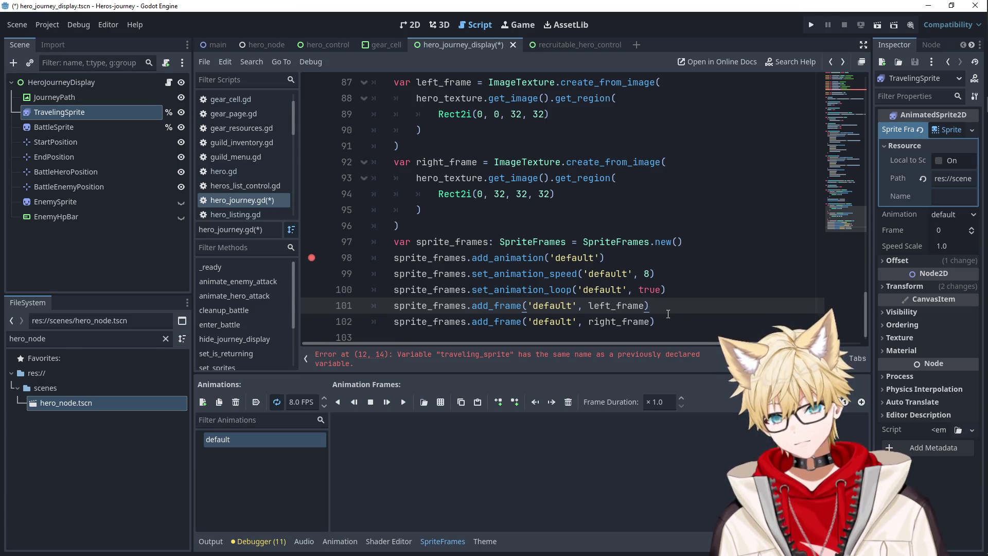
mouse_move(621, 328)
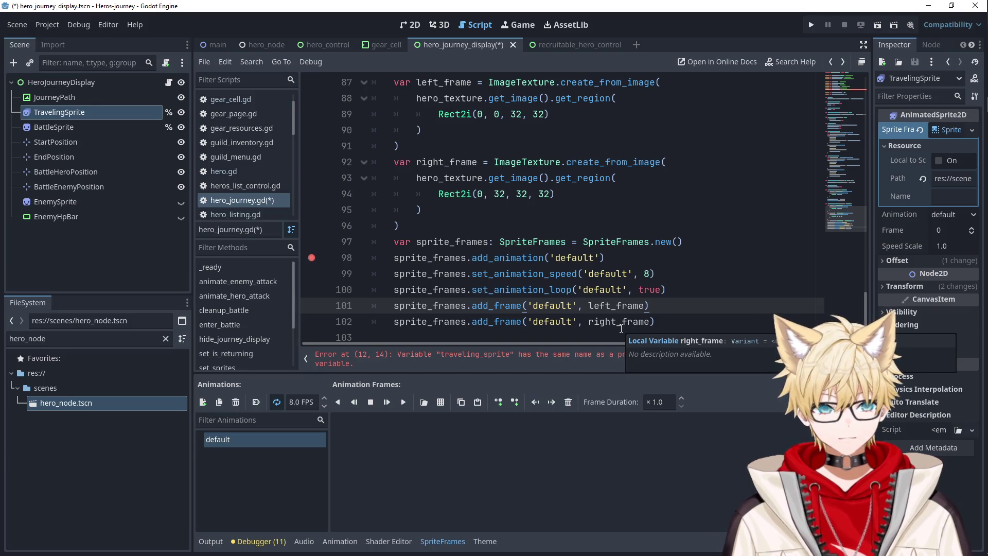
scroll(453, 194, up, 2)
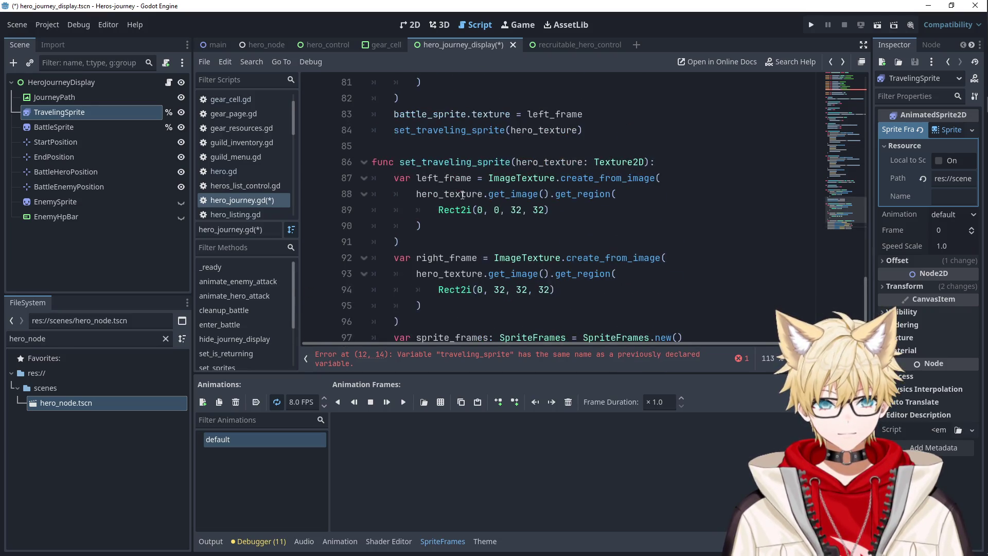
click(472, 177)
- Declare both left_frame and right_frame with the Texture2D type
text(: Texture2D)
key(Return)
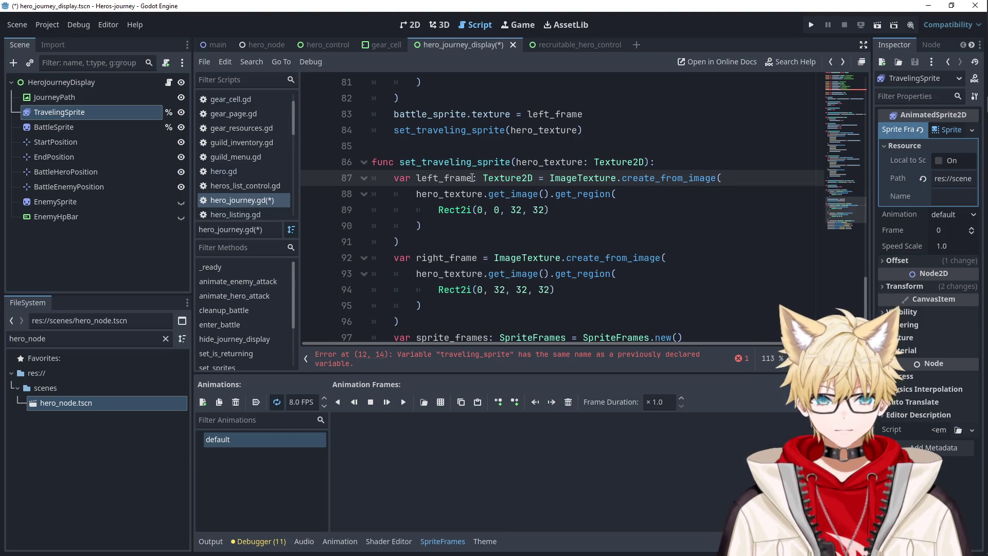
drag(473, 177, 533, 181)
key(ctrl+c)
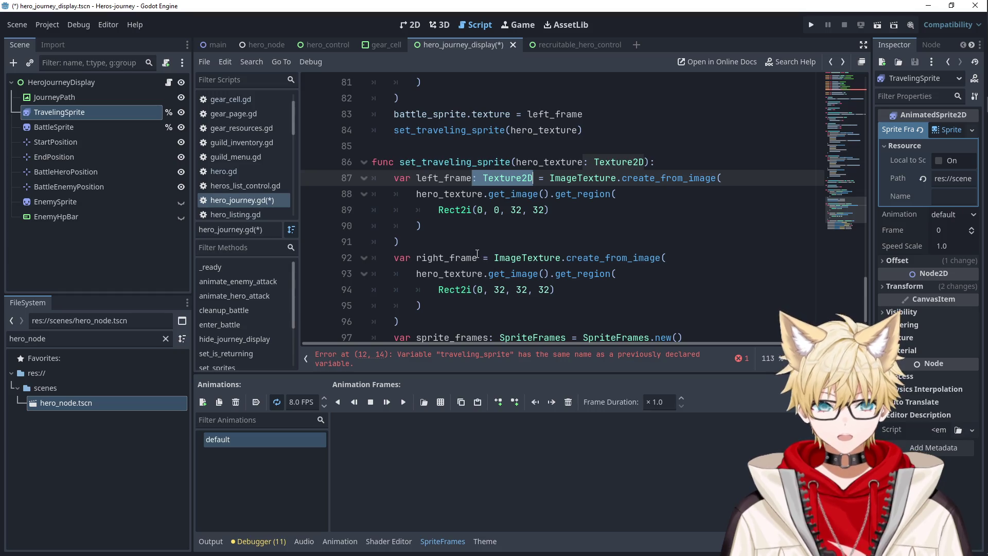
click(477, 258)
key(ctrl+v)
- Check the add_frame documentation and set the default animation to Autoplay on Load
scroll(515, 231, down, 3)
click(683, 290)
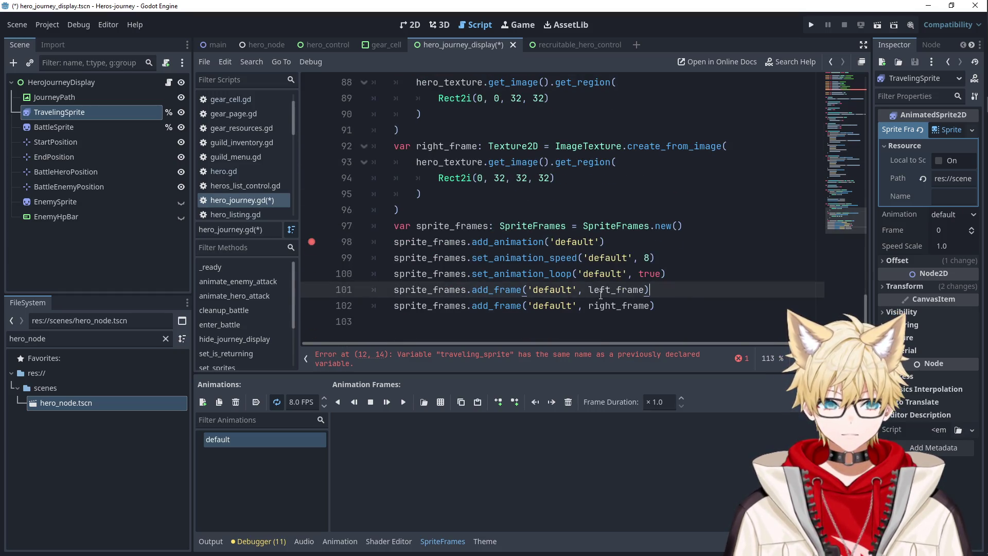
ctrl+click(487, 290)
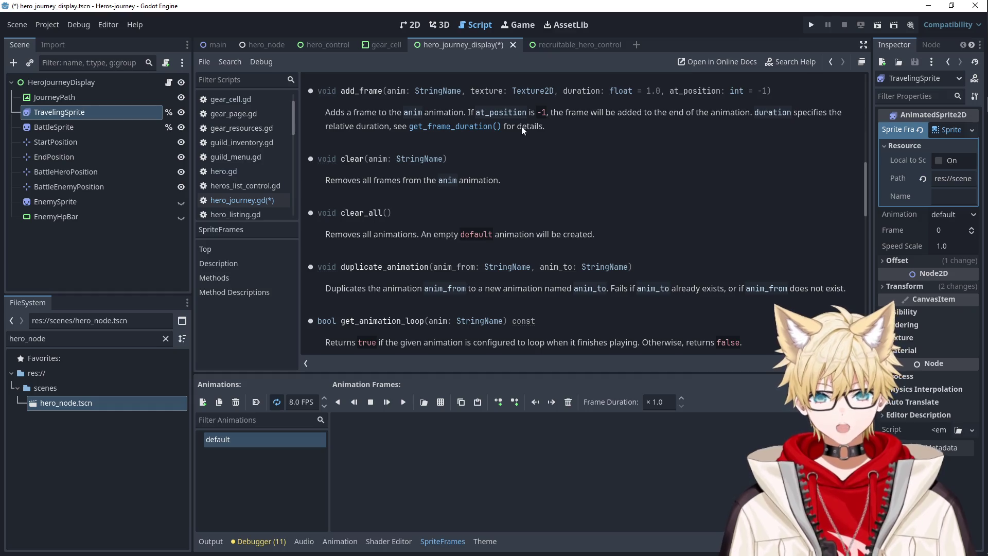
click(830, 62)
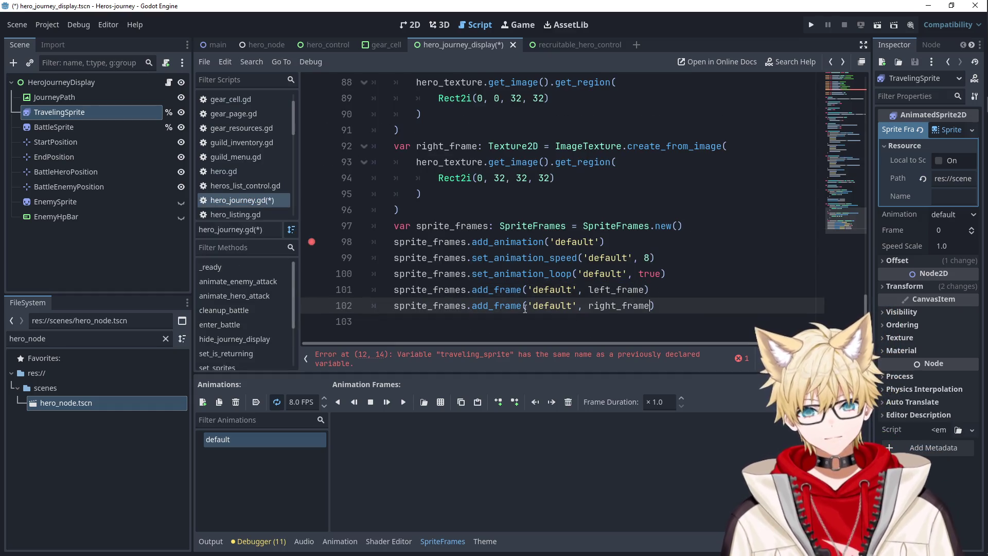
click(261, 408)
- Begin an autoplay call on sprite_frames at line 103 and open the SpriteFrames class reference
click(689, 307)
key(Return)
text(sp)
key(Return)
text(.auto)
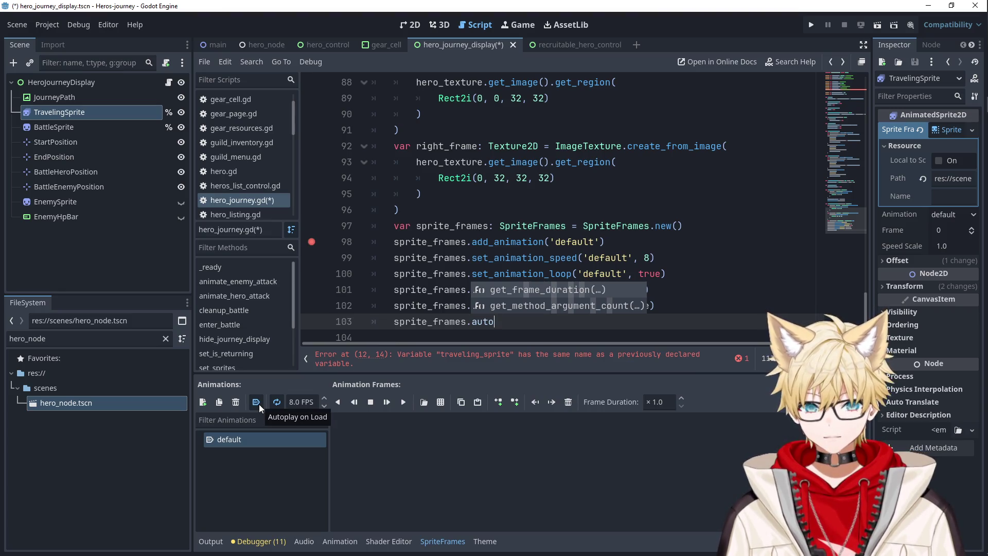
key(BackSpace)
key(BackSpace)
text(tompl)
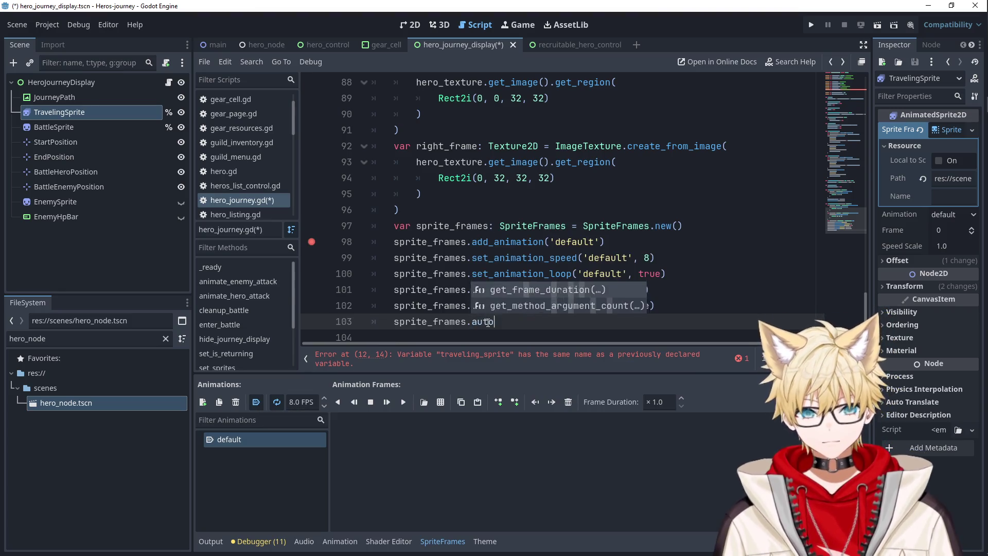
ctrl+click(533, 228)
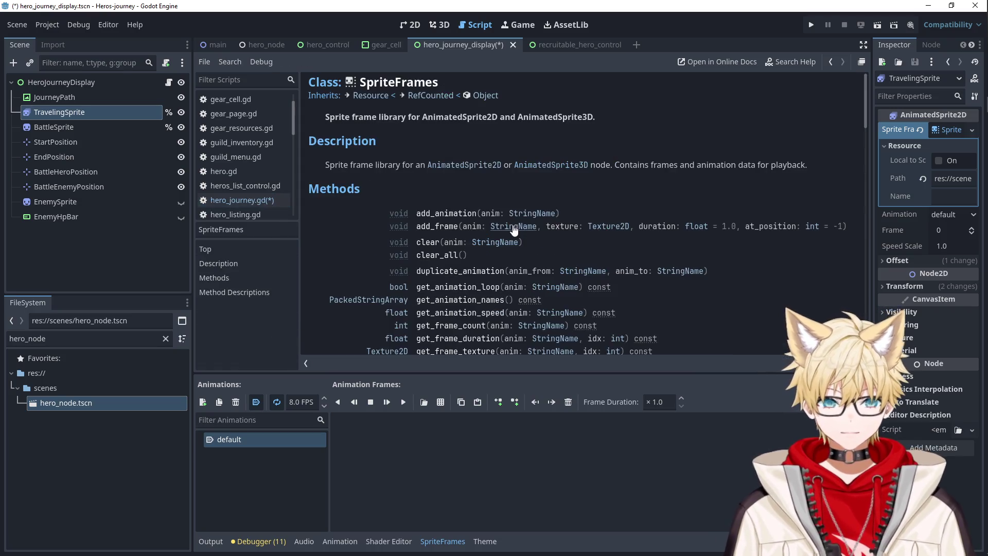
- Search the SpriteFrames reference for autoplay terms, then 'play', stepping through the matches
key(ctrl+f)
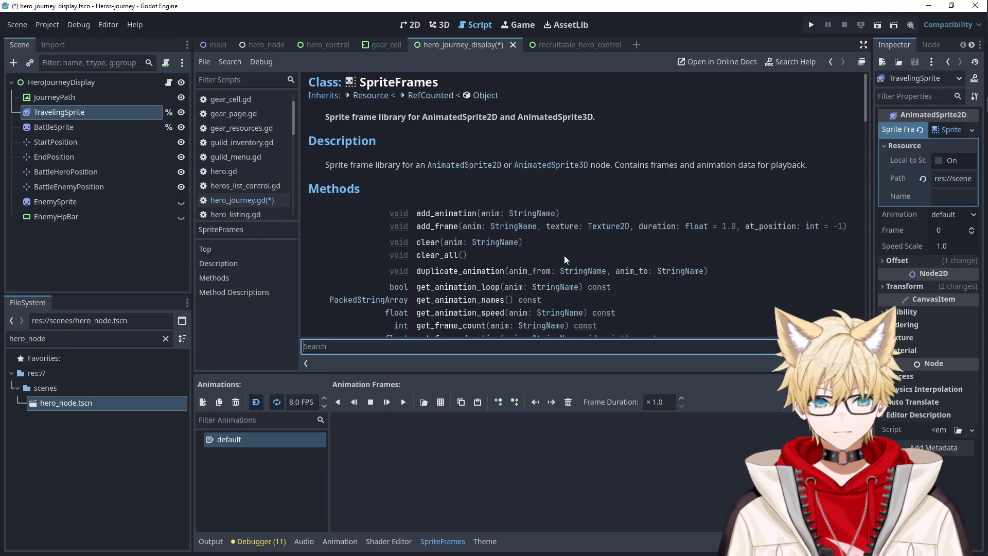
scroll(564, 255, down, 1)
text(autompl)
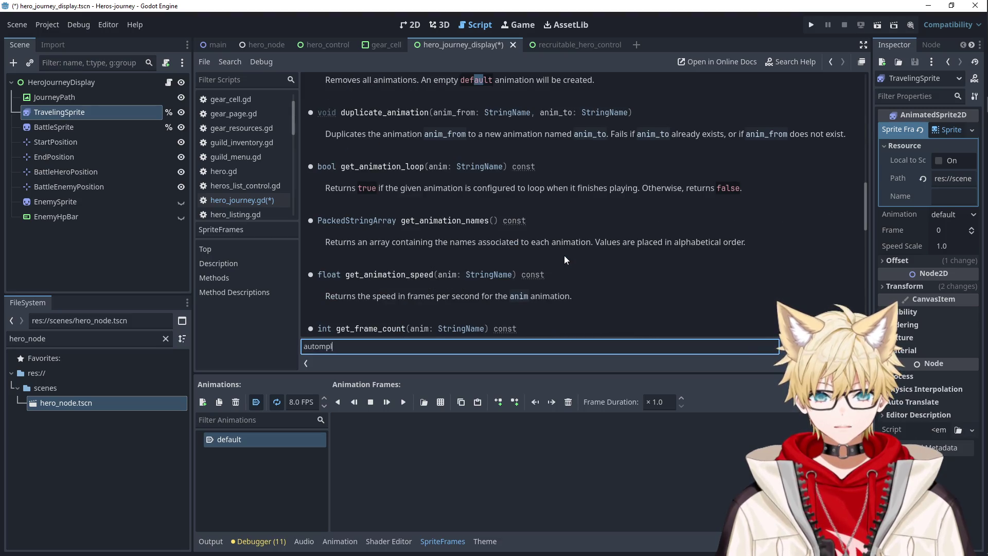
key(BackSpace)
key(BackSpace)
key(BackSpace)
text(to)
key(BackSpace)
key(BackSpace)
key(BackSpace)
text(play)
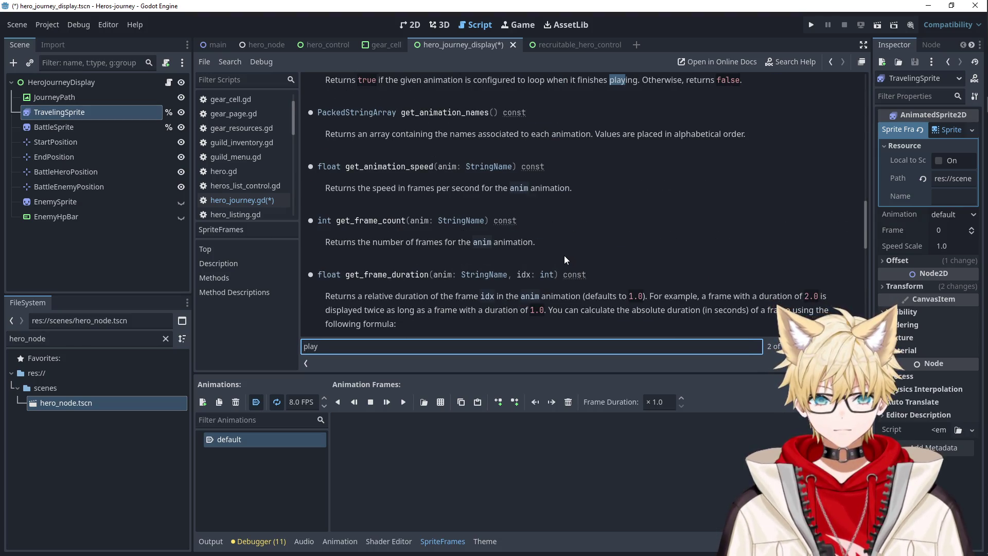
key(Return)
key(Return)
key(Return)
key(Return)
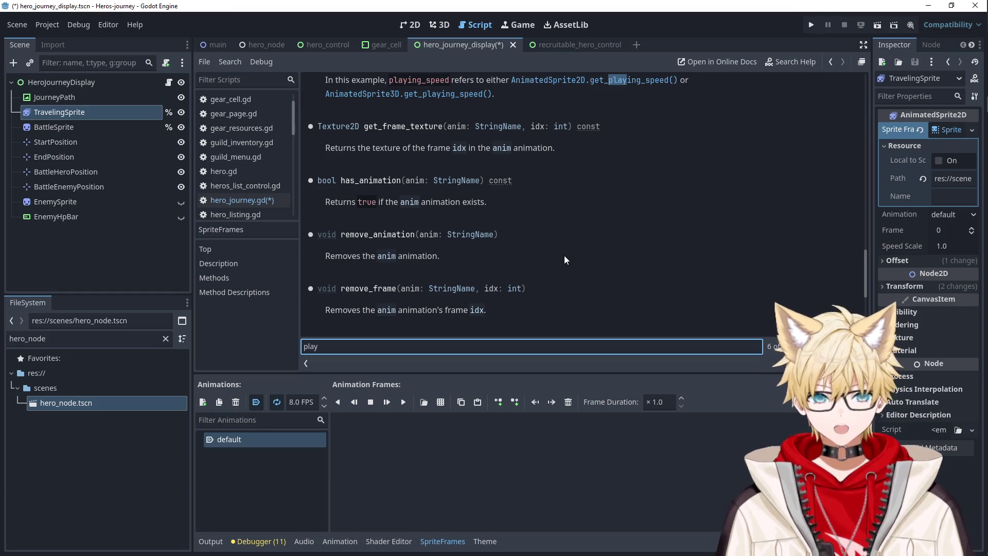
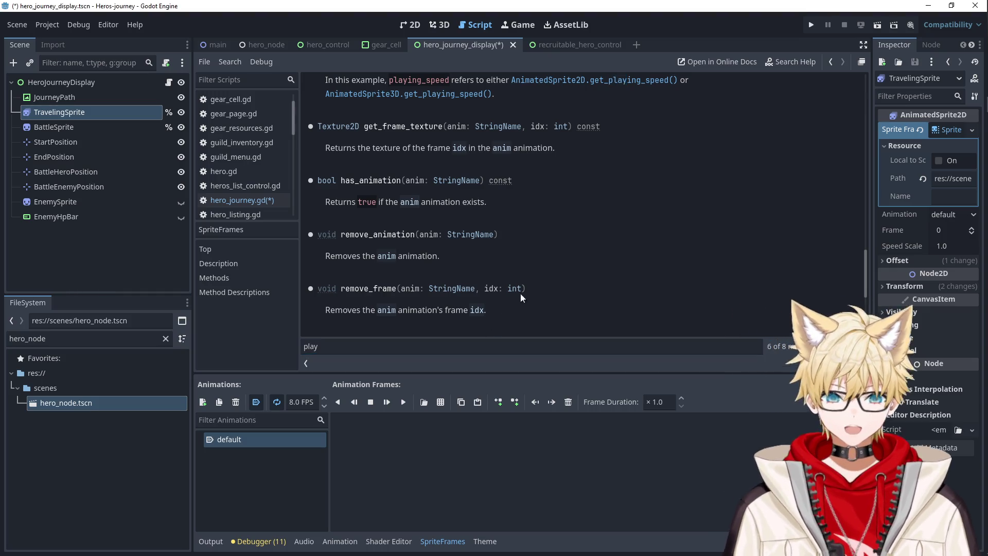
- Replace line 103 with traveling_sprite.sprite_frames = sprite_frames in hero_journey.gd
click(830, 62)
scroll(533, 302, down, 1)
click(502, 305)
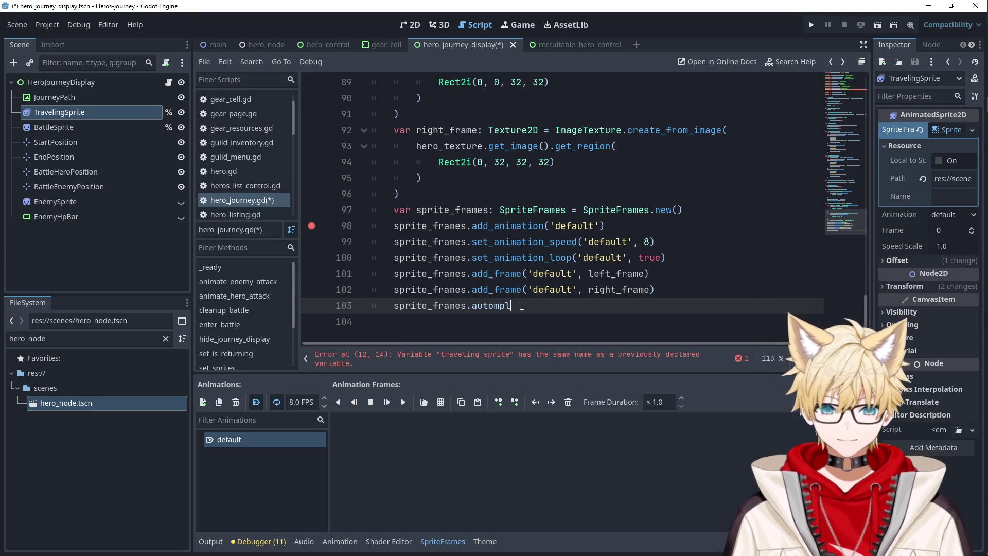
double_click(501, 306)
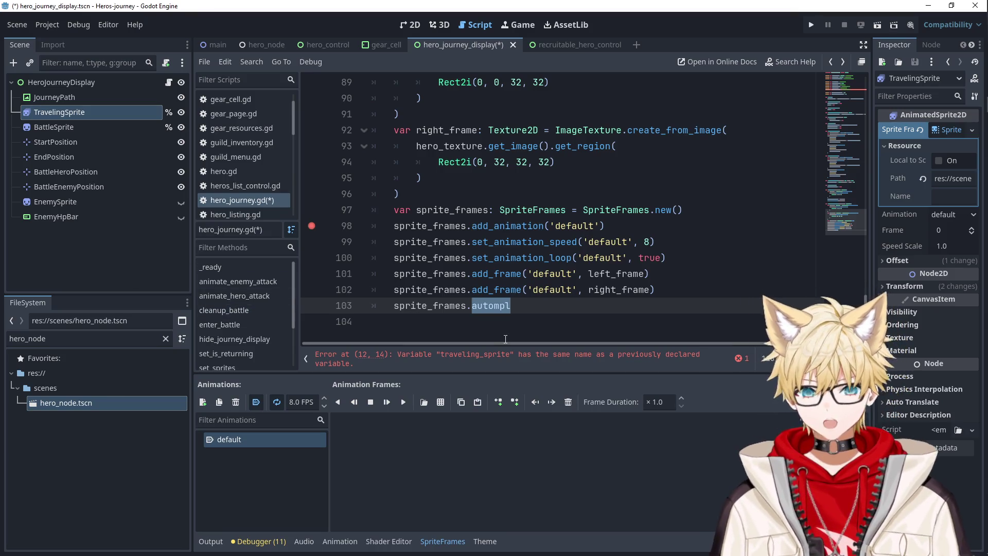
drag(574, 313, 395, 305)
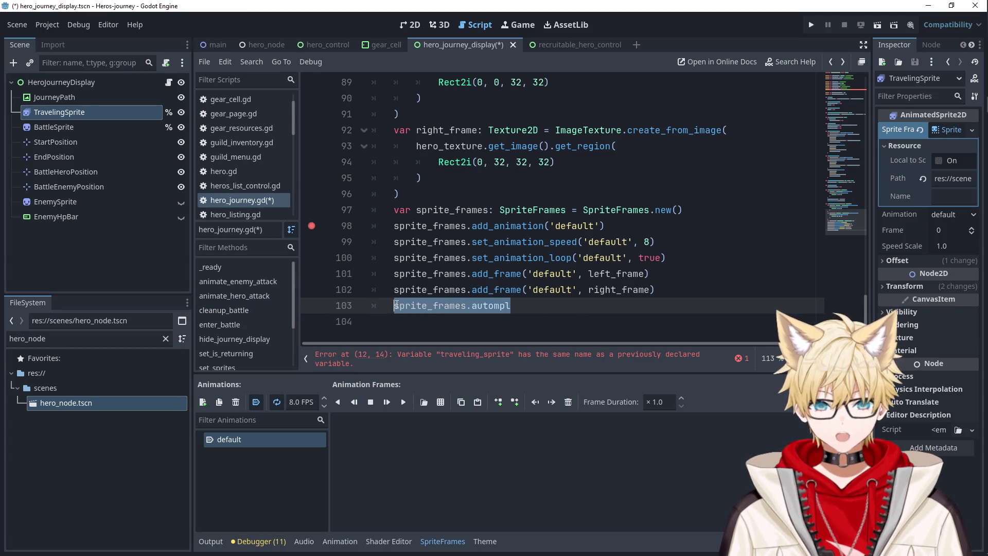
text(tra)
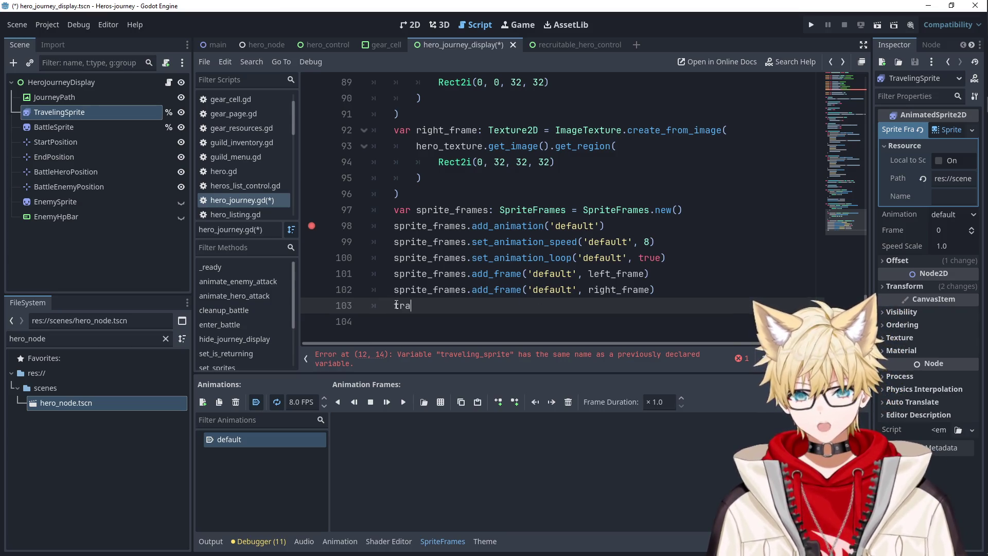
key(Return)
text(.sprite)
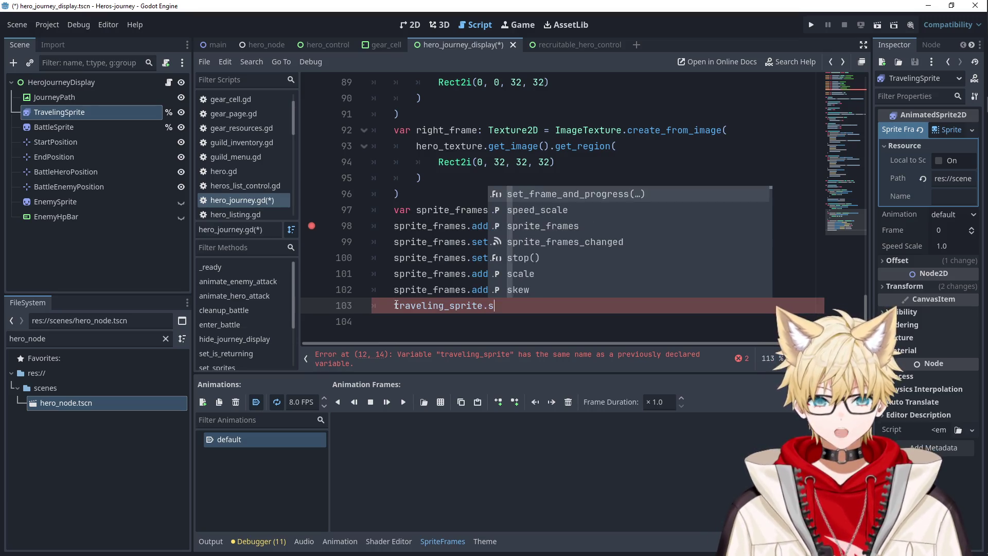
key(Return)
text(= sp)
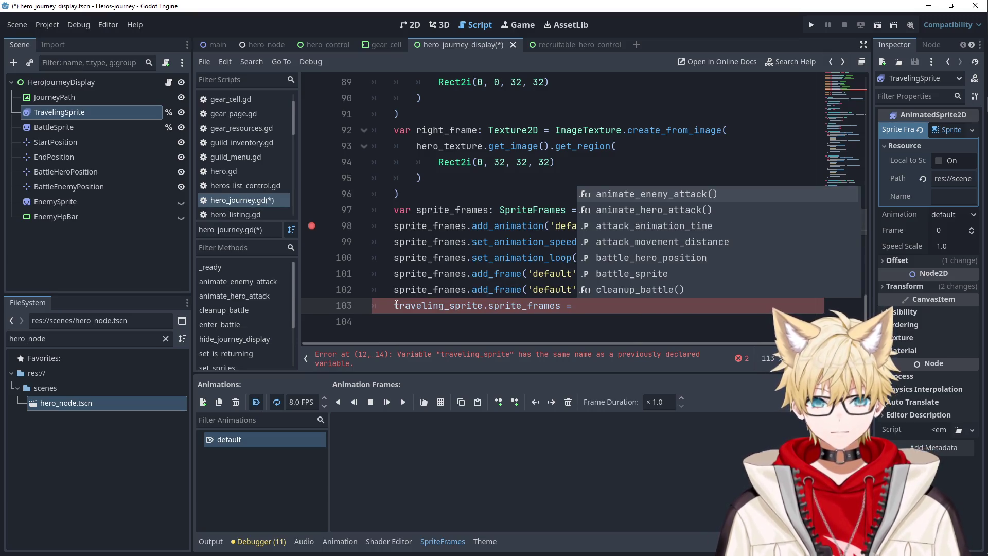
key(Return)
- Add a traveling_sprite.play('default') line below it
click(535, 308)
key(Return)
text(tra)
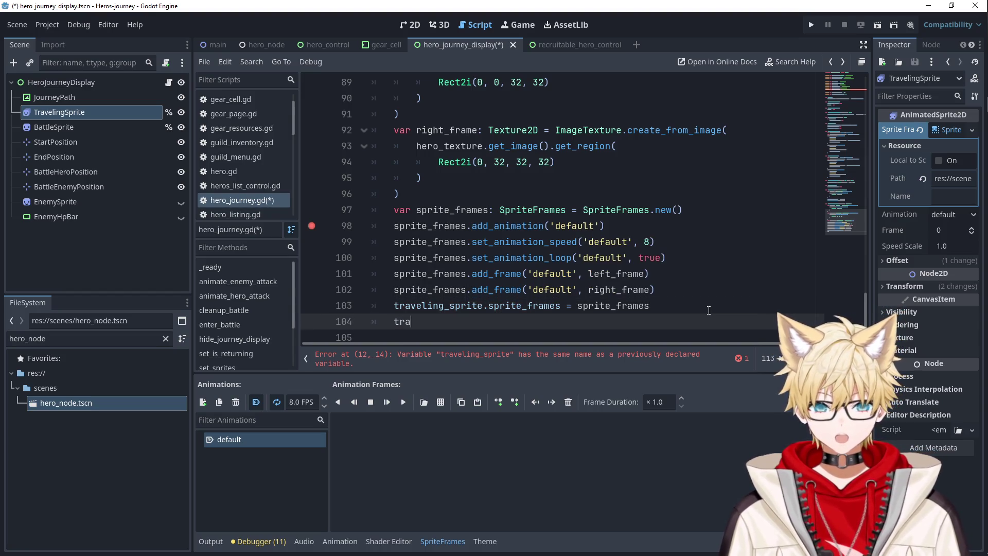
key(Return)
text(.pl)
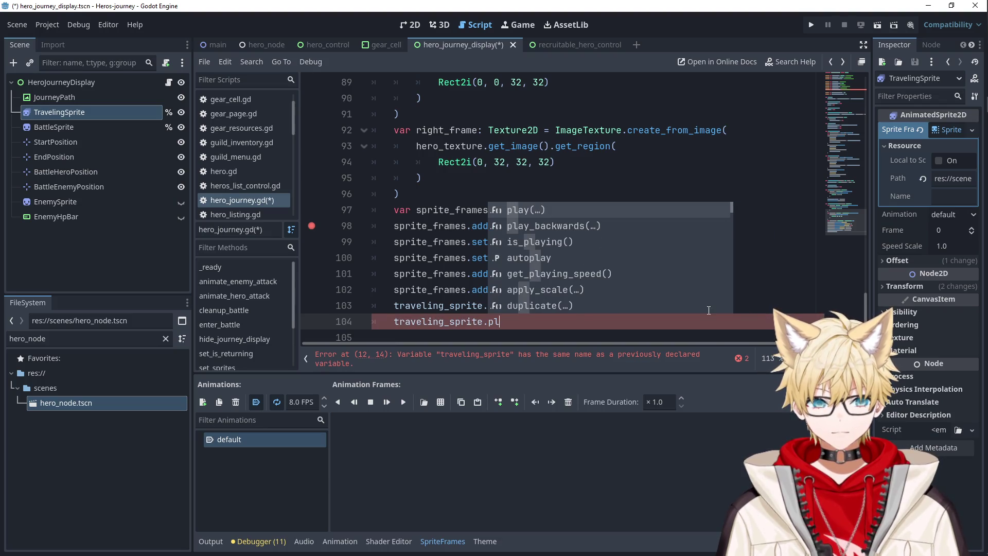
key(Return)
text('default)
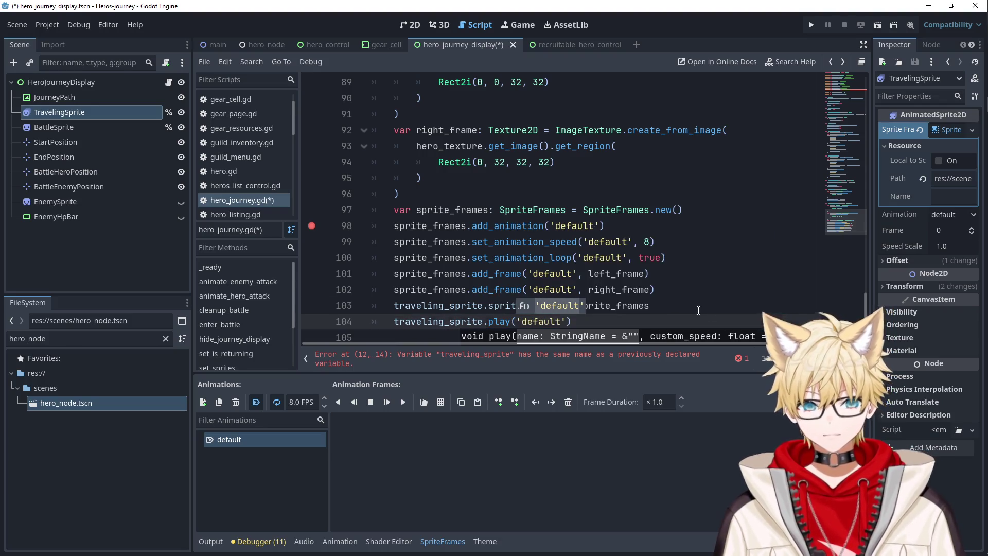
- Save the script and run the project to test it
key(ctrl+s)
click(701, 274)
click(813, 27)
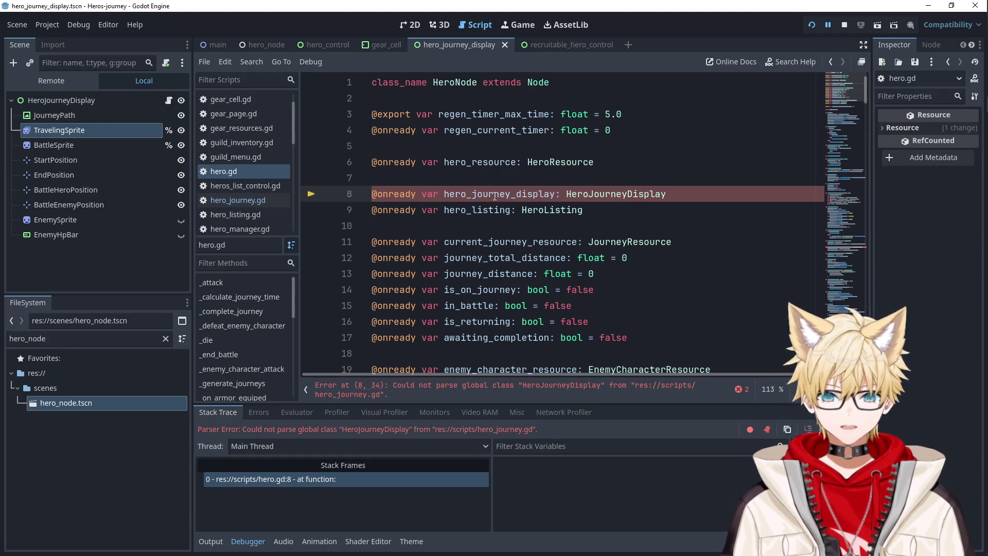
- Delete the duplicate traveling_sprite declaration on line 12 of HeroJourneyDisplay and save
ctrl+click(587, 195)
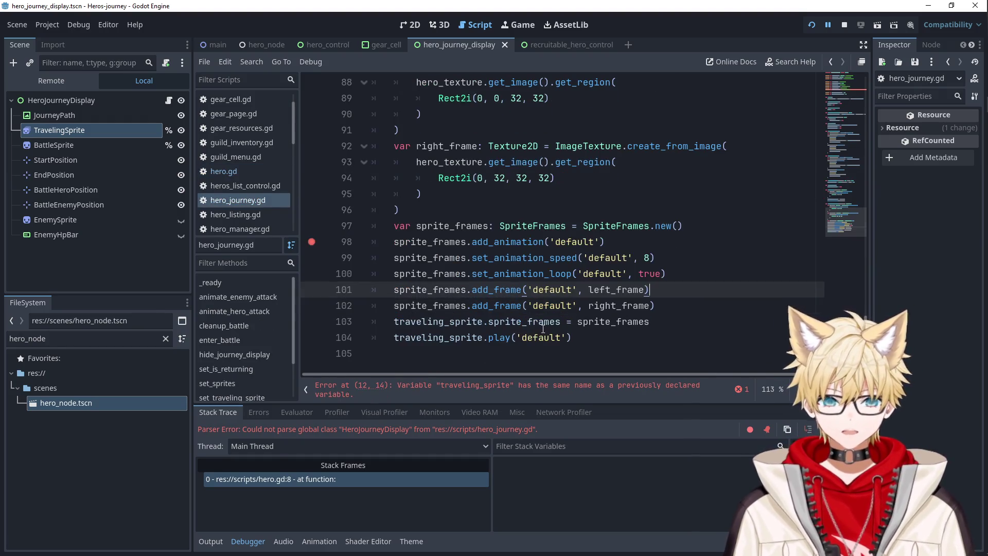
scroll(500, 260, up, 20)
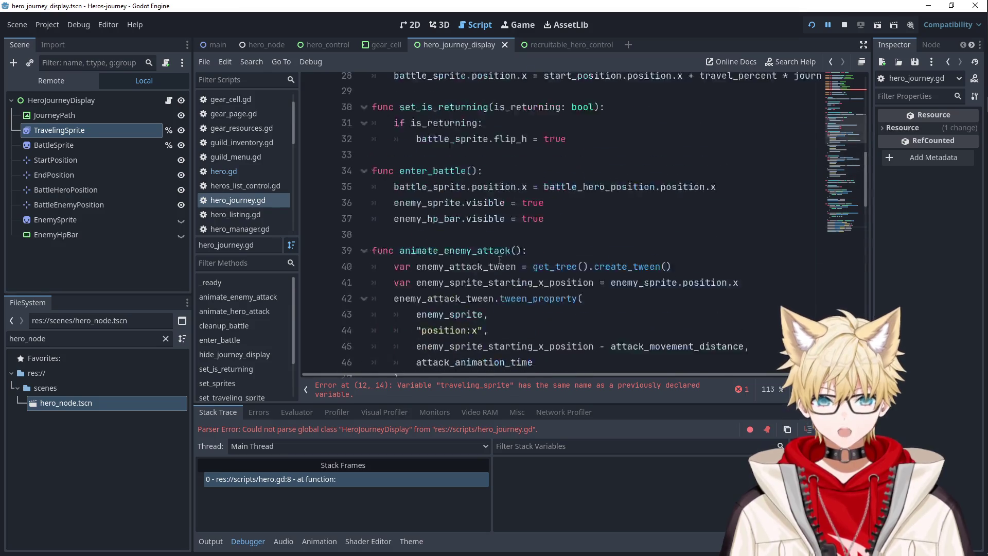
scroll(500, 259, up, 2)
click(684, 259)
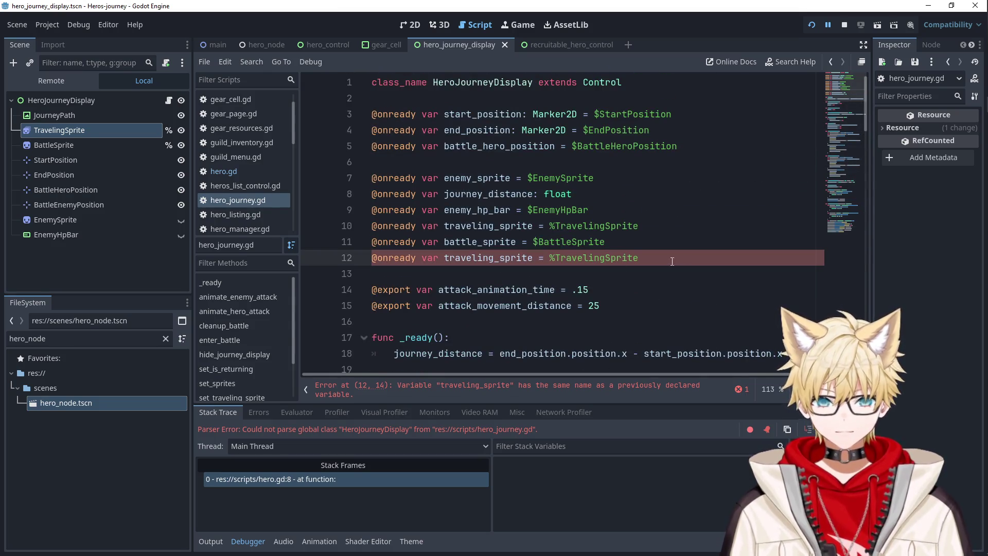
double_click(487, 257)
triple_click(487, 258)
key(BackSpace)
key(BackSpace)
key(ctrl+s)
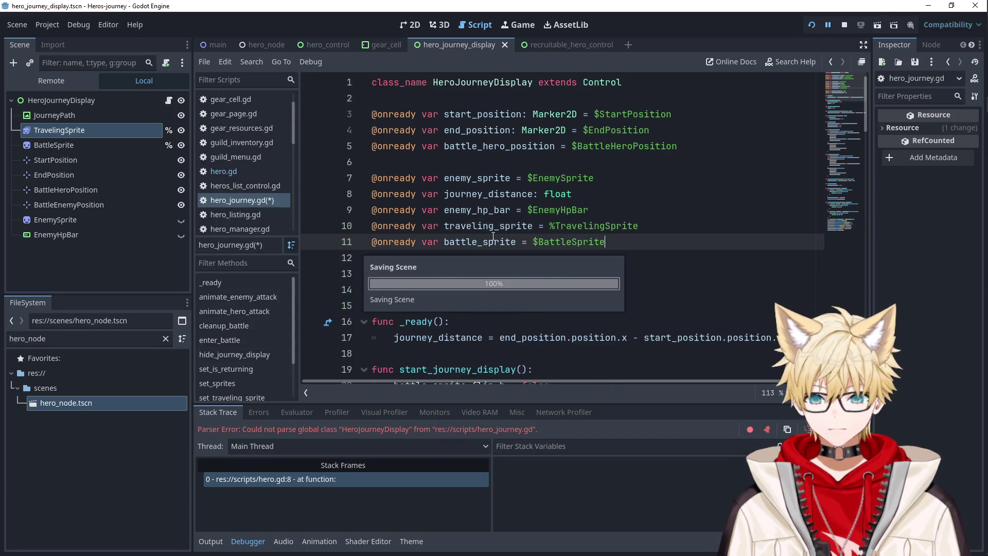
- Run the game, recruit a hero at the Tavern, send them on a journey, then stop the game
scroll(660, 133, down, 20)
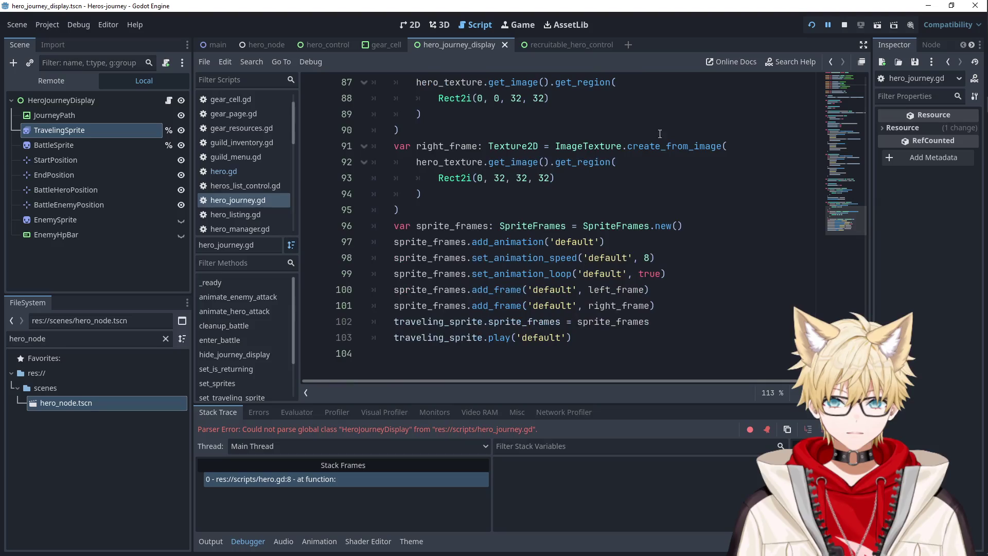
click(419, 25)
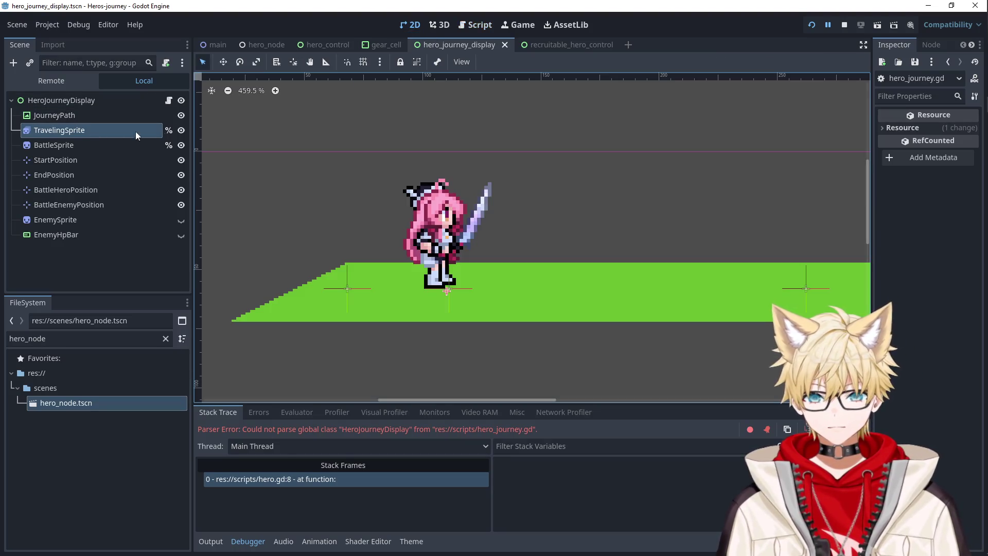
click(118, 145)
click(119, 131)
scroll(326, 236, down, 4)
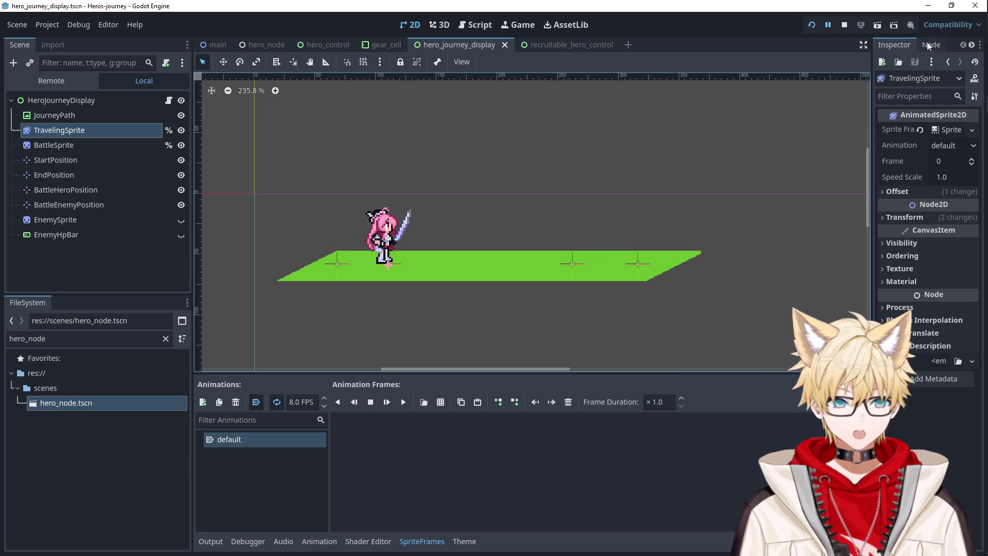
click(816, 28)
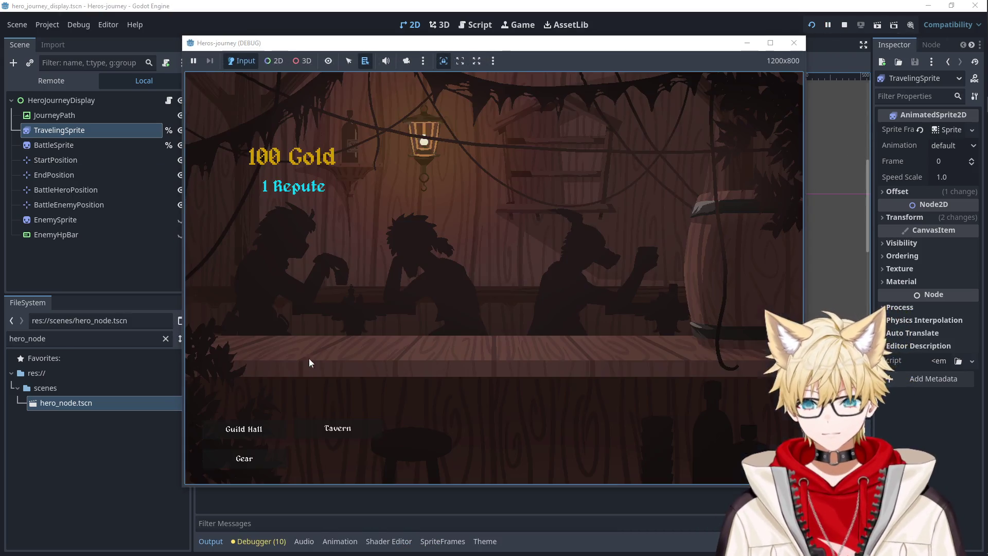
click(332, 431)
click(342, 227)
click(562, 133)
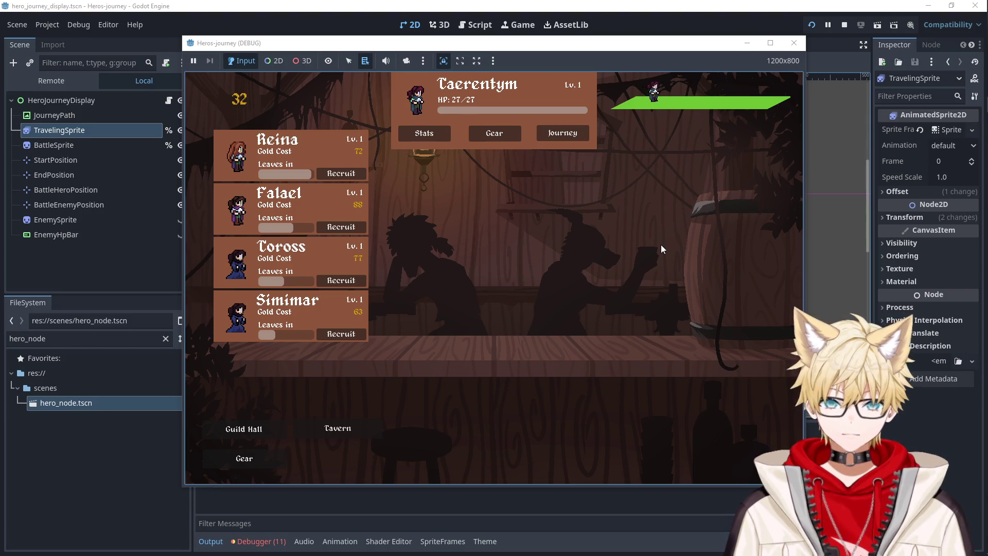
click(794, 42)
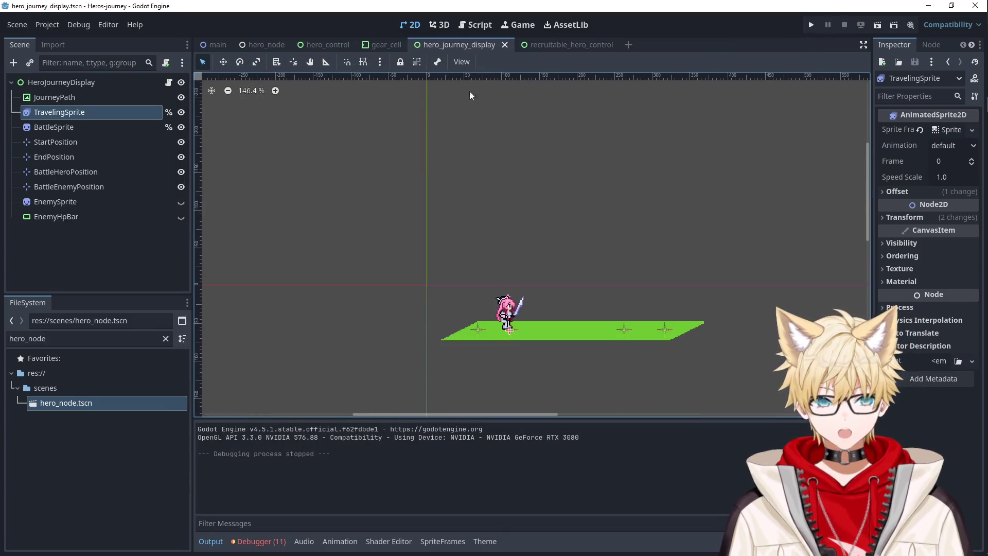
- Change line 93's frame region from Rect2i(0, 32, 32, 32) to Rect2i(32, 0, 32, 32)
click(476, 24)
scroll(524, 213, up, 2)
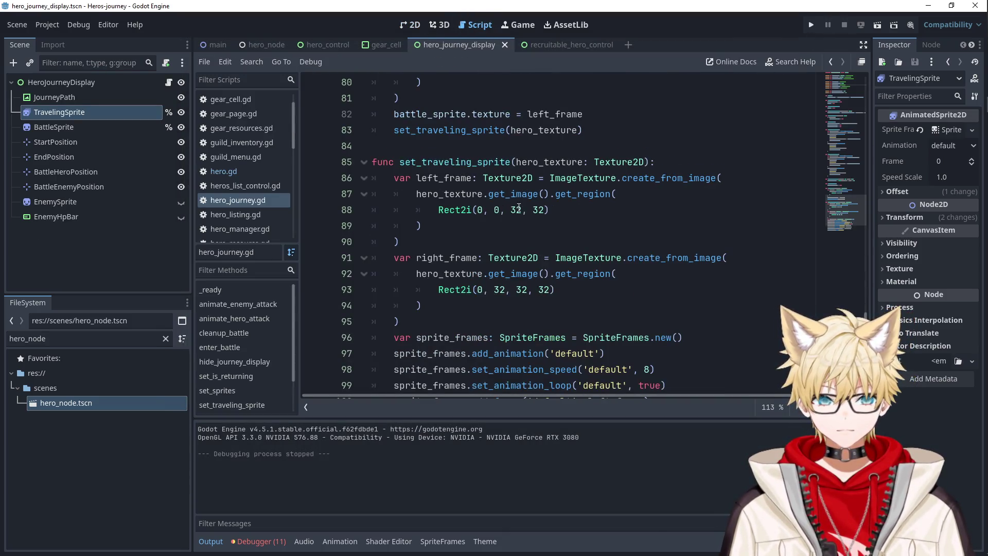
double_click(481, 289)
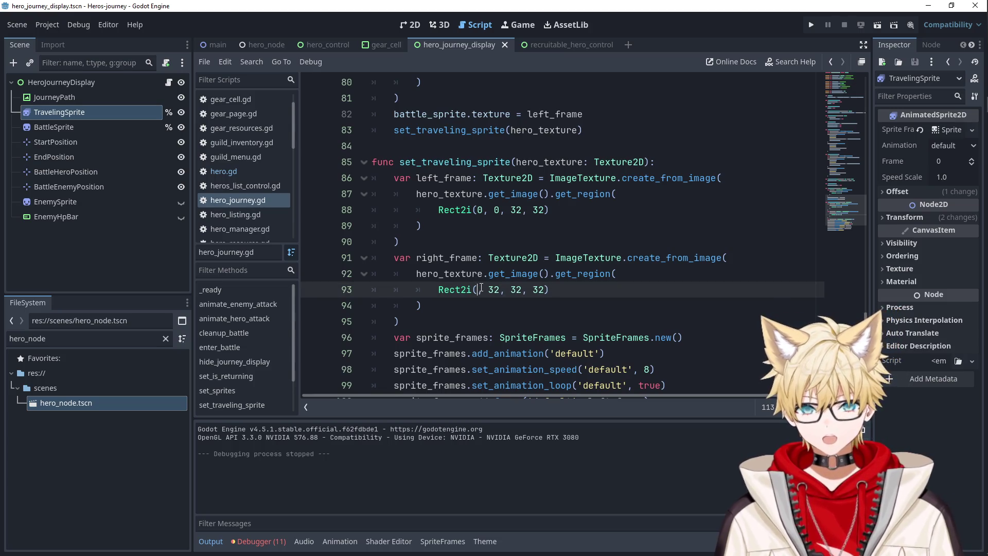
text(32)
key(Right)
key(Right)
key(Delete)
key(Delete)
text(-)
key(BackSpace)
text(0)
- Run the game and send the hero on a journey to check the walk animation
key(F5)
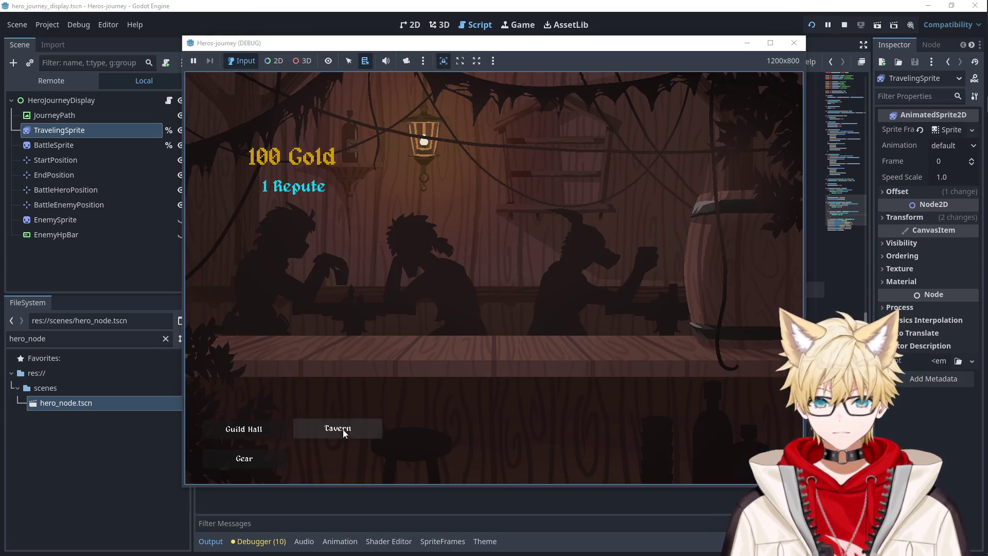
click(574, 132)
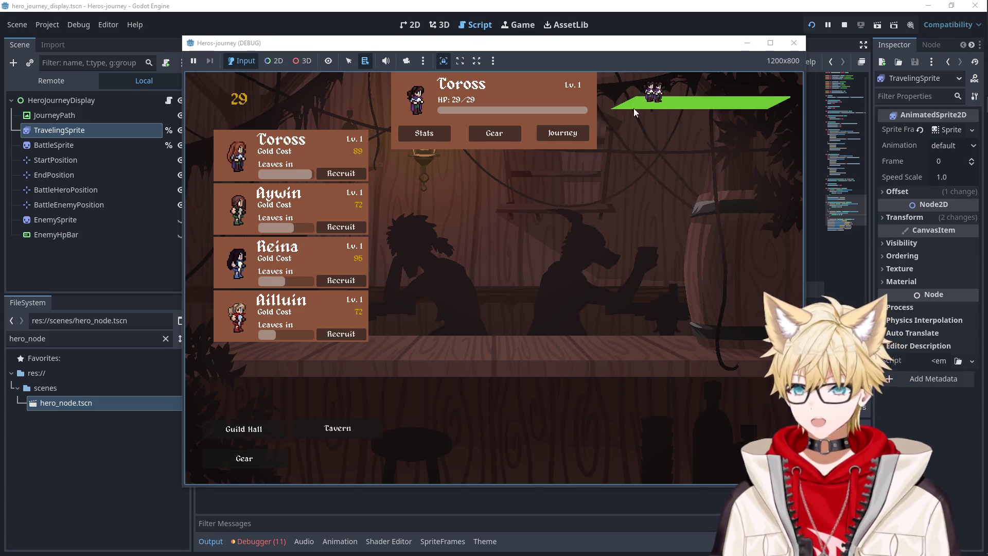
click(794, 43)
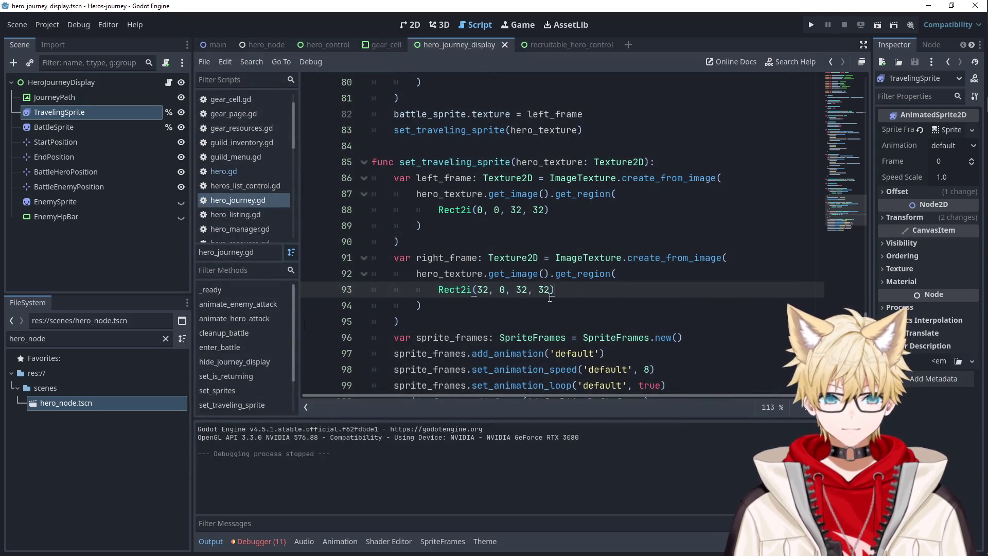
scroll(550, 297, down, 2)
click(650, 275)
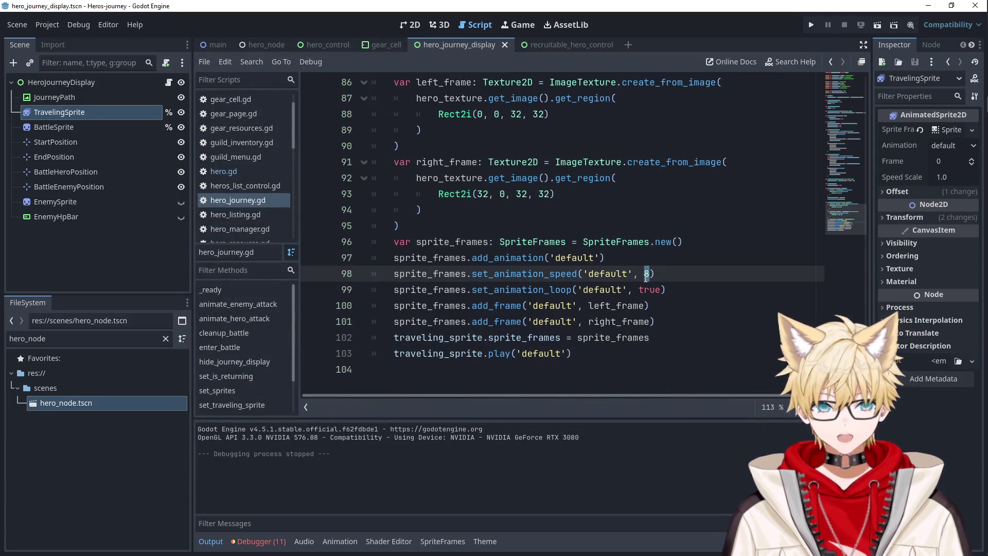
- Compare TravelingSprite with the StartPosition marker and set its x position to 68
click(410, 25)
scroll(512, 280, up, 10)
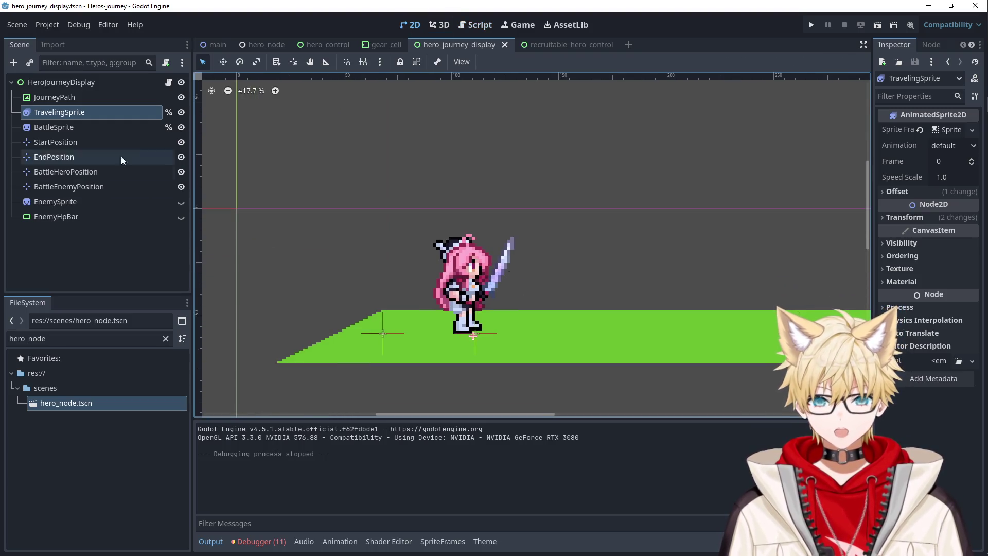
click(104, 113)
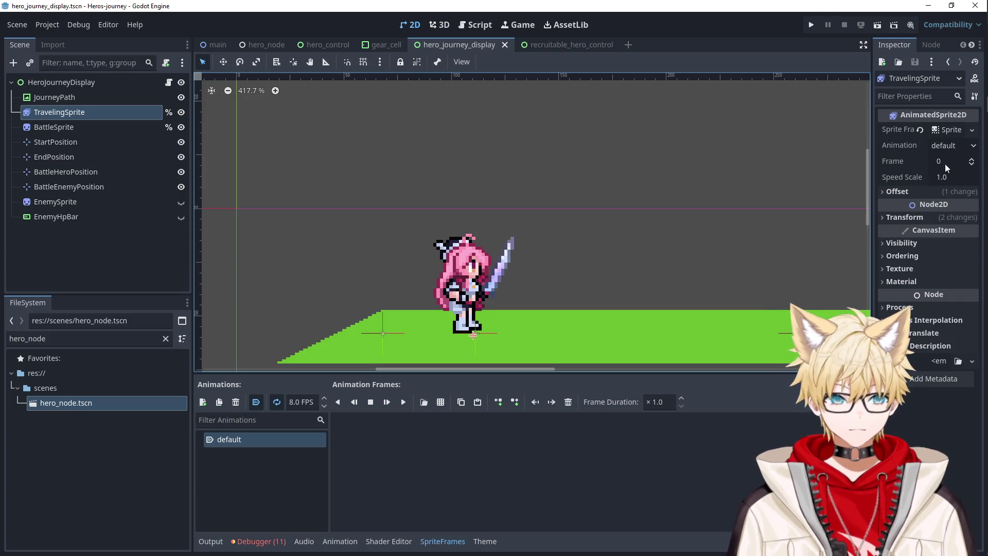
click(936, 216)
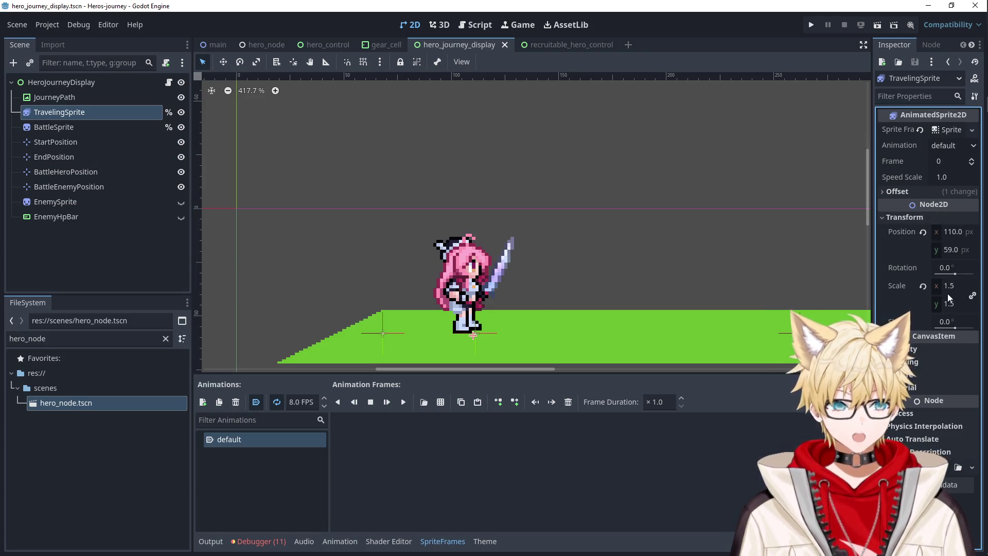
click(94, 127)
click(96, 115)
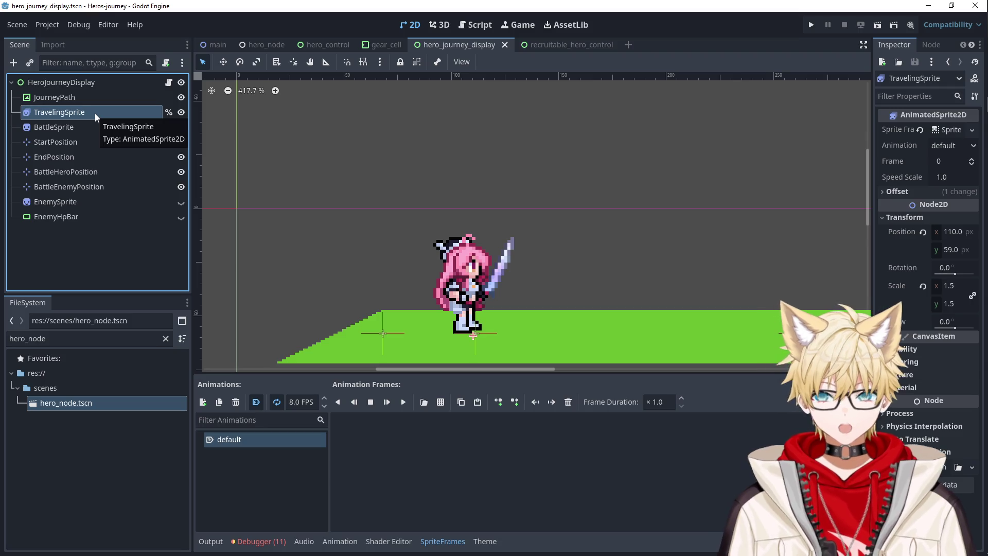
click(382, 335)
click(921, 157)
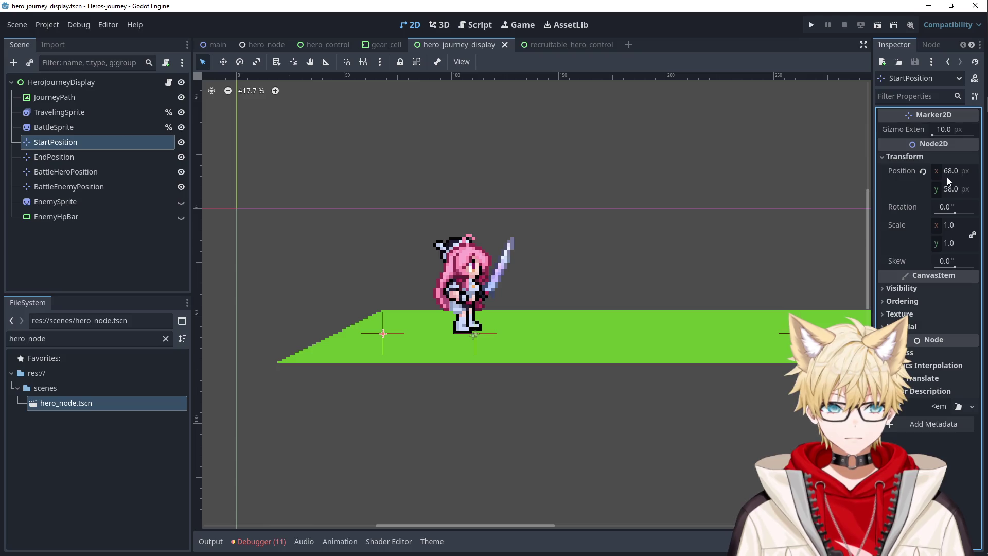
click(59, 113)
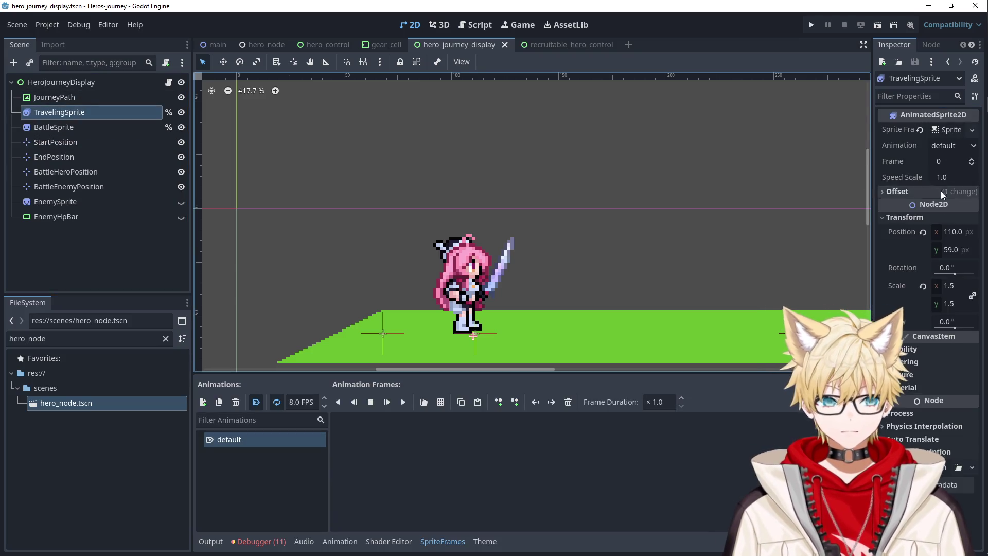
click(950, 236)
text(68)
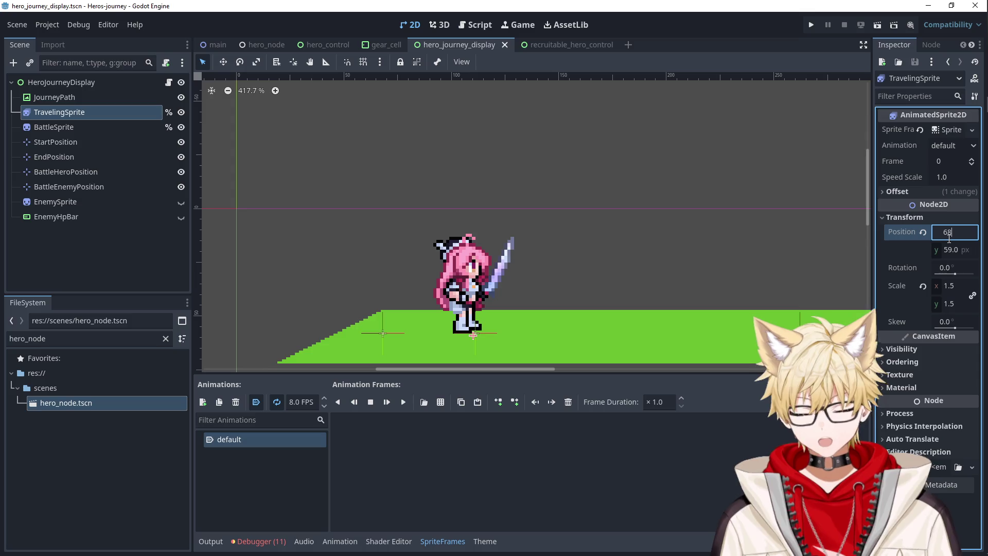
key(Tab)
key(Tab)
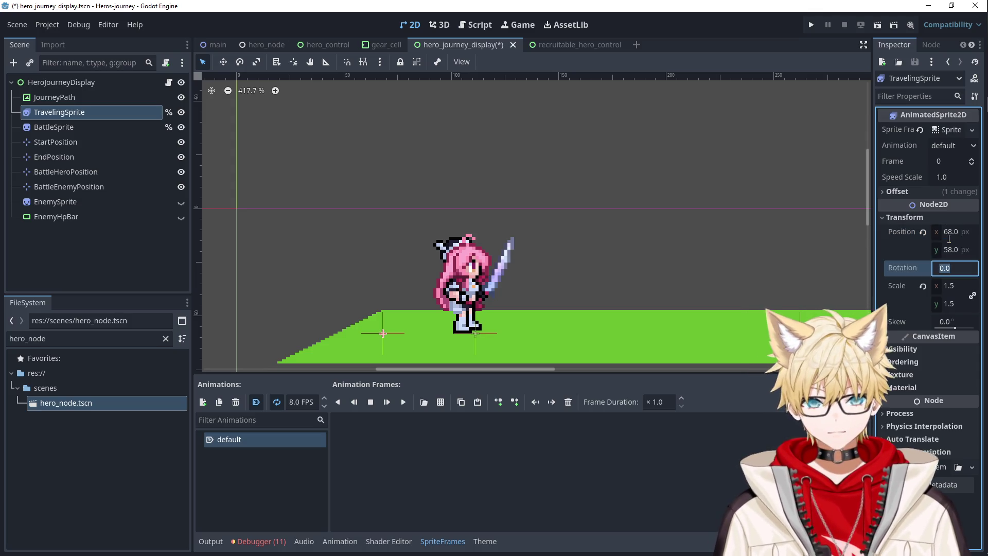
- Save and run the game, recruit a hero, start a journey, then close the game
click(663, 255)
key(F5)
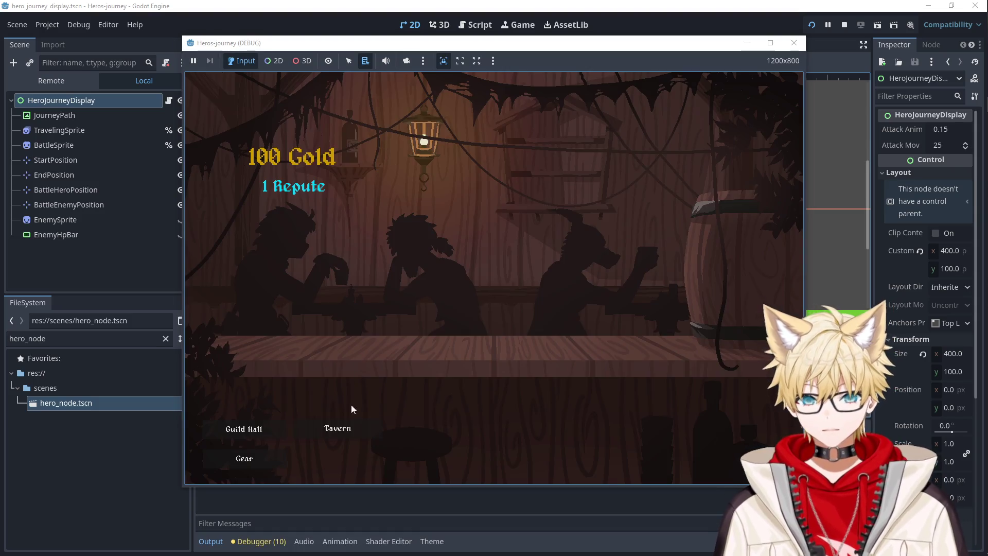
click(339, 427)
click(341, 227)
click(550, 134)
click(636, 115)
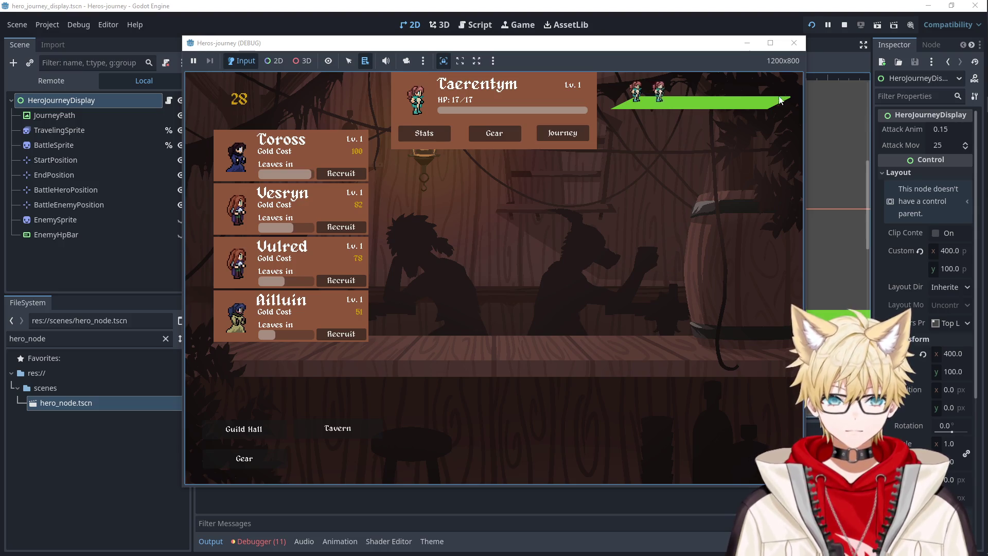
click(793, 45)
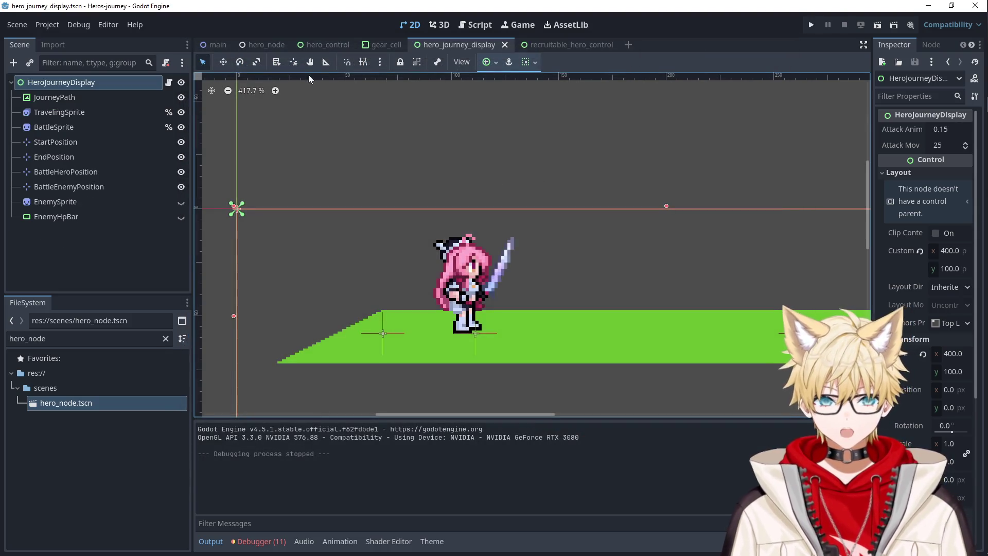
- Open the hero_journey.gd script attached to HeroJourneyDisplay
click(181, 82)
click(181, 83)
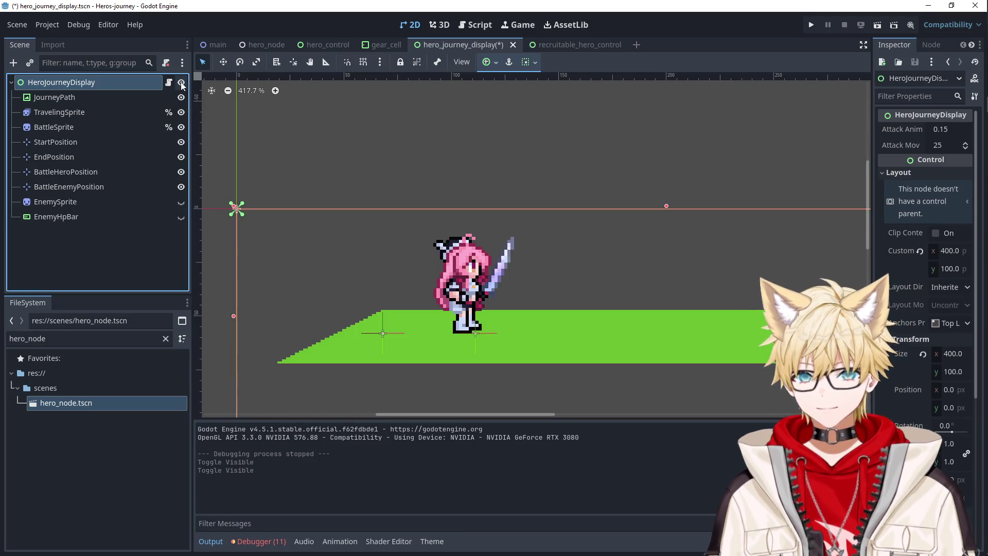
click(168, 83)
scroll(472, 274, up, 15)
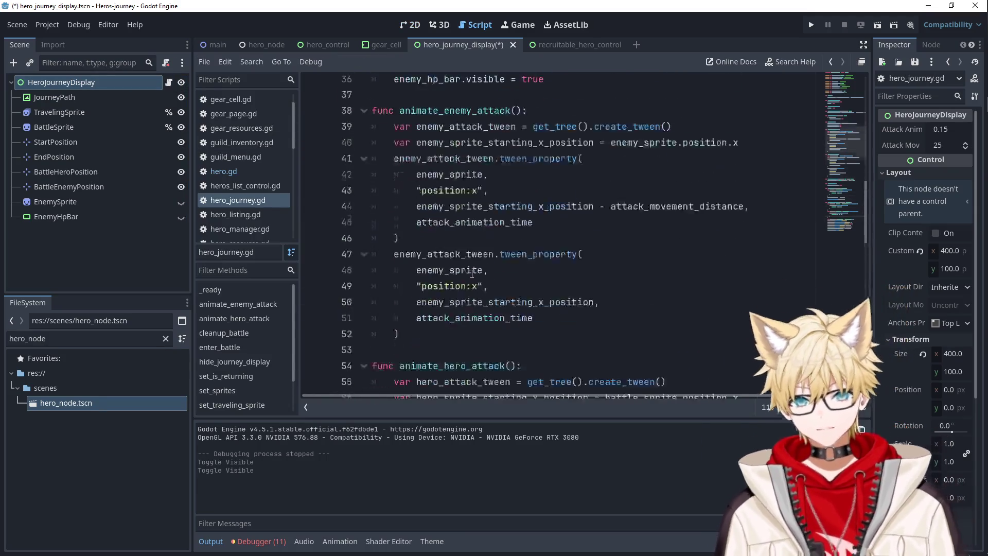
scroll(472, 274, up, 4)
scroll(472, 274, down, 2)
- Replace battle_sprite with traveling_sprite in start_journey_display's flip_h line (line 20)
double_click(472, 274)
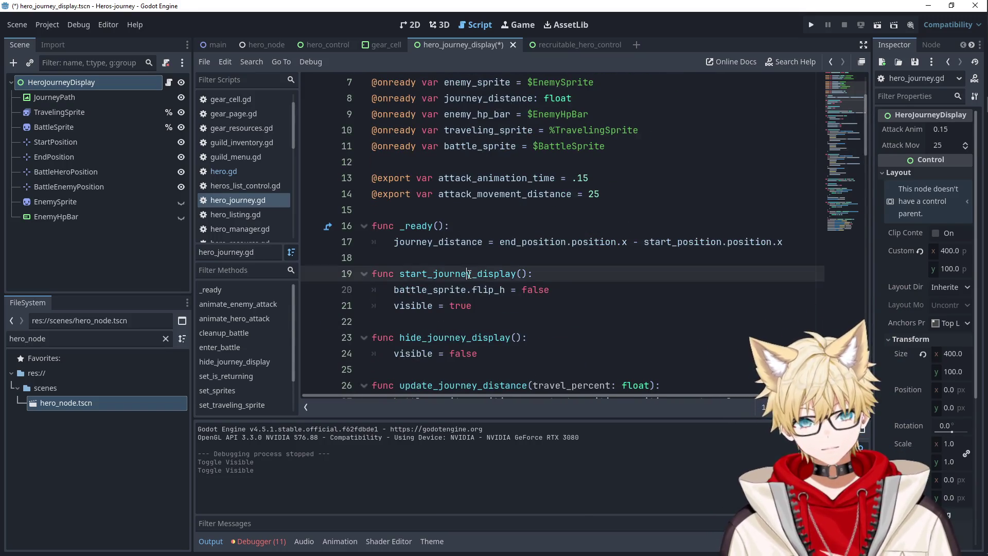
double_click(422, 290)
scroll(463, 232, up, 1)
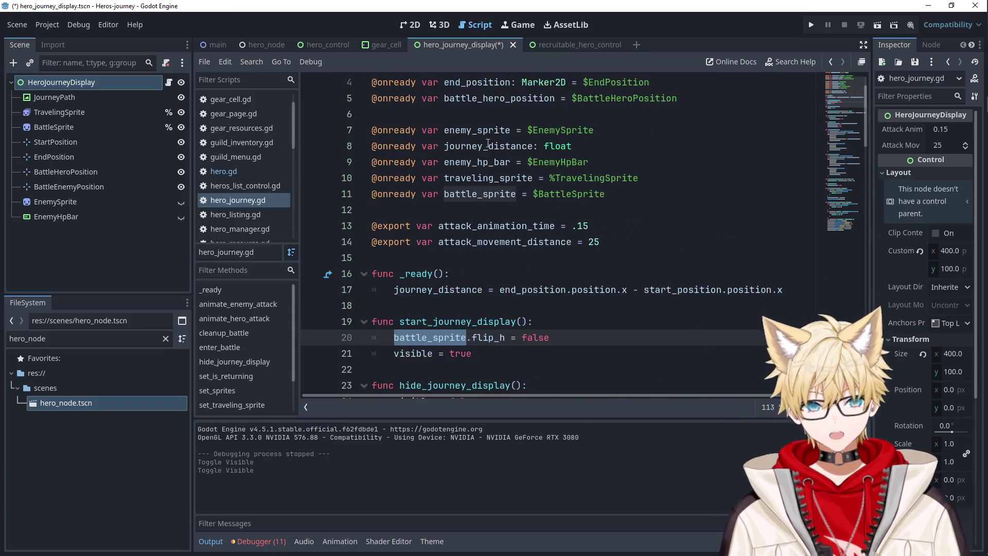
click(478, 178)
double_click(478, 177)
key(ctrl+c)
double_click(427, 337)
key(ctrl+v)
click(565, 317)
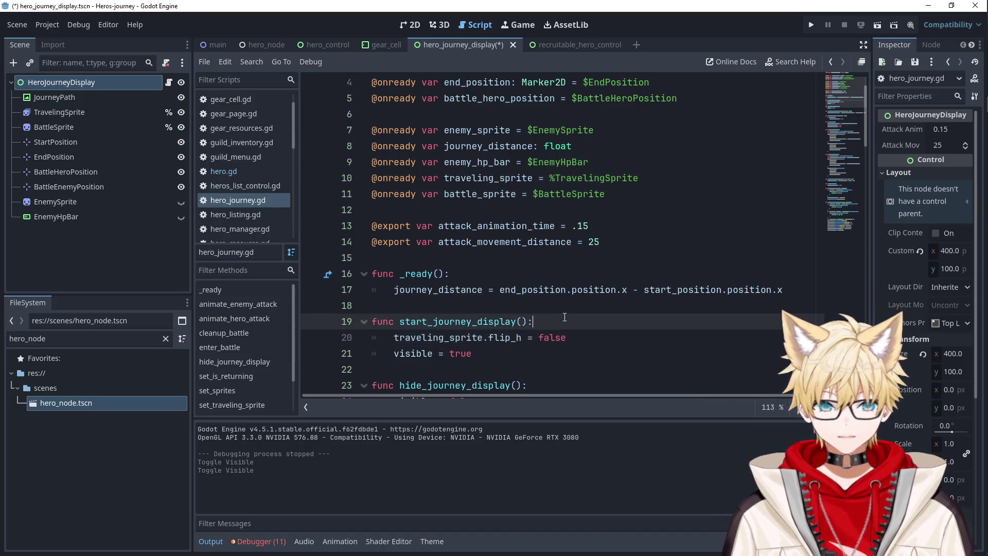
- Add a traveling_sprite.visible = true line to start_journey_display
key(Return)
key(ctrl+v)
text(ru)
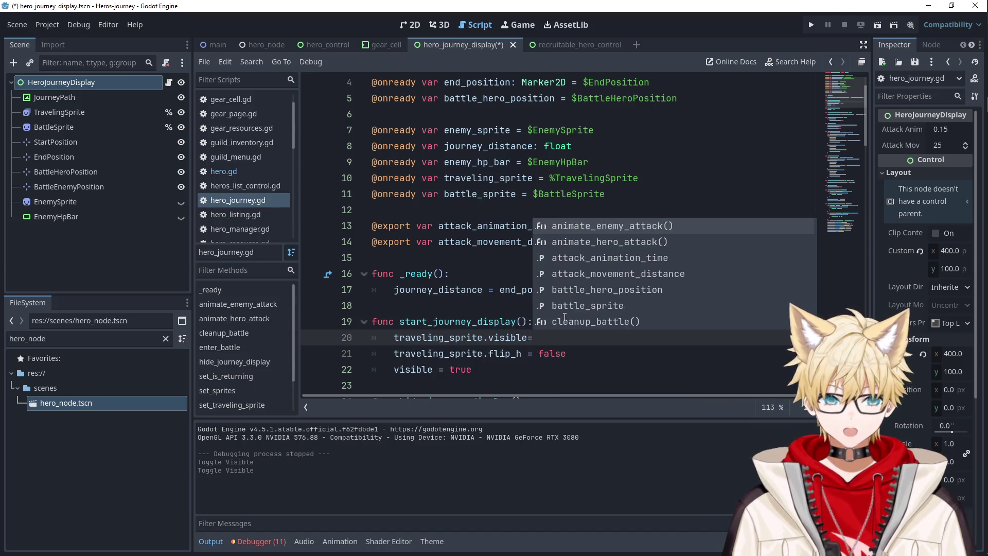
key(Return)
- Move the traveling_sprite.visible = true line below the existing visible = true line
scroll(490, 301, down, 2)
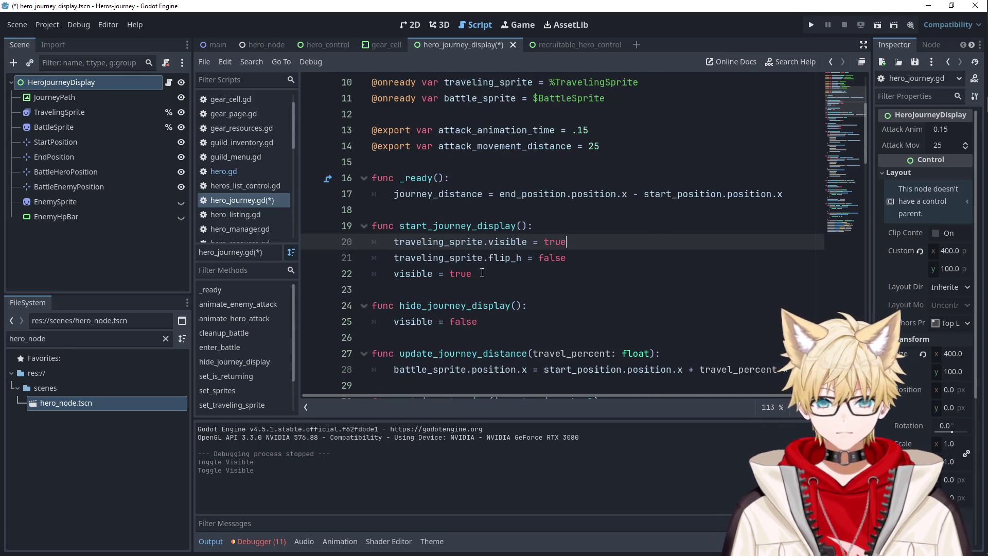
double_click(505, 257)
key(Down)
double_click(417, 274)
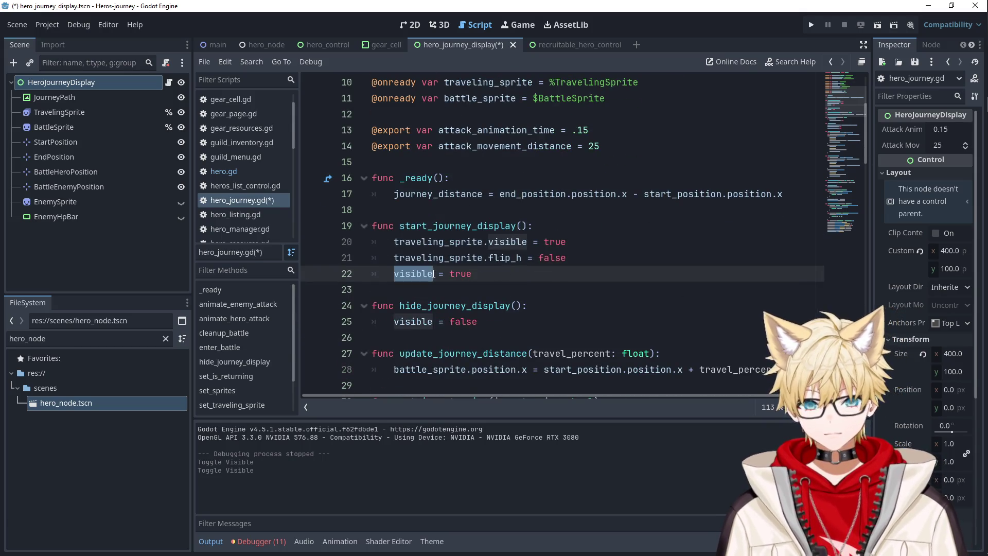
scroll(464, 273, up, 3)
scroll(474, 272, down, 3)
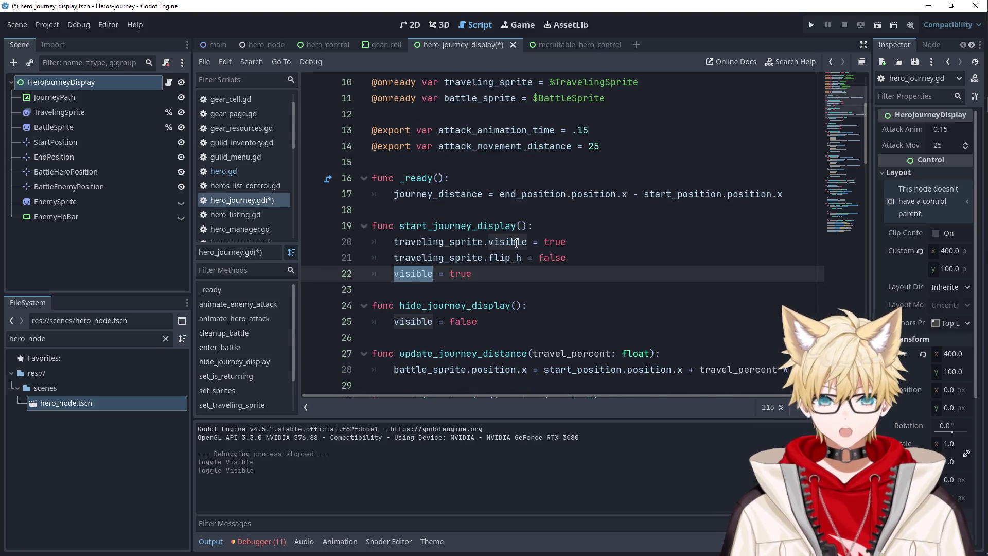
key(Up)
key(Up)
key(shift+Home)
key(BackSpace)
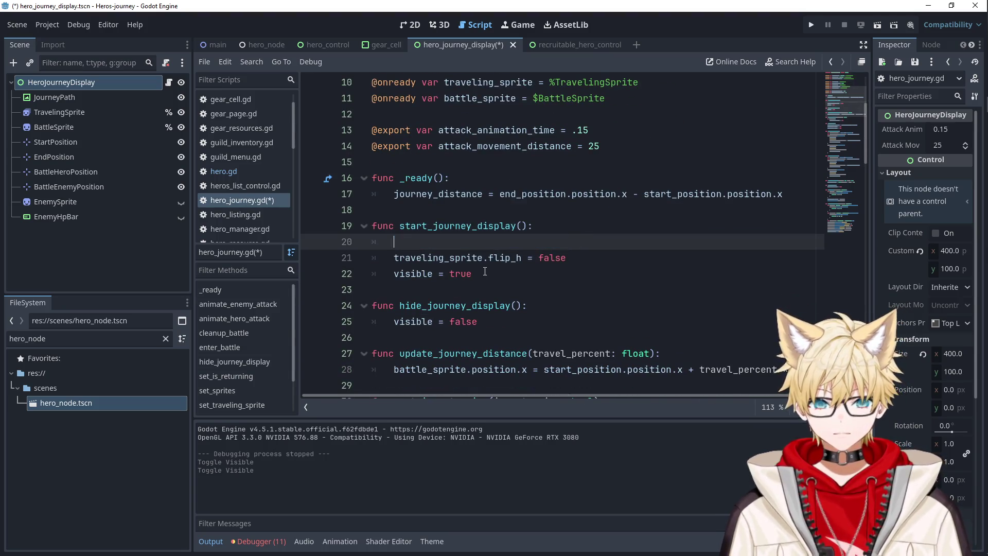
key(BackSpace)
key(BackSpace)
key(Down)
key(Down)
key(Return)
key(ctrl+v)
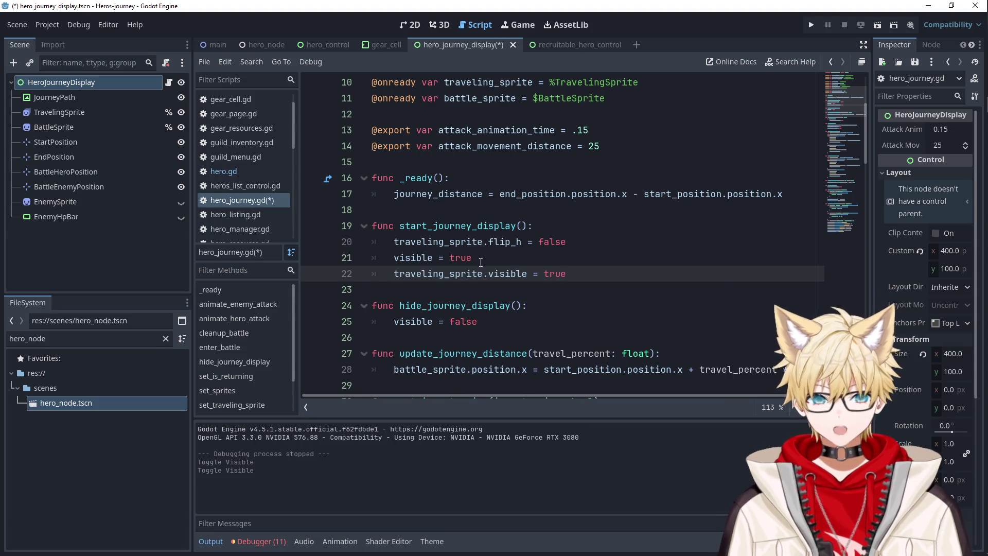
- Use traveling_sprite instead of battle_sprite on line 28 in update_journey_distance
scroll(494, 255, down, 1)
scroll(473, 249, up, 2)
scroll(452, 246, down, 4)
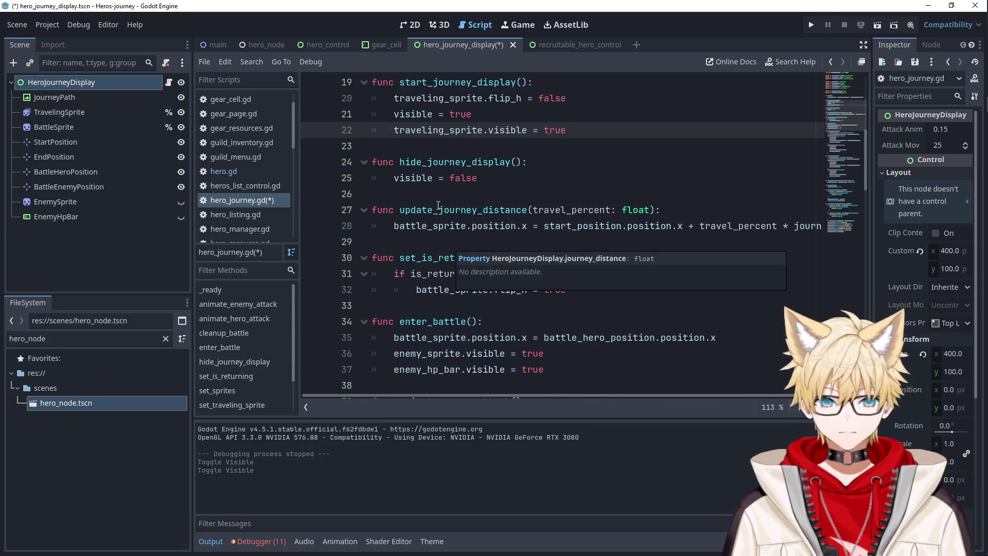
double_click(471, 210)
double_click(441, 227)
double_click(437, 130)
double_click(442, 226)
key(ctrl+v)
- Swap battle_sprite for traveling_sprite on line 32 in set_is_returning
mouse_move(610, 395)
mouse_down()
mouse_move(743, 393)
mouse_move(502, 385)
mouse_up()
scroll(463, 309, down, 1)
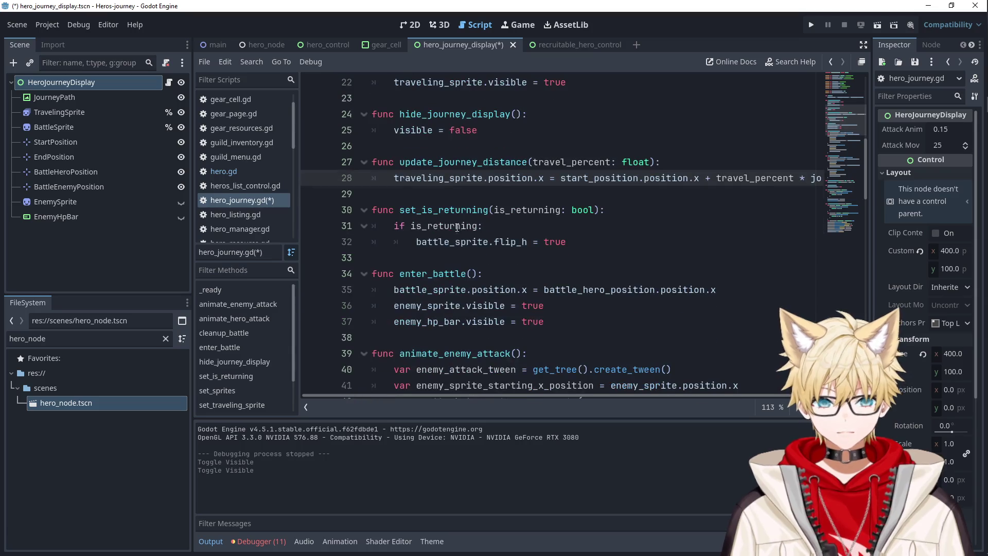
double_click(452, 241)
key(ctrl+v)
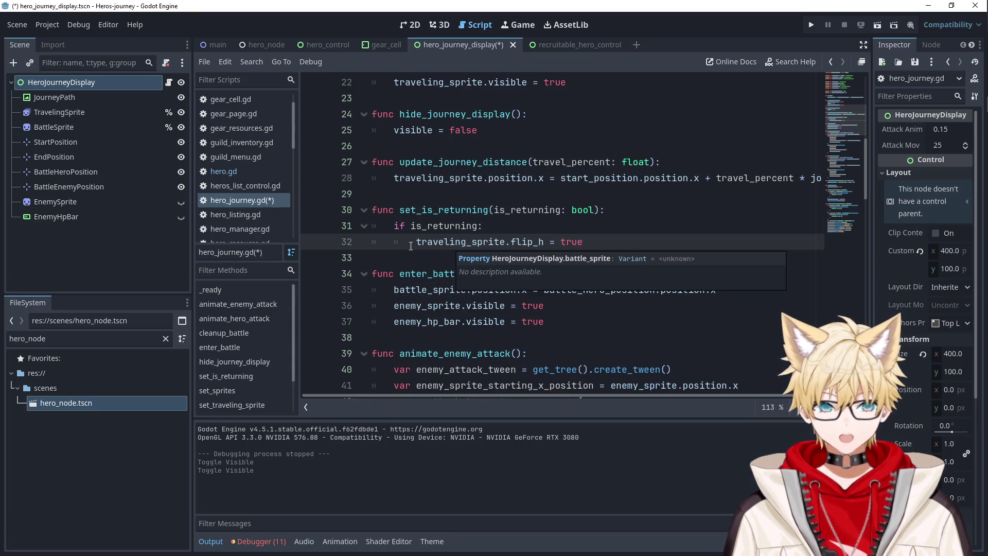
scroll(432, 228, down, 1)
click(432, 228)
click(509, 228)
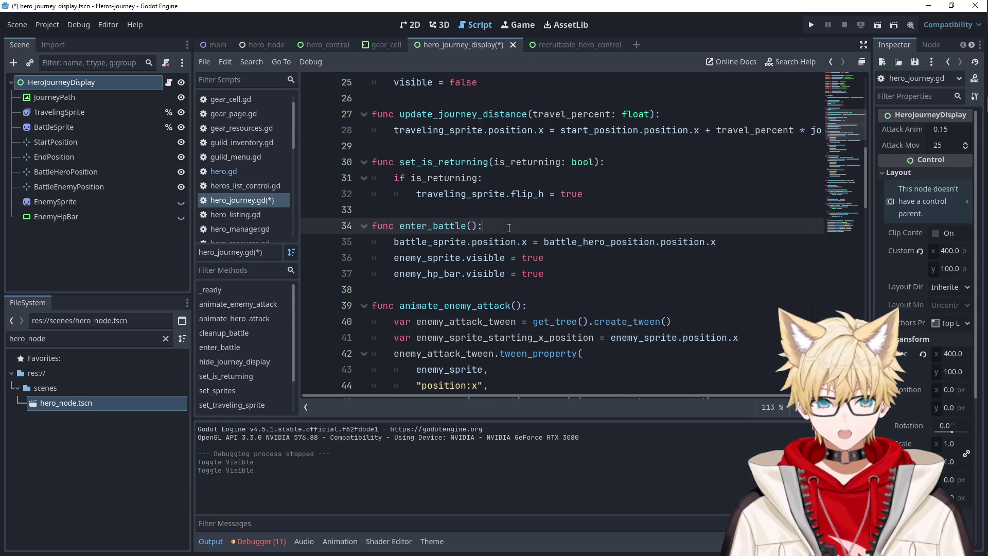
- In enter_battle, add battle_sprite.visible = true and traveling_sprite.visible = false
key(Return)
text(battle_sprite.)
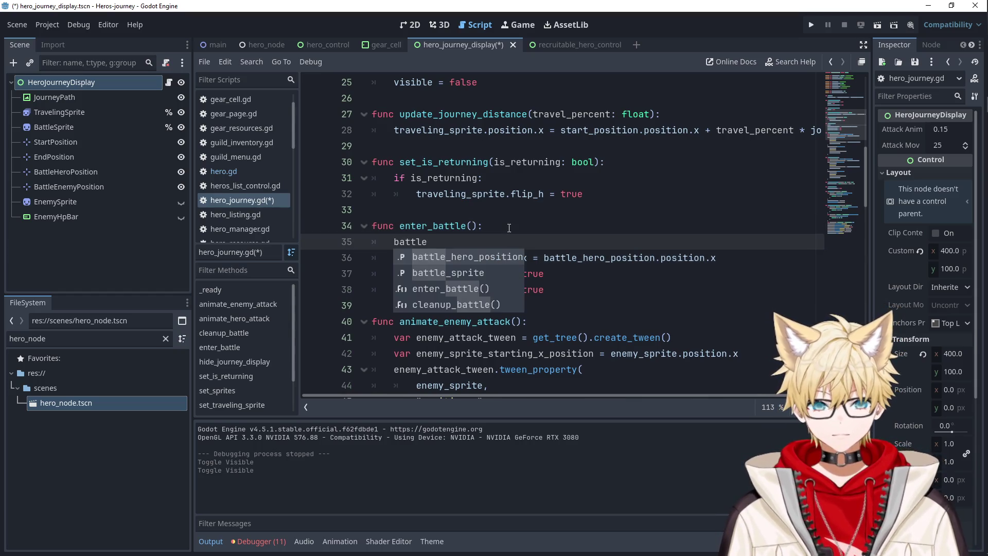
text(visible = true)
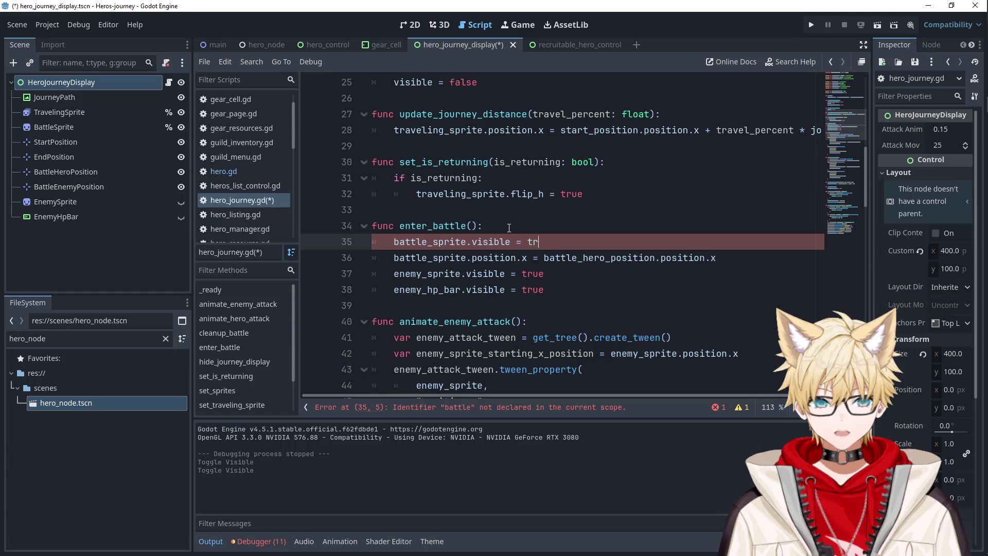
key(Return)
text(tra)
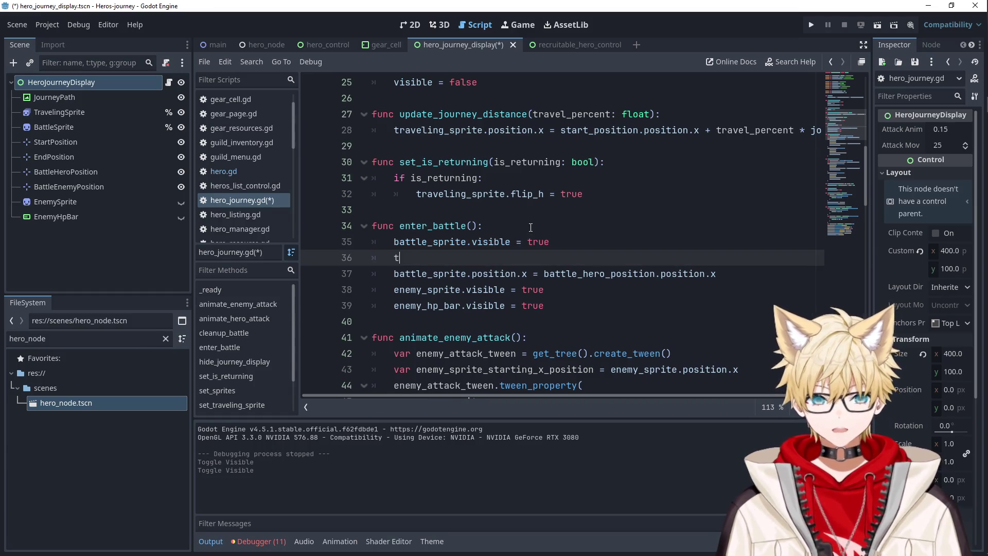
text(veling_sprite.visible )
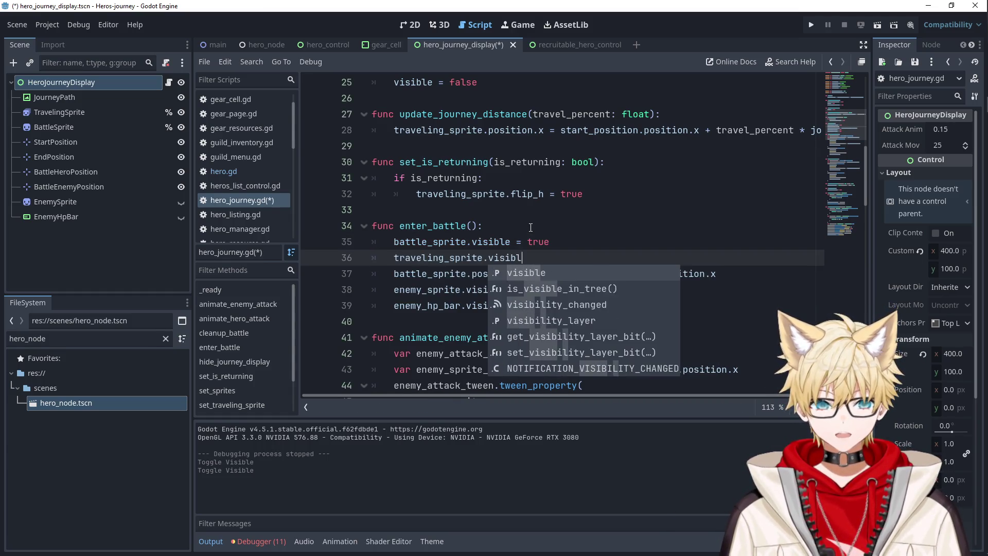
text(= false)
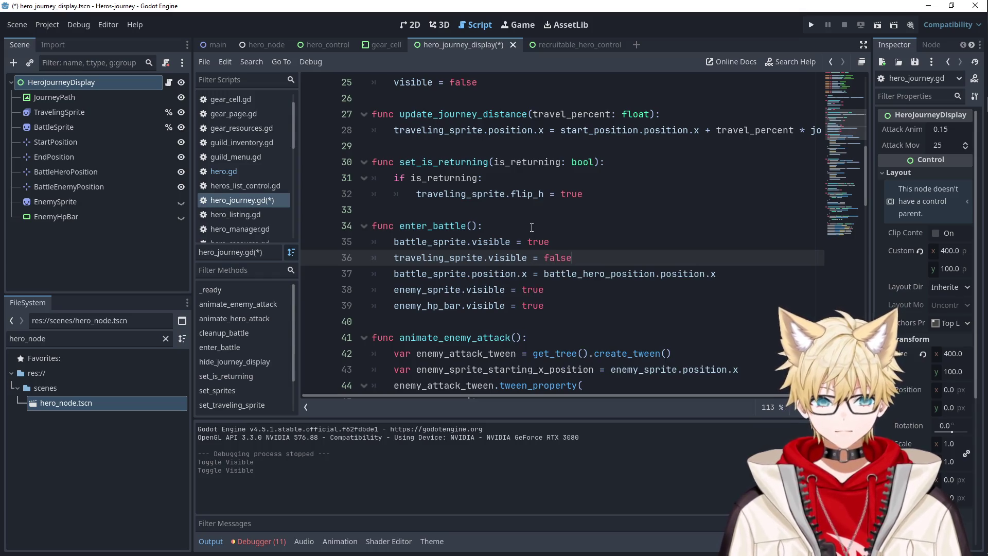
click(531, 227)
- Review the attack tween and enemy HP-bar code down to cleanup_battle
scroll(480, 202, down, 2)
double_click(481, 195)
double_click(422, 210)
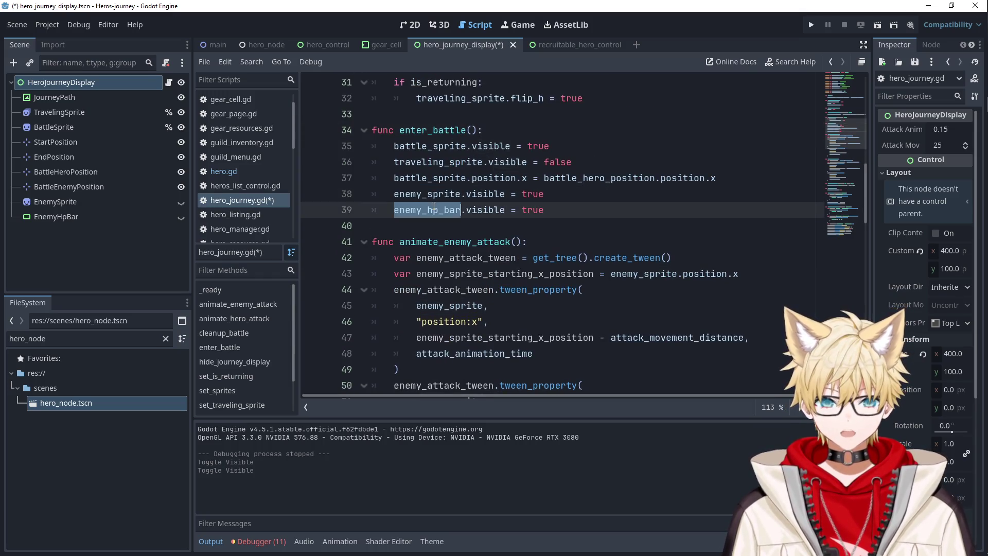
scroll(437, 206, down, 1)
double_click(453, 258)
scroll(449, 297, down, 6)
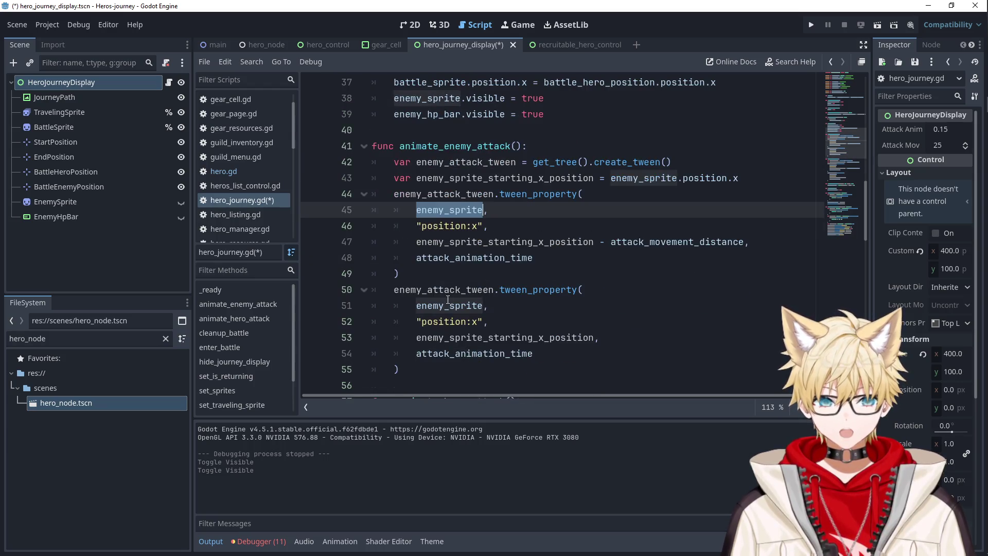
scroll(438, 262, down, 5)
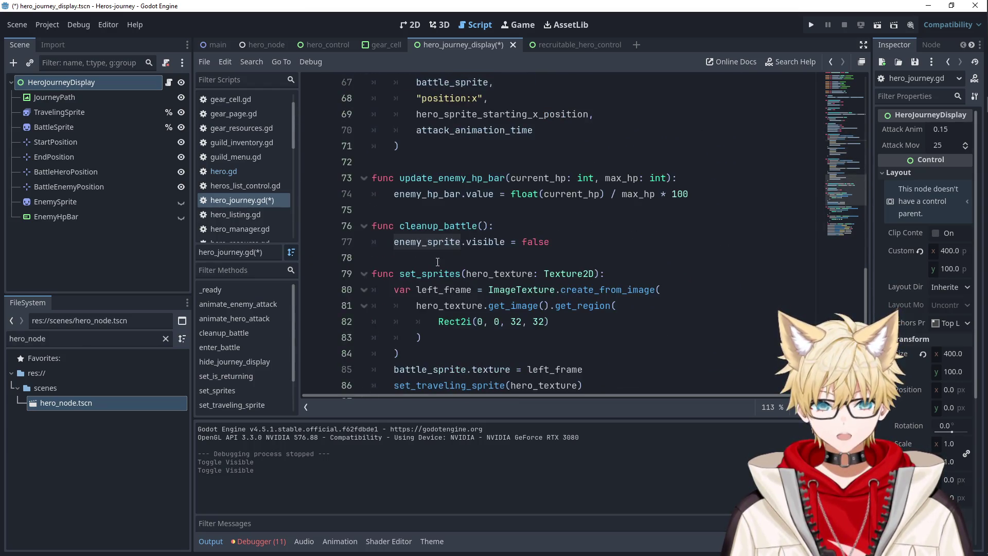
scroll(439, 262, up, 4)
double_click(442, 178)
scroll(443, 206, down, 3)
double_click(443, 226)
- In cleanup_battle, hide battle_sprite and begin a traveling_sprite.visible line
click(442, 275)
key(Return)
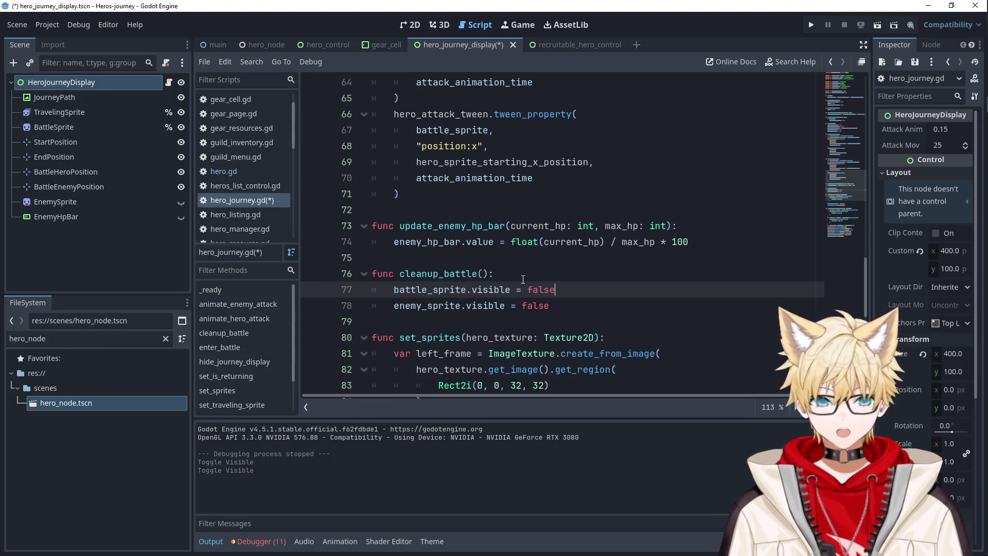
key(Return)
text(ra)
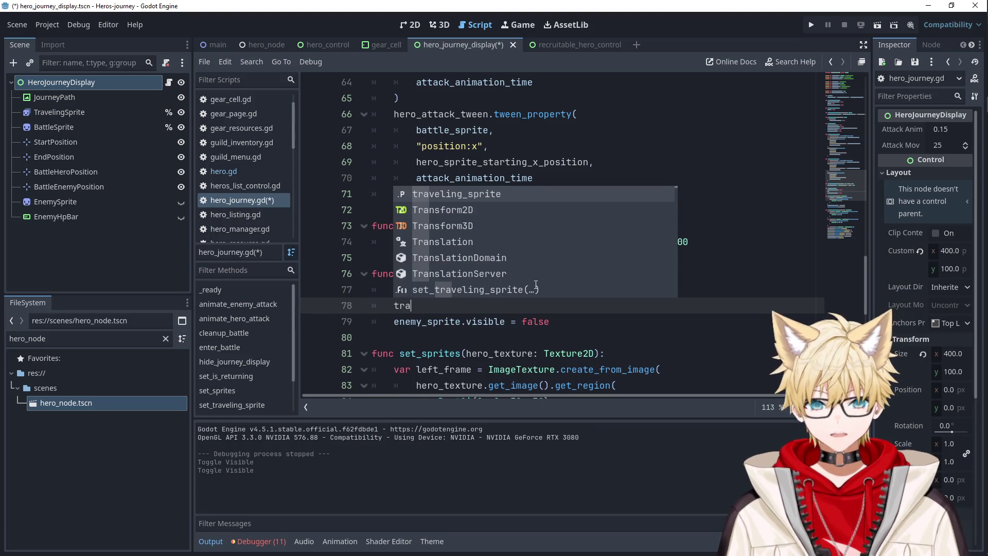
key(Return)
text(.visible = true)
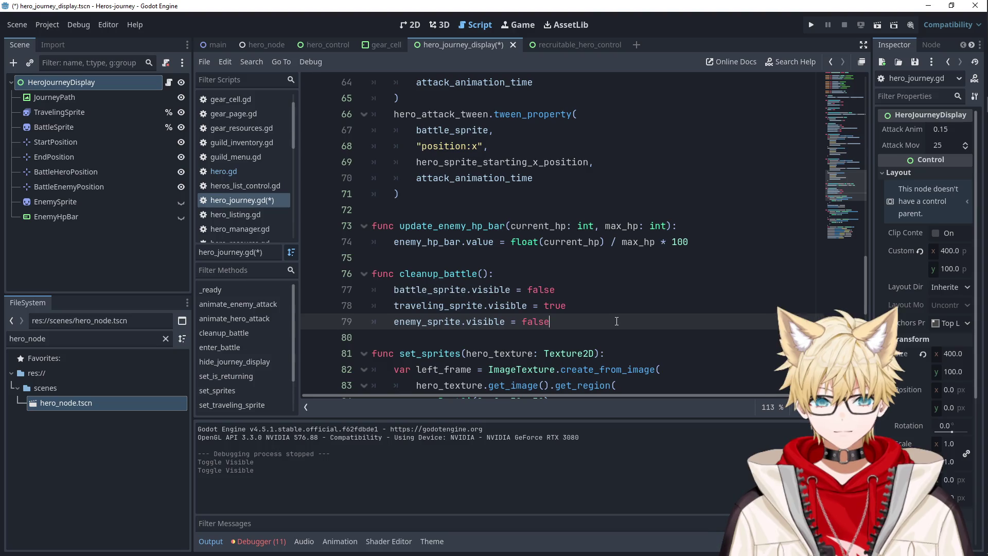
- Run the project, recruit Lyari from the Tavern and send her on an Easy journey
click(812, 25)
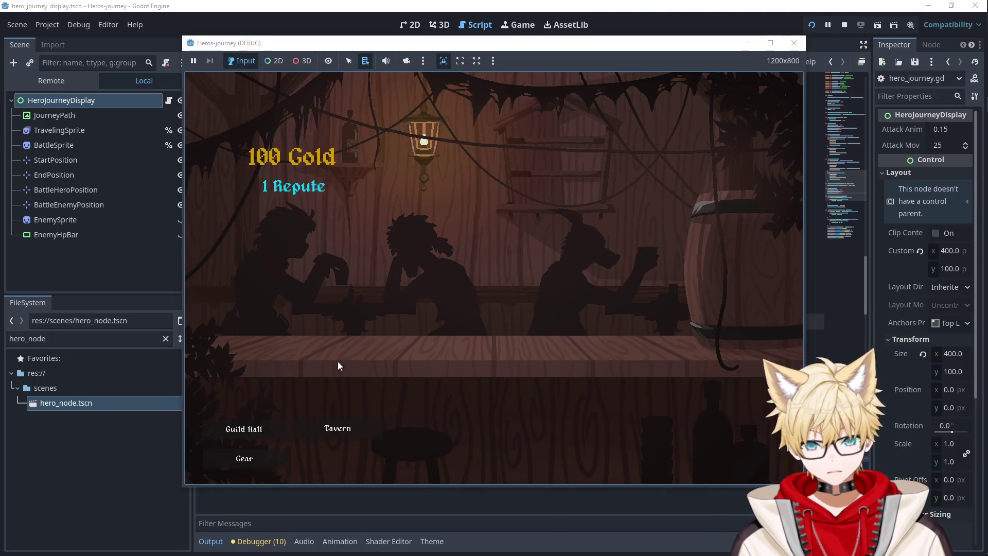
click(337, 429)
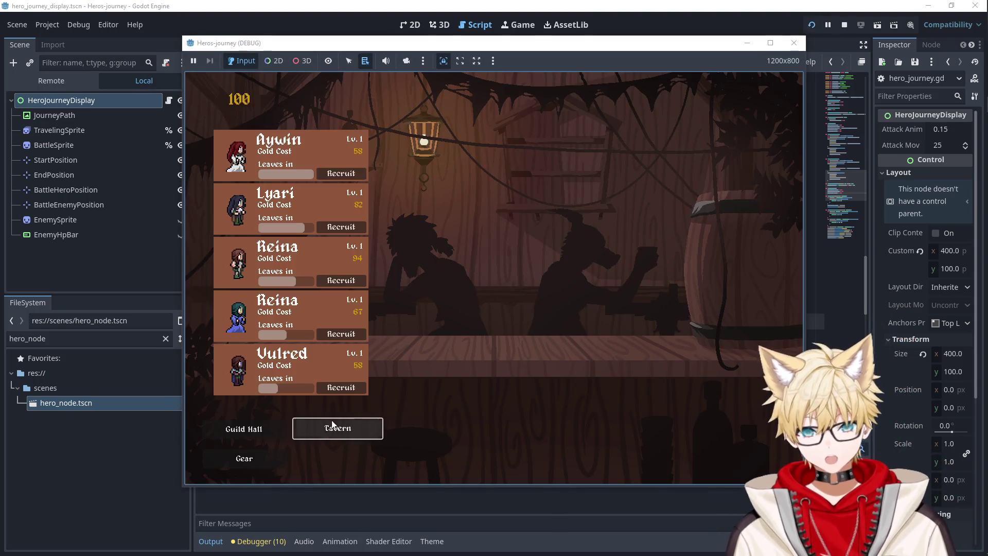
click(347, 229)
click(564, 135)
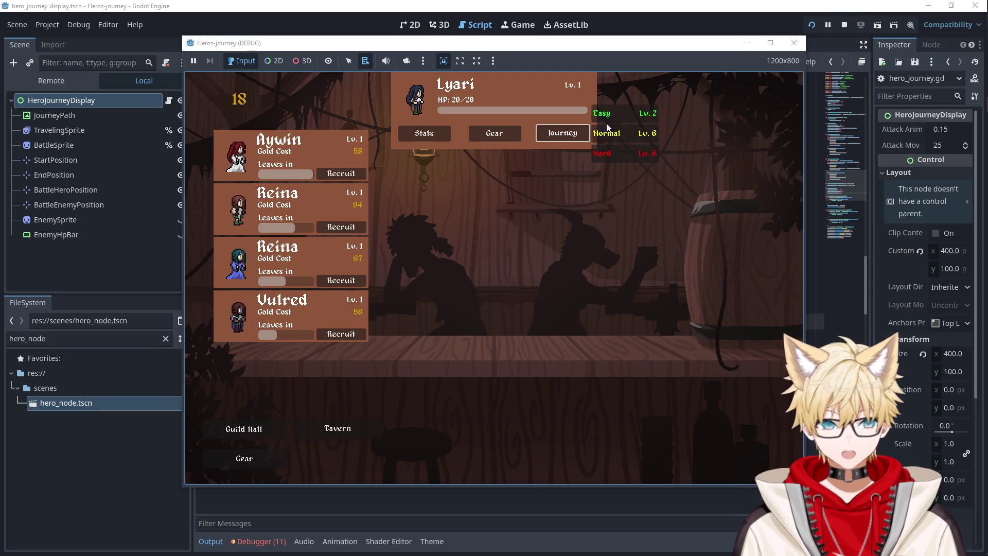
click(608, 122)
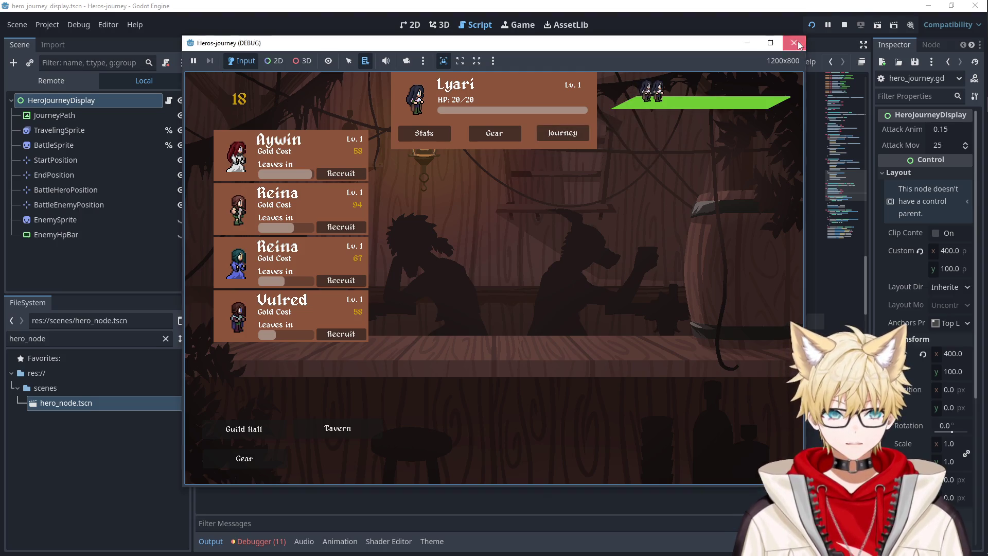
- Relaunch the game, recruit Aywin and send him on a journey, then restart again
click(795, 43)
key(F5)
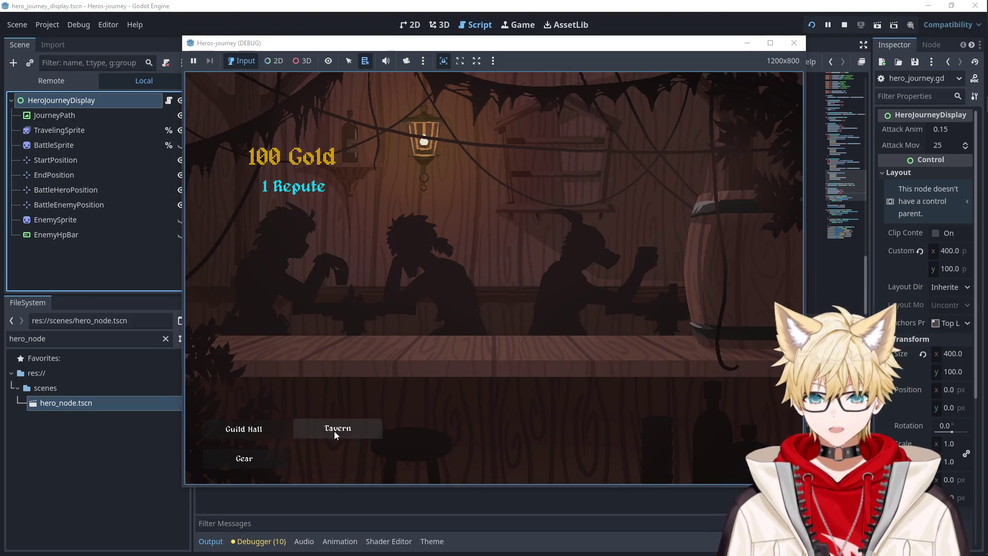
click(334, 430)
click(352, 227)
click(562, 133)
click(608, 110)
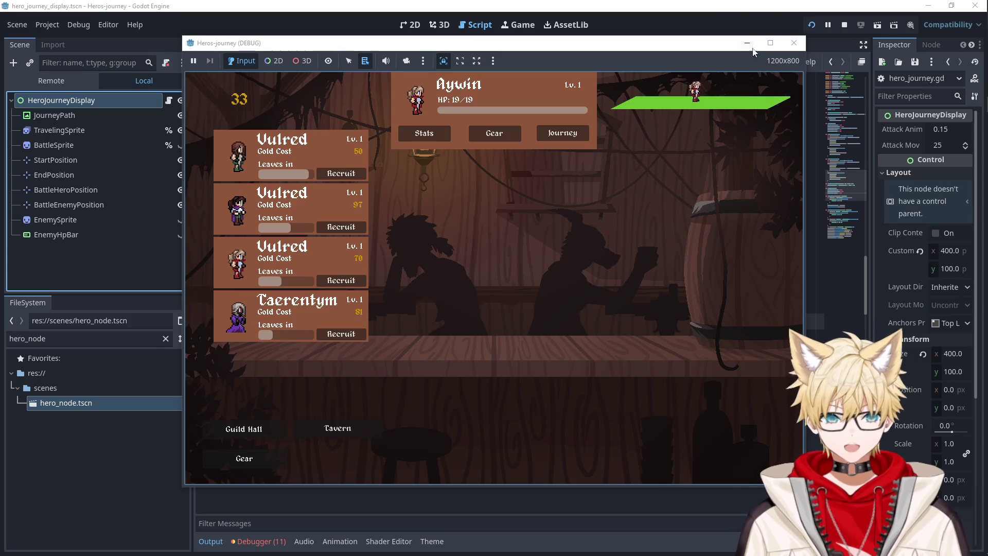
key(F5)
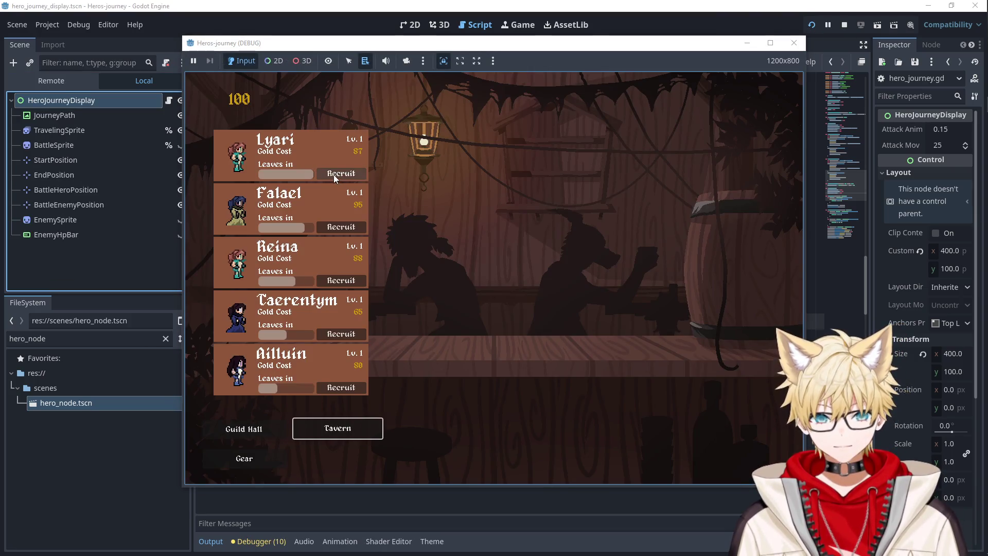
- Recruit Lyari and equip the armor item in her Armor slot
click(335, 173)
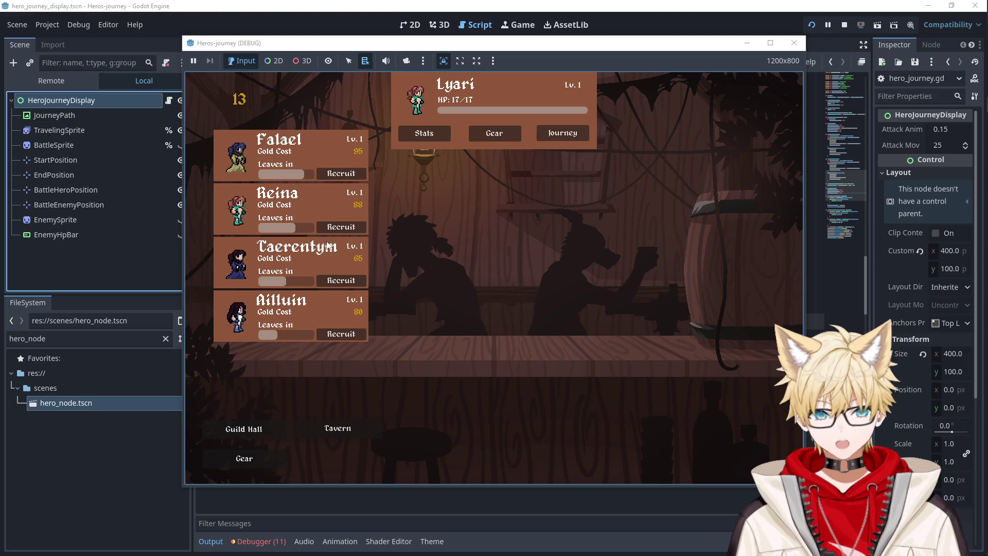
click(258, 452)
click(512, 132)
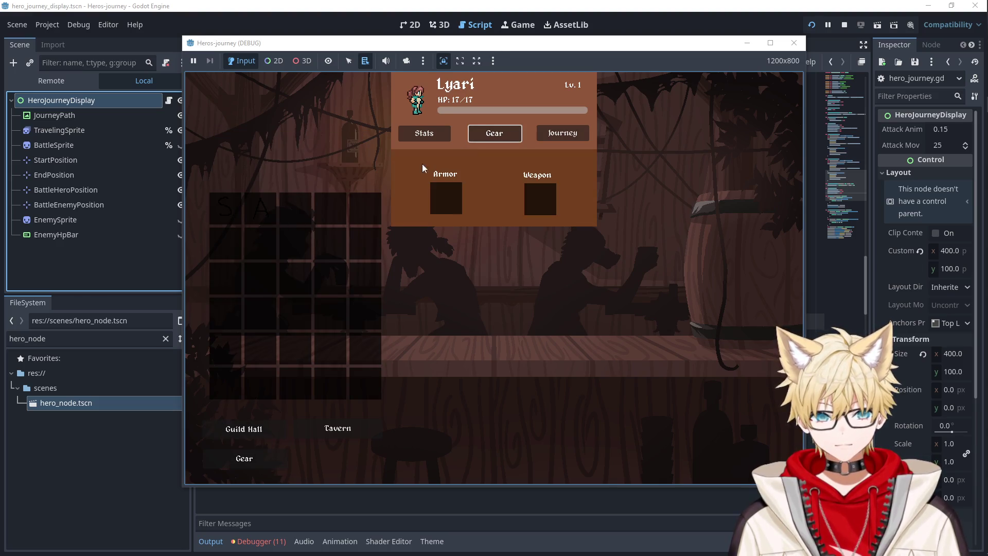
drag(437, 206, 437, 207)
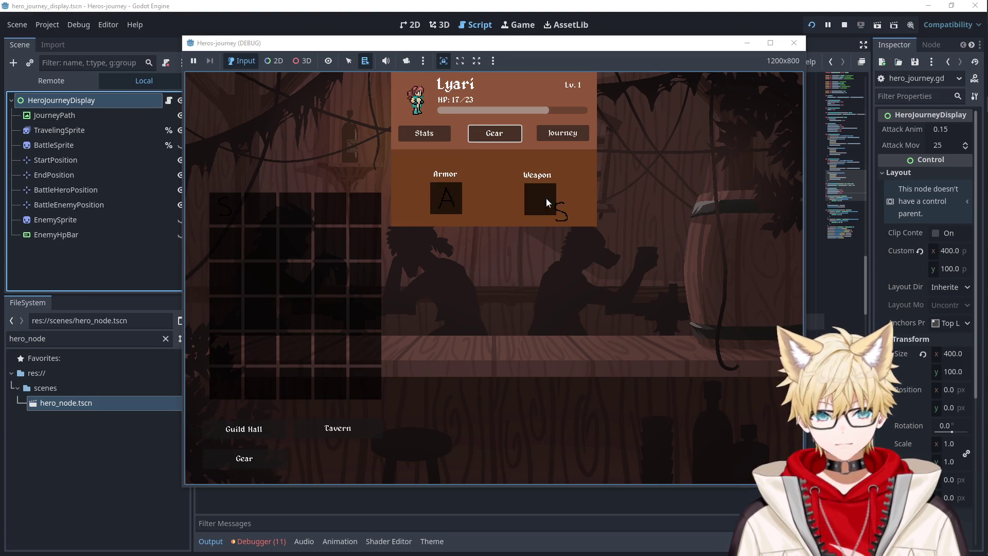
click(438, 133)
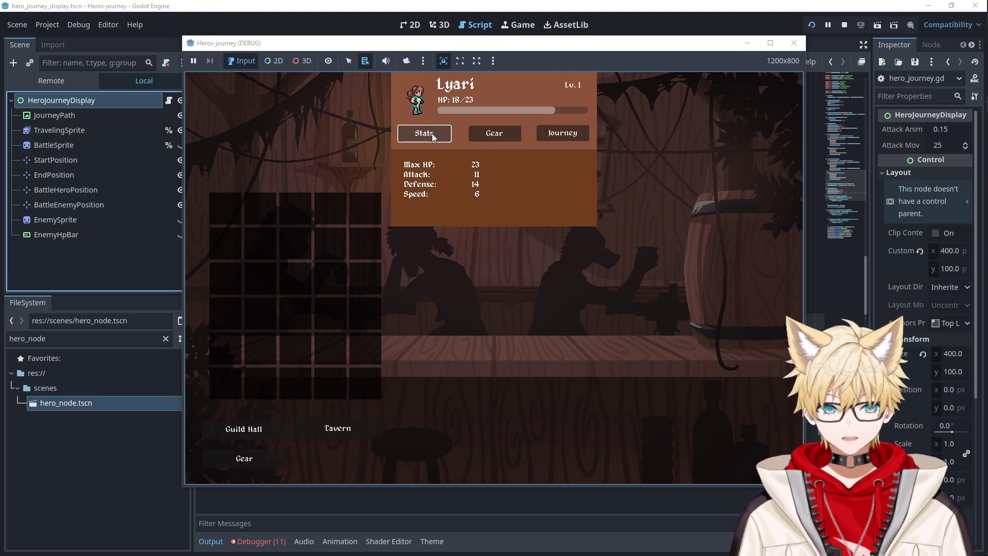
click(485, 139)
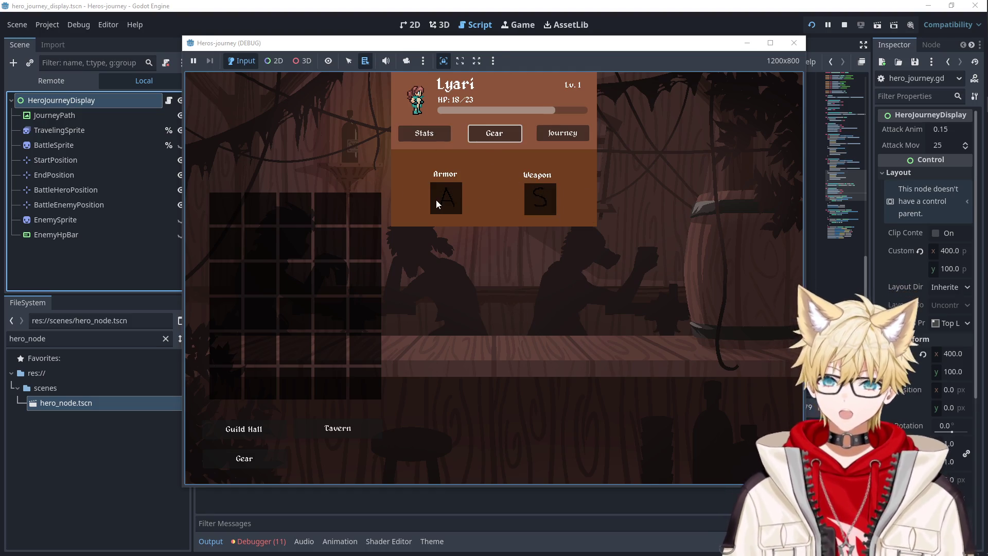
- Send Lyari on a journey and complete it, returning her at level 3 with 37/37 HP
mouse_move(436, 200)
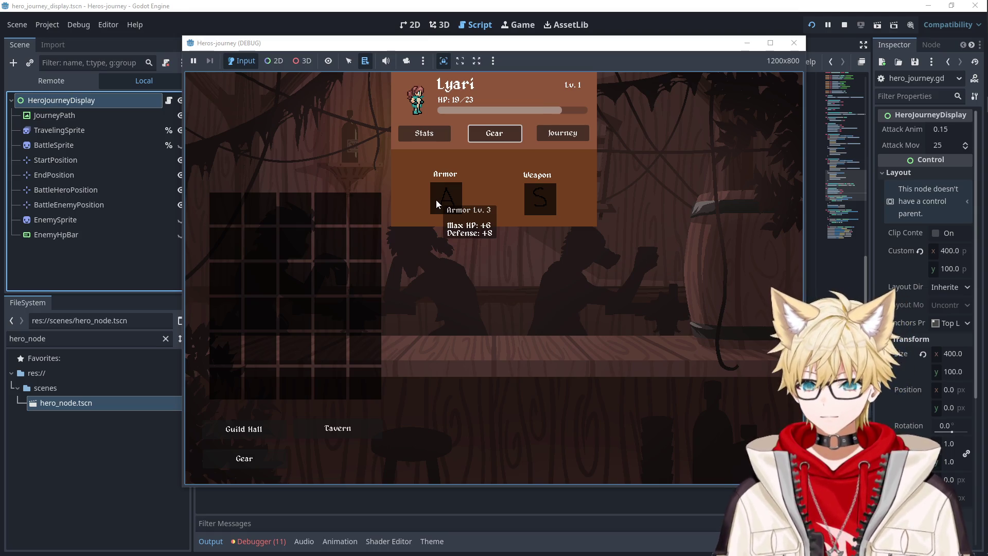
mouse_move(542, 204)
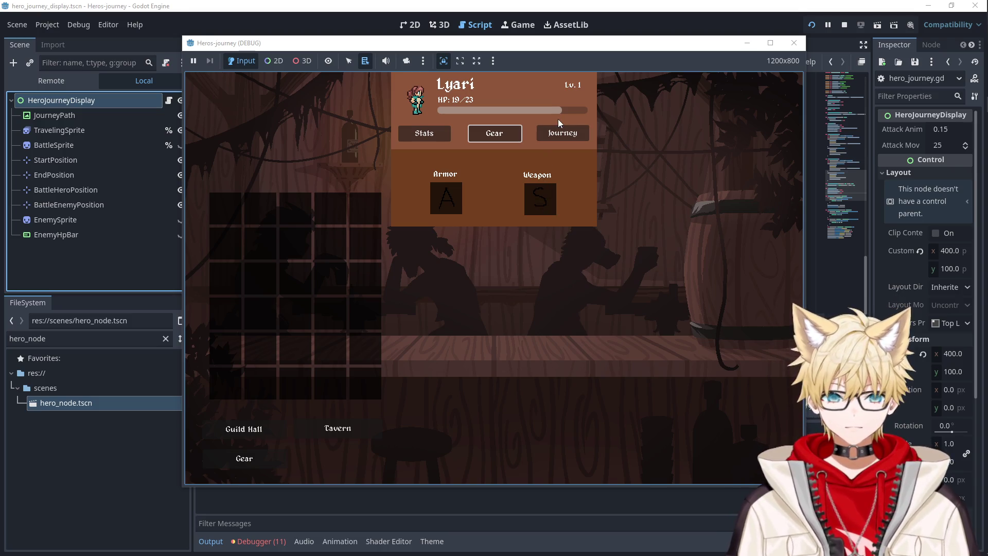
click(560, 134)
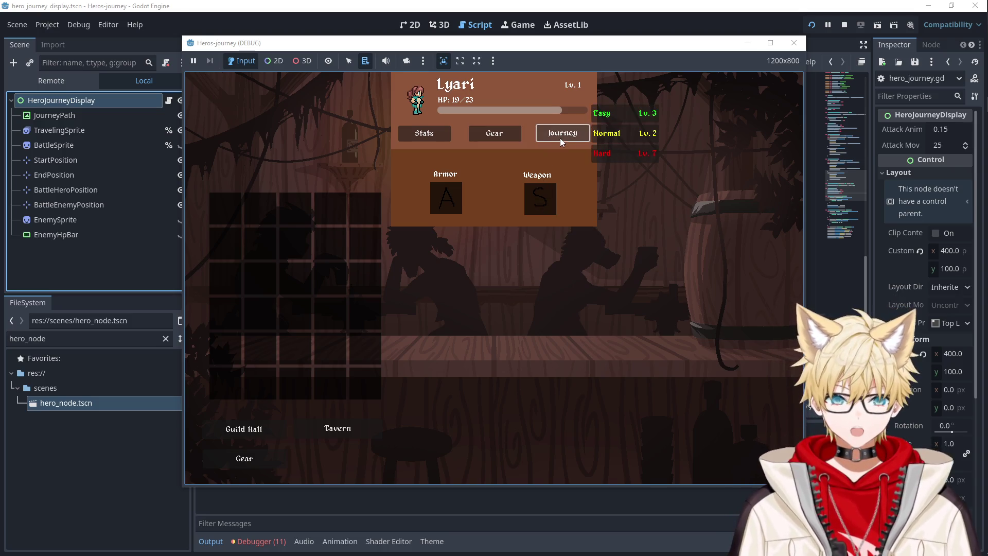
click(618, 139)
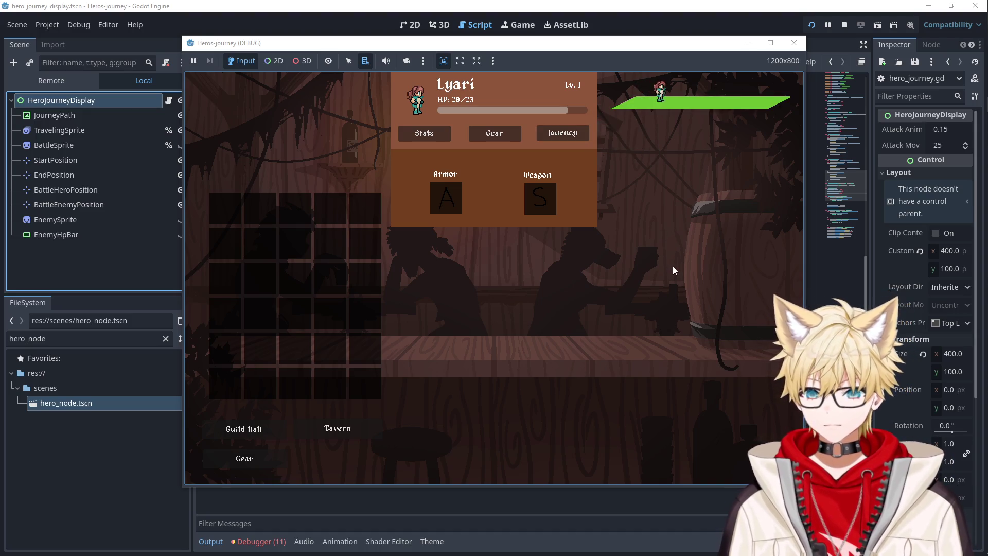
mouse_move(983, 126)
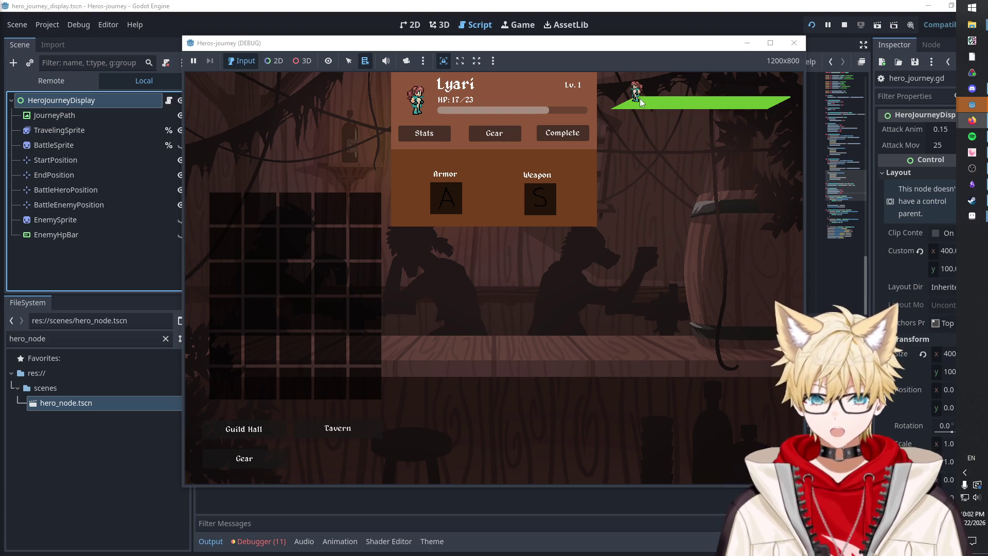
click(568, 136)
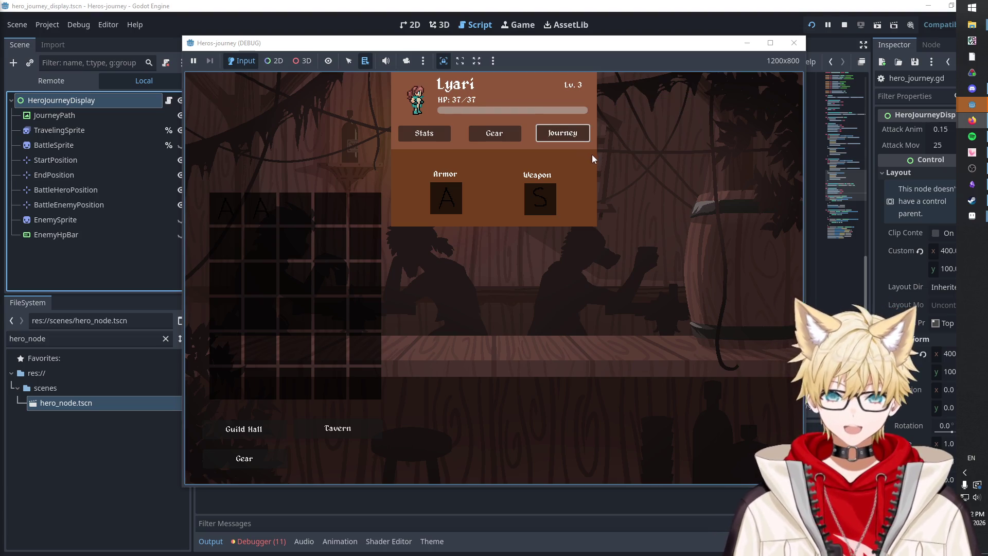
click(495, 137)
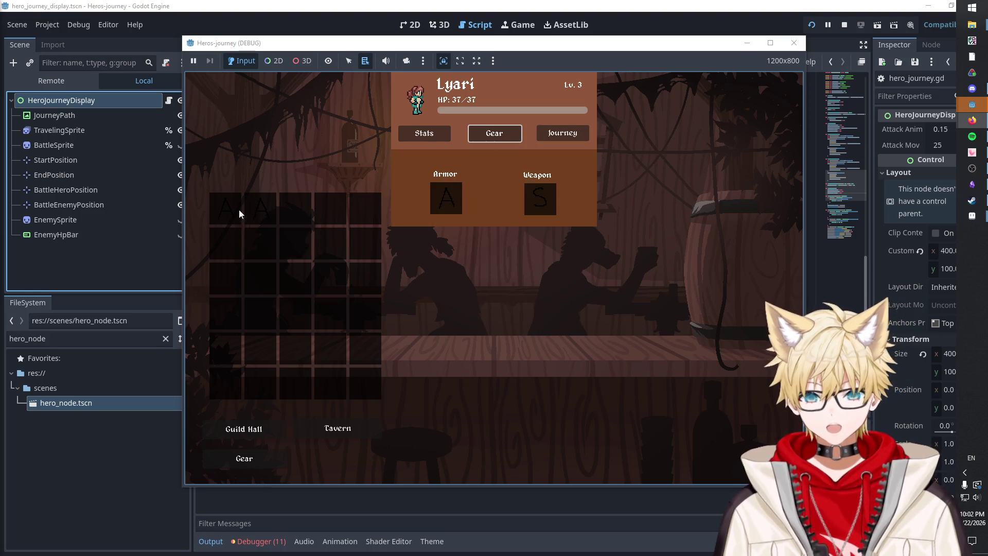
mouse_move(226, 210)
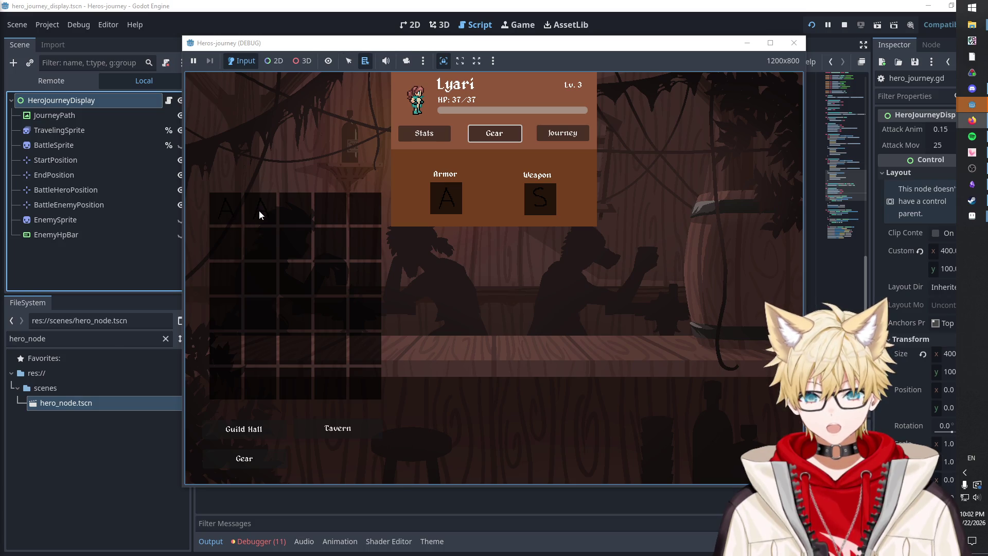